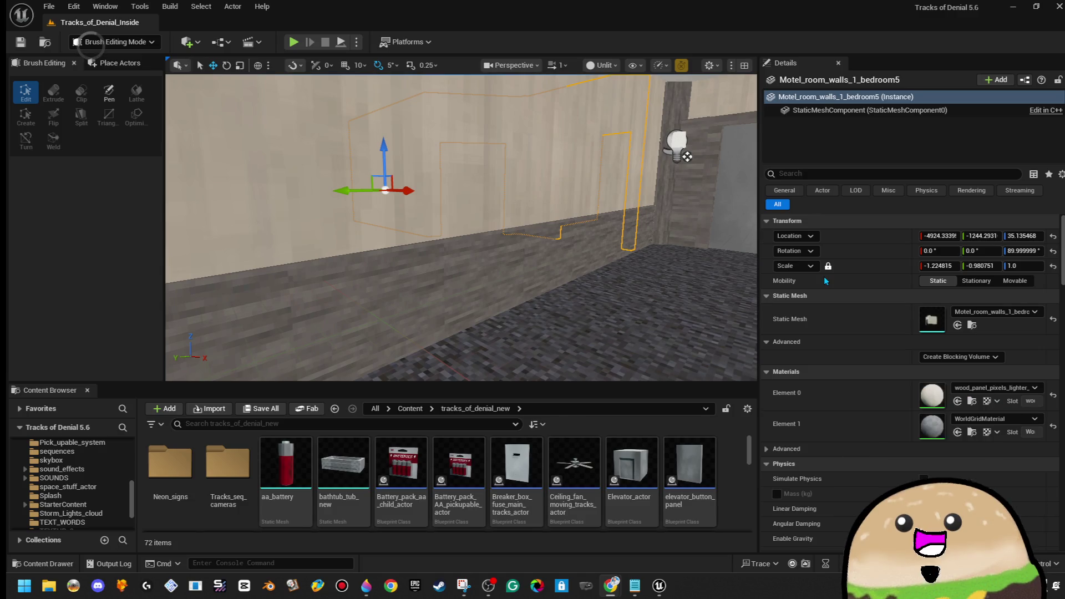
Step: Fly down the motel hallway toward the room number signs and over the rooms
key("1")
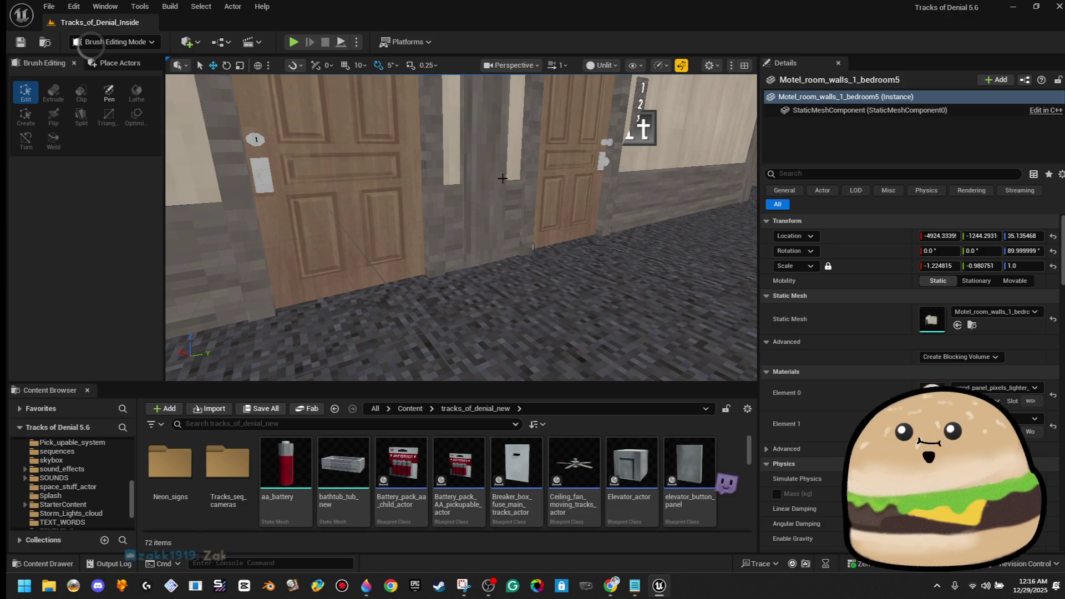
mouse_move(366, 222)
left_mouse_down()
mouse_move(374, 175)
mouse_move(335, 180)
mouse_move(363, 180)
mouse_move(364, 155)
mouse_move(355, 183)
mouse_move(369, 194)
mouse_move(358, 180)
left_mouse_up()
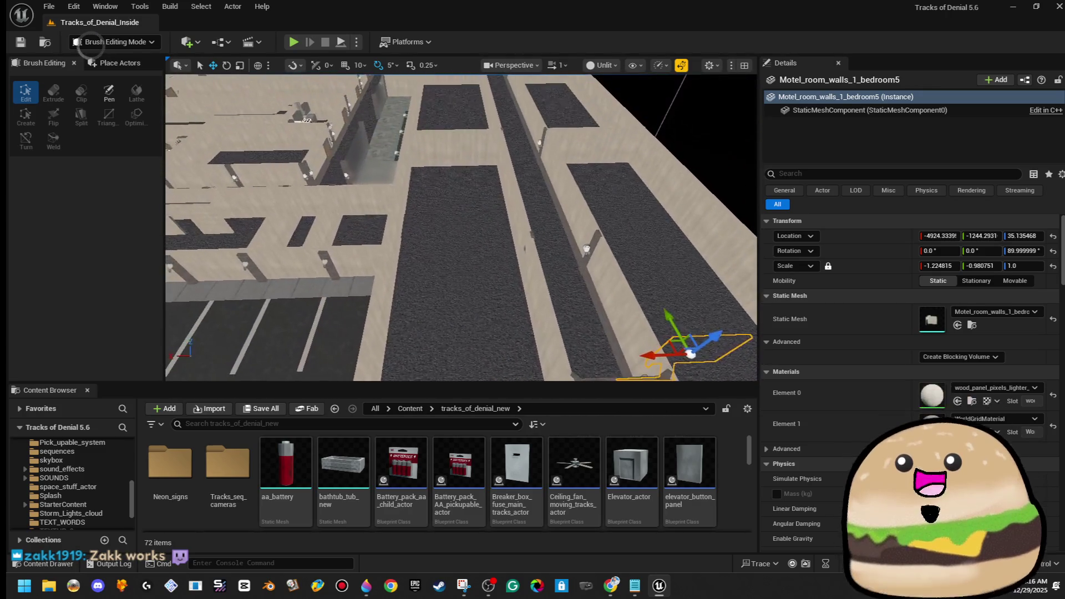
Step: Glance at the Paint 3D motel map, then put it away to see the level
scroll(465, 244, "down", 10)
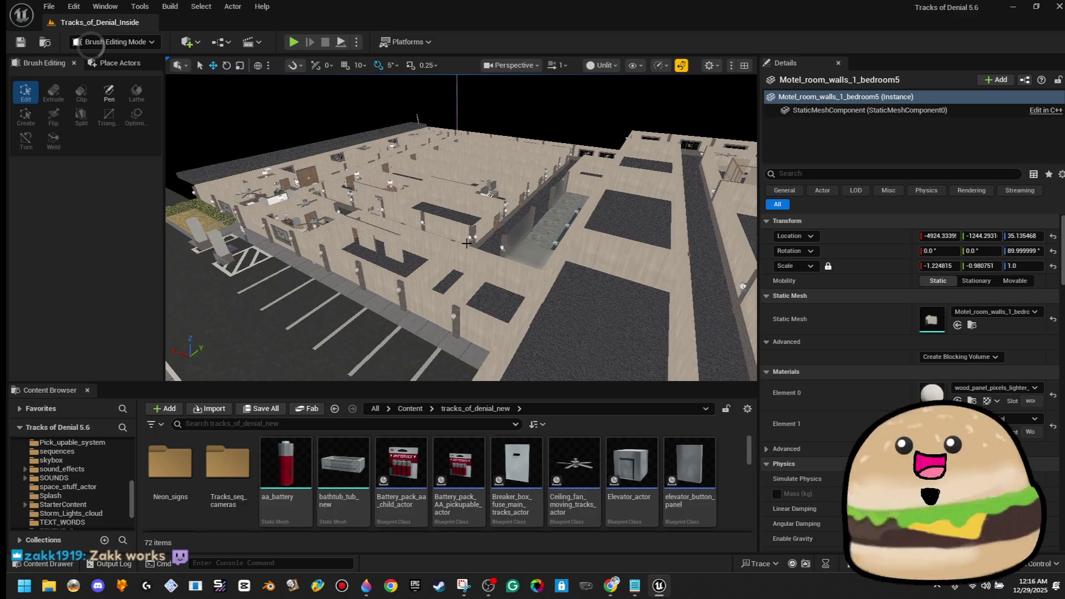
left_click(366, 586)
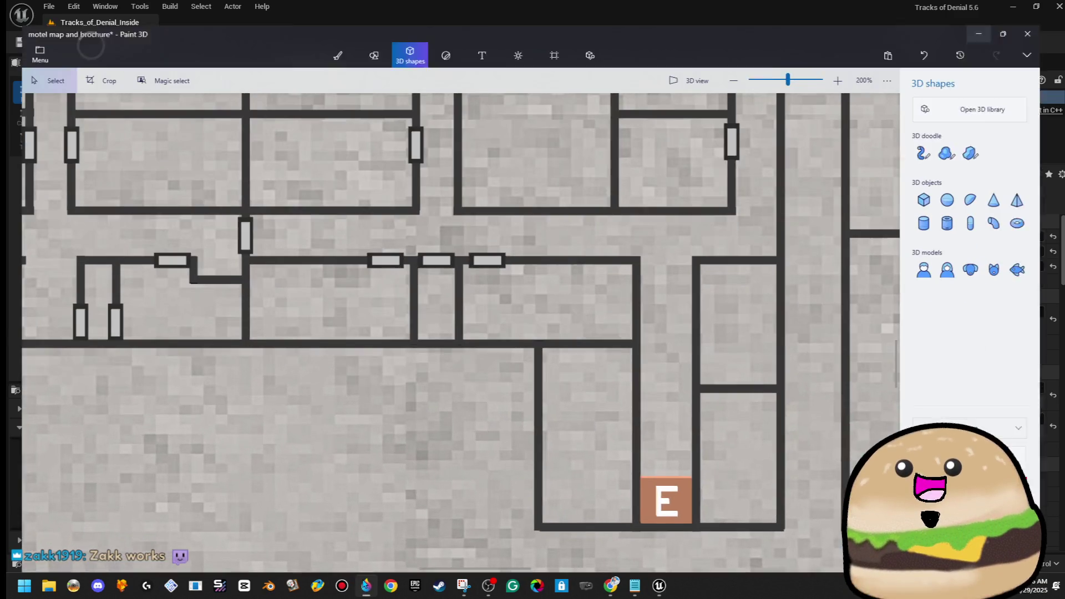
scroll(411, 314, "down", 3)
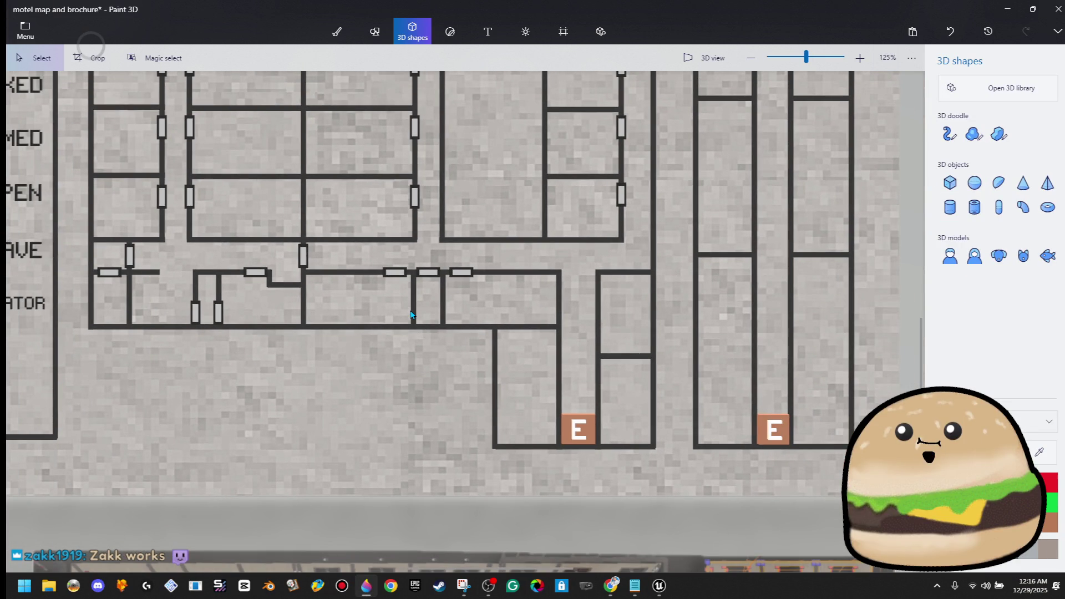
left_click(1008, 9)
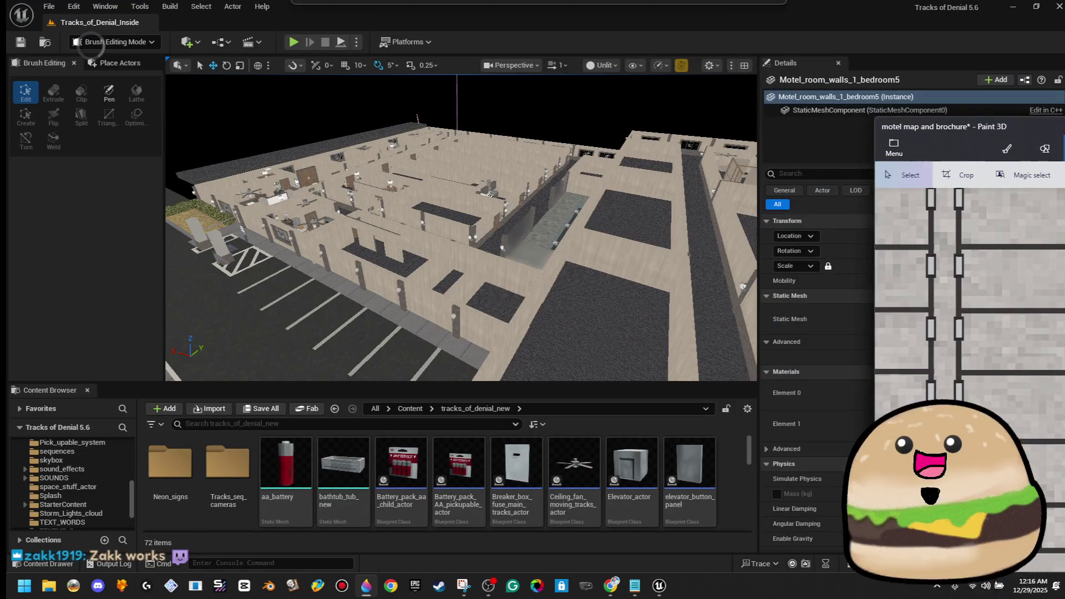
Step: Move close to the Fire Evacuation Map, switch to Lit shading, and bring the Paint 3D map forward
key("f")
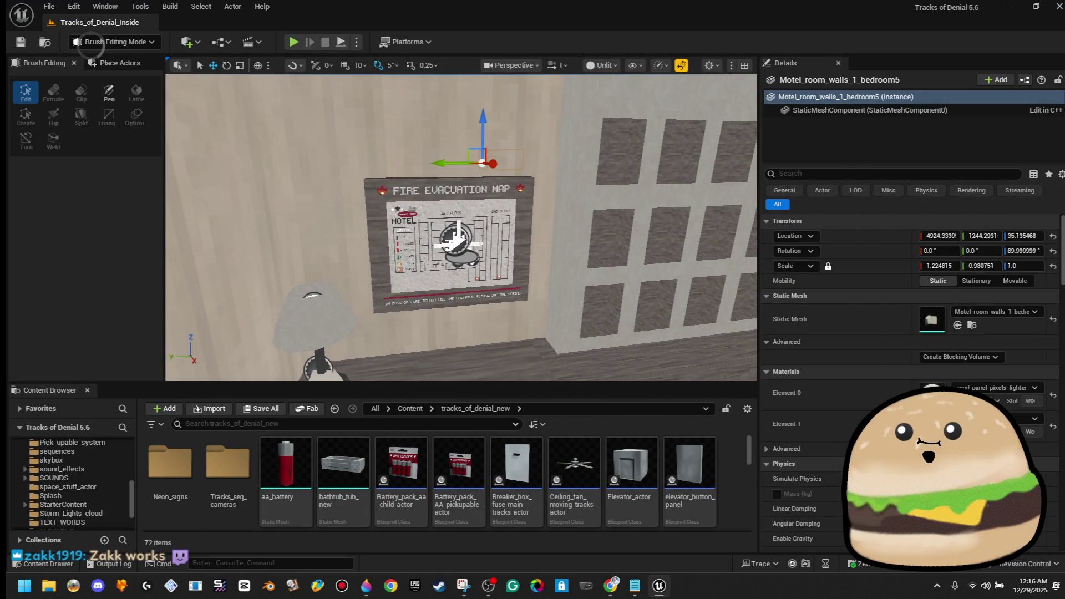
key("f")
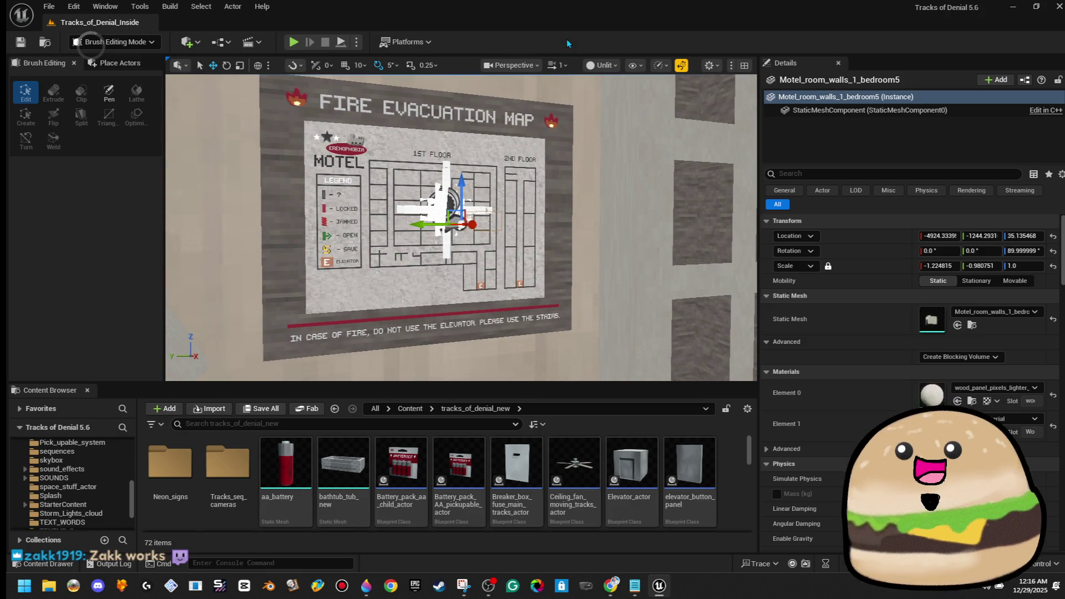
left_click(601, 63)
left_click(603, 109)
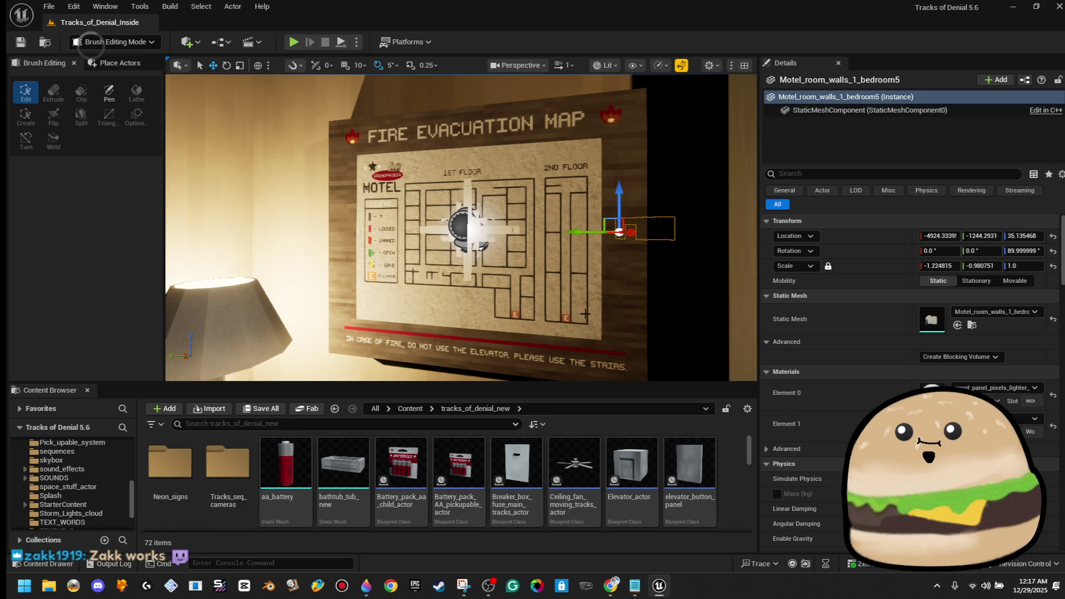
left_click(366, 585)
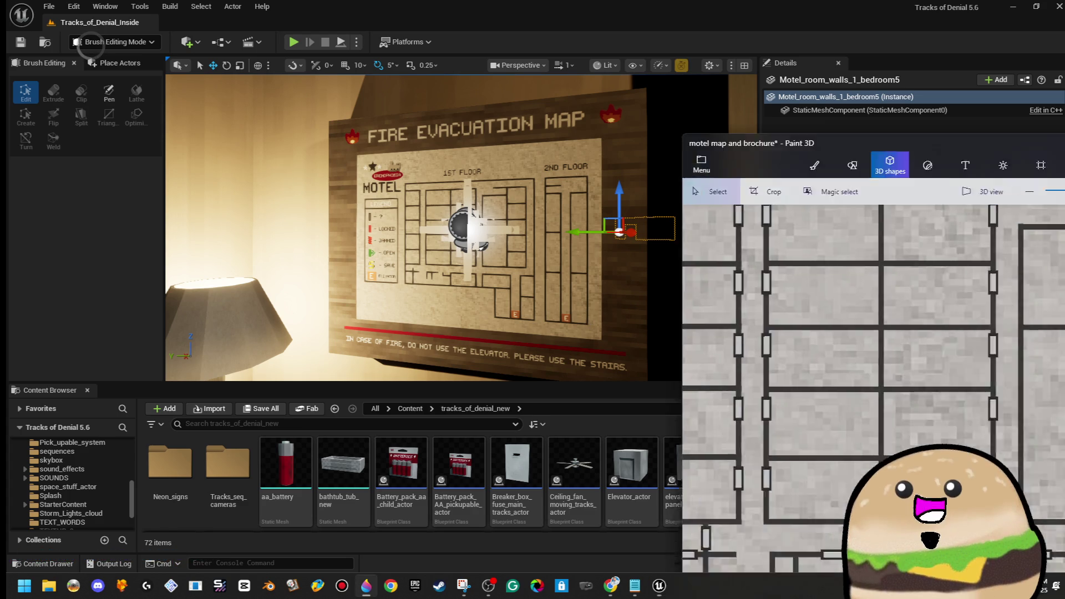
Step: Maximize Paint 3D and draw a rectangle door, placed below the wall gap and rotated vertical
double_click(673, 102)
scroll(526, 332, "down", 2)
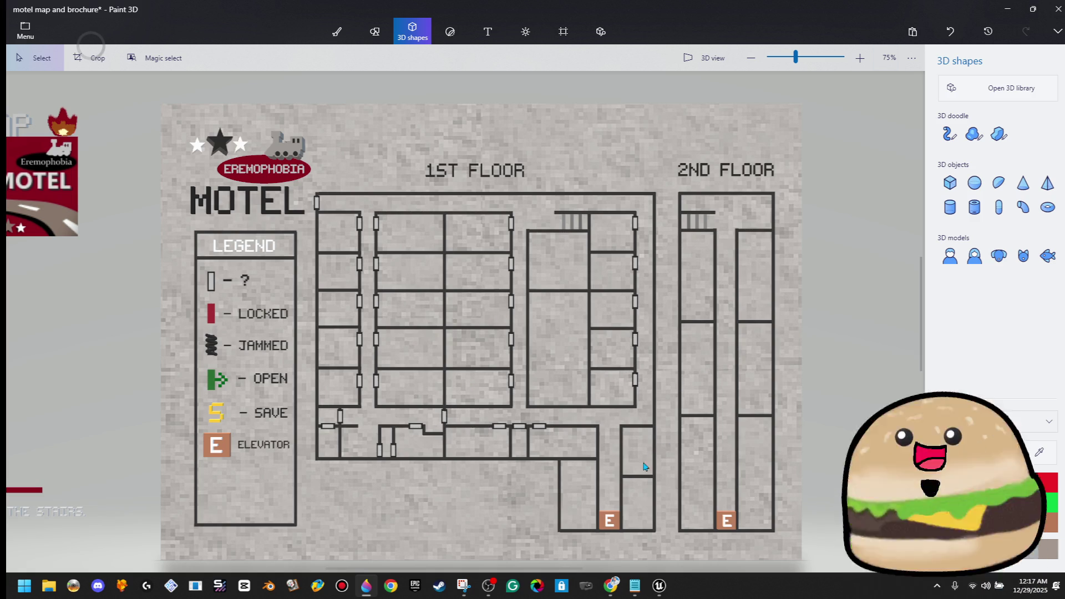
scroll(614, 471, "up", 5)
left_click_drag(491, 353, 420, 382)
scroll(554, 394, "down", 1)
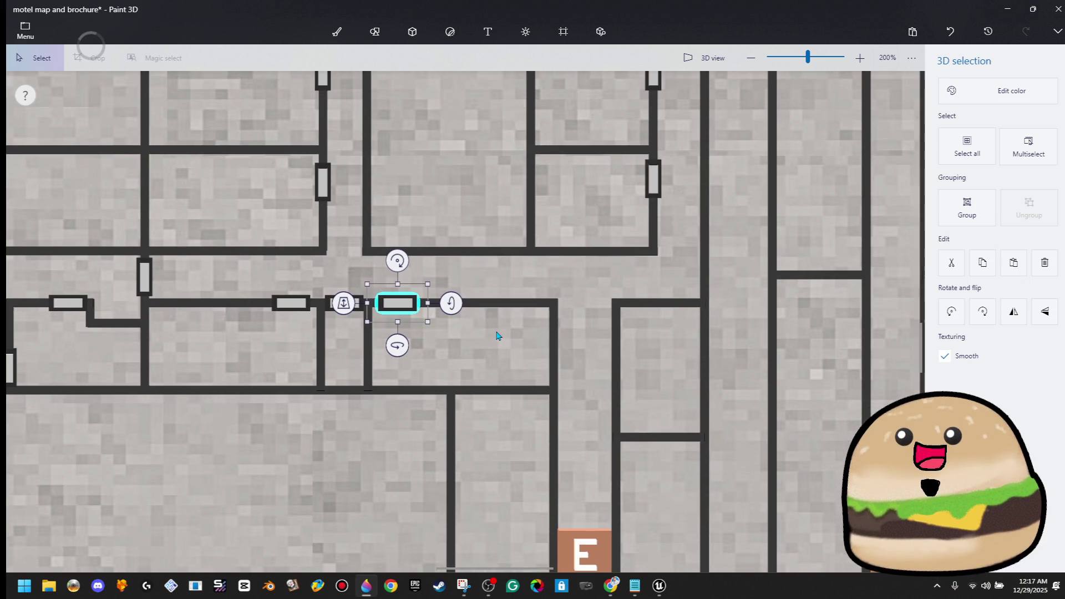
left_click_drag(391, 295, 571, 338)
mouse_move(576, 302)
left_mouse_down()
mouse_move(617, 318)
mouse_move(627, 345)
mouse_move(556, 345)
mouse_move(554, 360)
left_mouse_up()
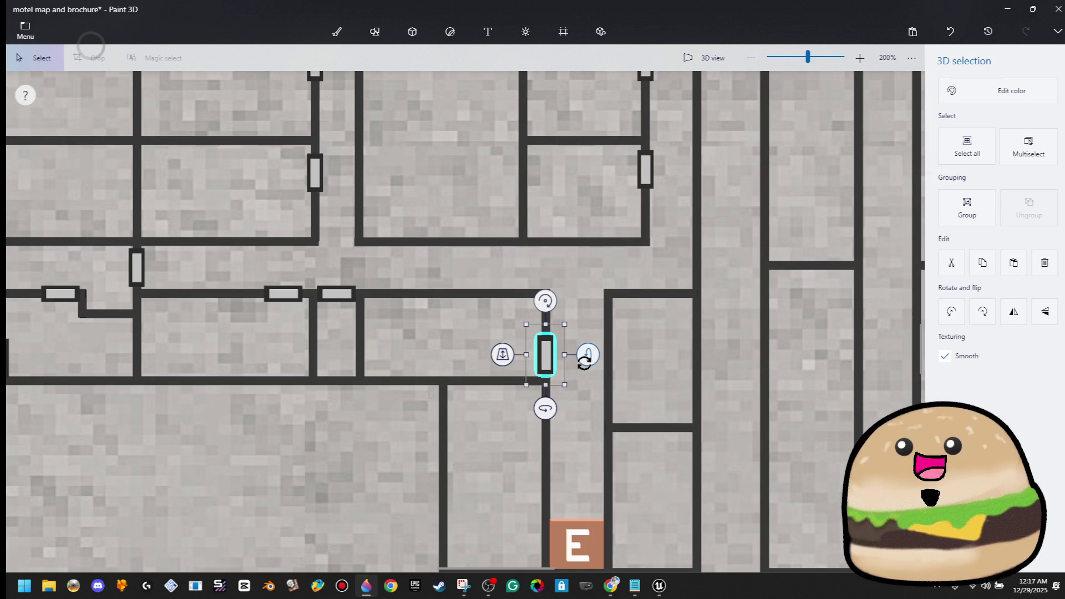
Step: Nudge the horizontal wall segment upward with the arrow keys
left_click(638, 428)
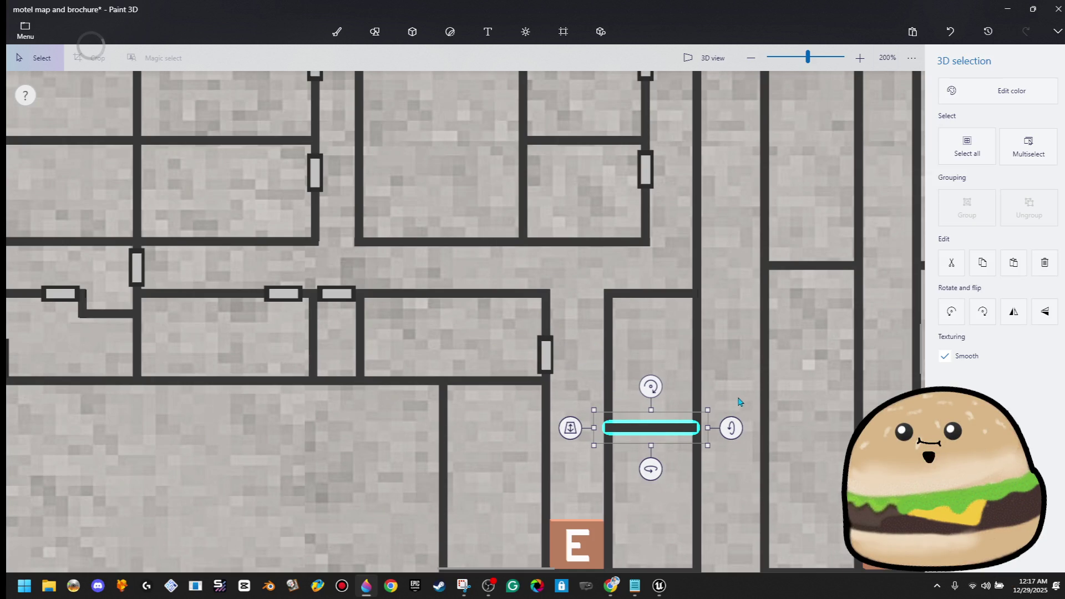
scroll(695, 303, "down", 2)
key("ctrl")
key("Up")
key("Up")
key("Up")
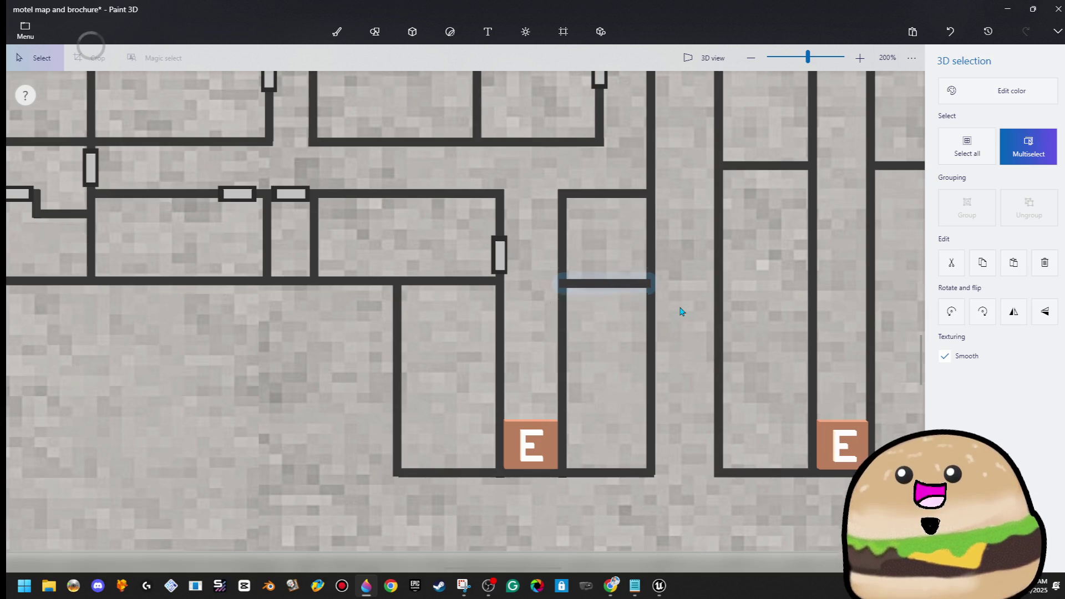
left_click(659, 365)
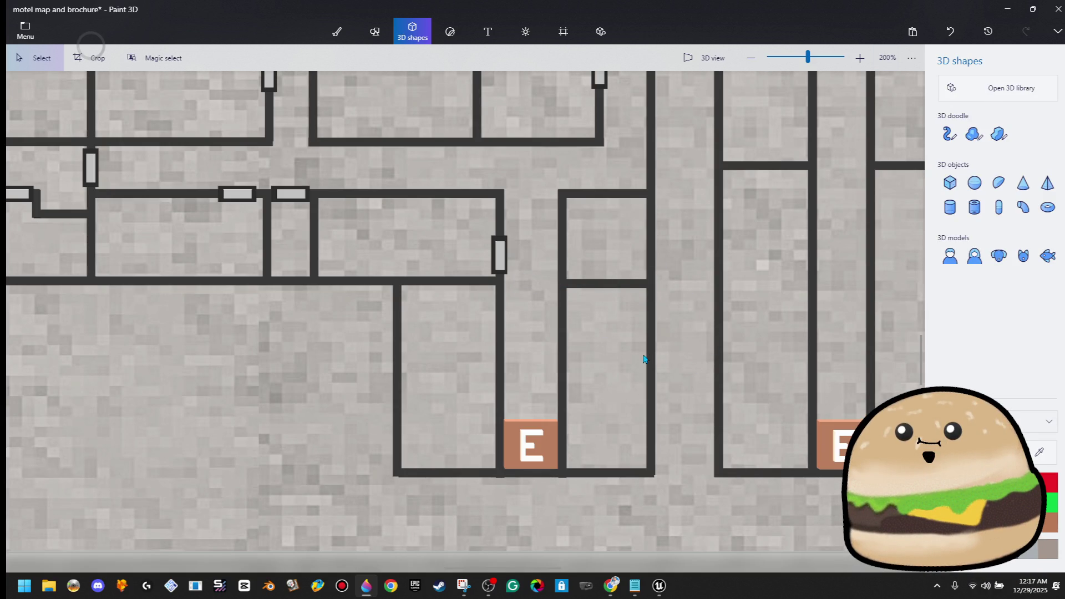
Step: Shift the vertical door slightly right and up into the wall
left_click(499, 256)
scroll(503, 257, "up", 3)
scroll(504, 258, "up", 3)
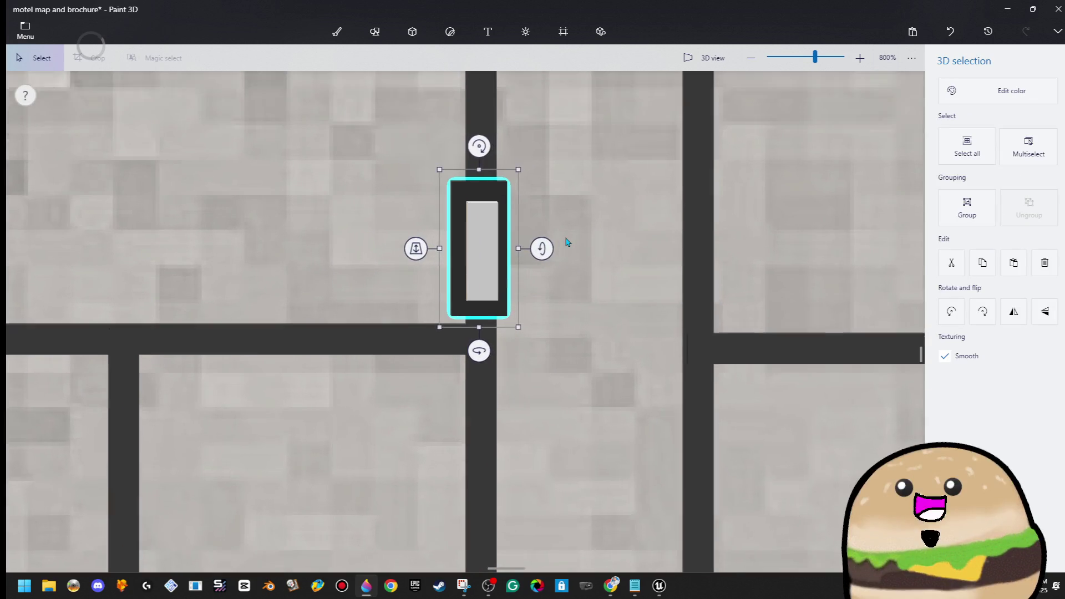
left_click_drag(470, 269, 471, 267)
left_click(599, 290)
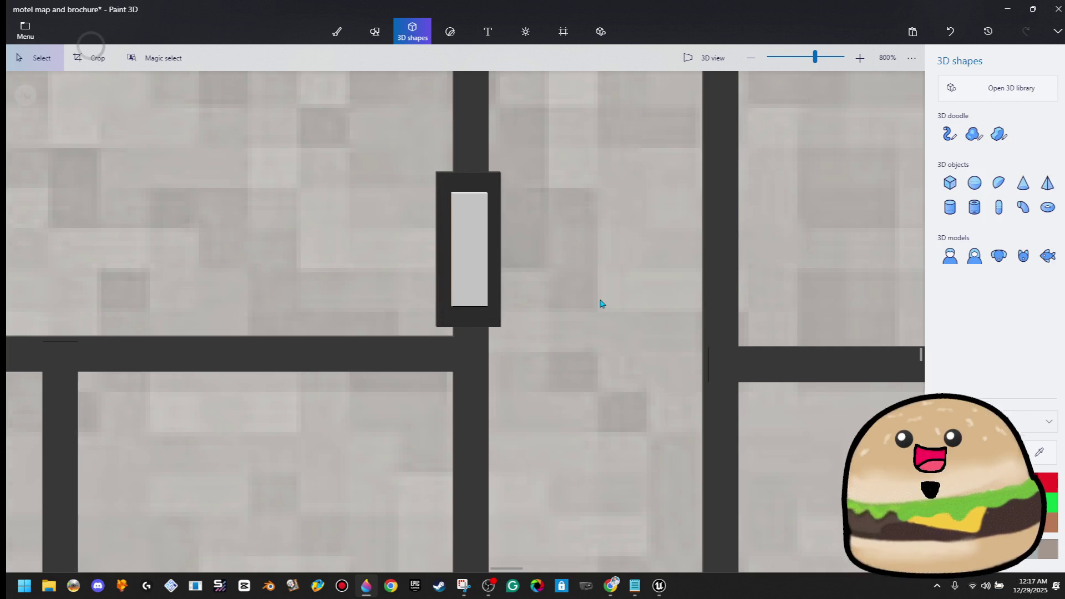
scroll(610, 316, "down", 4)
scroll(662, 373, "down", 2)
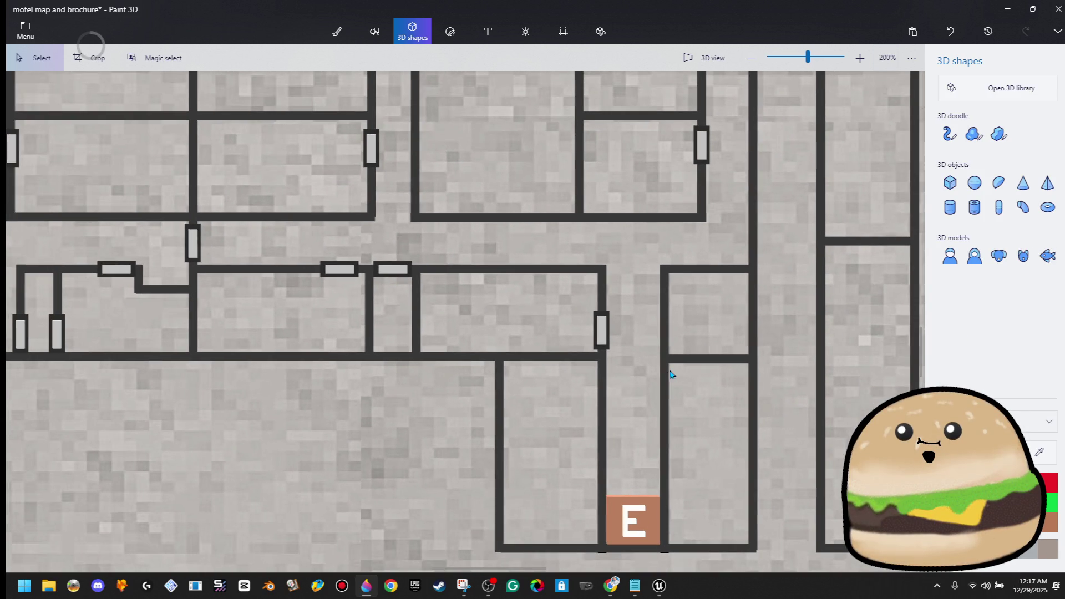
Step: Nudge the corridor door down and paste a duplicate onto the opposite wall
left_click(601, 332)
left_click_drag(603, 373, 604, 375)
key("ctrl")
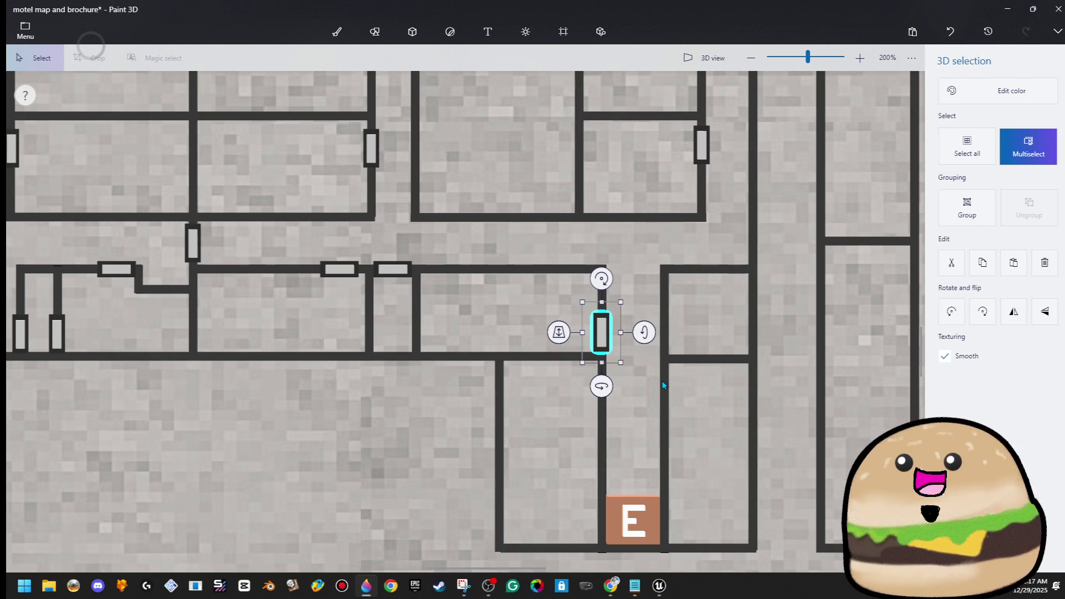
key("ctrl+c")
key("ctrl+v")
key("Right")
key("Right")
key("Right")
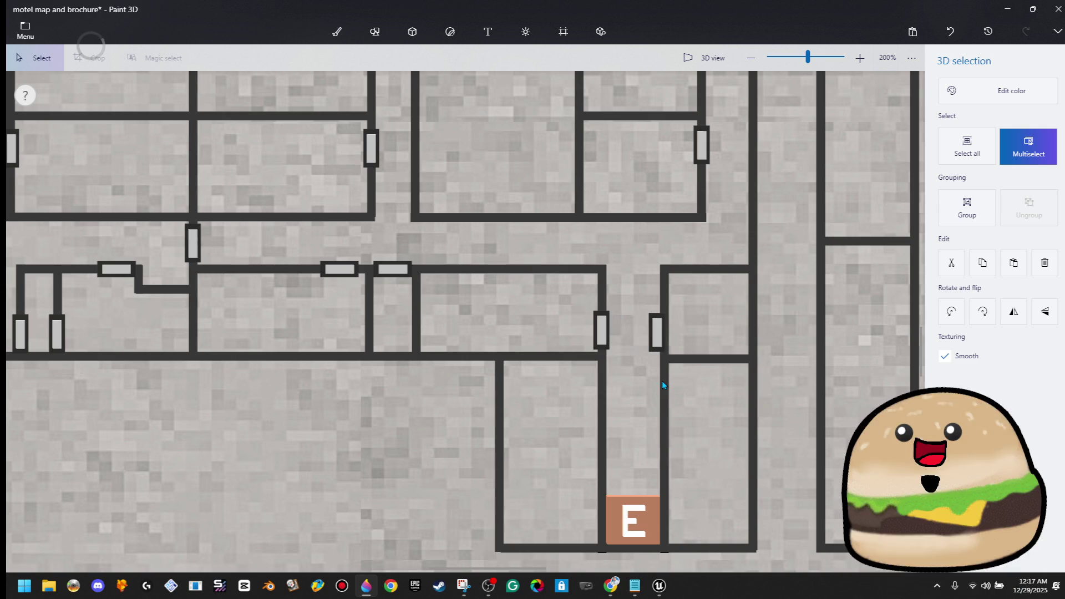
Step: Box-select both doors together, undoing a stray selection
scroll(679, 343, "up", 2)
scroll(678, 342, "up", 1)
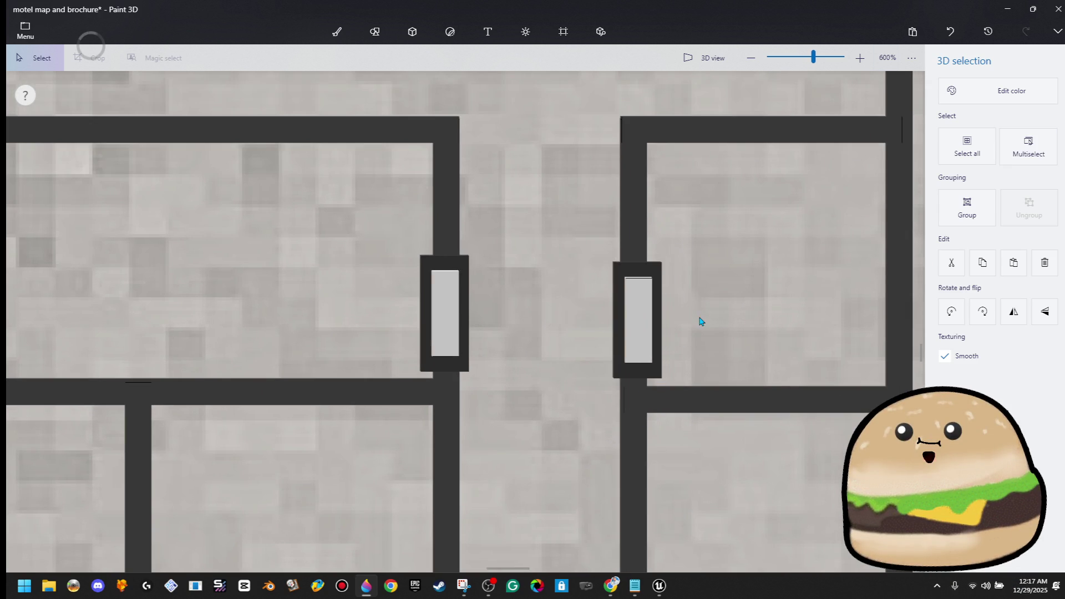
mouse_move(718, 215)
left_mouse_down()
mouse_move(466, 291)
mouse_move(362, 381)
left_mouse_up()
left_click(361, 380)
key("ctrl+z")
key("ctrl+z")
scroll(444, 371, "down", 1)
mouse_move(452, 230)
left_mouse_down()
mouse_move(577, 339)
mouse_move(637, 346)
left_mouse_up()
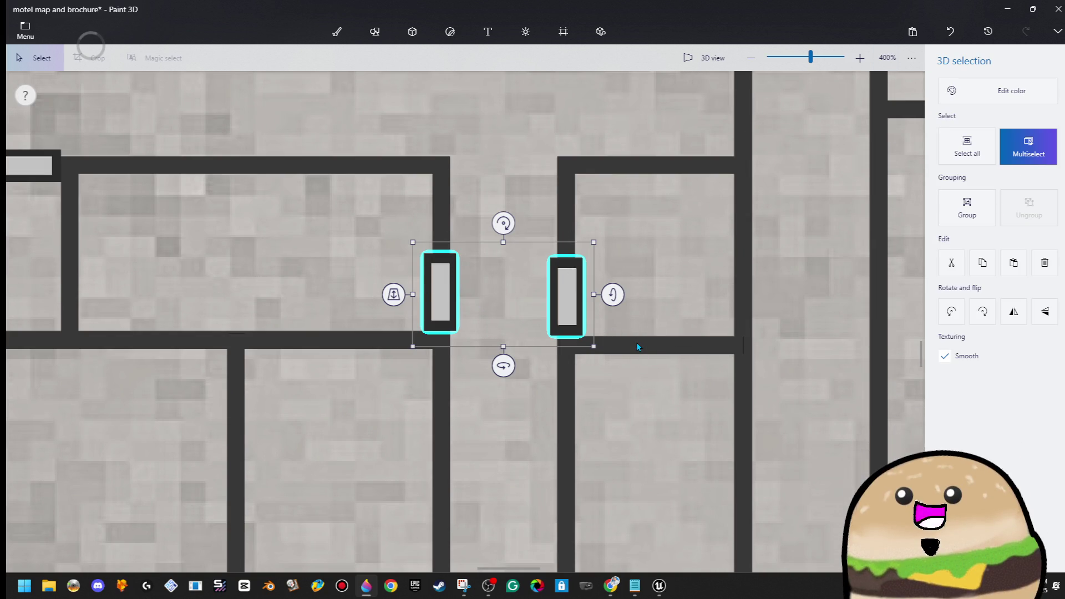
left_click(630, 246)
Step: Copy the pair of doors and paste duplicates just below the originals
mouse_move(631, 245)
left_mouse_down()
mouse_move(611, 297)
mouse_move(538, 344)
left_mouse_up()
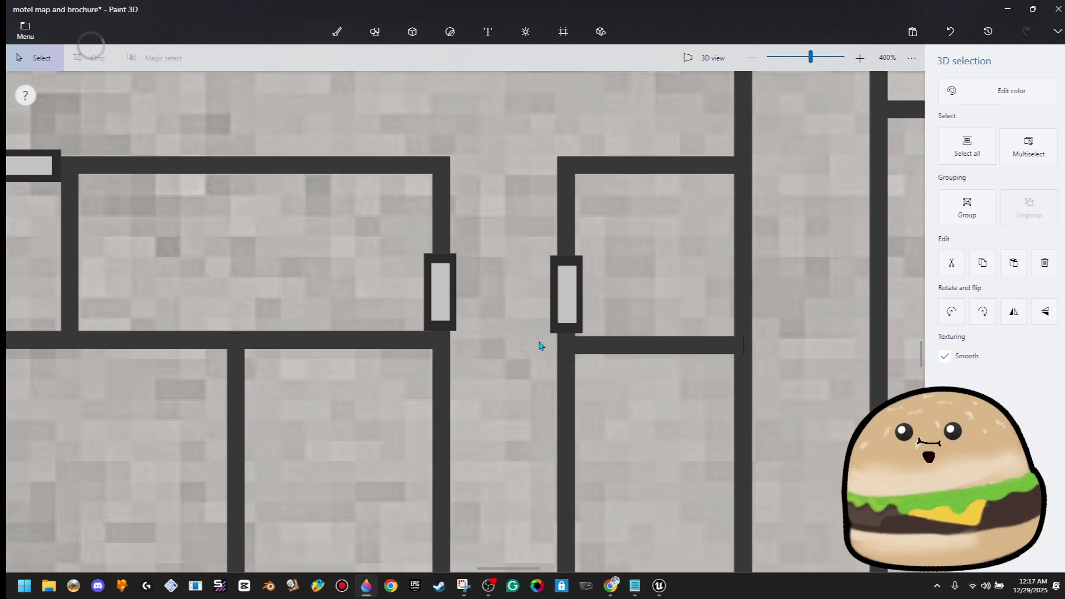
mouse_move(632, 244)
left_mouse_down()
mouse_move(626, 272)
mouse_move(289, 350)
left_mouse_up()
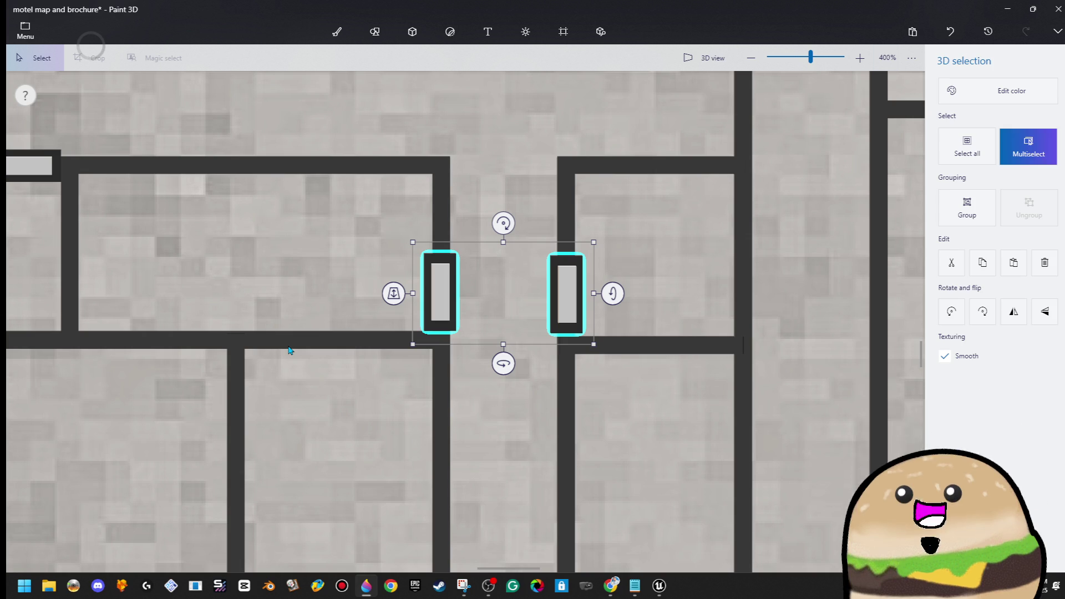
key("ctrl+c")
key("ctrl+v")
key("Down")
key("Down")
key("Down")
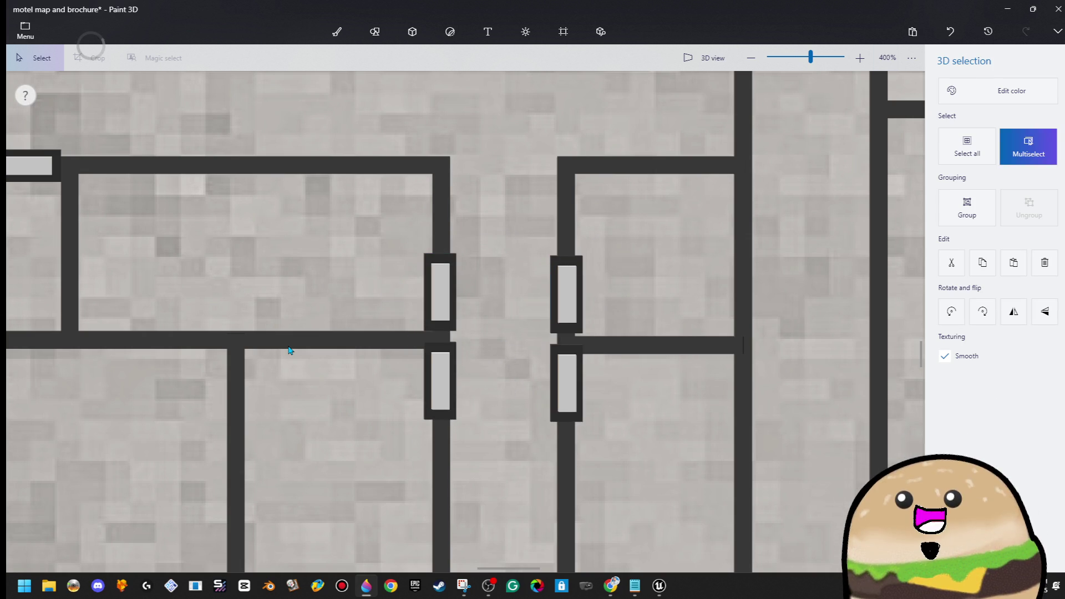
Step: Select and deselect the long horizontal wall while reviewing the layout
left_click(290, 351)
scroll(297, 345, "down", 2)
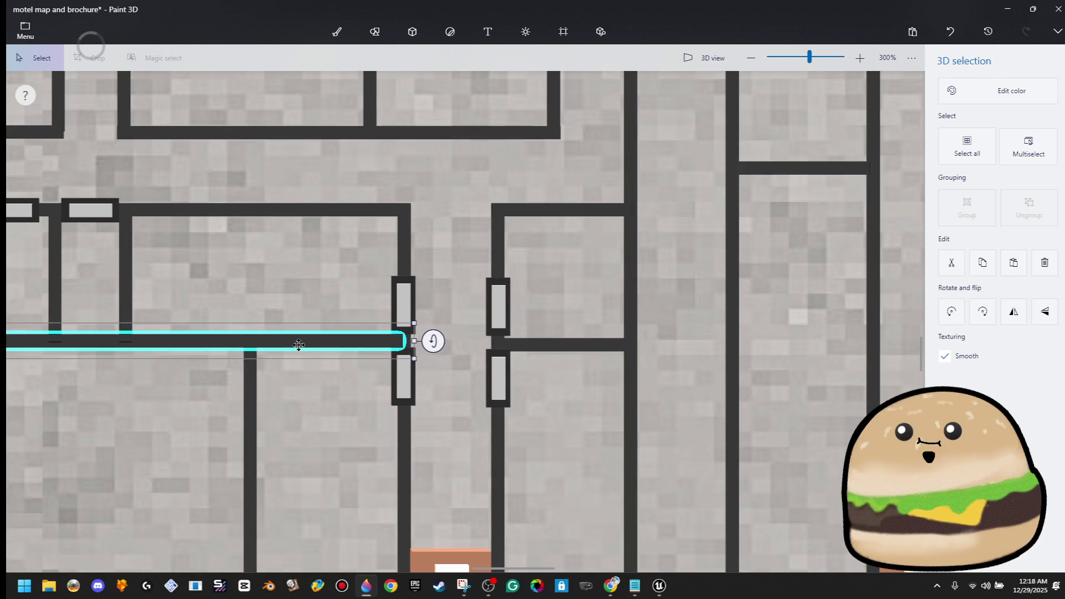
left_click(340, 261)
scroll(342, 261, "down", 3)
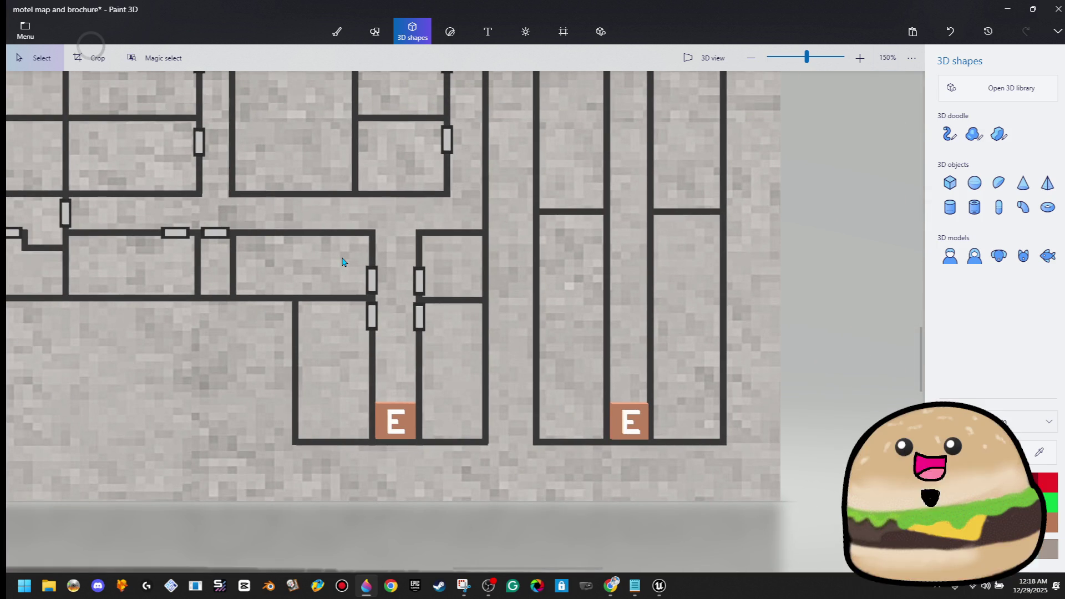
scroll(335, 383, "up", 3)
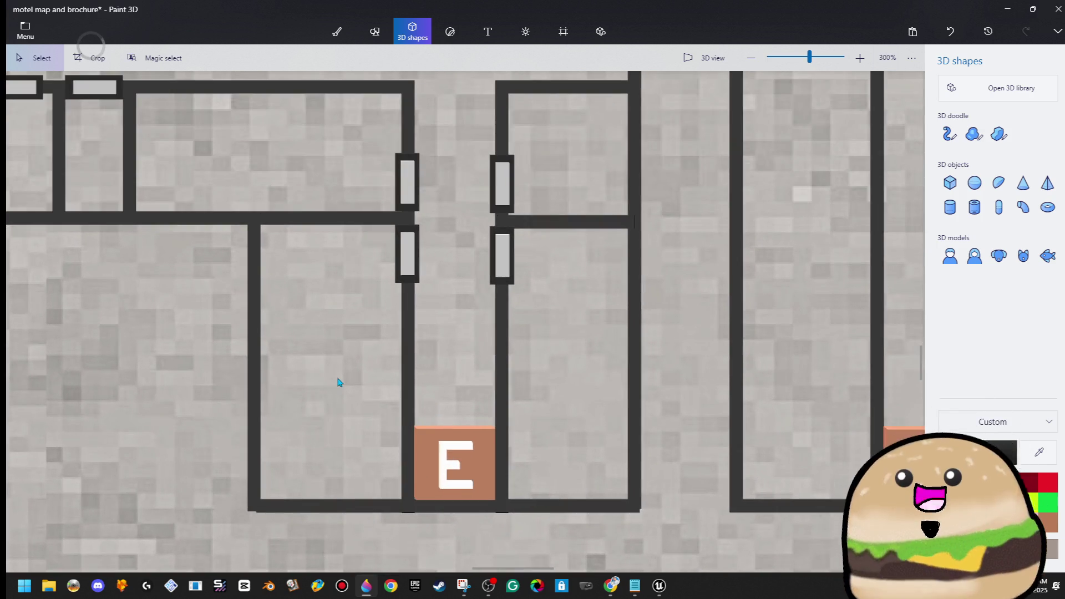
scroll(336, 397, "down", 2)
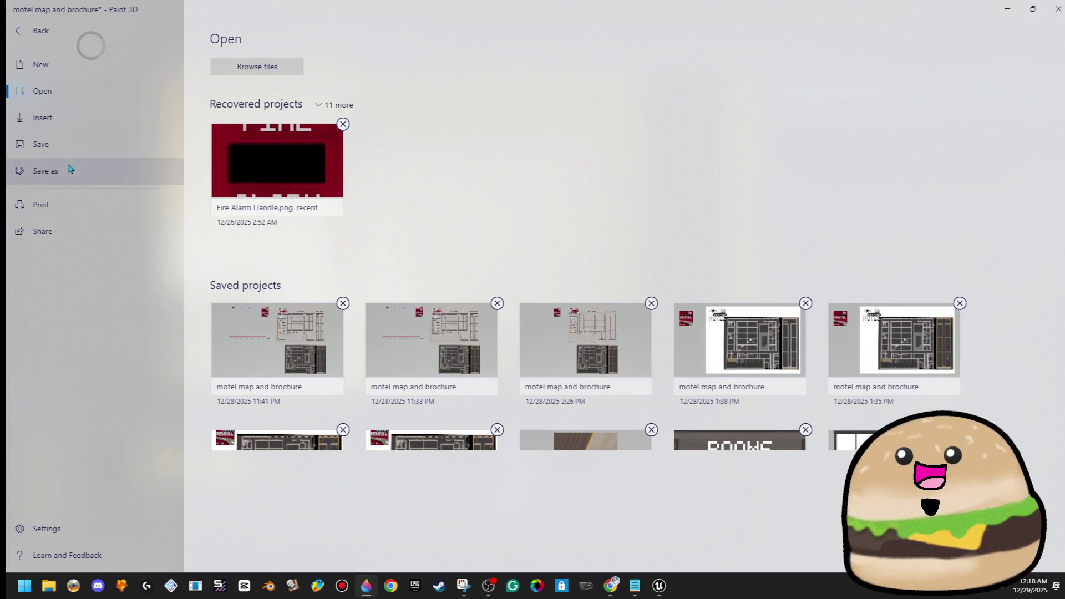
Step: Save the motel map project via Save as, then switch to Unreal Engine
left_click(70, 168)
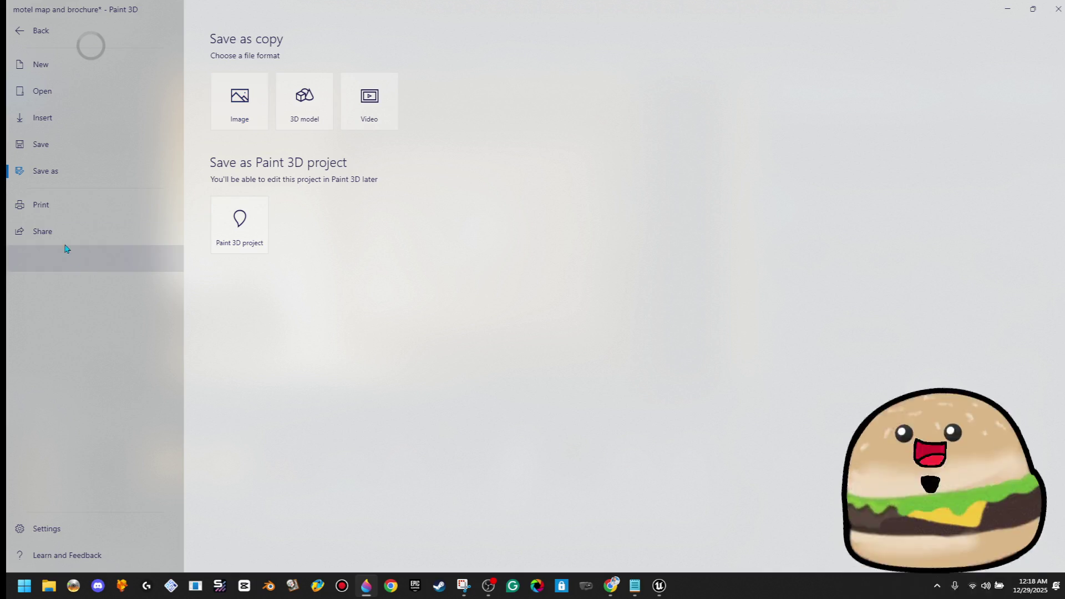
left_click(71, 144)
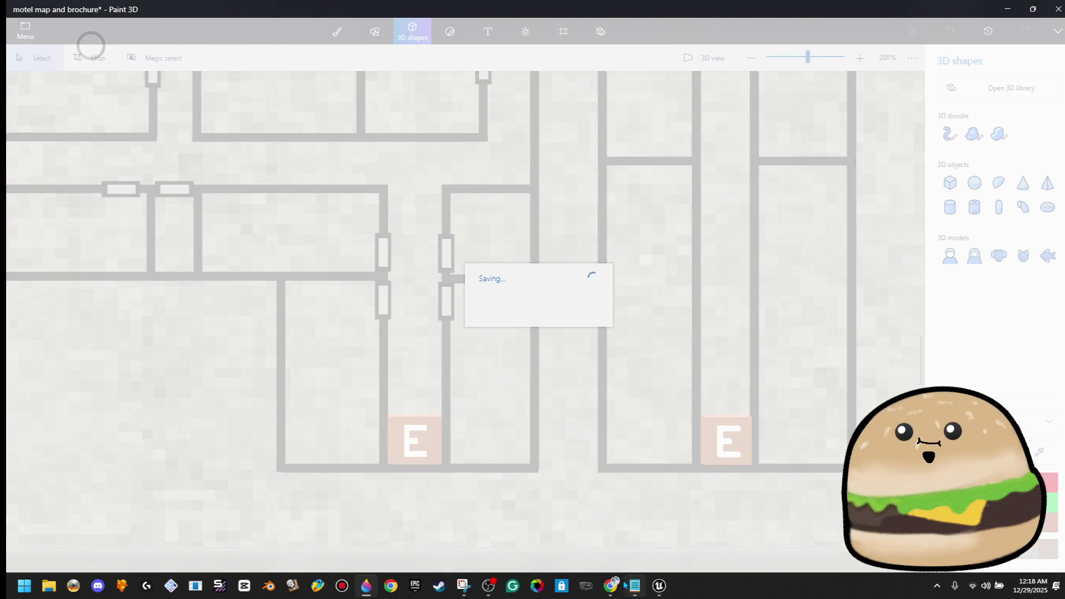
left_click(659, 585)
left_click(49, 6)
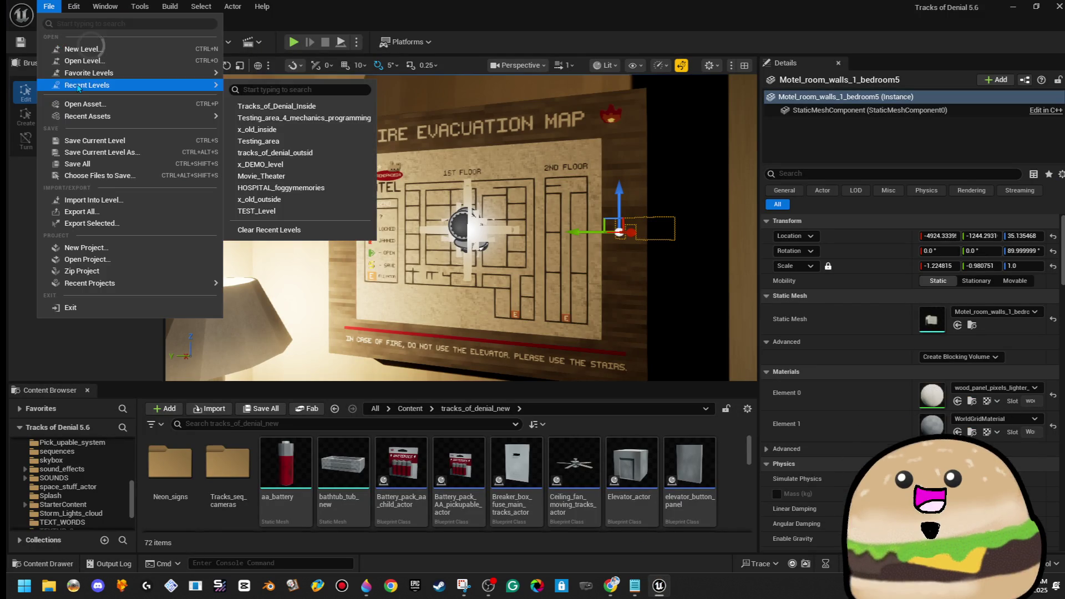
Step: Open Testing_area_4_mechanics_programming from maps_other_extras and Play From Here on the floor
left_click(89, 60)
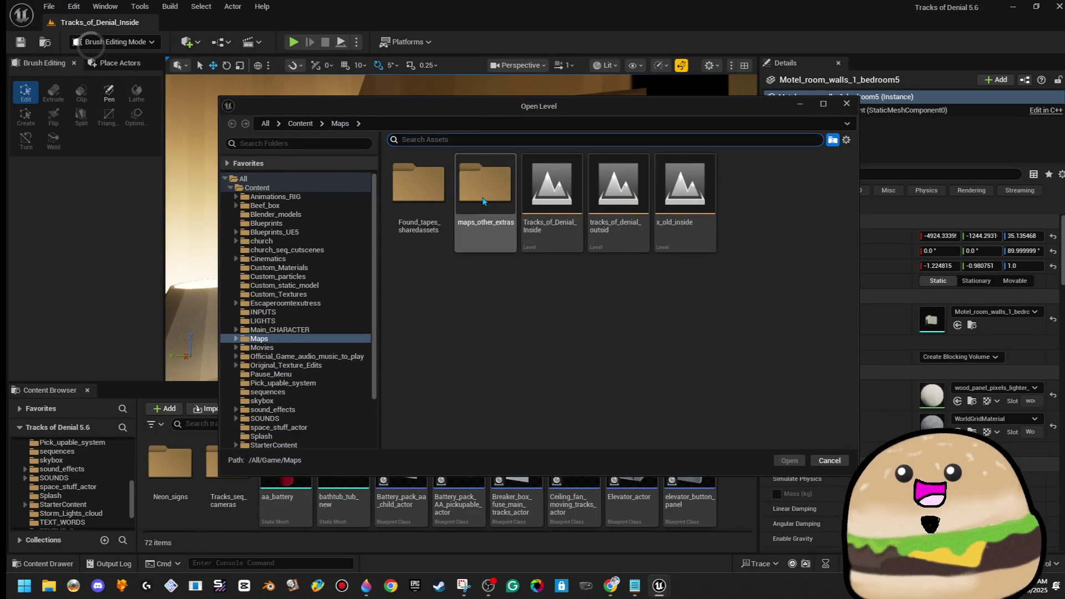
double_click(485, 183)
left_click(425, 299)
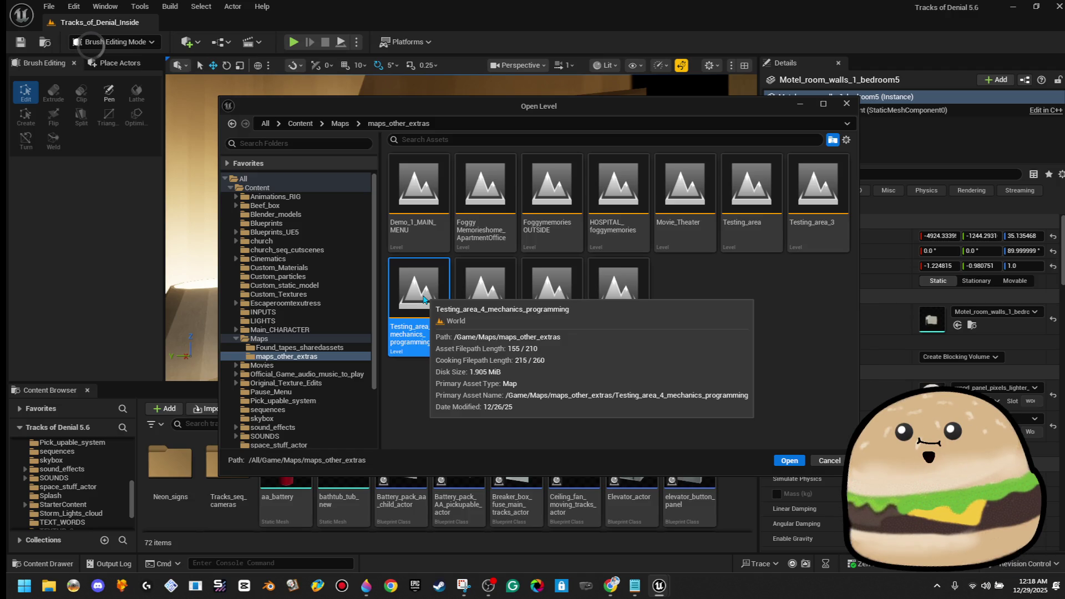
double_click(423, 298)
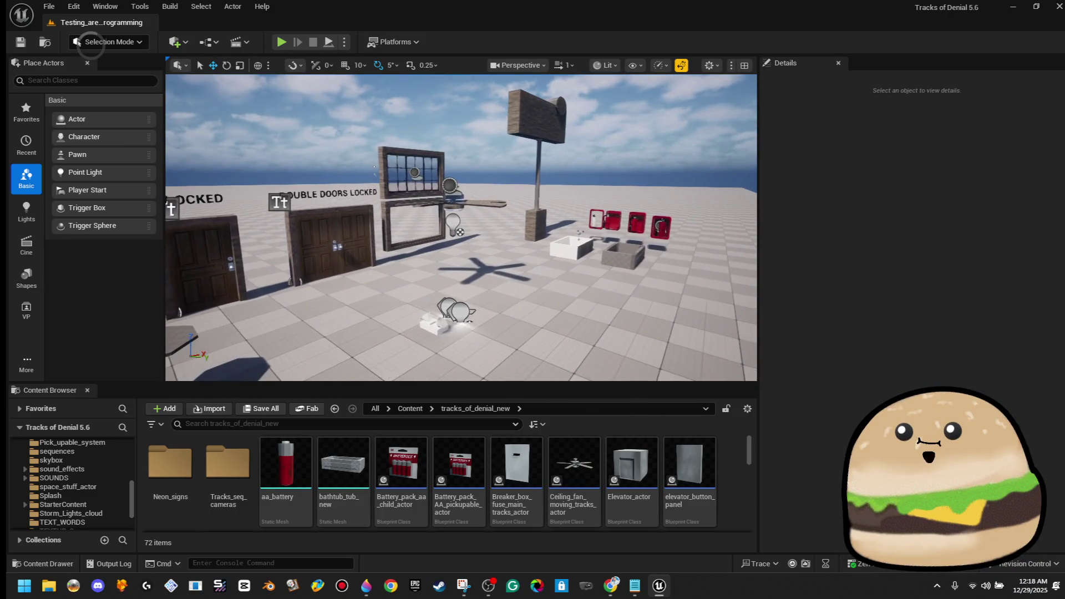
right_click(597, 334)
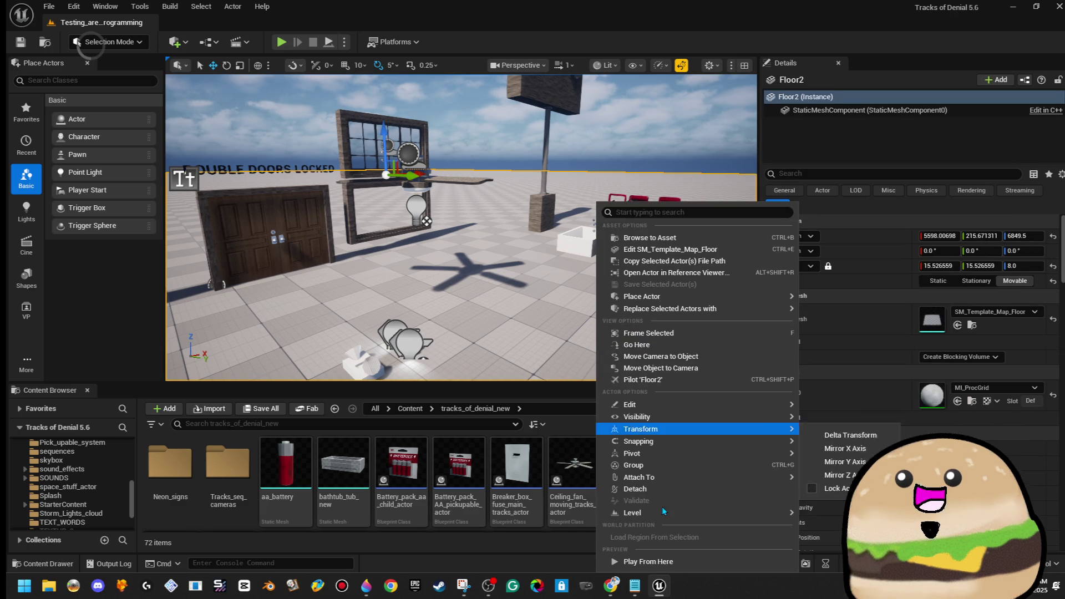
left_click(647, 561)
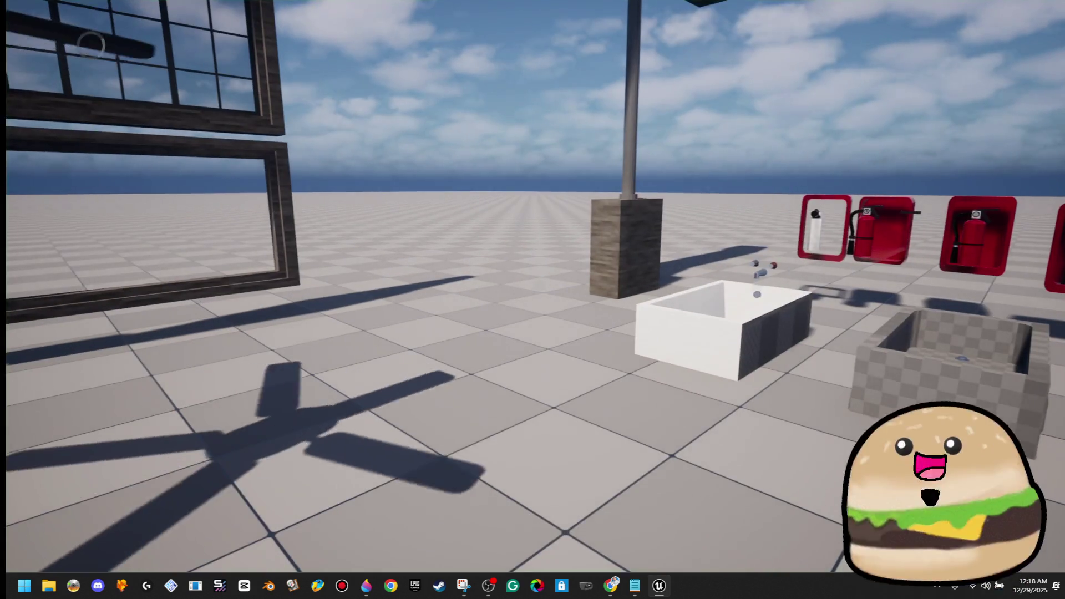
Step: Walk past the fire-extinguisher cabinets to the elevator, then end the play session
key("s")
key("w")
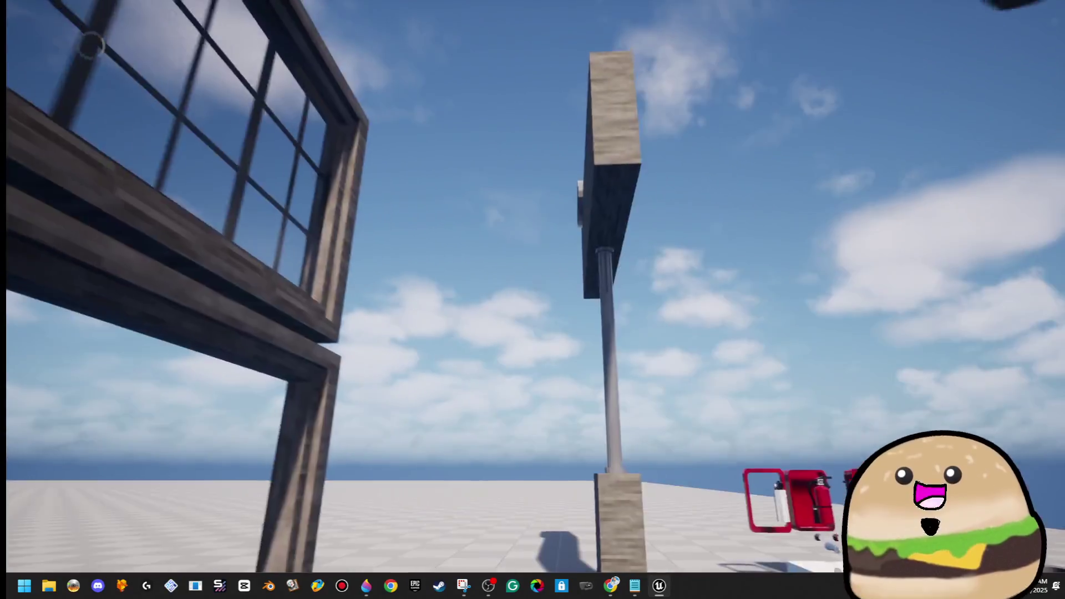
key("w")
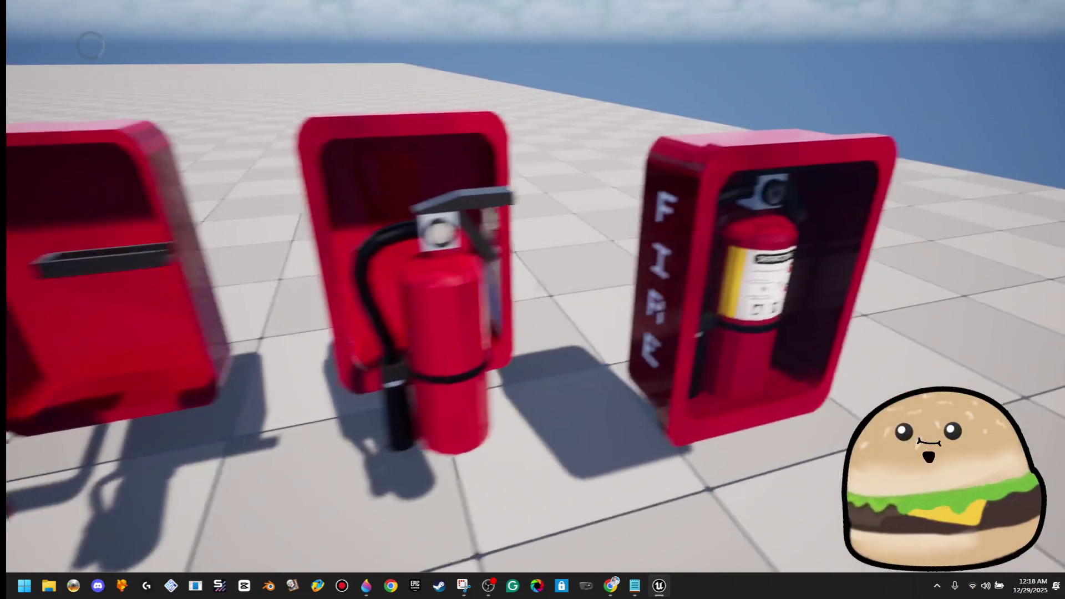
key("w")
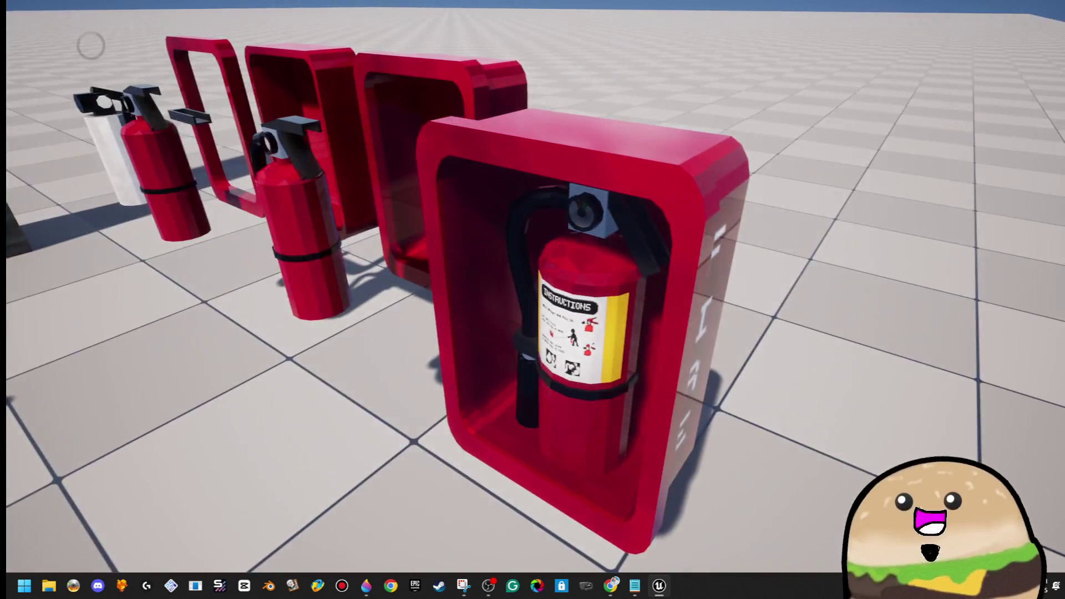
key("s")
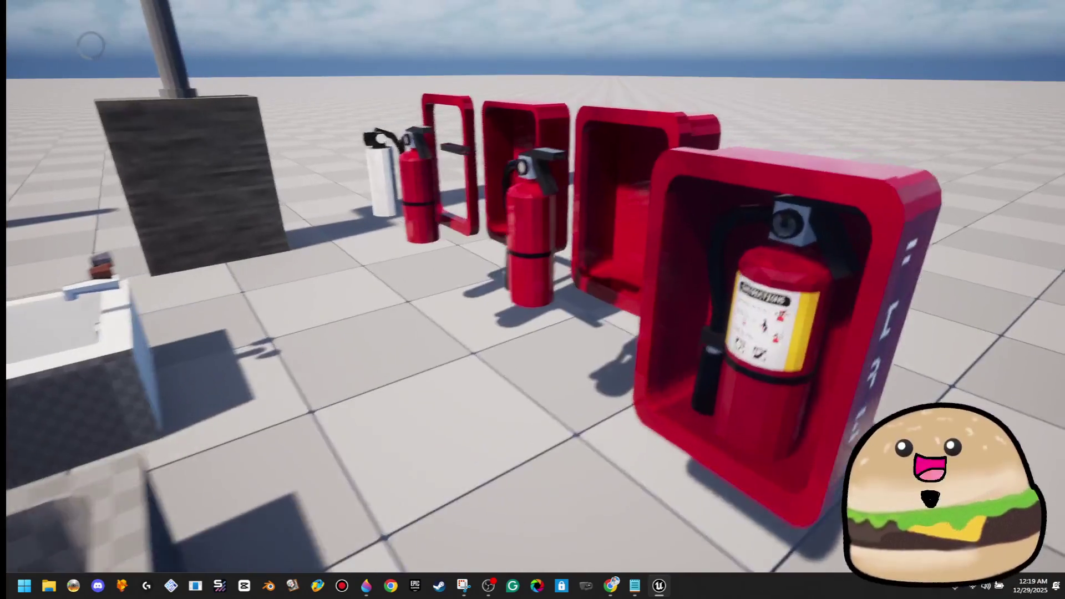
key("d")
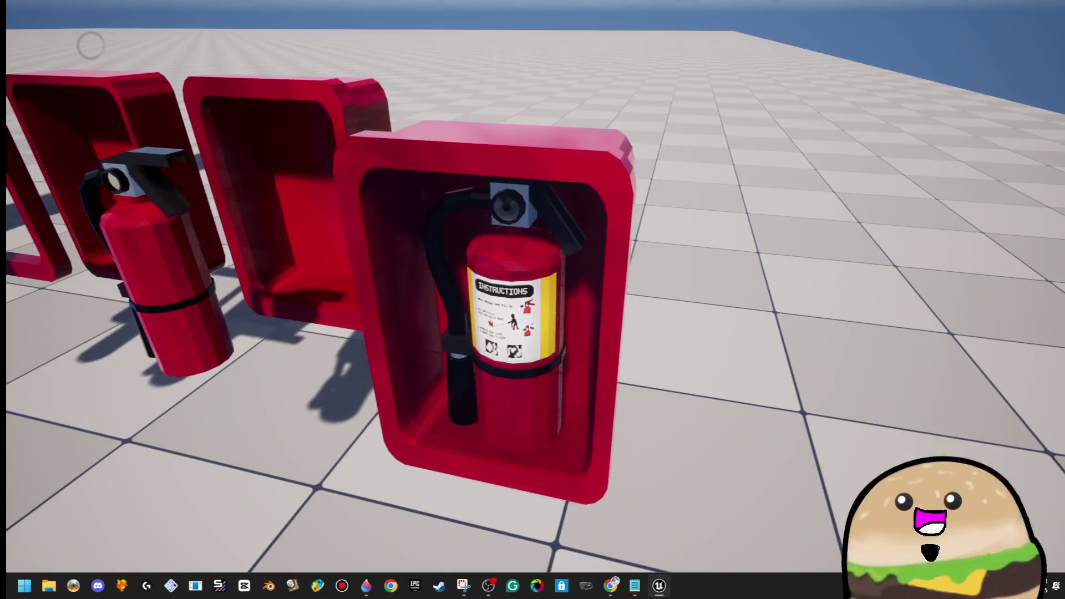
key("a")
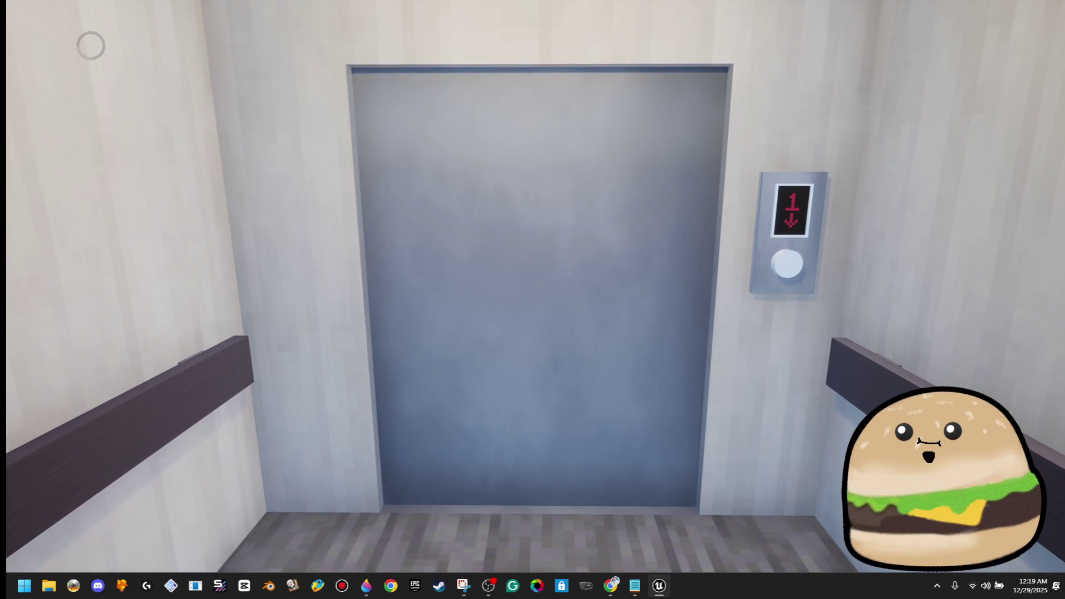
key("Escape")
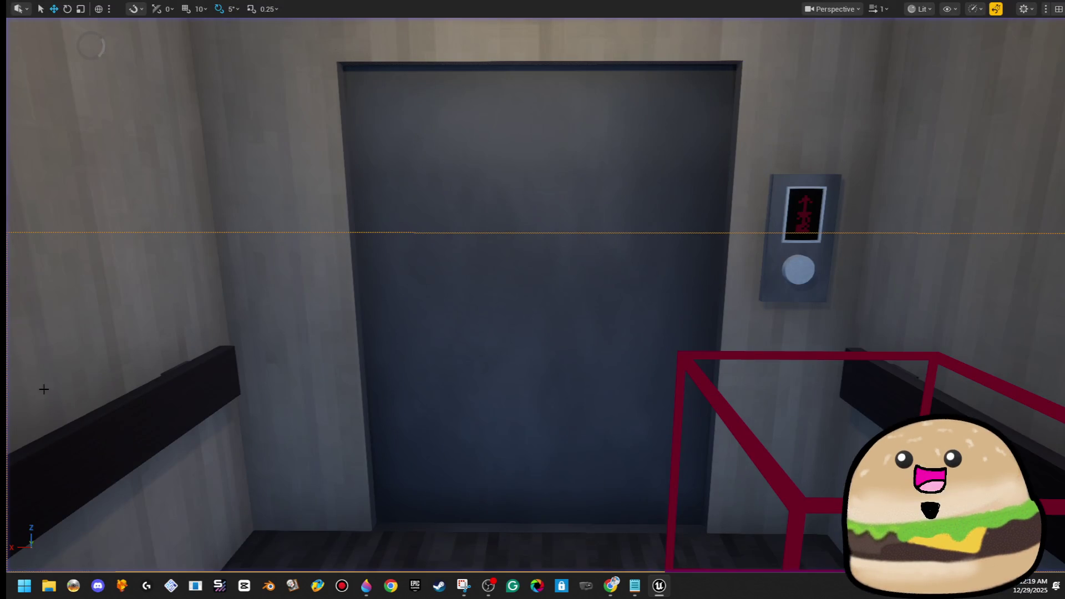
left_click_drag(765, 119, 766, 388)
Step: Assign the invisible material to the elevator mesh's Element 1 slot
key("f")
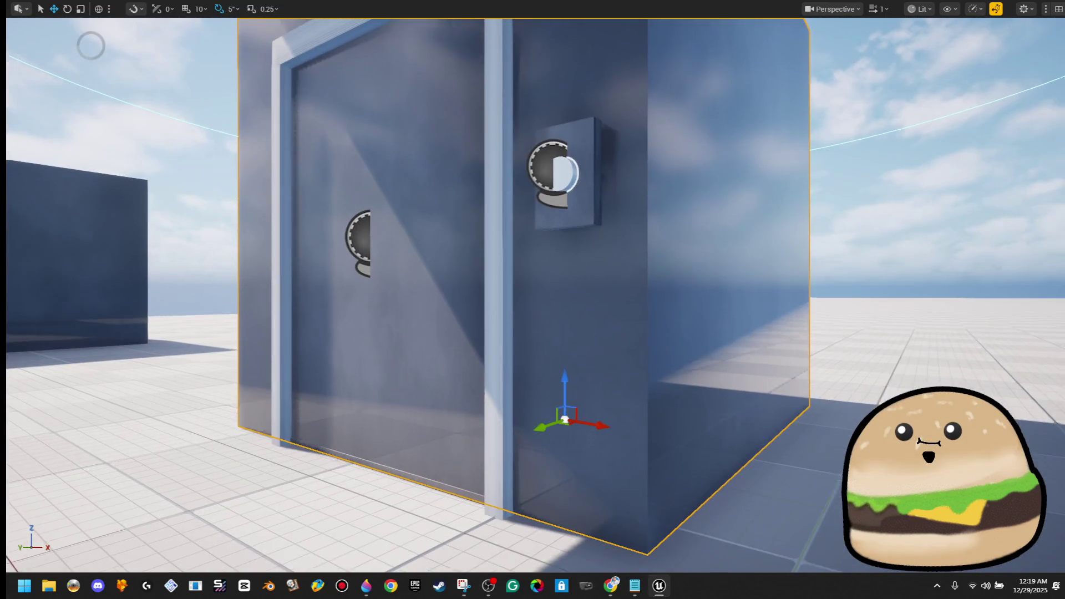
key("F11")
left_click(817, 138)
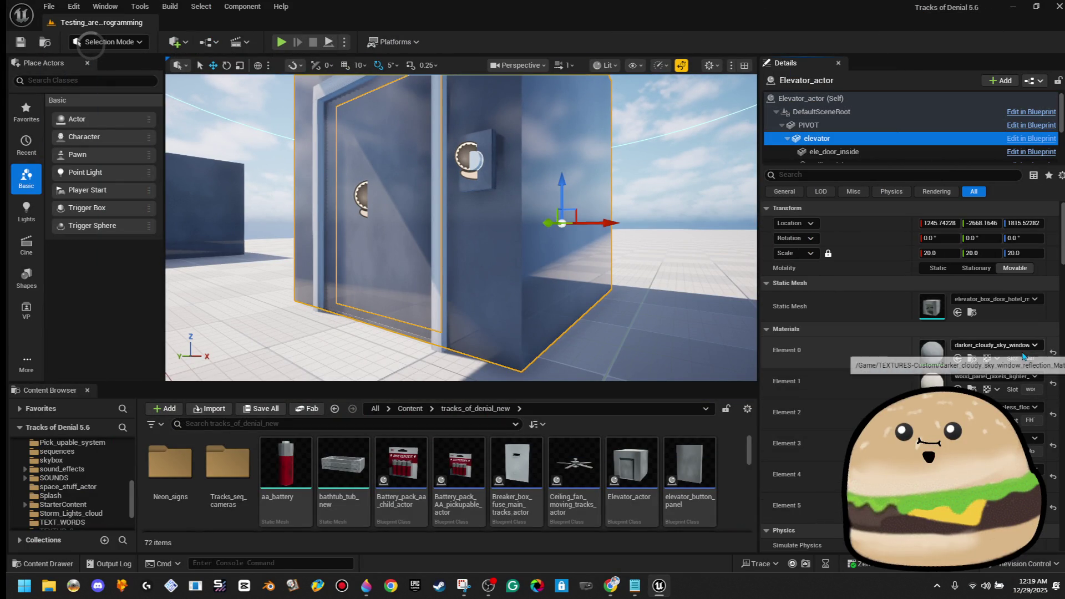
left_click(995, 348)
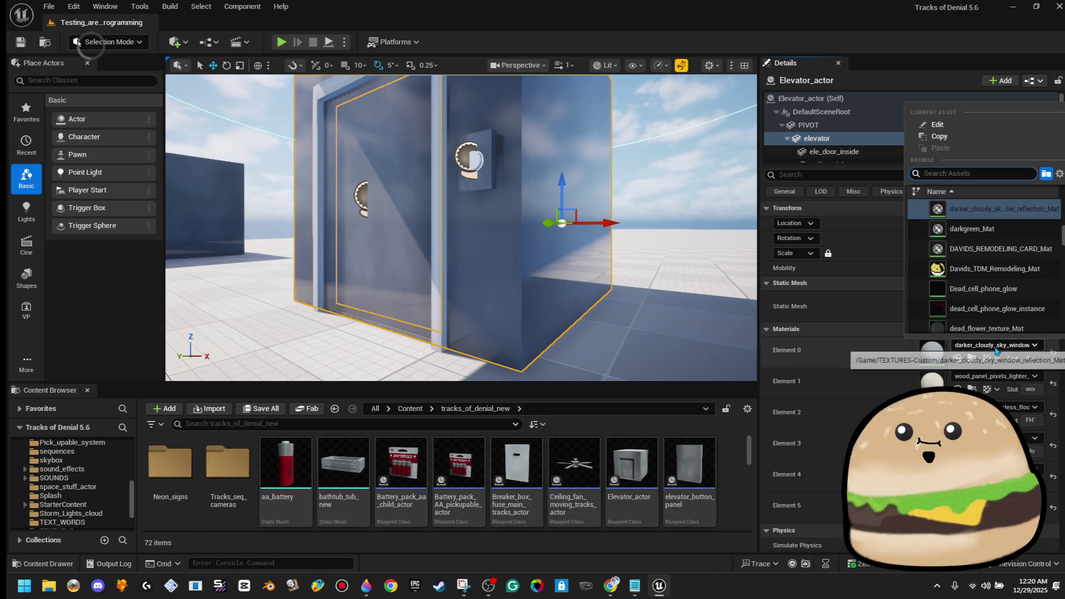
type("ele")
key("Escape")
key("f")
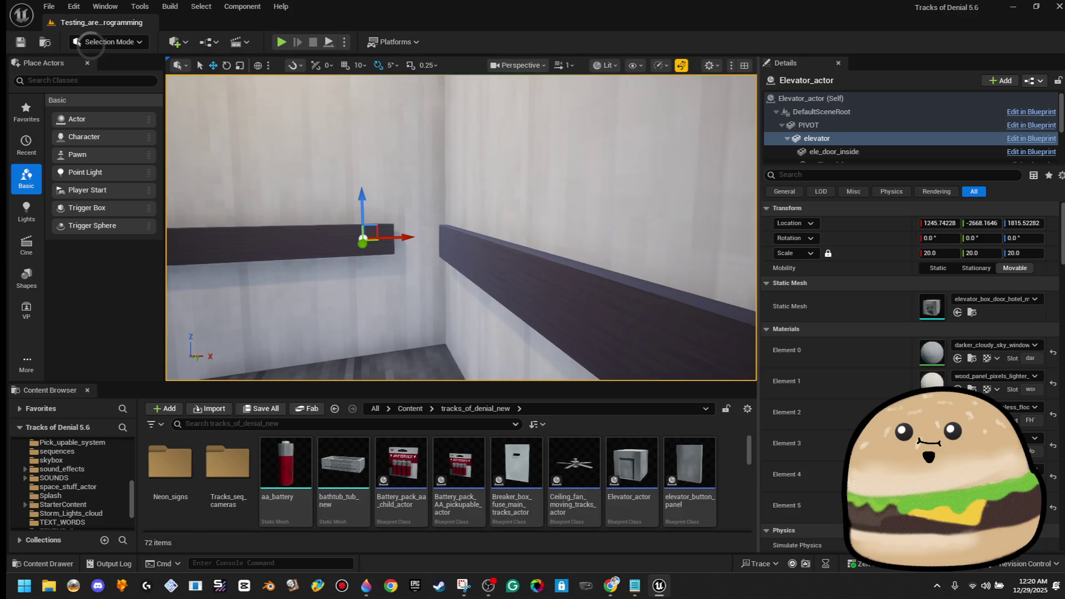
mouse_move(588, 193)
left_mouse_down()
mouse_move(571, 195)
mouse_move(582, 194)
left_mouse_up()
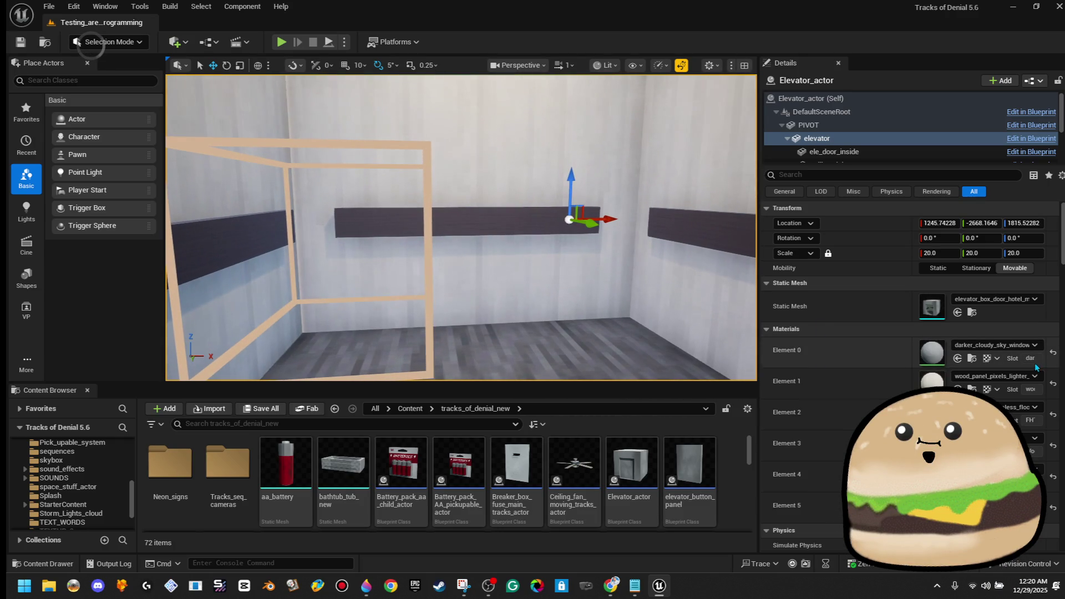
left_click(996, 377)
type("invis")
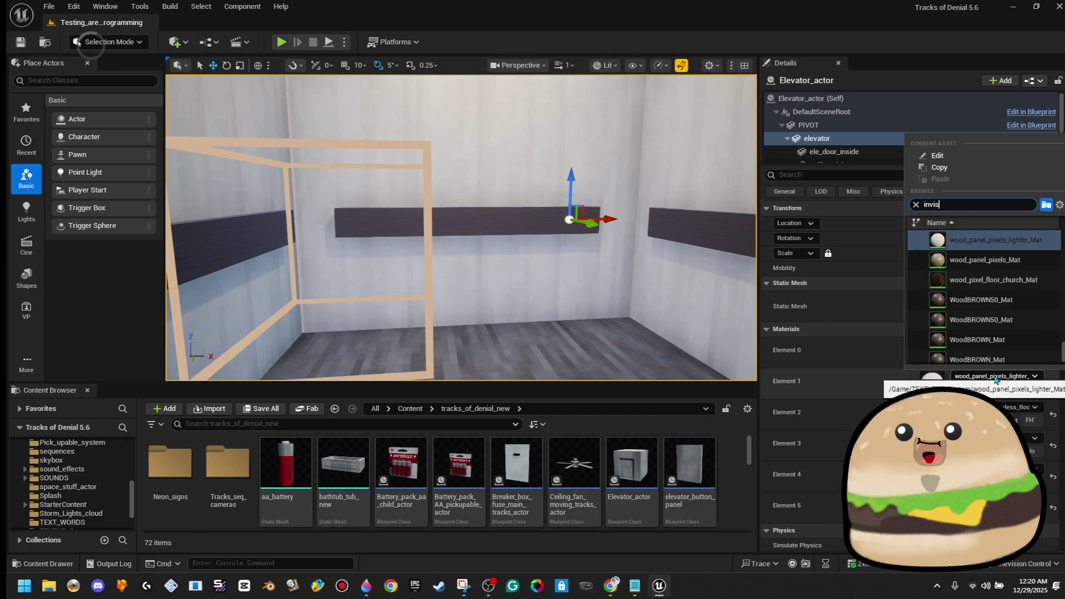
left_click(976, 242)
Step: Play From Here beside the elevator doors in fullscreen
mouse_move(640, 211)
left_mouse_down()
mouse_move(547, 355)
mouse_move(477, 222)
left_mouse_up()
right_click(477, 205)
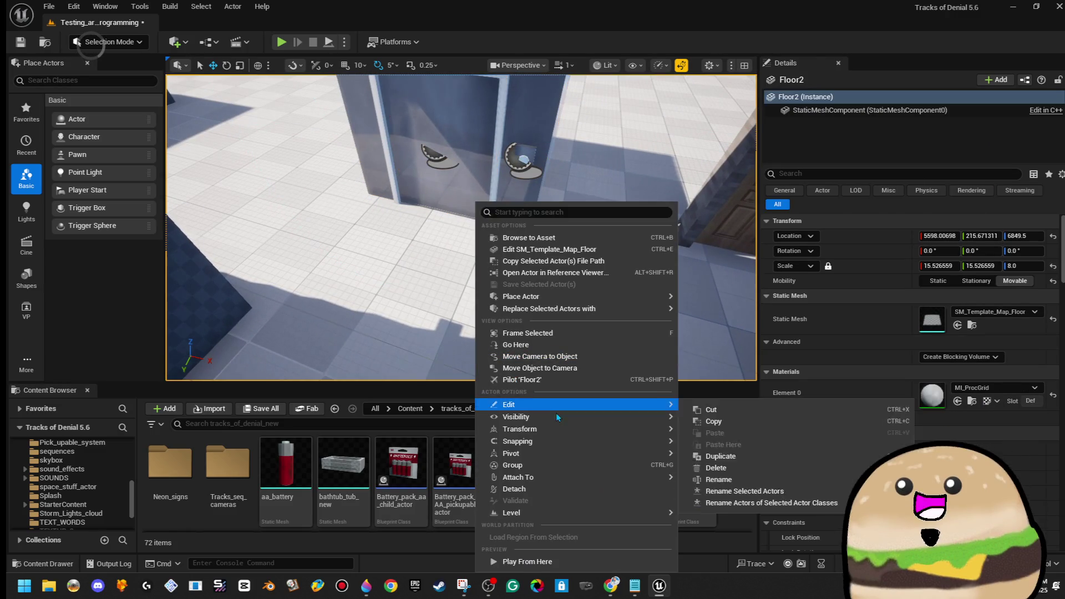
left_click(527, 562)
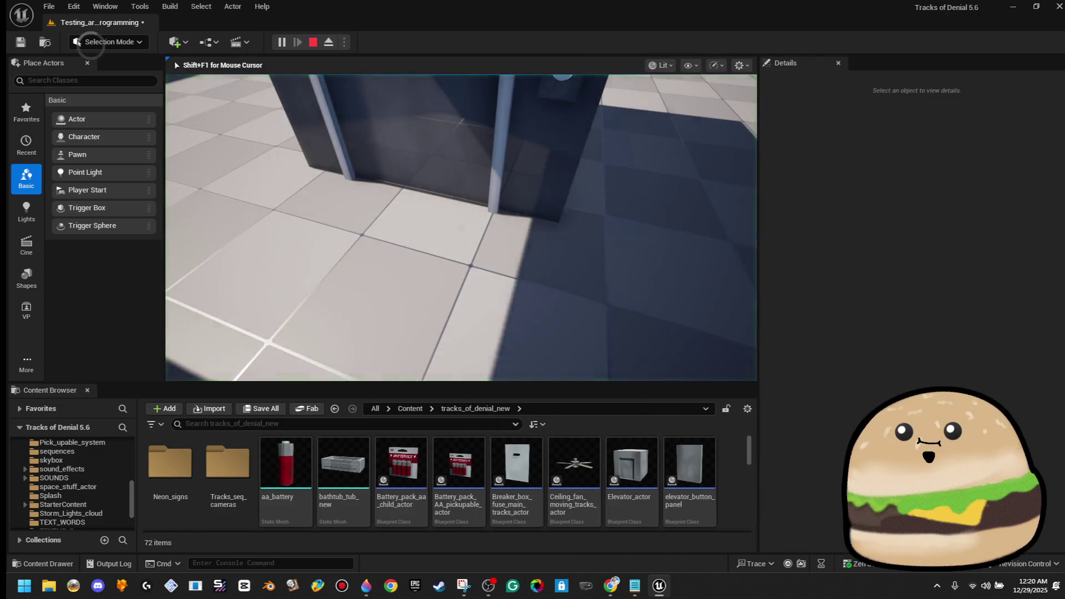
key("F11")
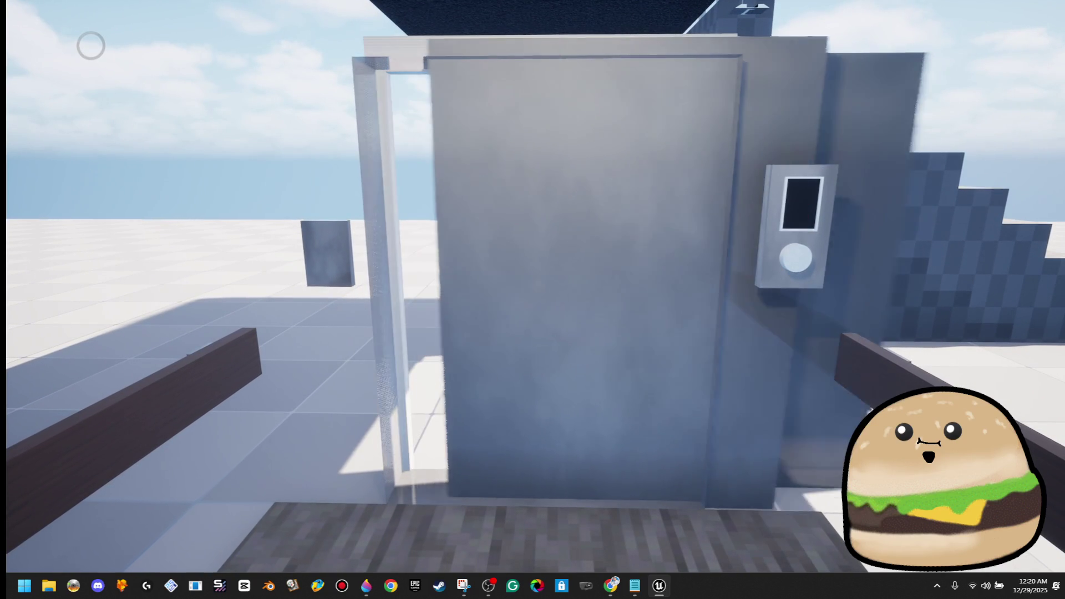
Step: Step out of the elevator, end play, frame the elevator, and exit fullscreen with F11
key("w")
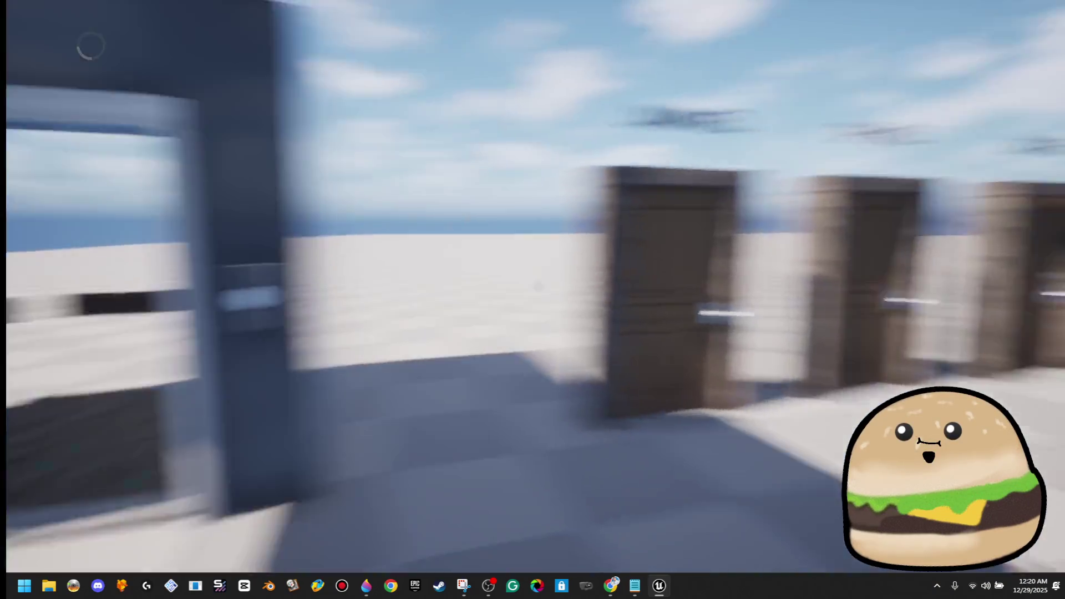
key("s")
key("Escape")
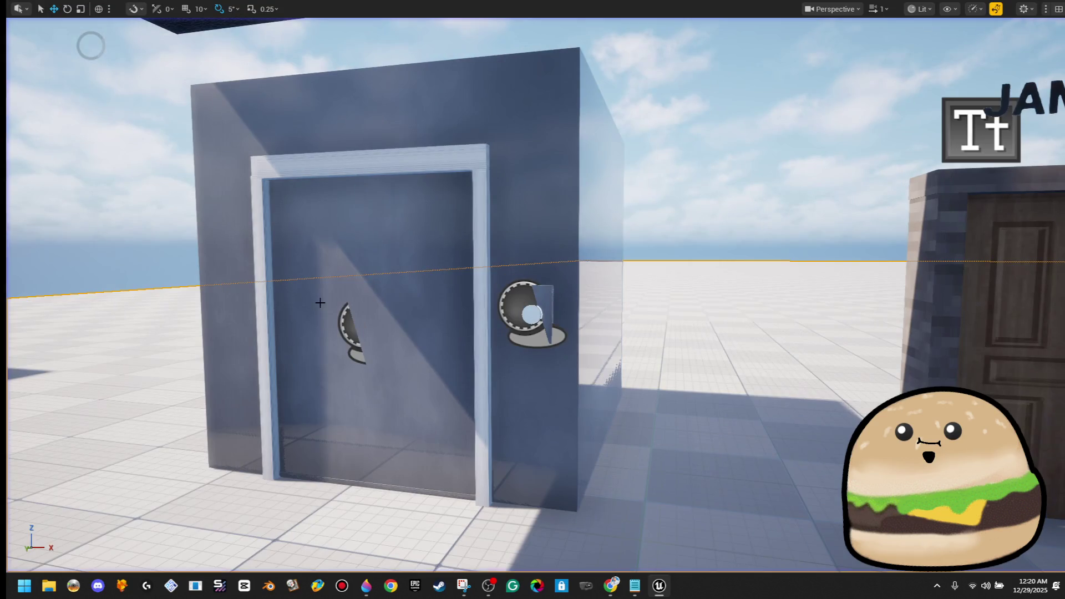
key("w")
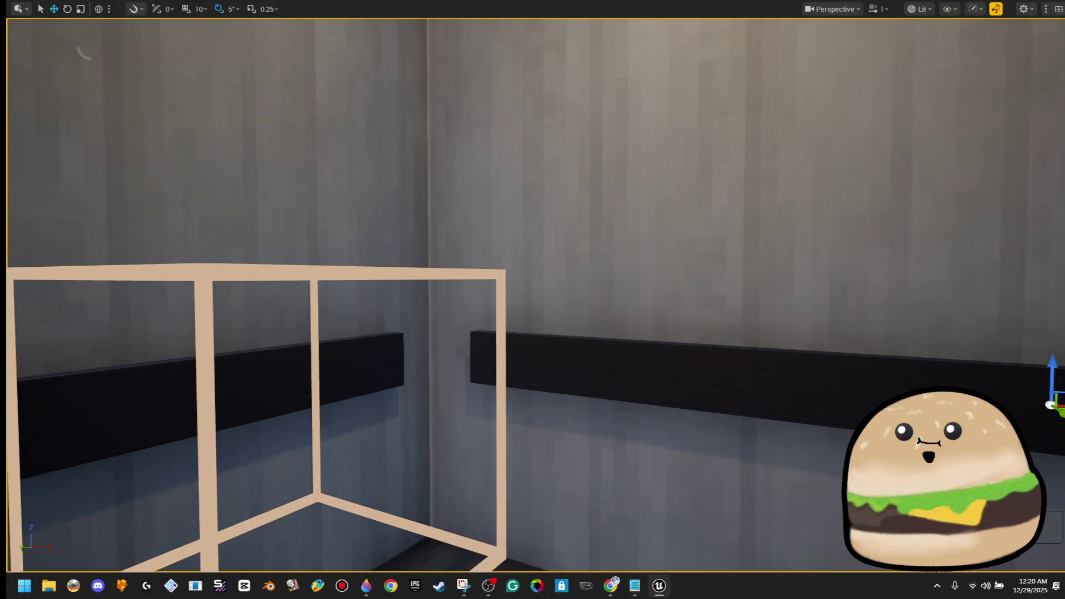
key("f")
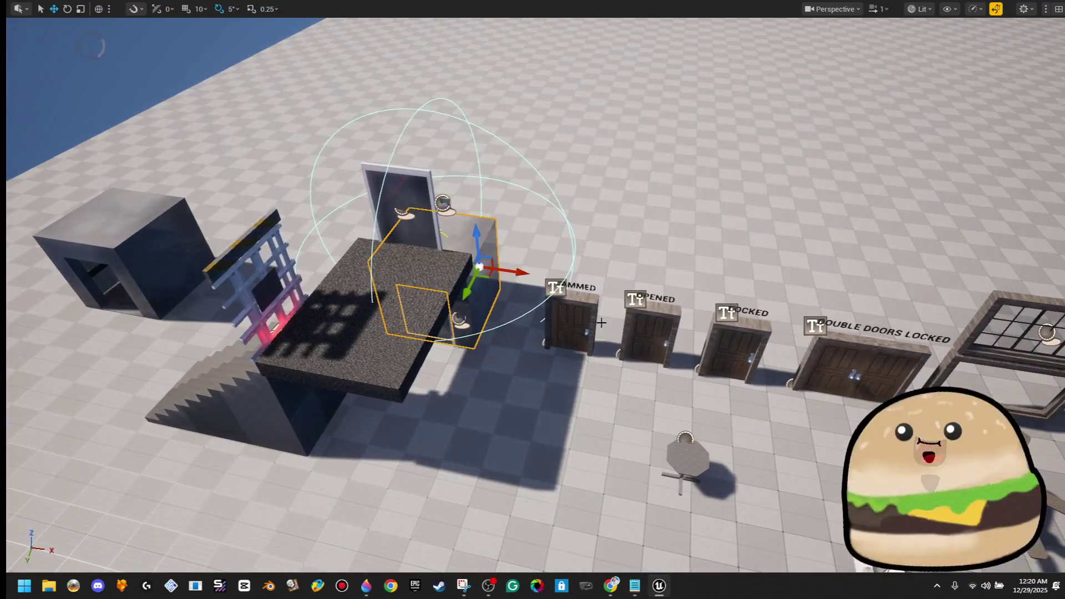
key("F11")
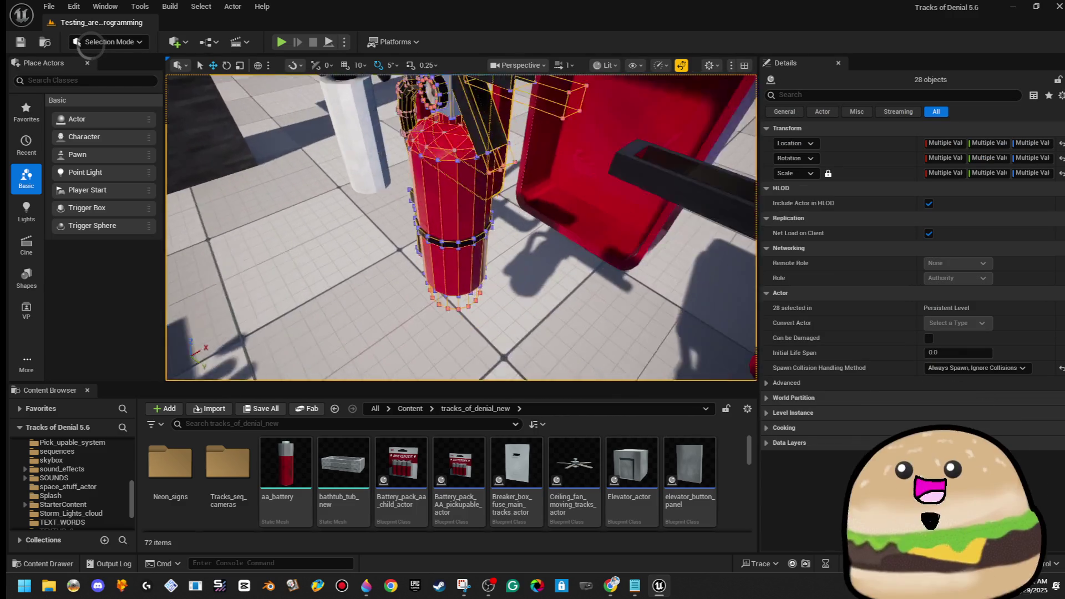
Step: Load Tracks_of_Denial_Inside from the Maps folder, then switch to the Paint 3D map
left_click(49, 6)
left_click(70, 57)
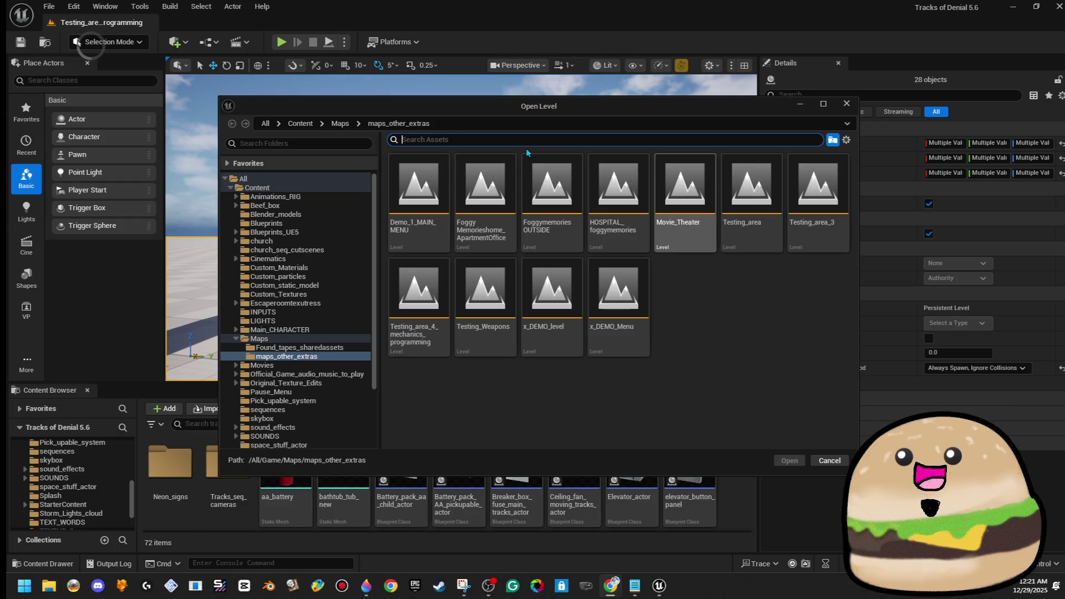
left_click(341, 123)
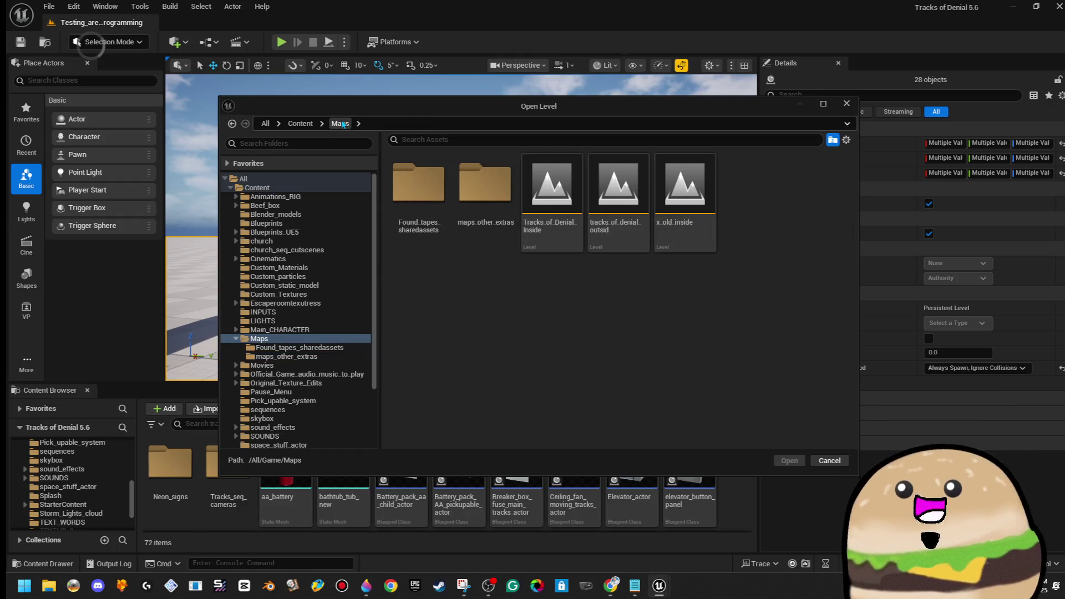
left_click(555, 229)
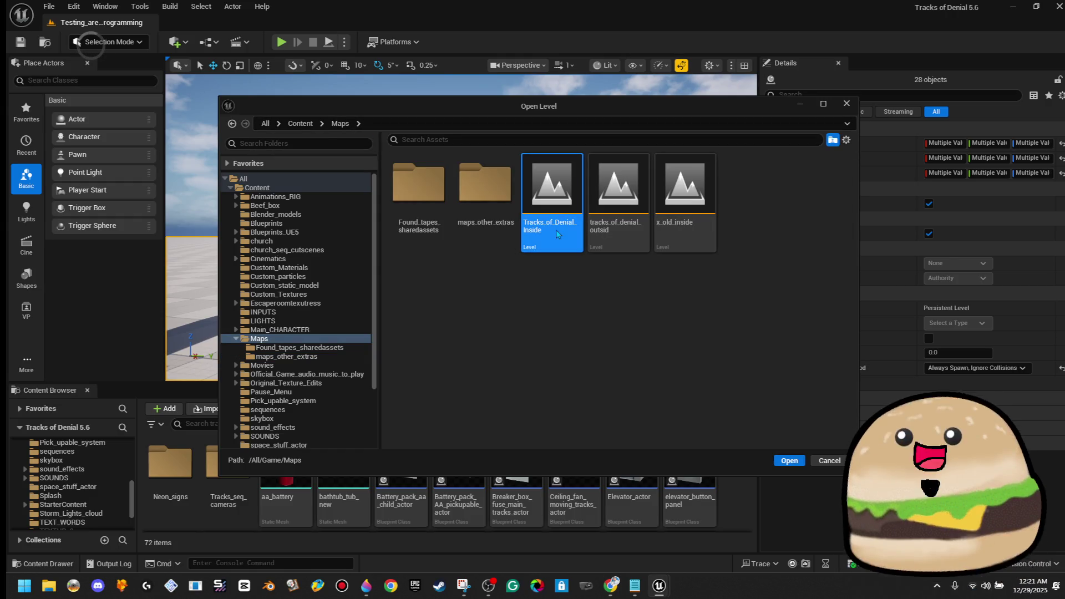
double_click(557, 233)
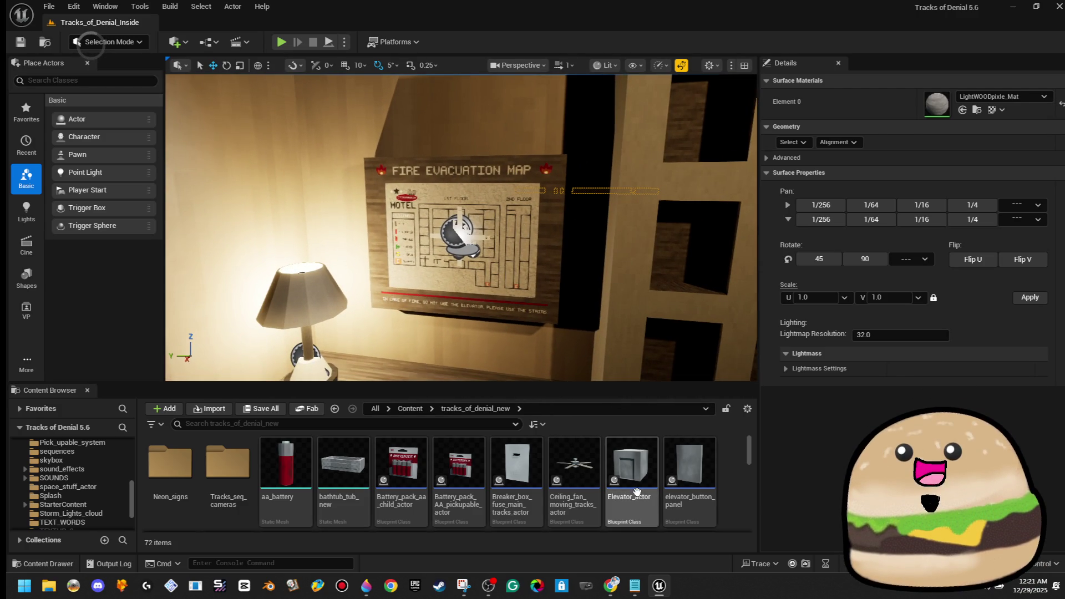
left_click(659, 585)
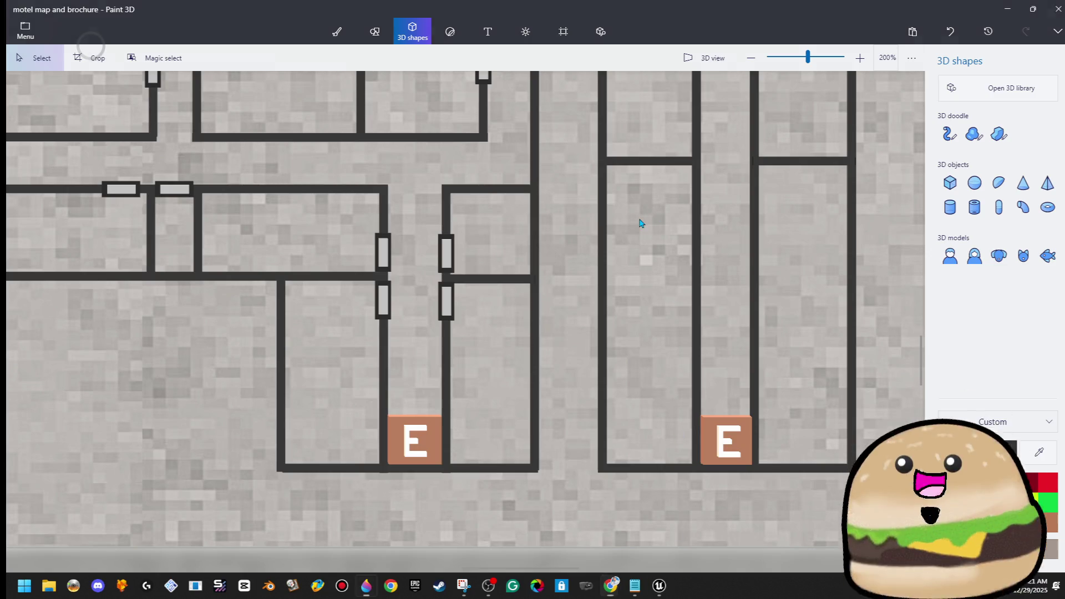
Step: Zoom around the motel floor plans and select the 1ST FLOOR heading text
scroll(637, 255, "up", 4)
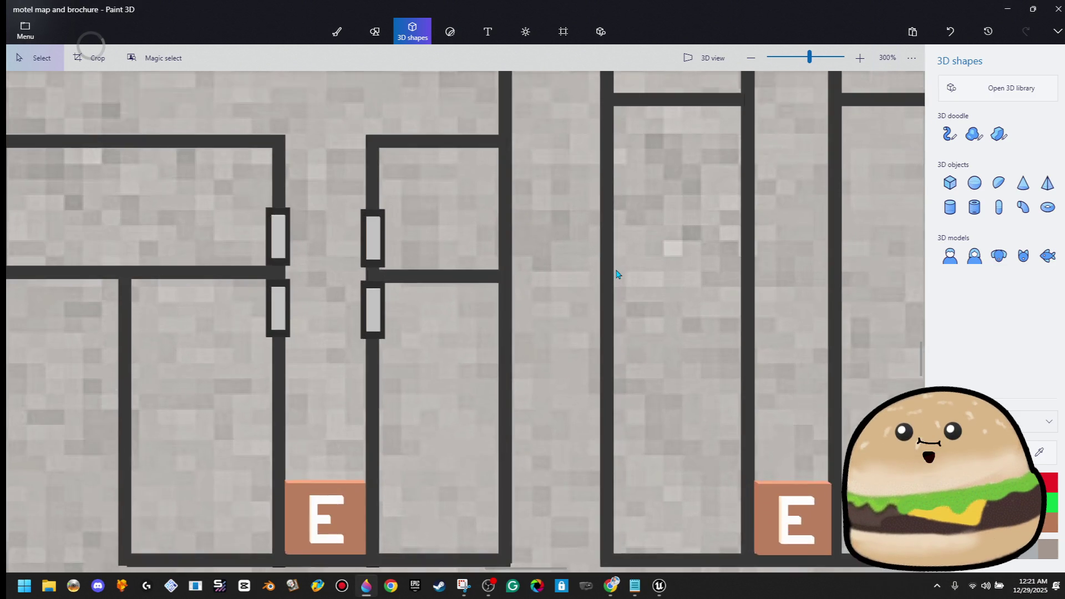
scroll(766, 360, "down", 8)
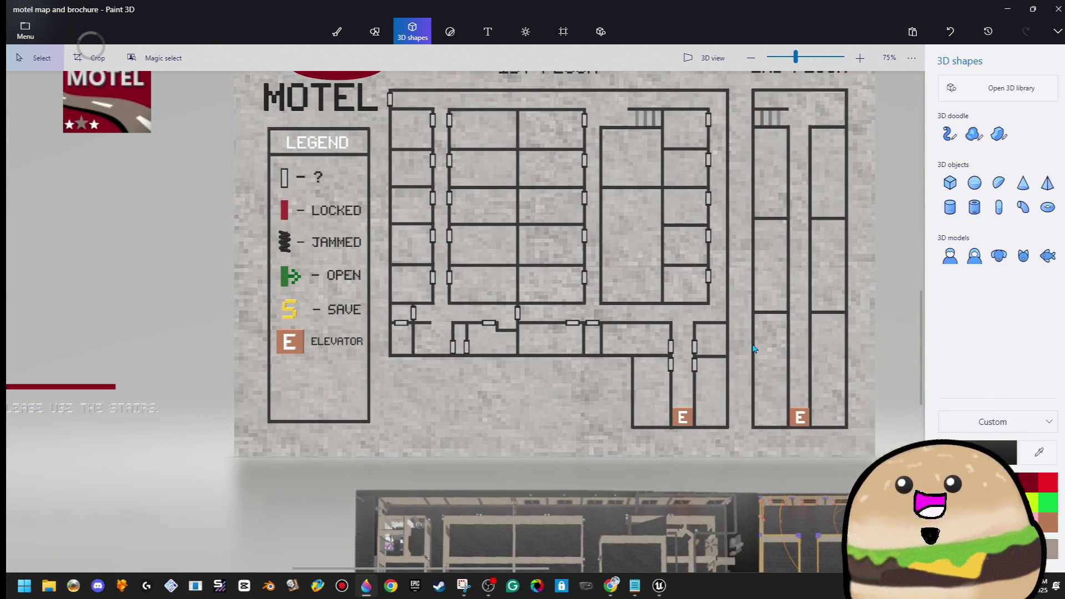
scroll(457, 169, "down", 2)
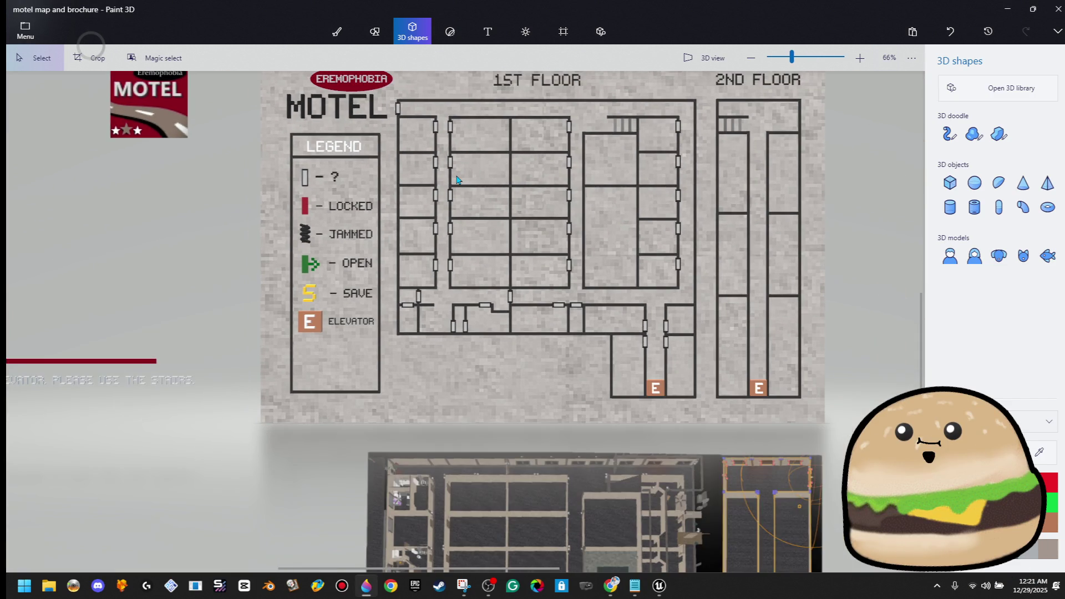
scroll(420, 272, "up", 8)
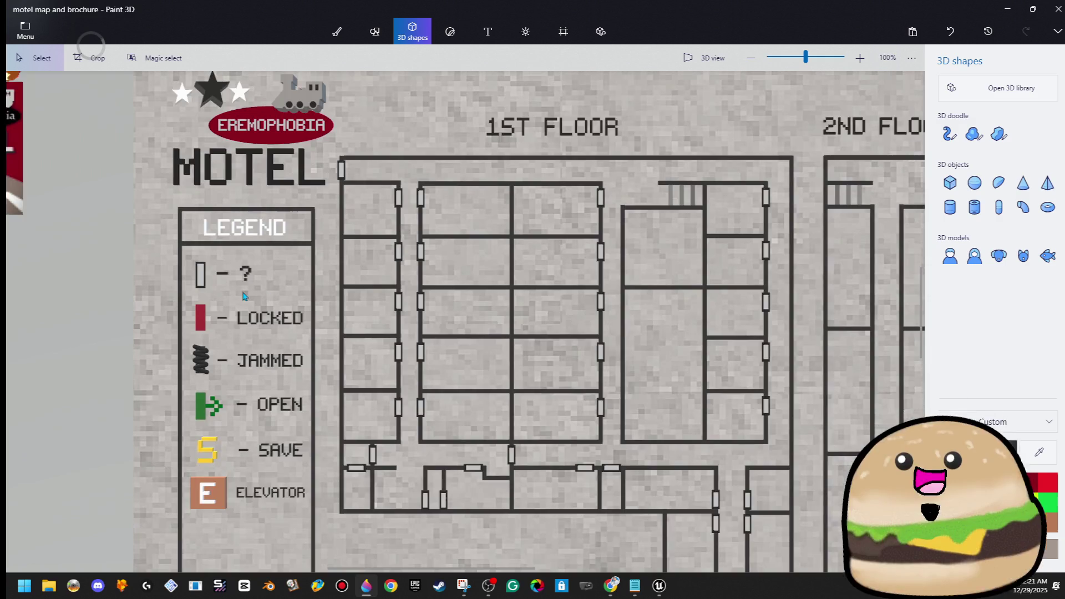
scroll(513, 212, "down", 7)
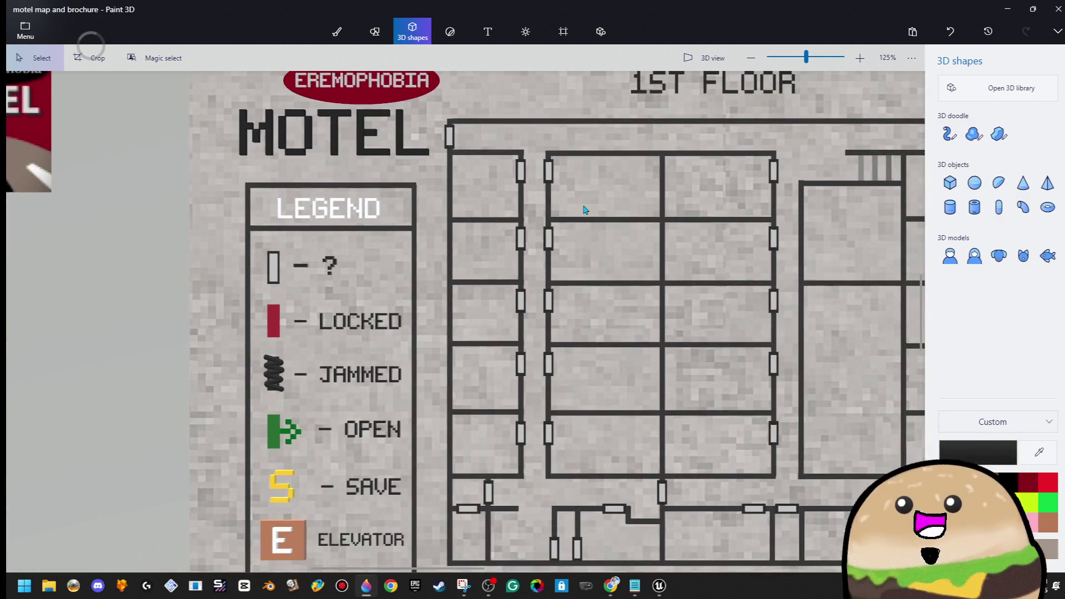
scroll(589, 210, "down", 1)
scroll(654, 195, "up", 3)
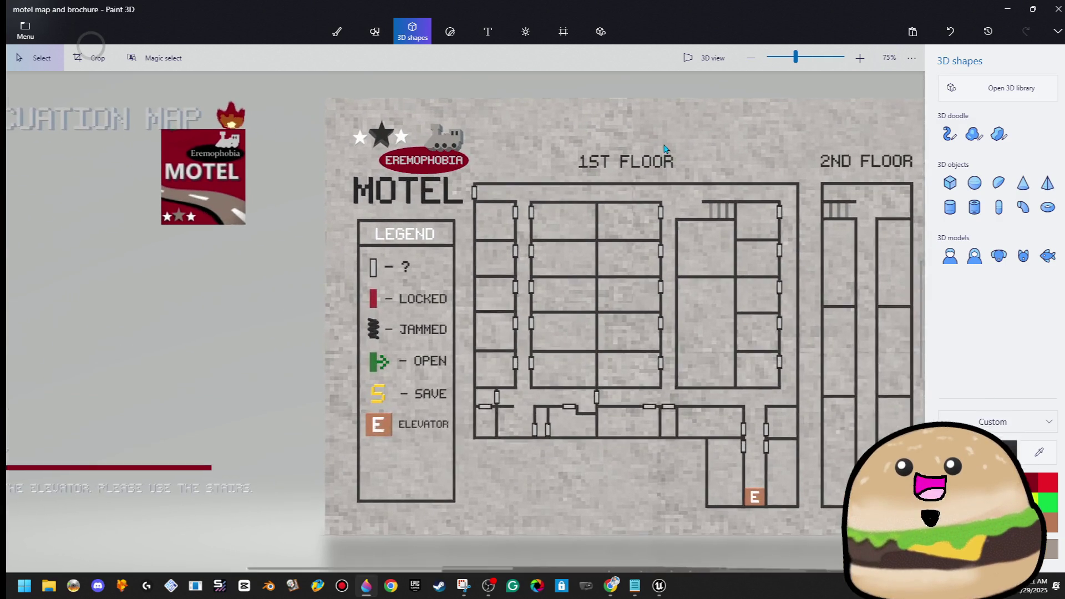
scroll(610, 233, "down", 3)
scroll(499, 273, "up", 3)
scroll(527, 256, "down", 4)
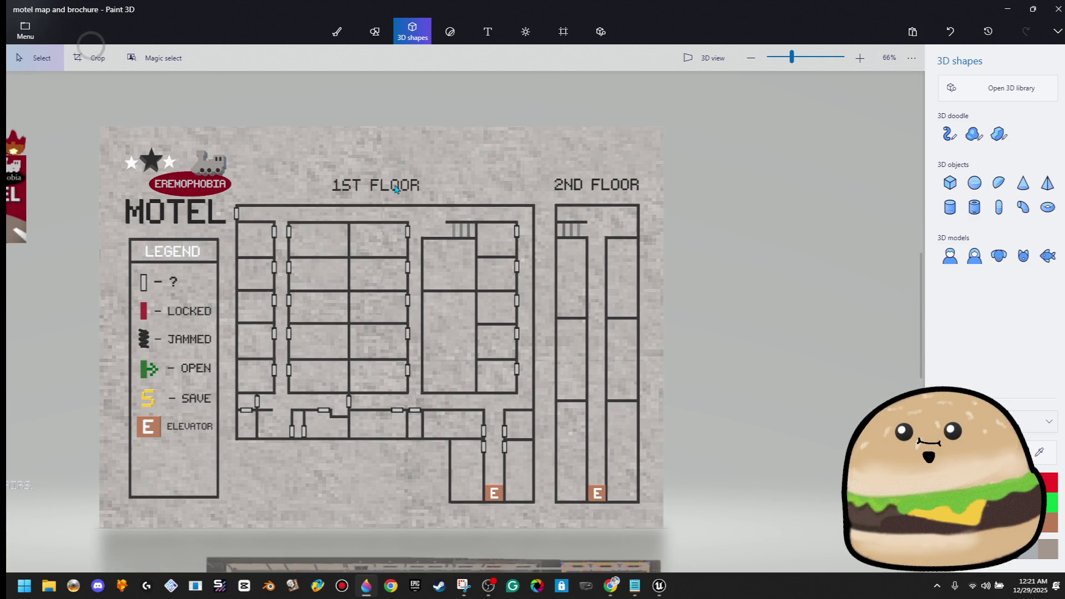
left_click(427, 178)
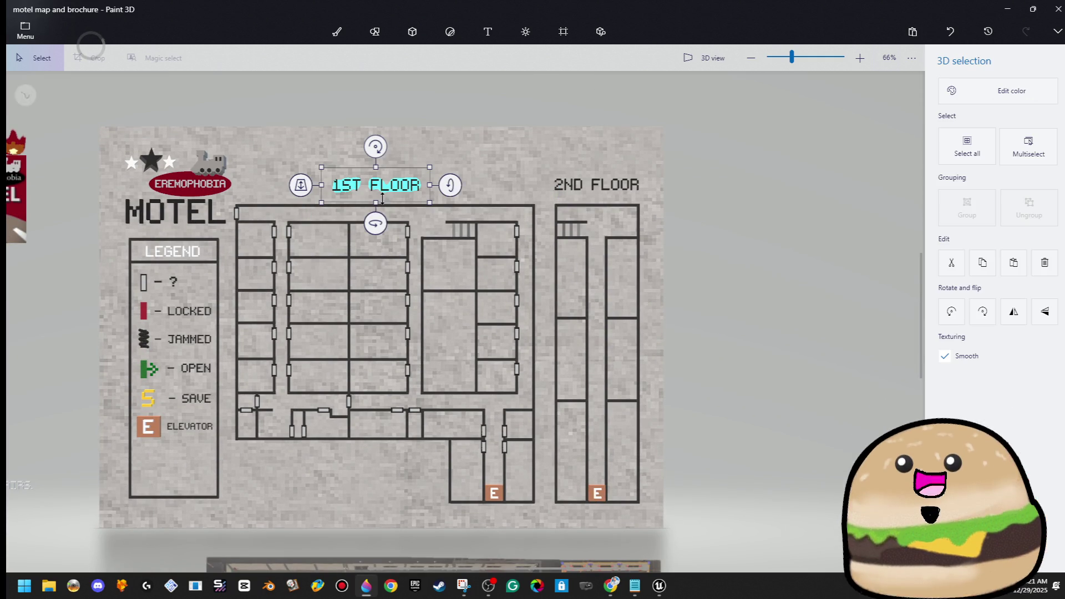
Step: Undo and redo the recent heading edits back to before the last 2ND FLOOR change
key("ctrl+z")
key("ctrl+z")
key("ctrl+z")
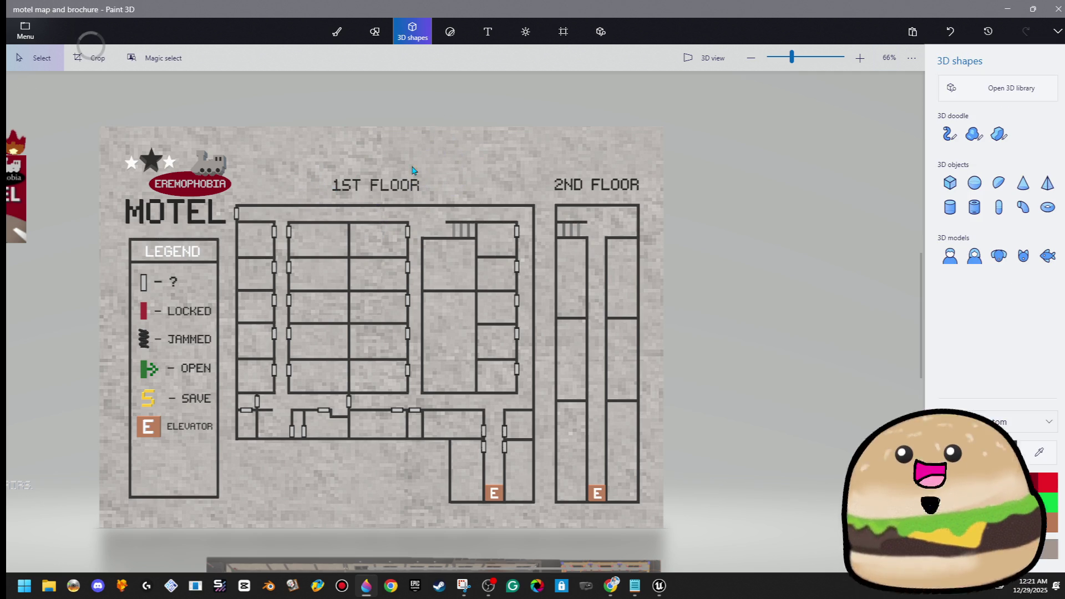
key("ctrl+z")
key("ctrl+z")
key("ctrl+z")
key("ctrl+z")
key("ctrl+z")
key("ctrl+z")
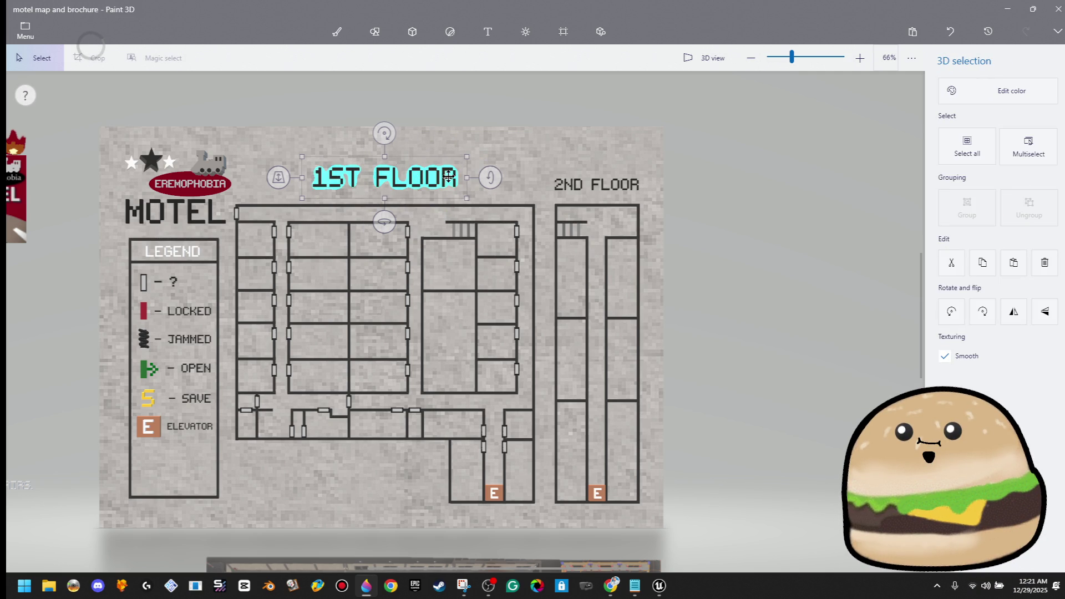
key("ctrl+z")
key("ctrl+z")
key("ctrl+z")
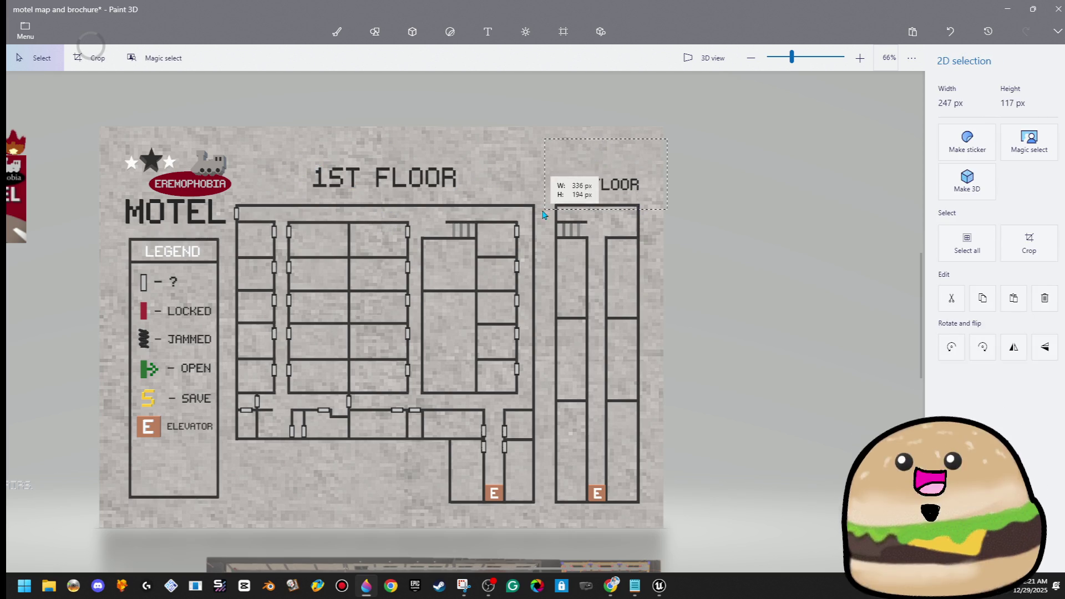
key("ctrl+z")
key("ctrl+z")
key("ctrl+z")
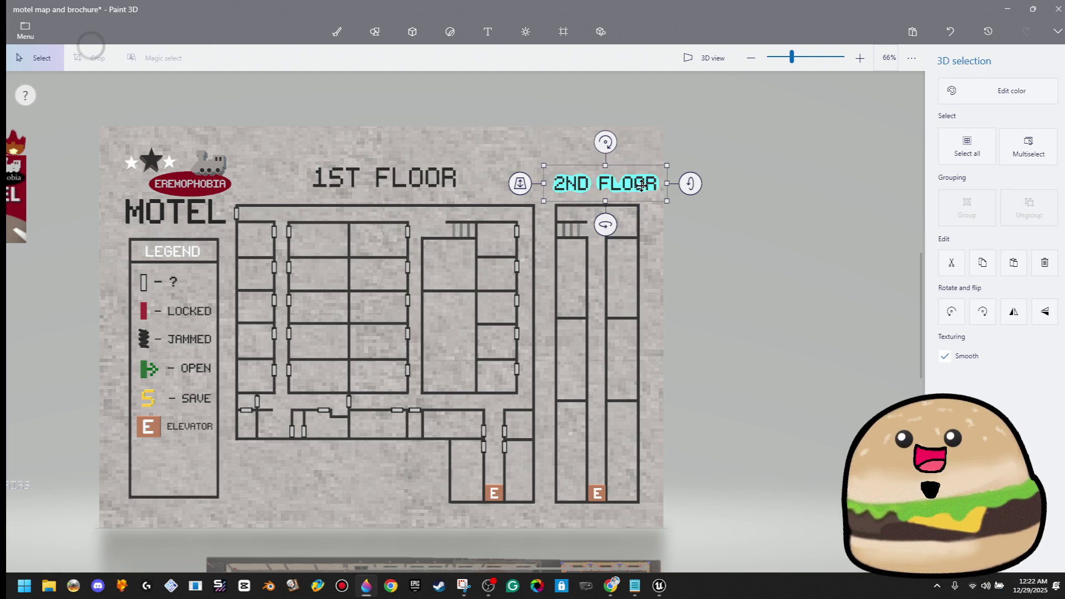
key("ctrl+y")
key("ctrl+y")
key("ctrl+y")
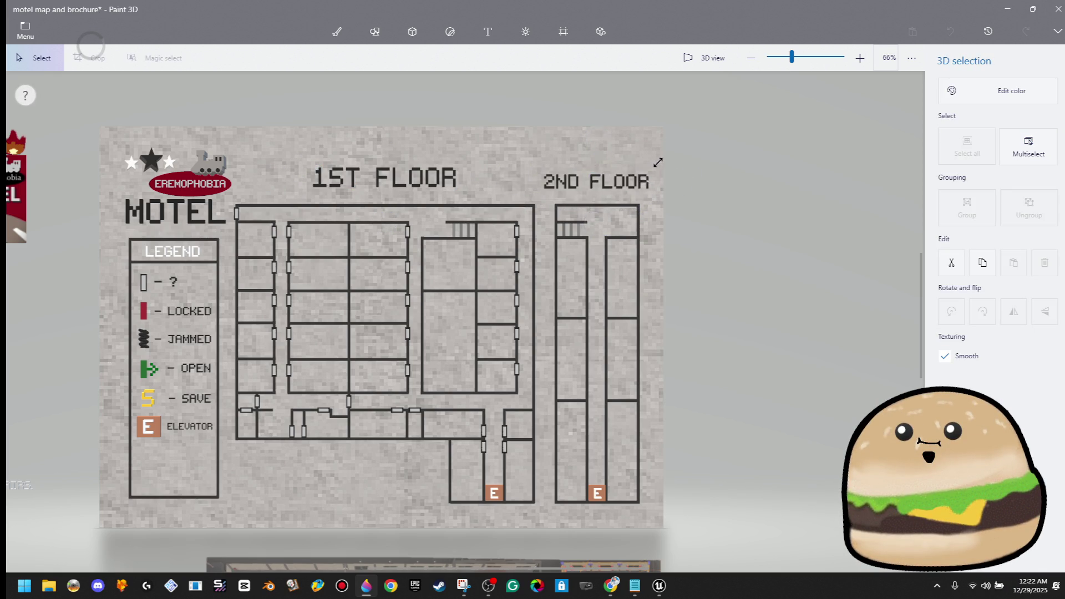
key("ctrl+z")
key("ctrl+z")
key("ctrl+z")
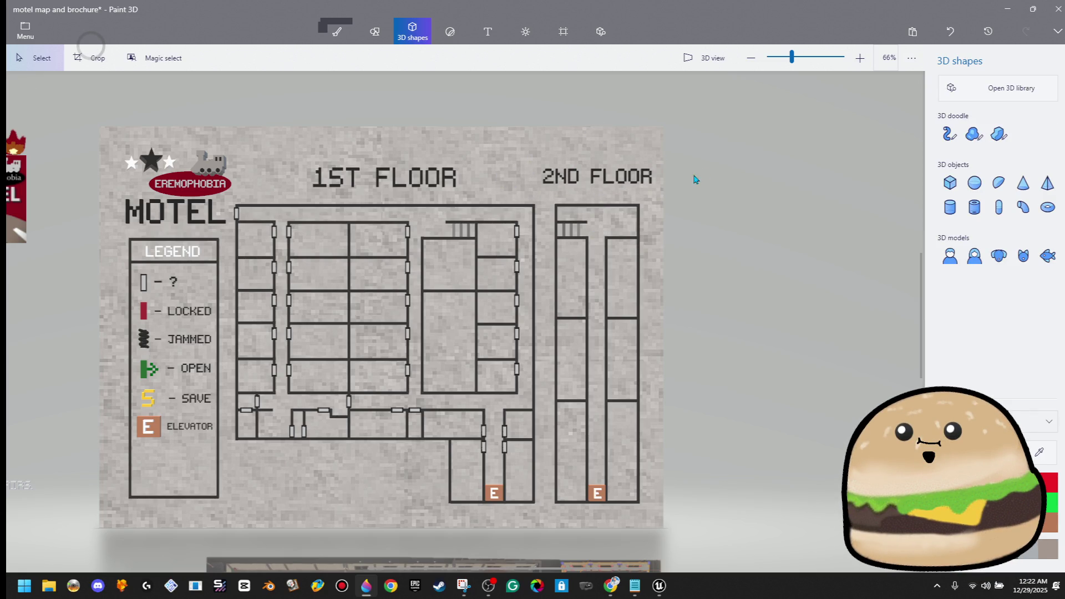
Step: Move the 1ST FLOOR heading to the right, then go to the Save as page
left_click(341, 180)
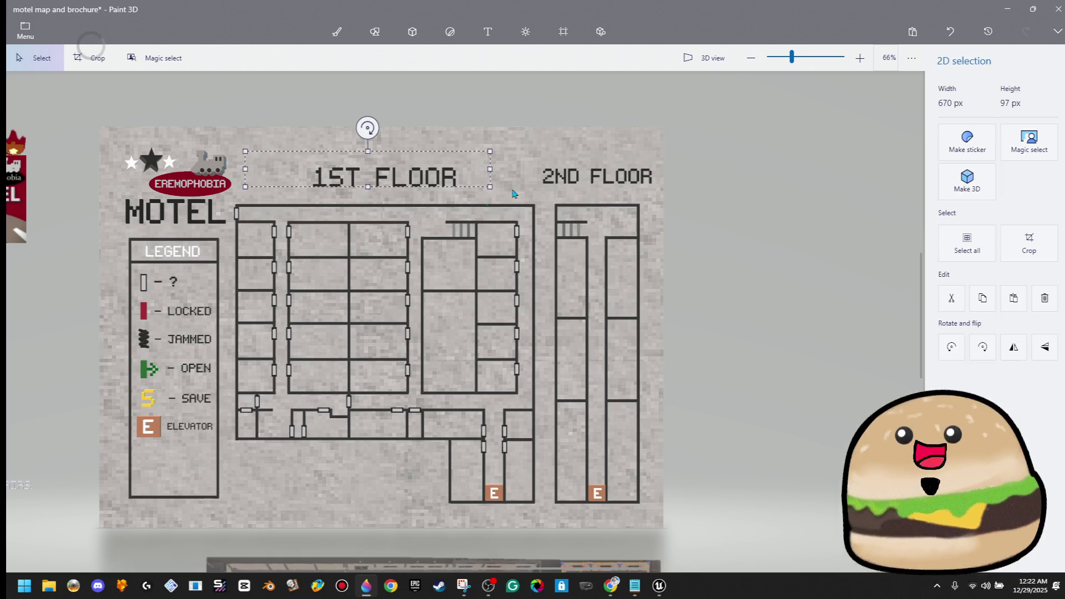
left_click_drag(341, 184, 513, 179)
left_click_drag(577, 175, 605, 156)
key("Left")
key("Left")
key("Left")
key("Left")
key("Left")
key("Left")
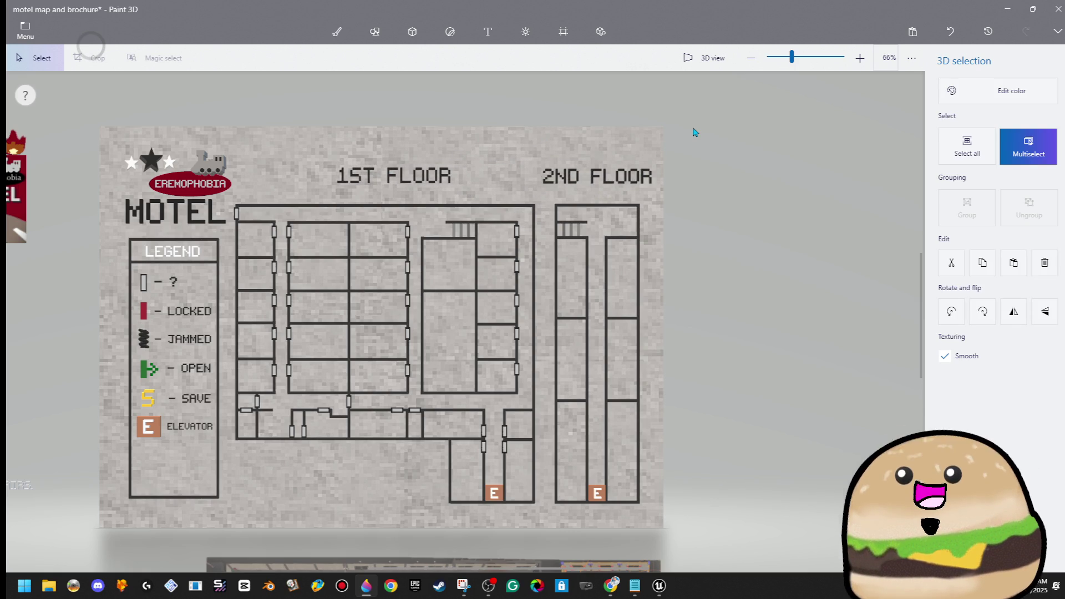
left_click(695, 132)
scroll(637, 175, "down", 5)
scroll(649, 193, "up", 3)
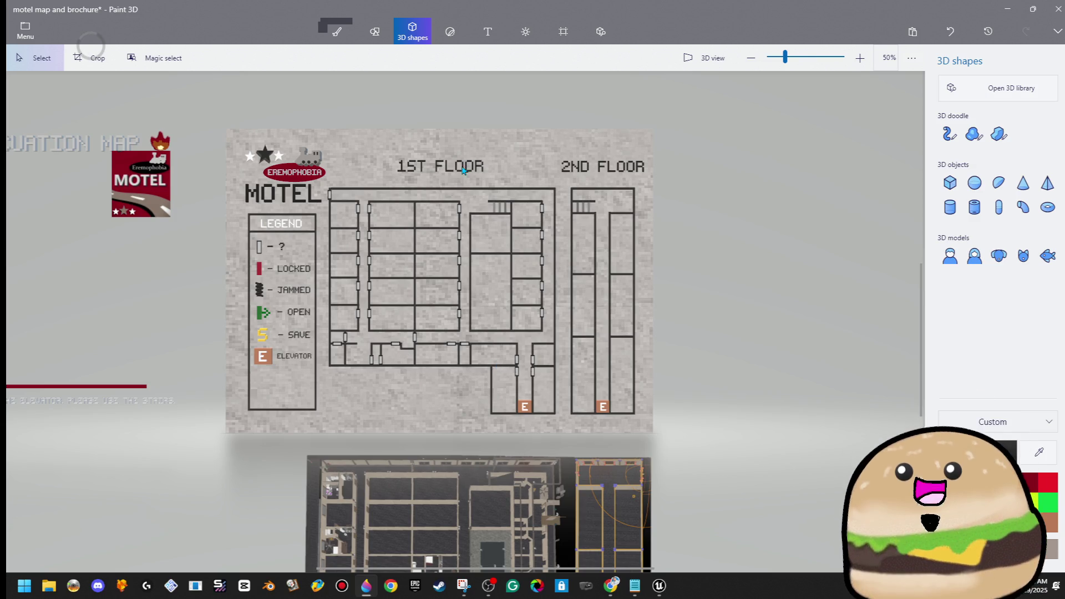
scroll(462, 265, "up", 5)
scroll(593, 407, "down", 3)
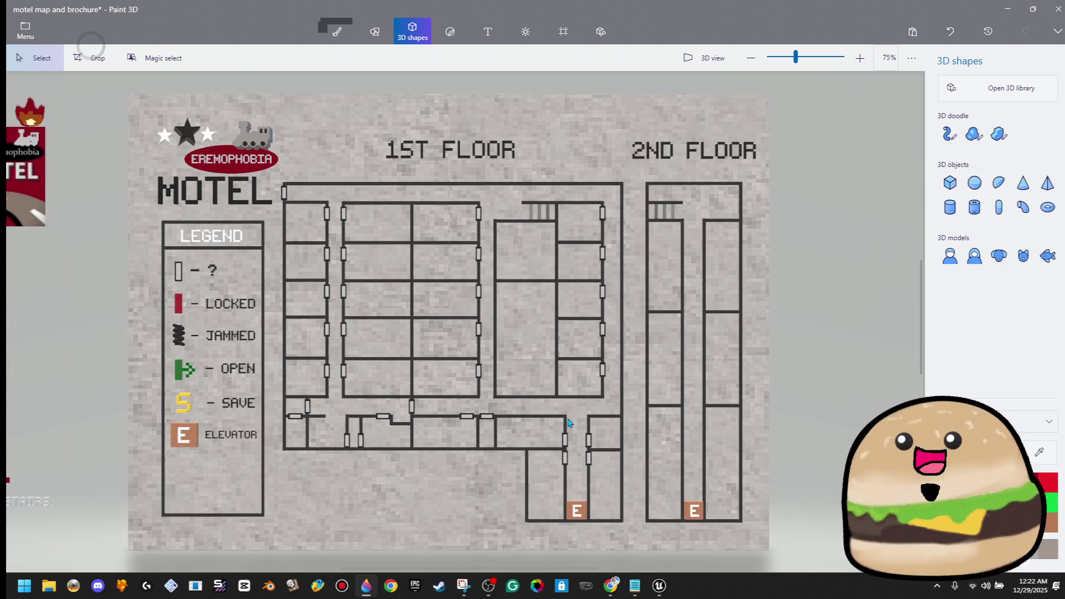
scroll(571, 422, "down", 1)
left_click(30, 34)
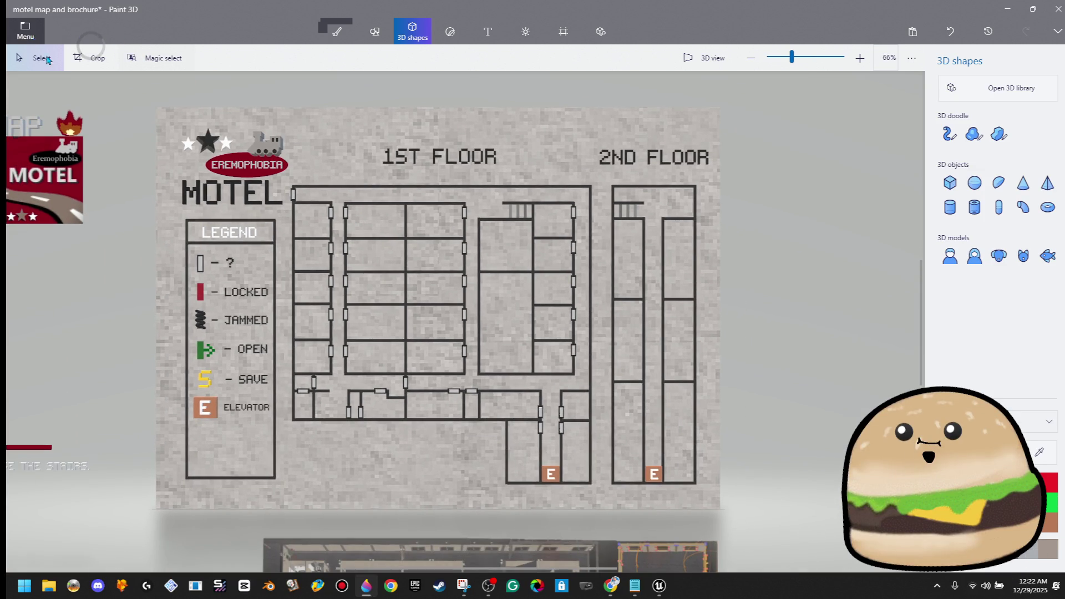
left_click(80, 174)
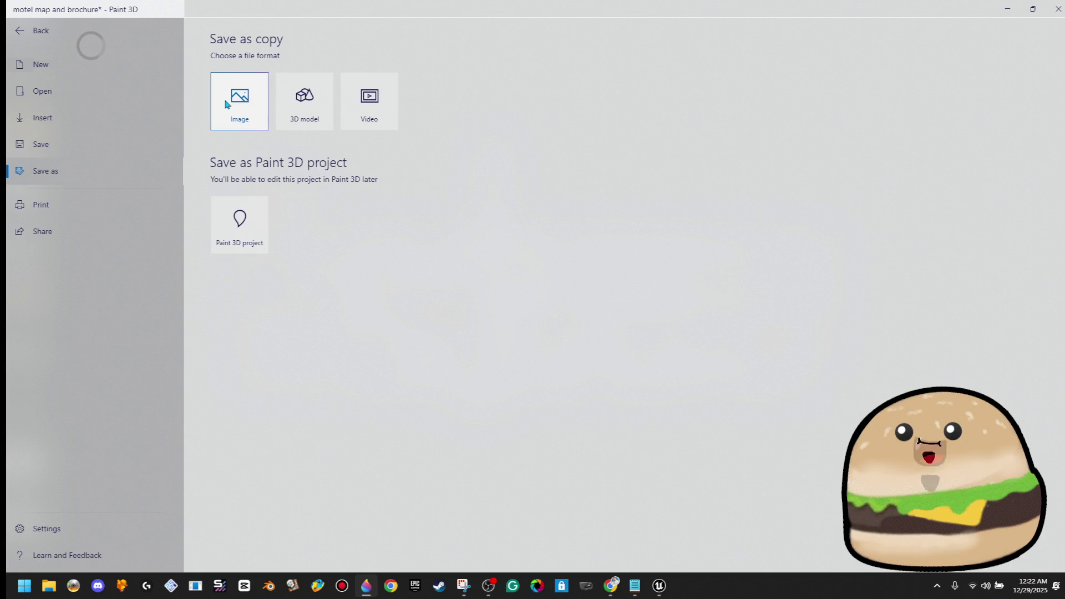
Step: Pick Paint 3D project as the save format to reach the project naming prompt
left_click(246, 229)
left_click(498, 321)
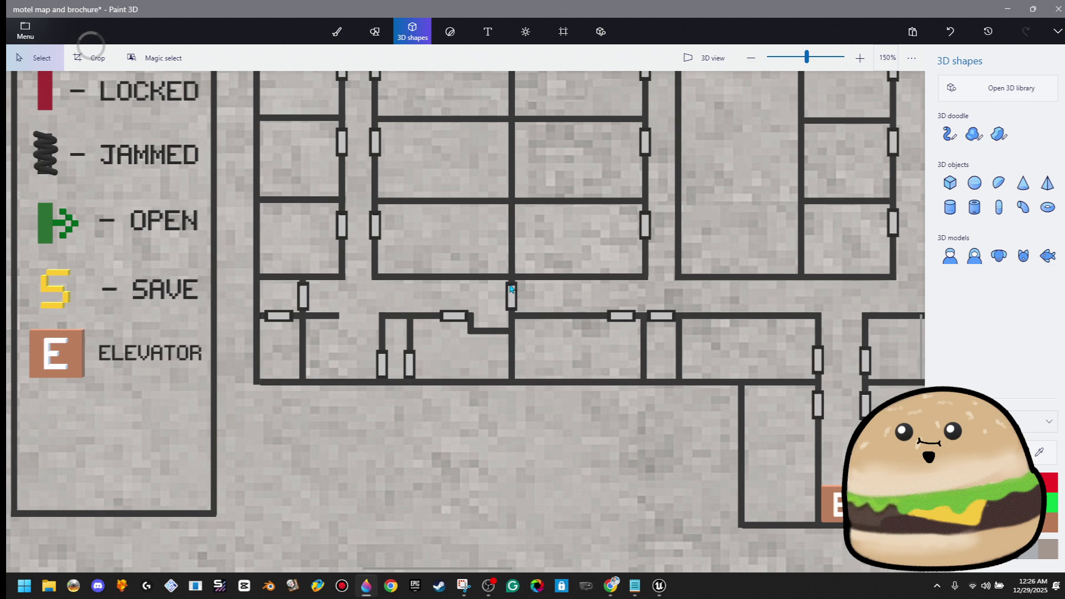
Step: Select a door marker on the floor plan and nudge it up with the Up arrow
left_click_drag(498, 276, 517, 302)
scroll(568, 299, "up", 2)
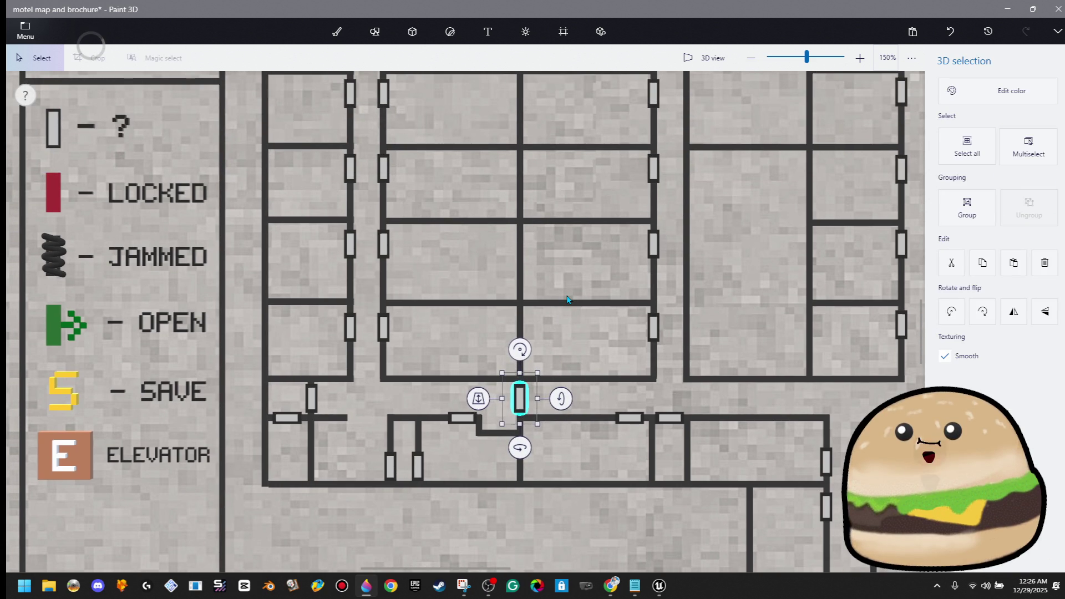
left_click(567, 300, "ctrl")
key("Up")
key("Up")
key("Up")
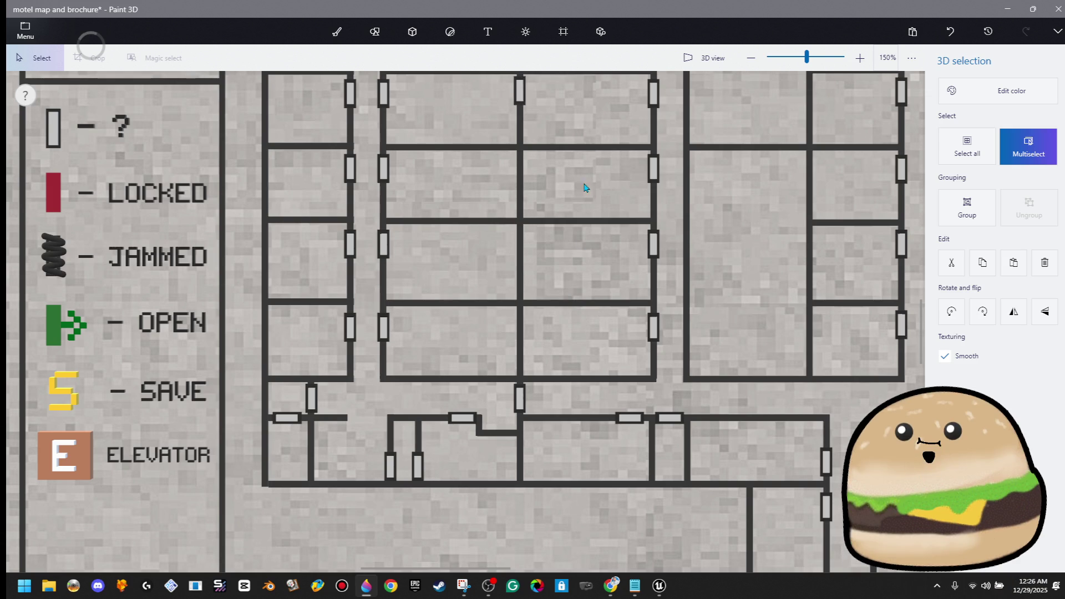
scroll(582, 209, "up", 1)
scroll(582, 210, "down", 3)
scroll(555, 156, "up", 7)
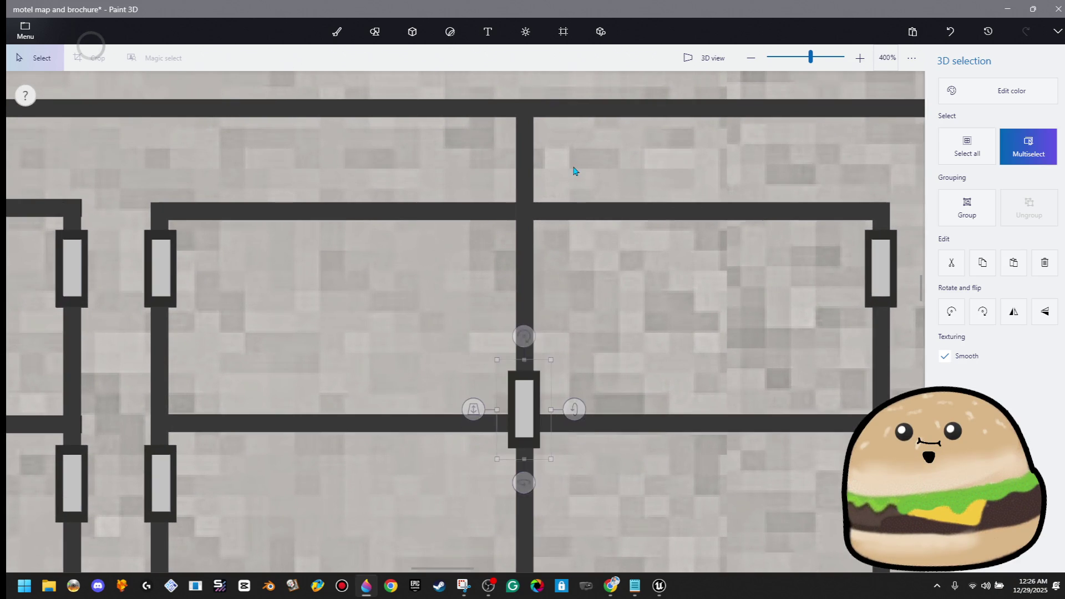
left_click(621, 177)
Step: Drag the door marker slightly higher so it sits on its wall, then deselect it
left_click_drag(573, 114, 475, 230)
left_click(605, 247)
scroll(606, 248, "down", 6)
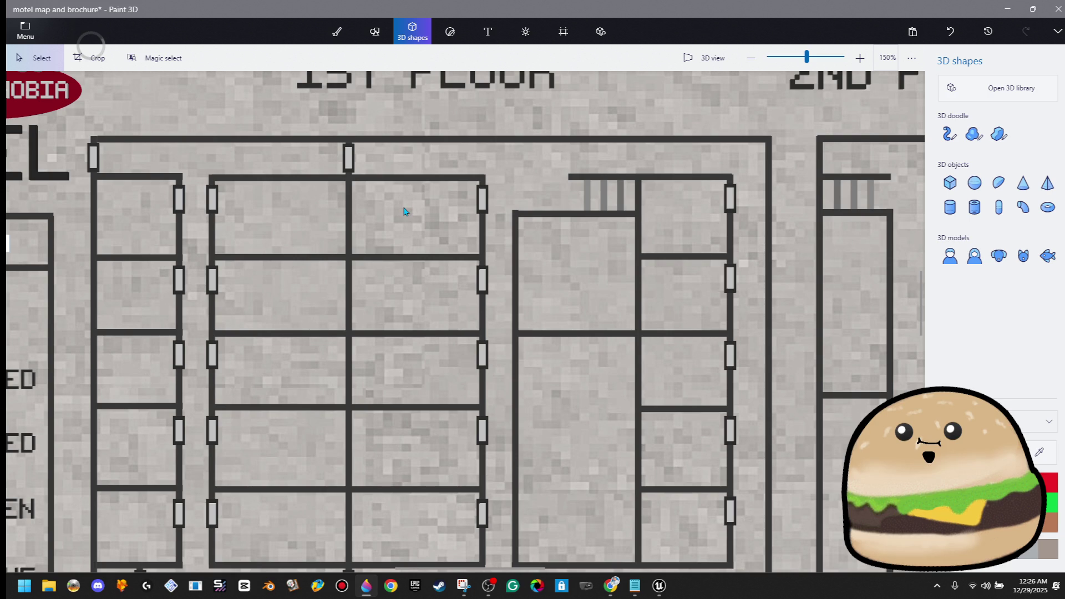
scroll(403, 211, "down", 3)
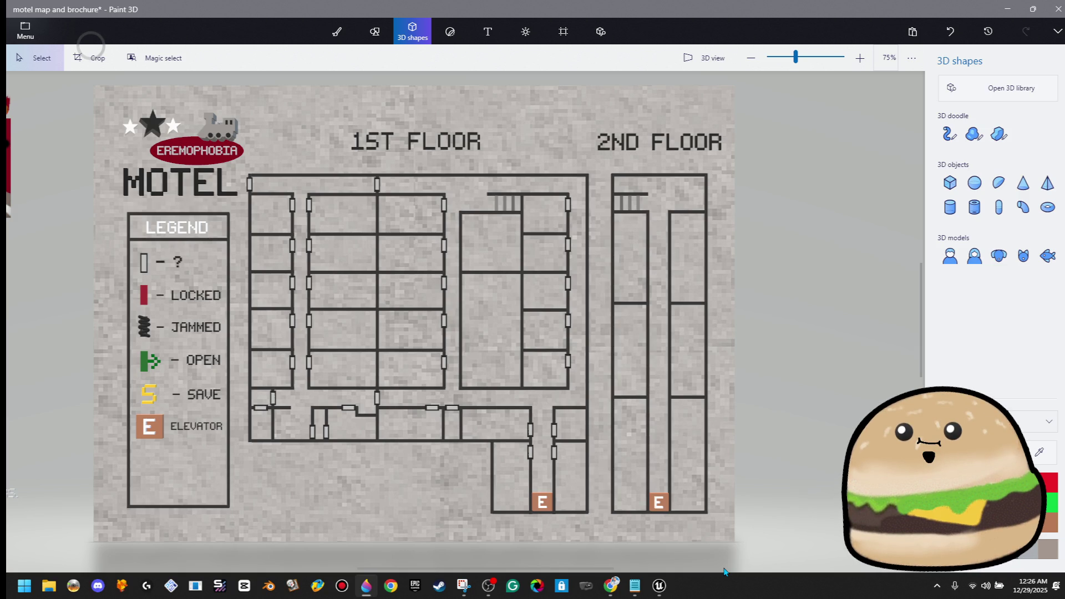
scroll(483, 186, "up", 5)
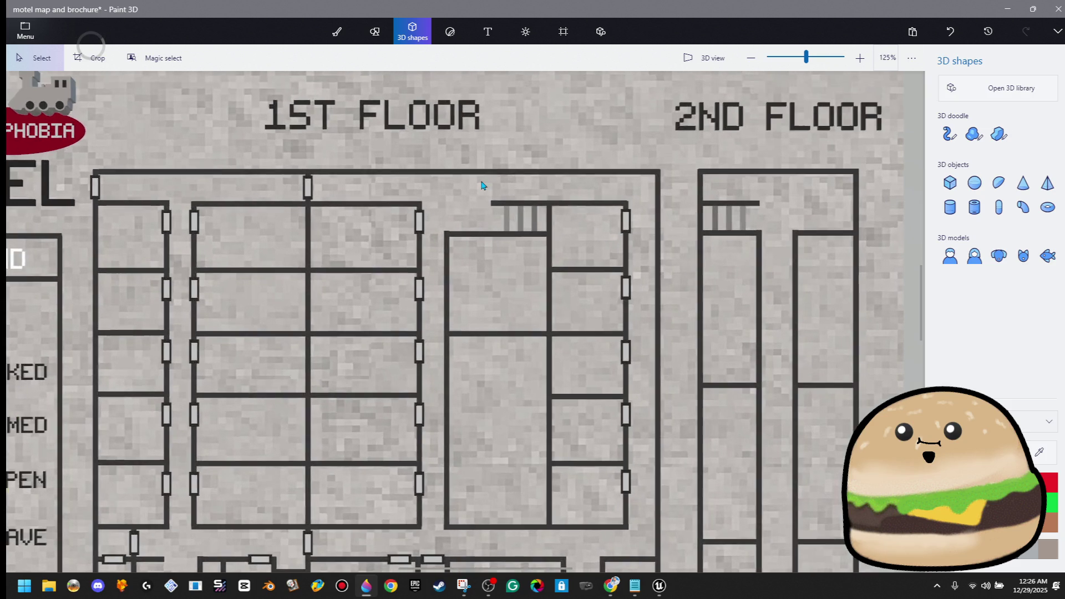
scroll(481, 185, "down", 5)
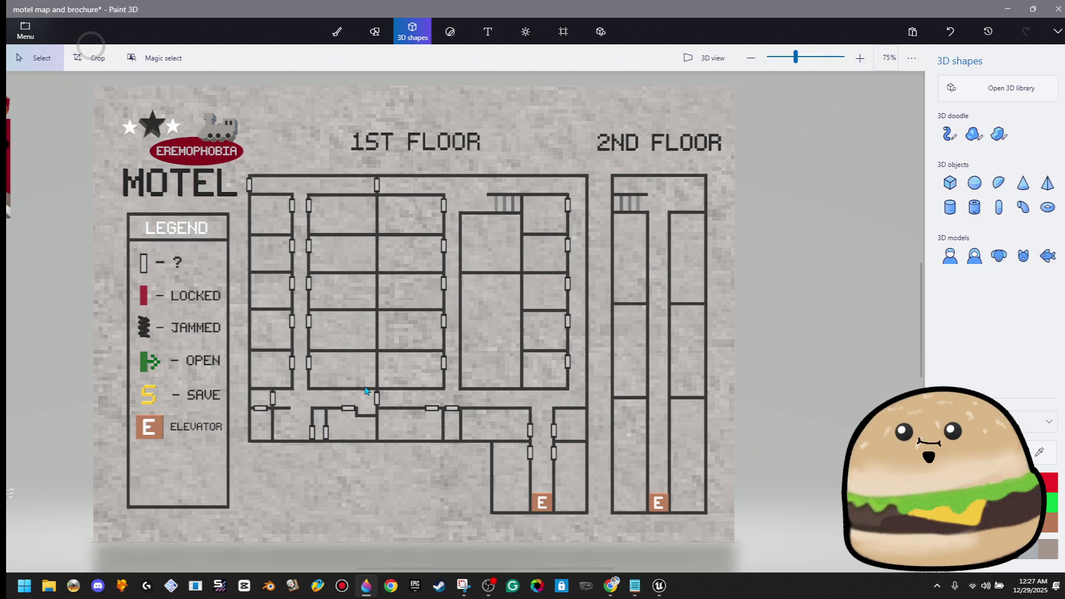
scroll(477, 264, "up", 5)
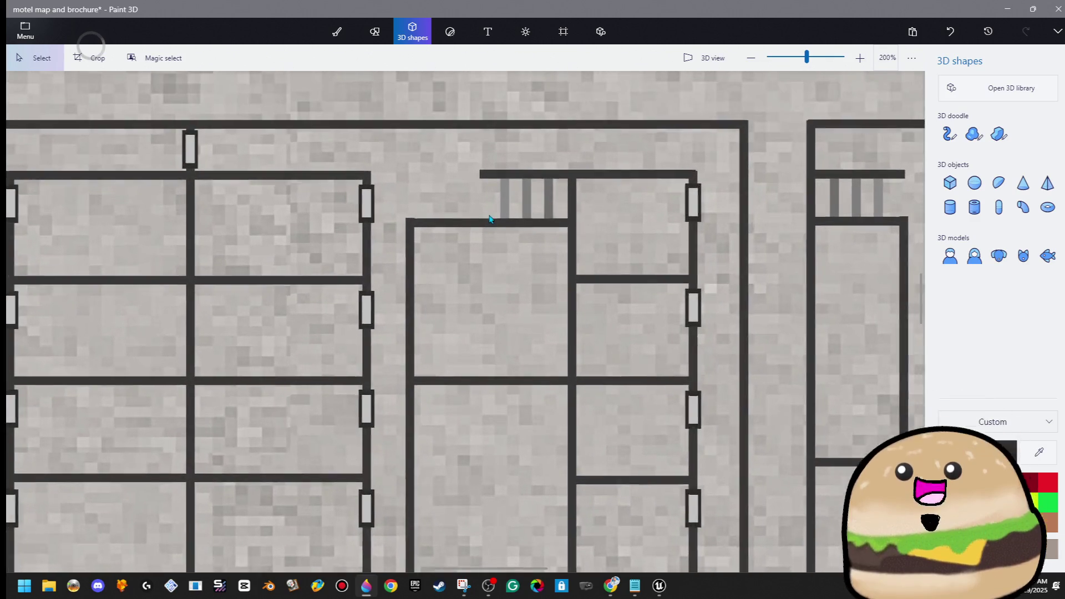
scroll(493, 225, "down", 5)
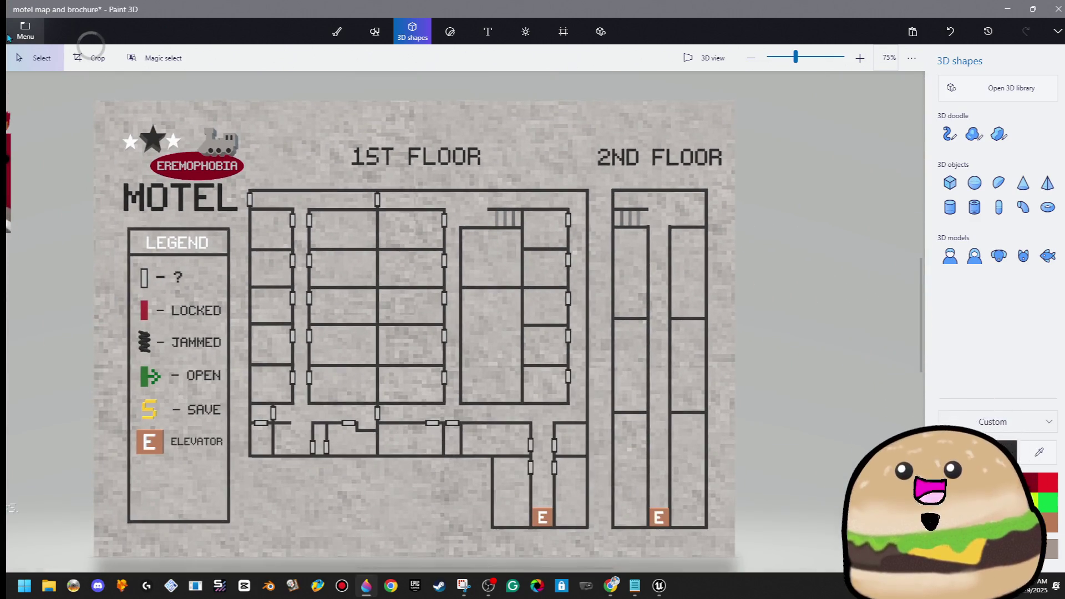
left_click(17, 35)
Step: Save as a Paint 3D project, keeping the name 'motel map and brochure'
left_click(105, 176)
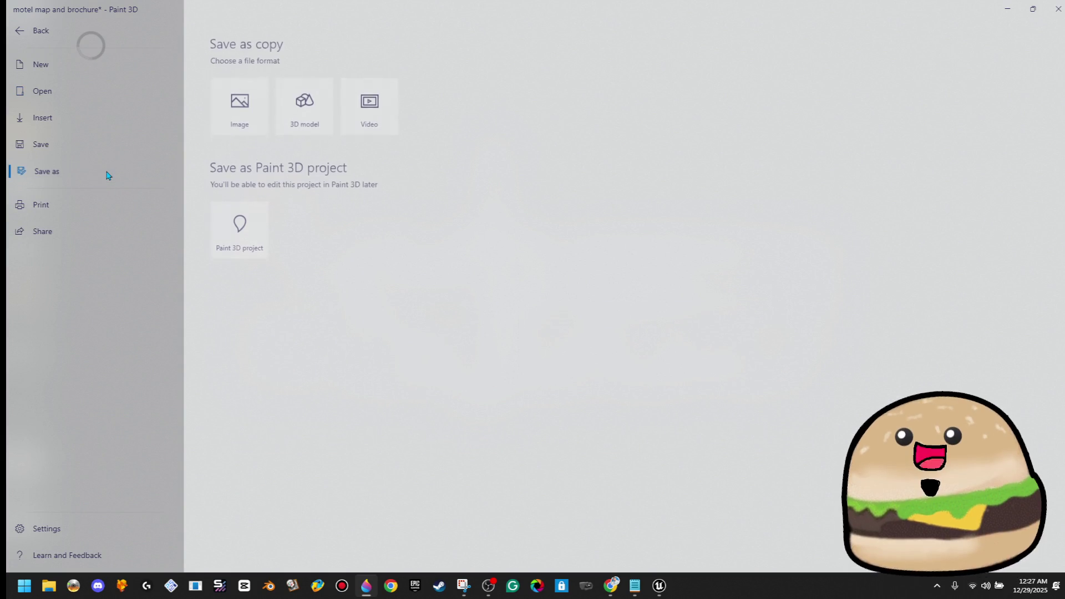
left_click(247, 239)
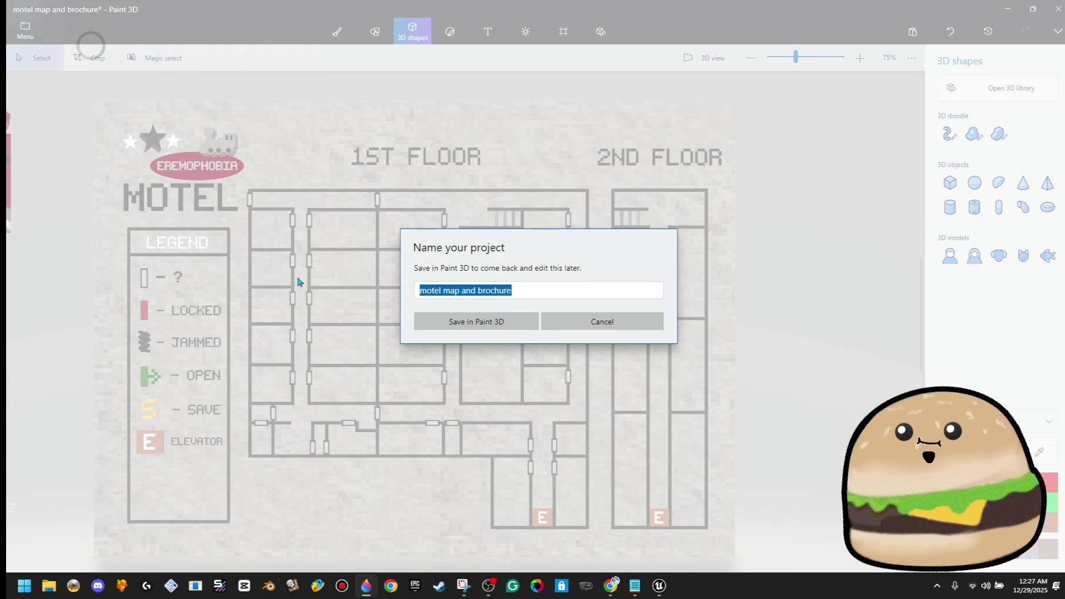
left_click(454, 321)
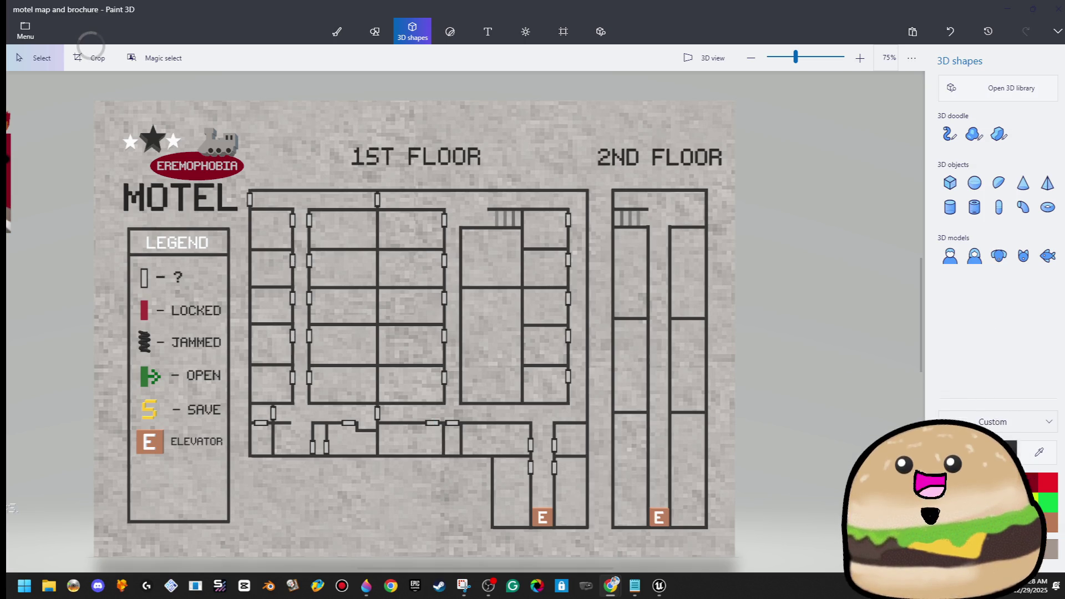
Step: Export the floor plan as an image, overwriting 'tracks of denial map' in the Unreal project
left_click(24, 30)
left_click(100, 173)
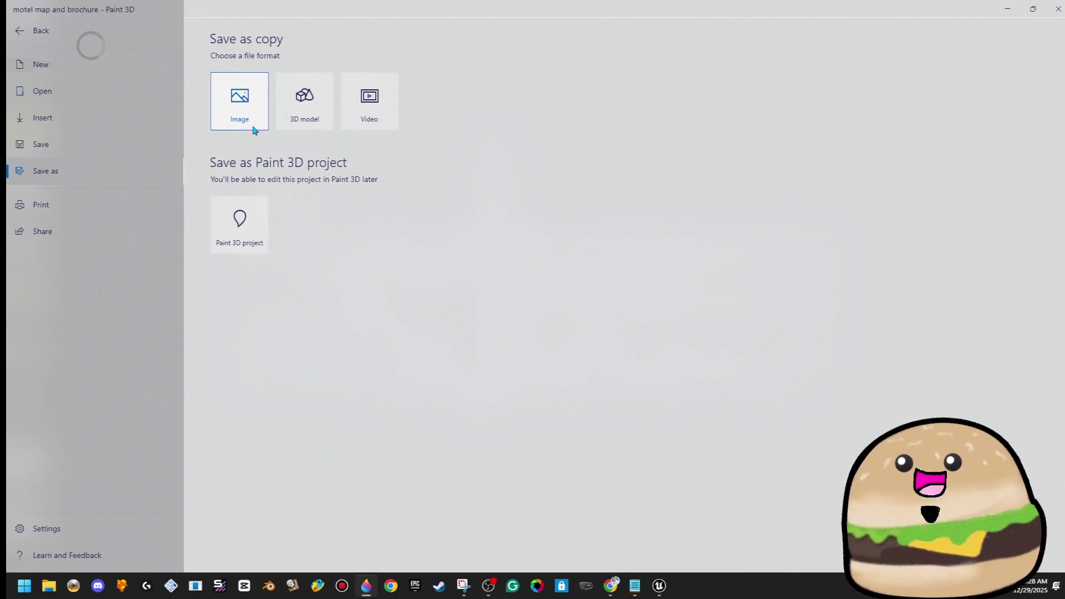
left_click(250, 125)
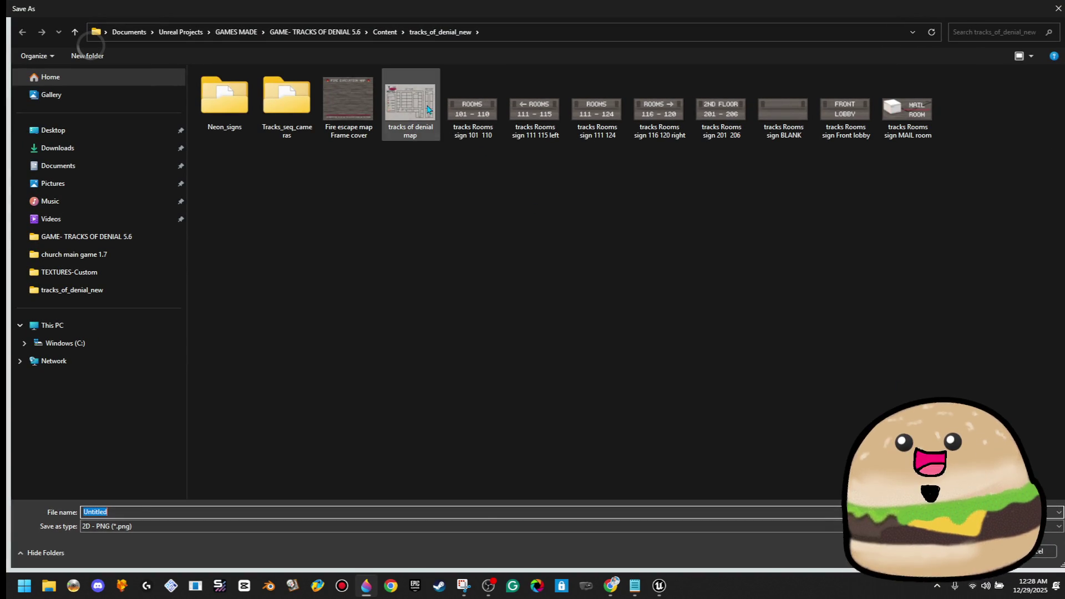
double_click(427, 108)
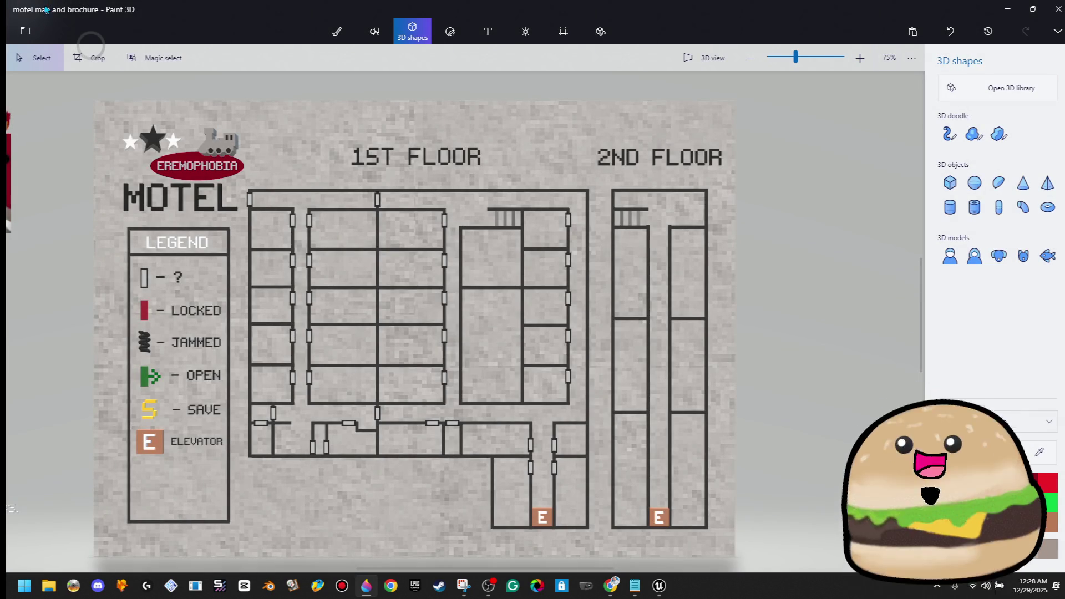
Step: Save the Paint 3D project's latest changes and switch back to Unreal Engine
left_click(25, 30)
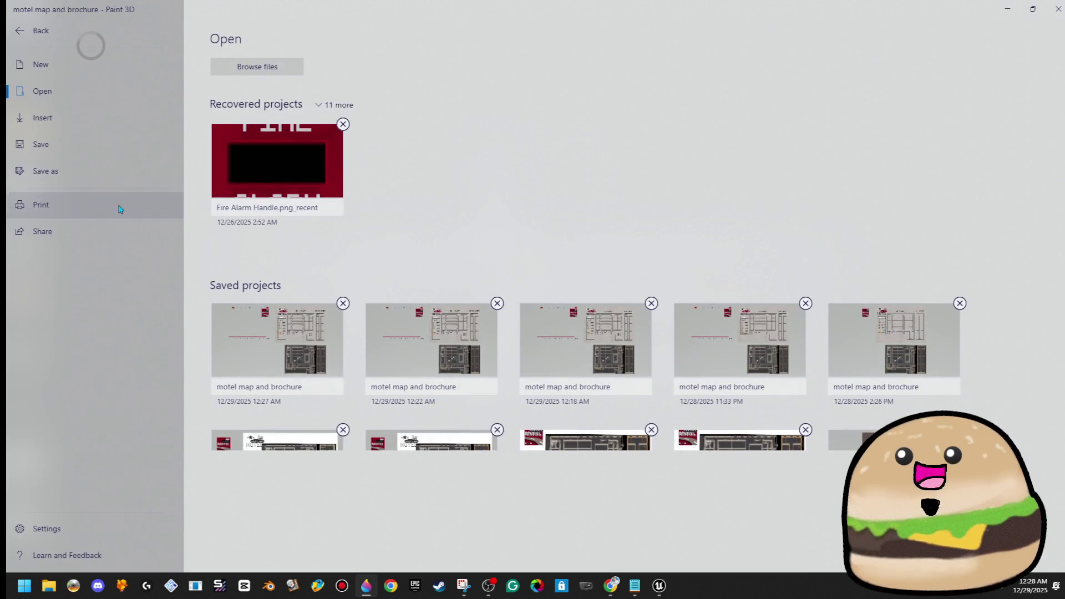
left_click(132, 173)
left_click(130, 155)
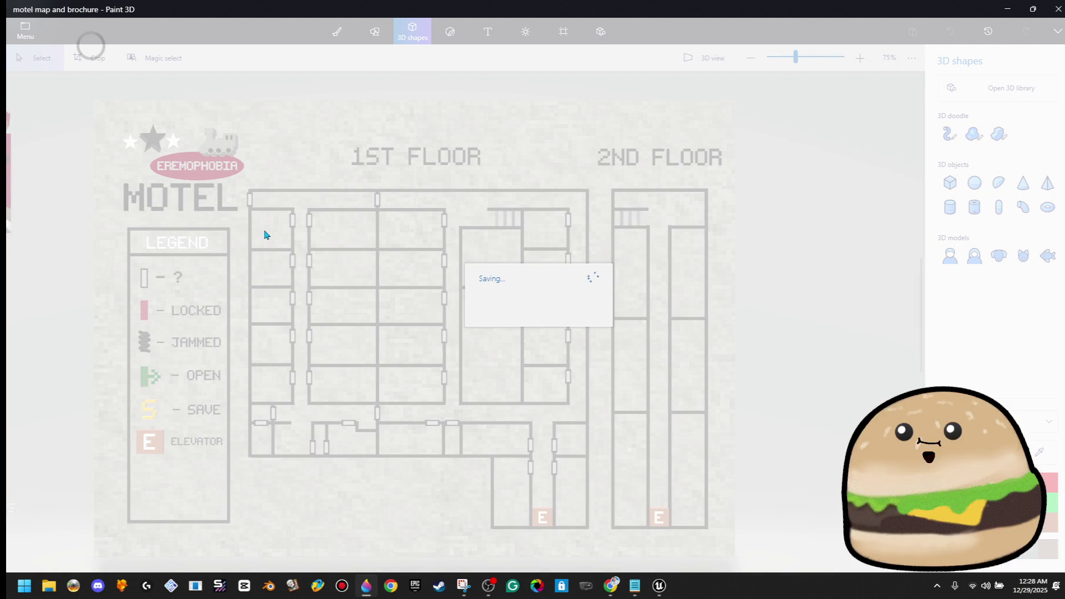
left_click(668, 591)
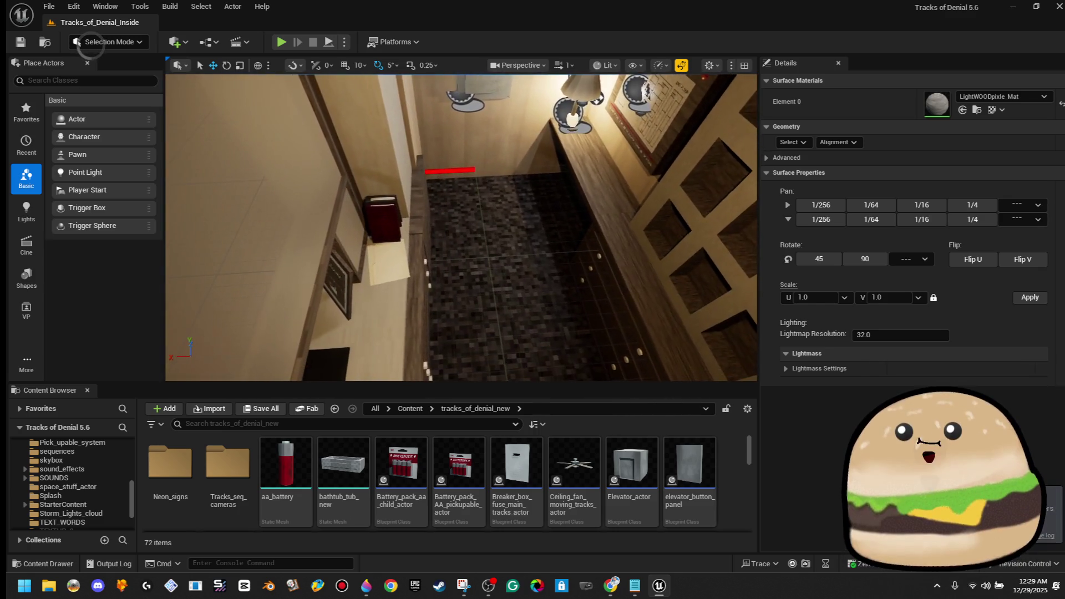
right_click(493, 203)
left_click(608, 559)
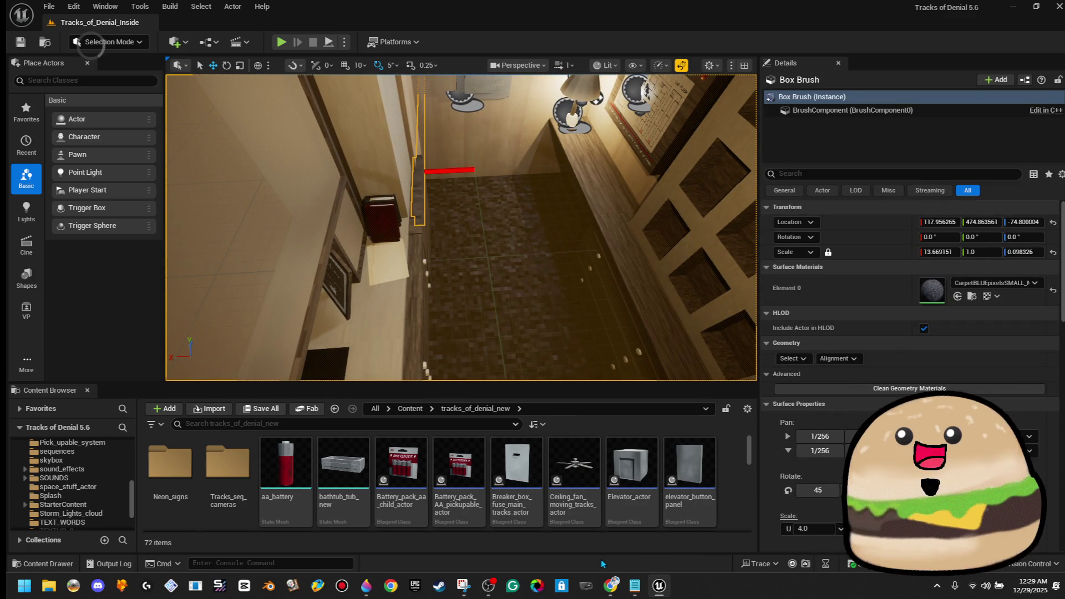
key("w")
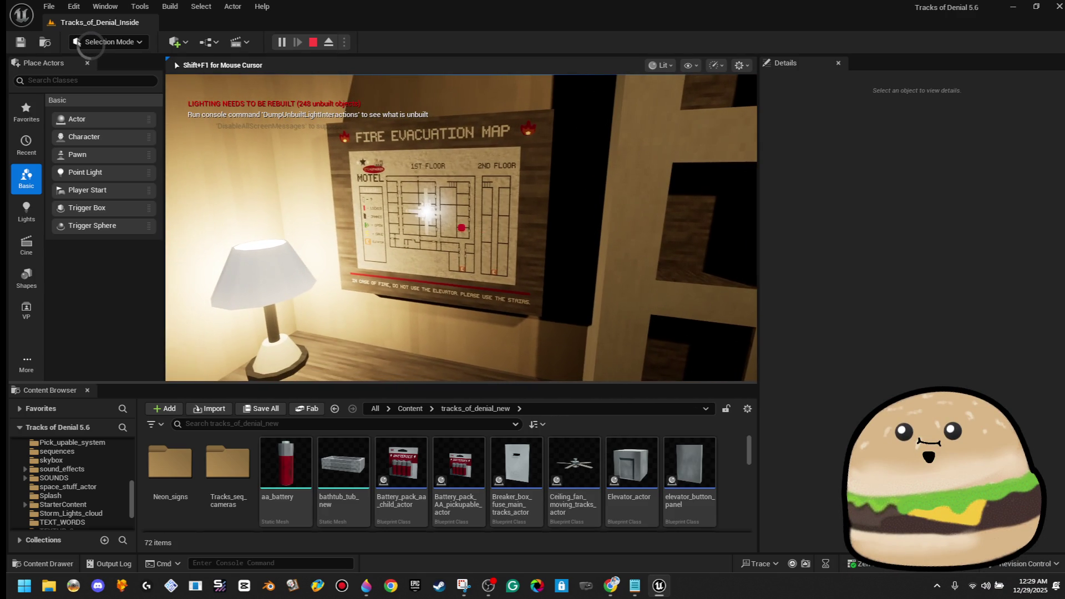
key("e")
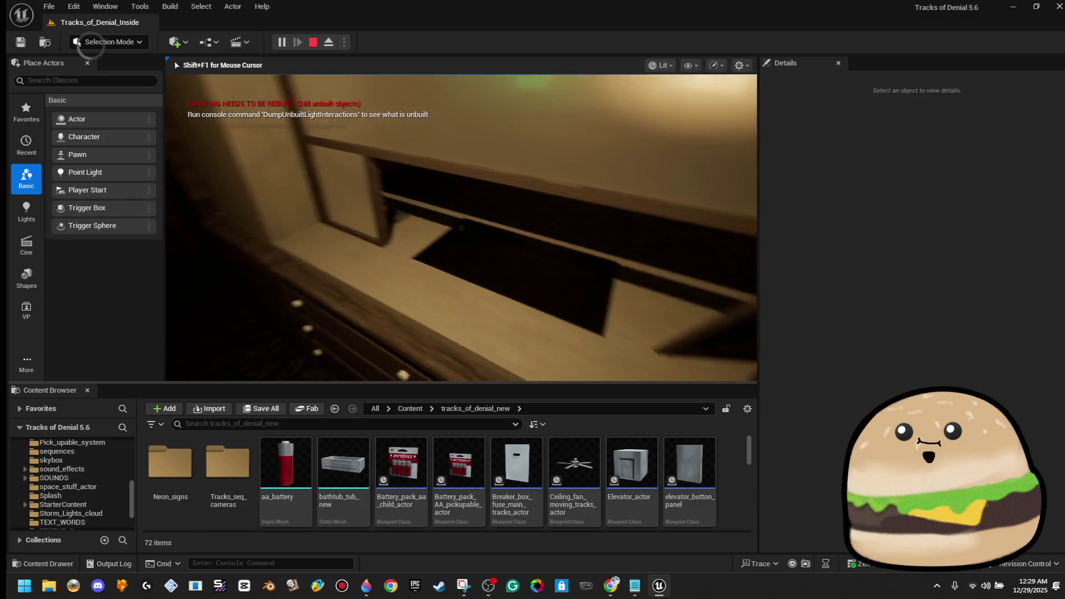
key("Escape")
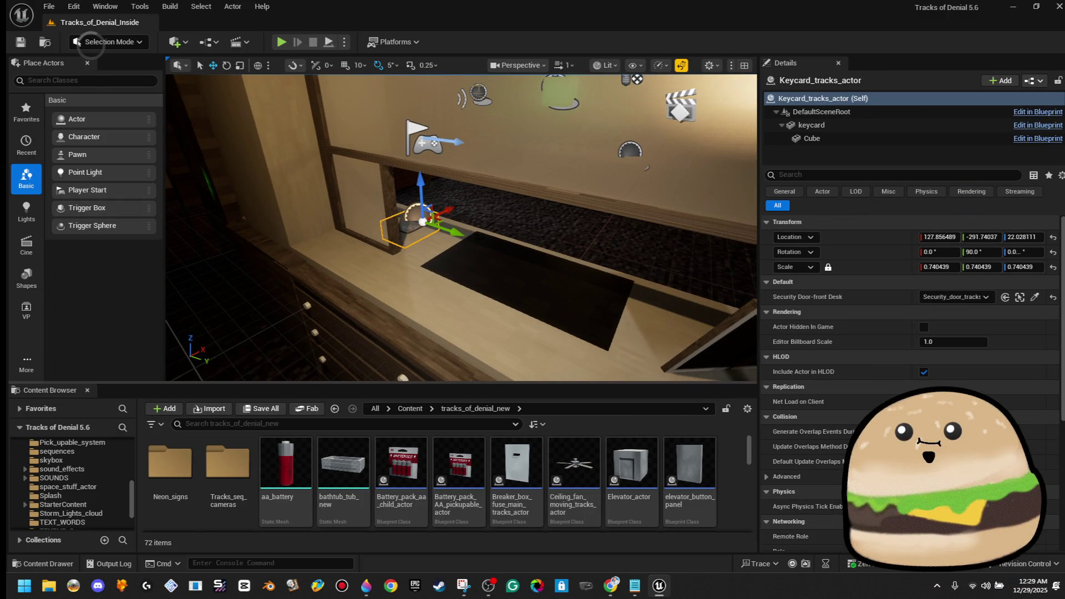
Step: Slide Keycard_tracks_actor along the front desk counter with its Y gizmo arrow
left_click(453, 226)
left_click(413, 218)
mouse_move(454, 239)
left_mouse_down()
mouse_move(485, 249)
mouse_move(319, 238)
mouse_move(351, 222)
left_mouse_up()
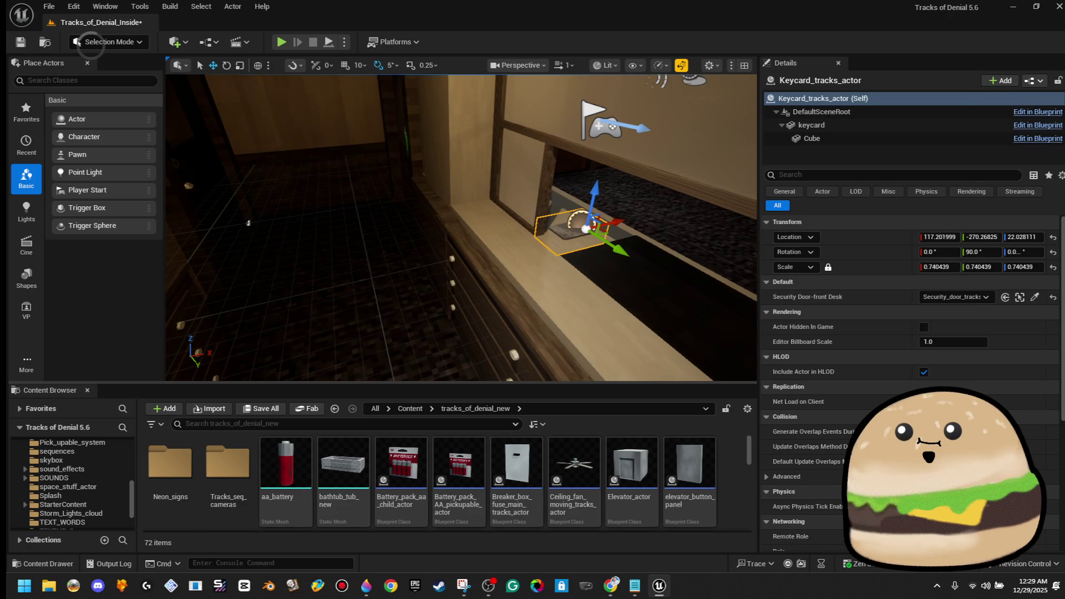
right_click(350, 222)
key("Escape")
Step: Play-test the level with Alt+P, walking to the evacuation map, then stop
key("alt+p")
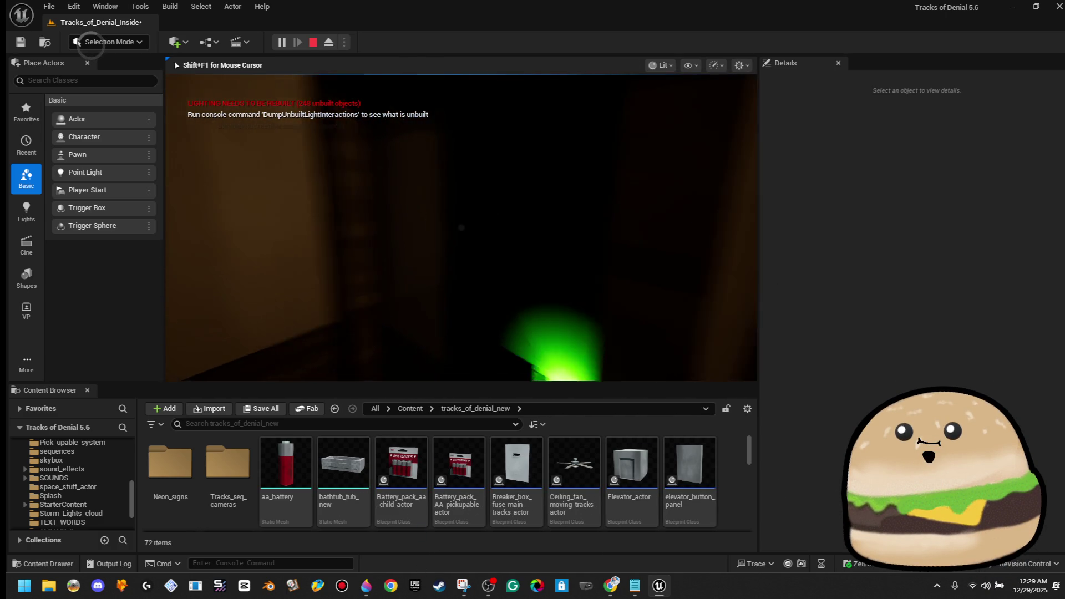
key("w")
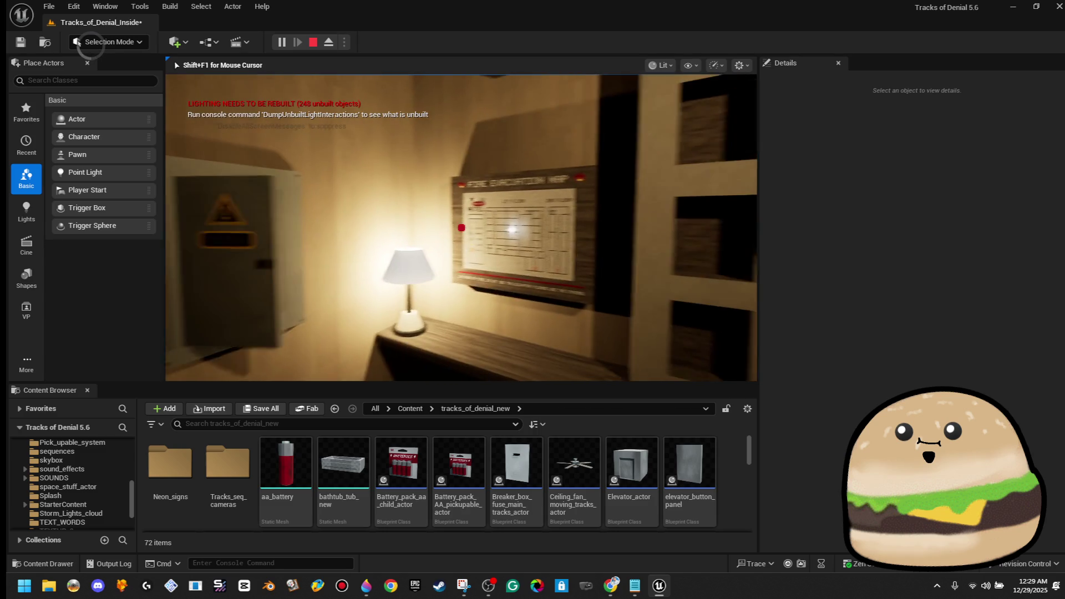
key("s")
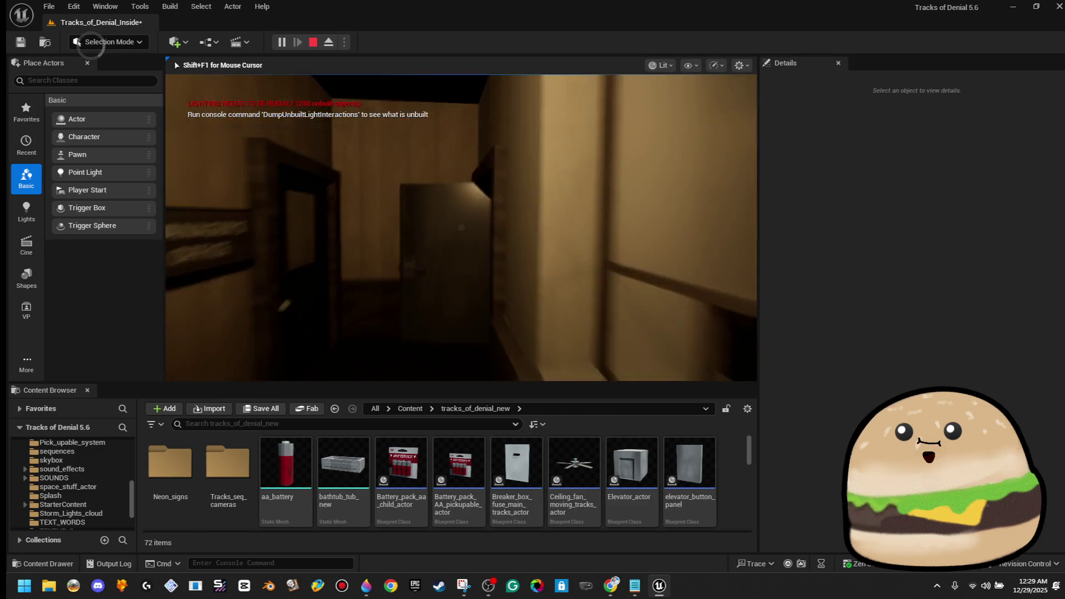
key("w")
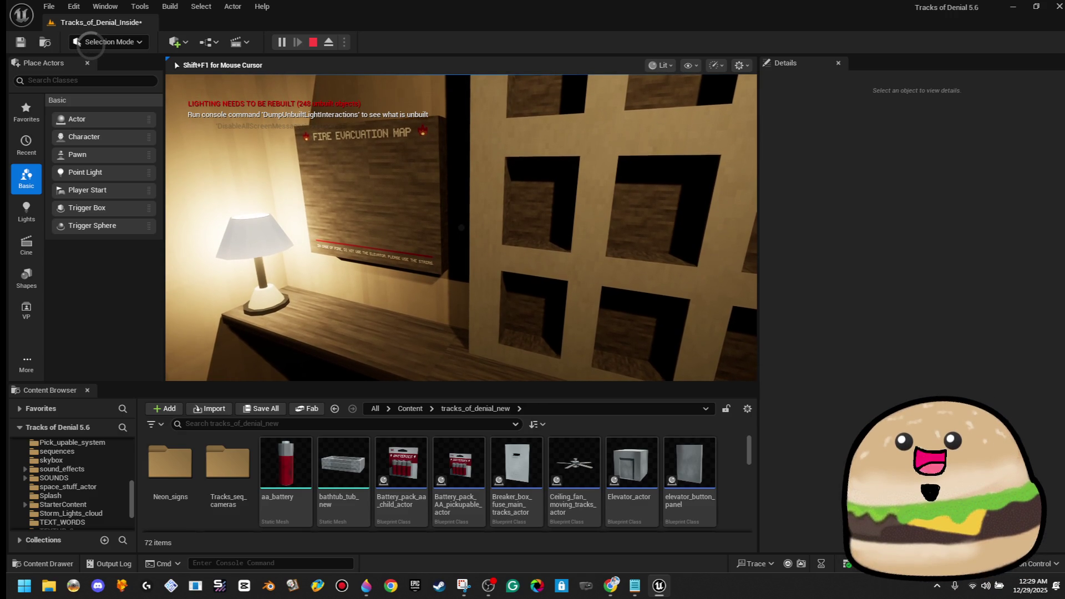
key("Escape")
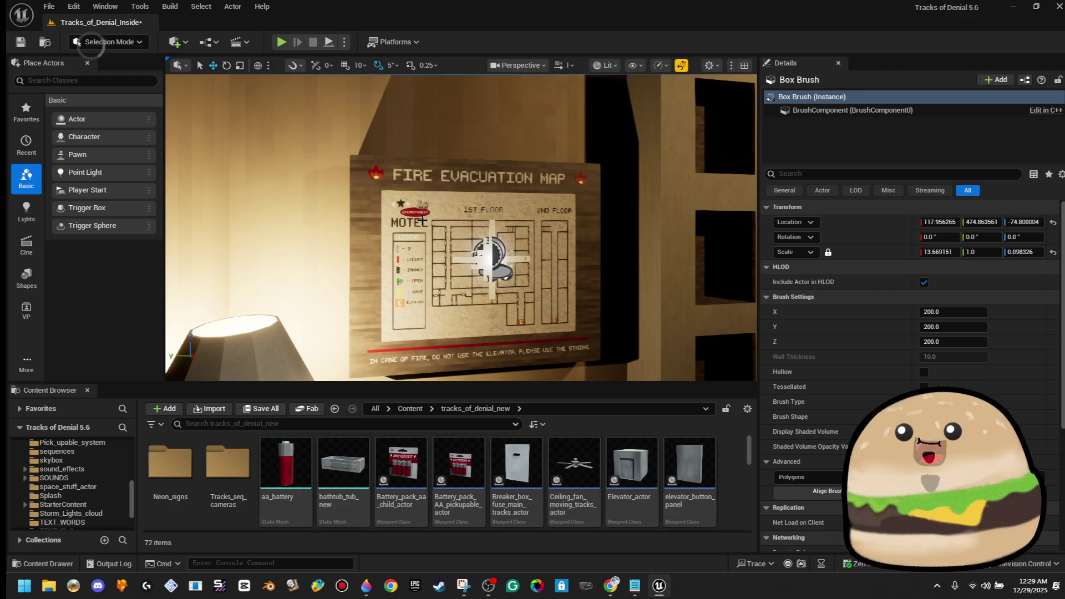
Step: Open the Fire_escape_map_actor blueprint and show its 3D preview viewport
right_click(534, 203)
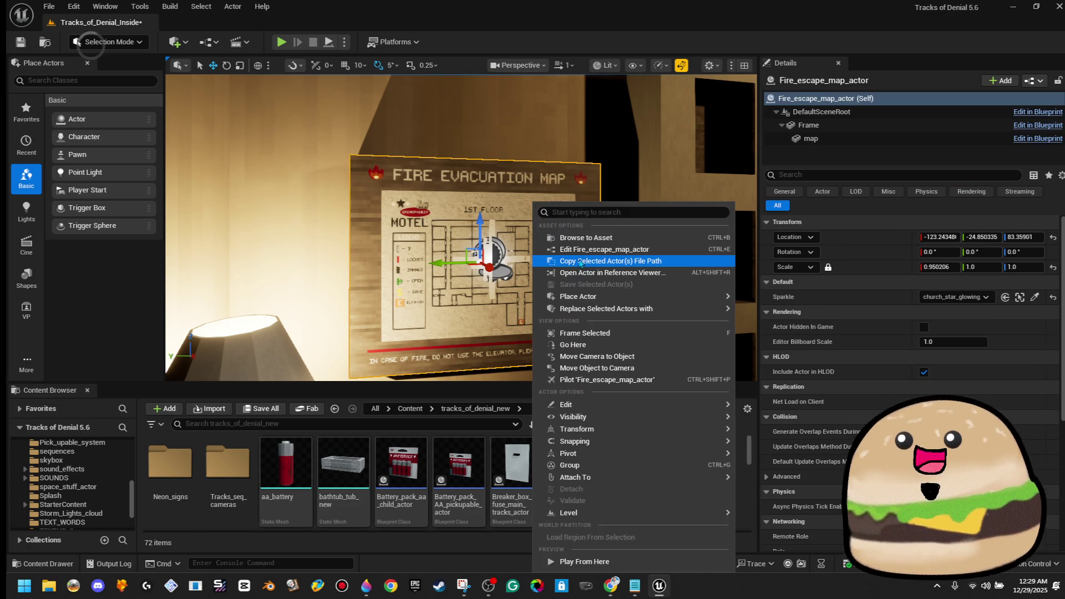
left_click(592, 250)
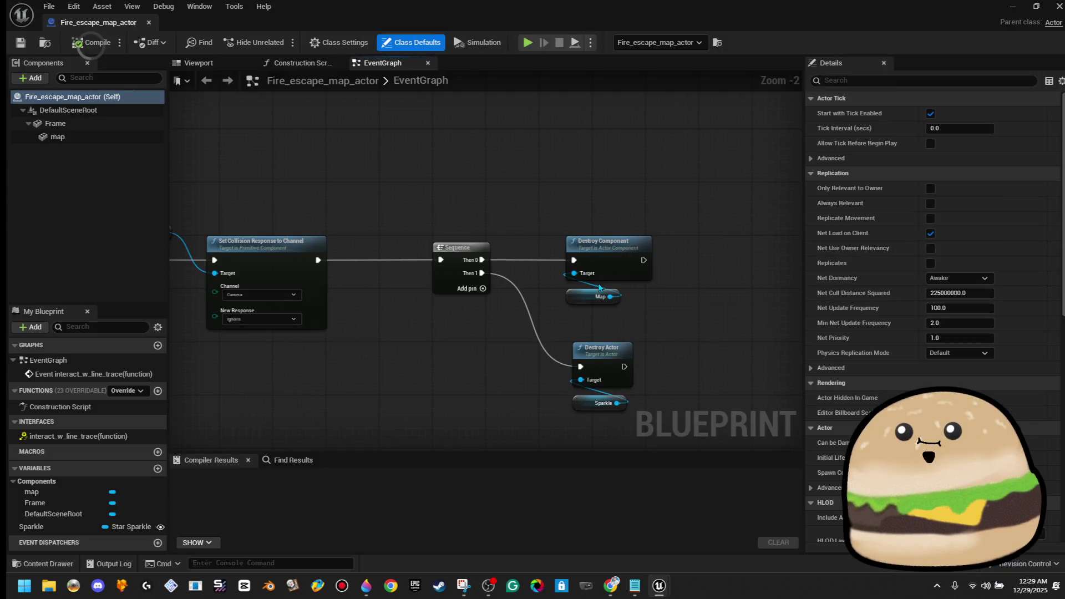
left_click(198, 63)
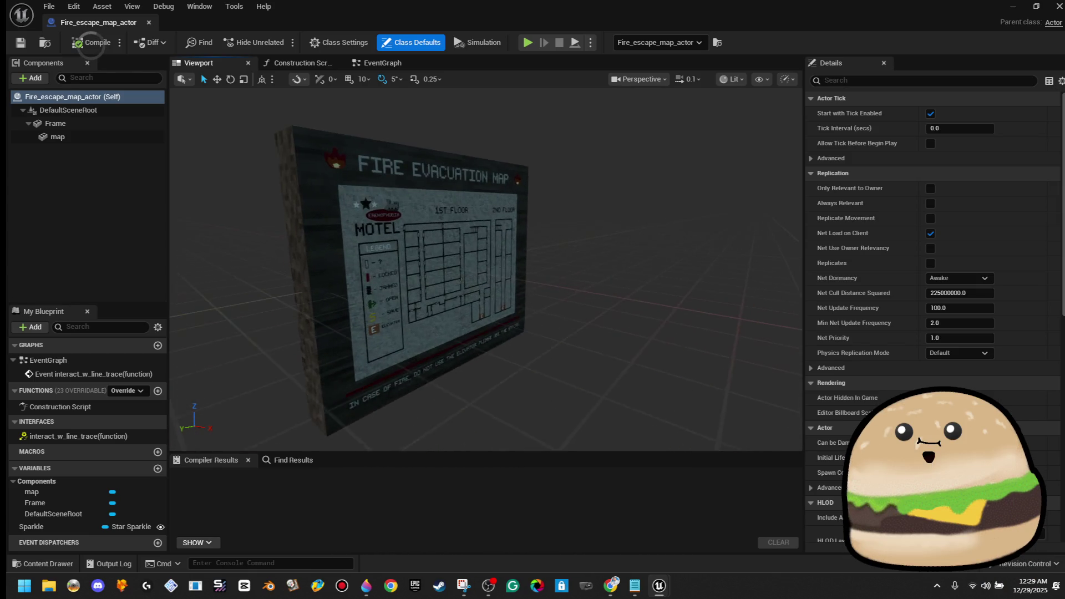
Step: Duplicate the map component as 'Empty Area' and slide the plane slightly along its axis
left_click(57, 136)
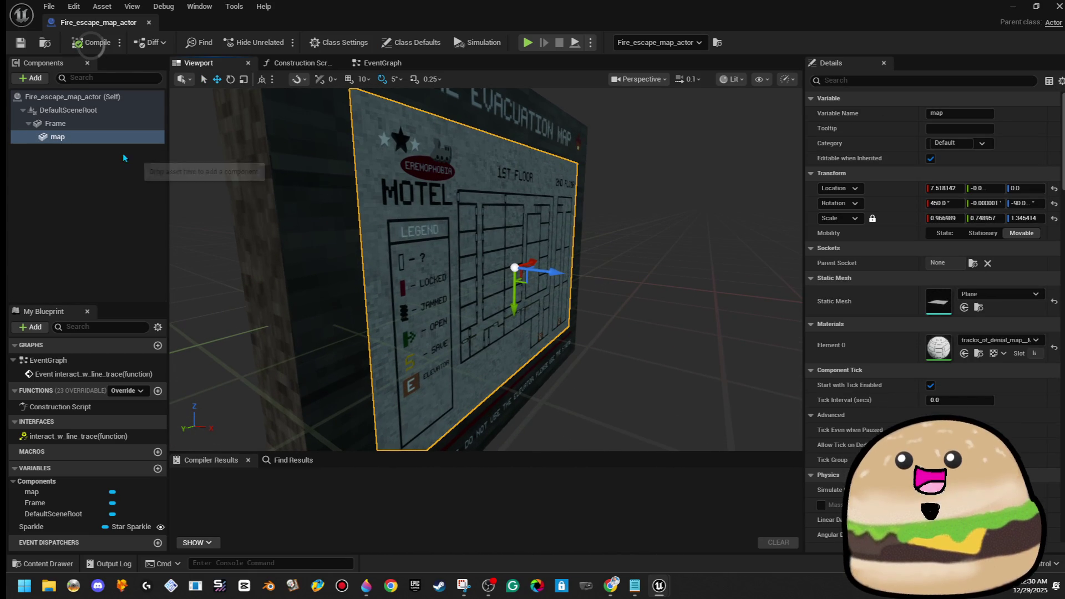
right_click(96, 141)
left_click(161, 252)
type("Empty ")
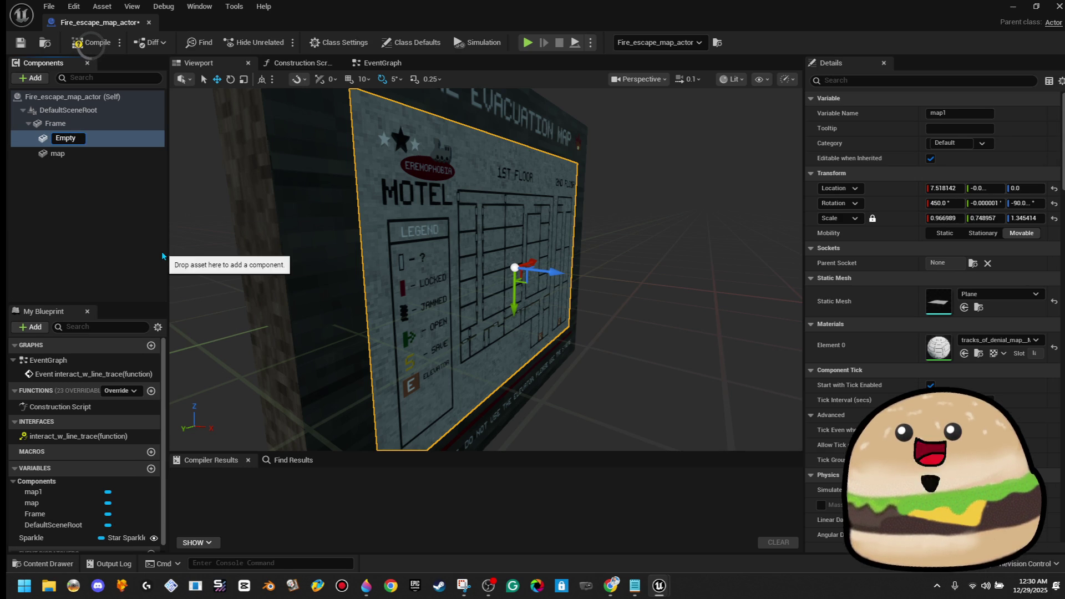
type("Area")
key("Return")
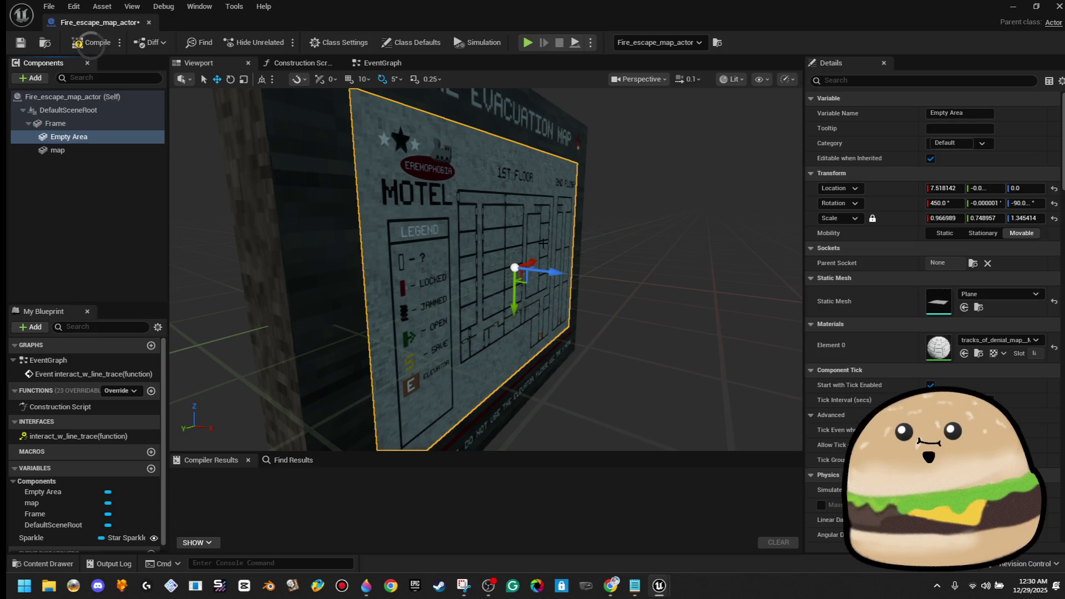
left_click(90, 152)
mouse_move(553, 276)
left_mouse_down()
mouse_move(503, 275)
mouse_move(555, 280)
left_mouse_up()
left_click(546, 268)
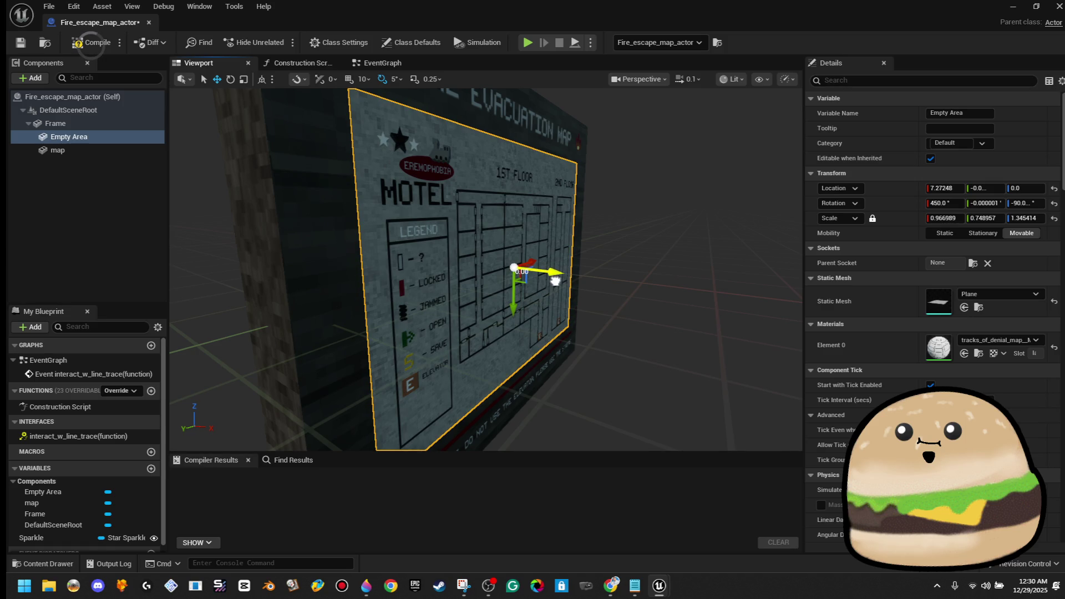
Step: Assign Black_LONG_Mat as Empty Area's Element 0 material
left_click_drag(707, 320, 682, 361)
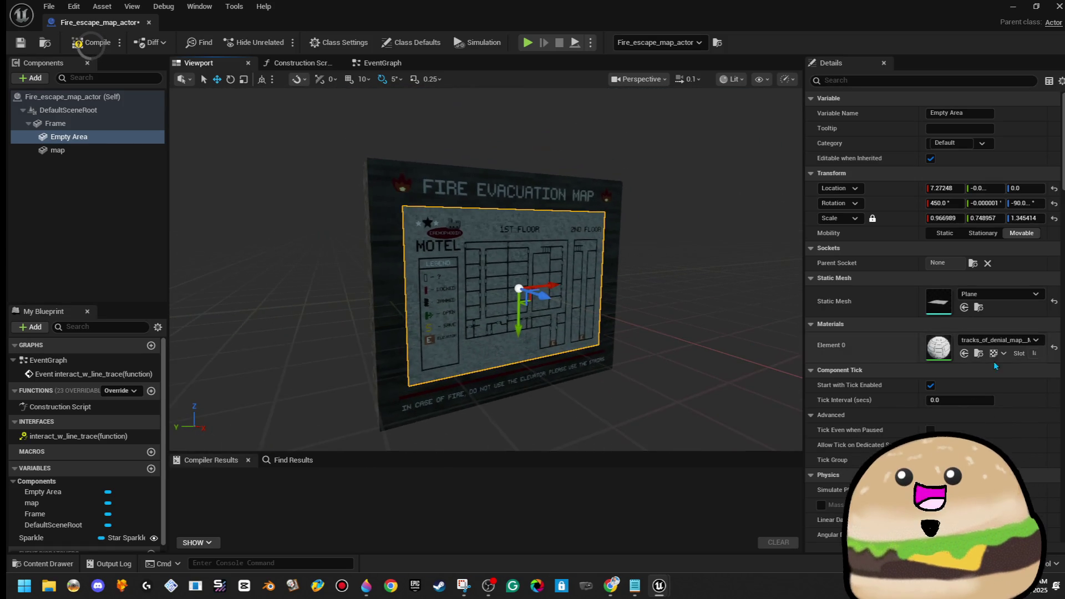
left_click(997, 340)
type("gray")
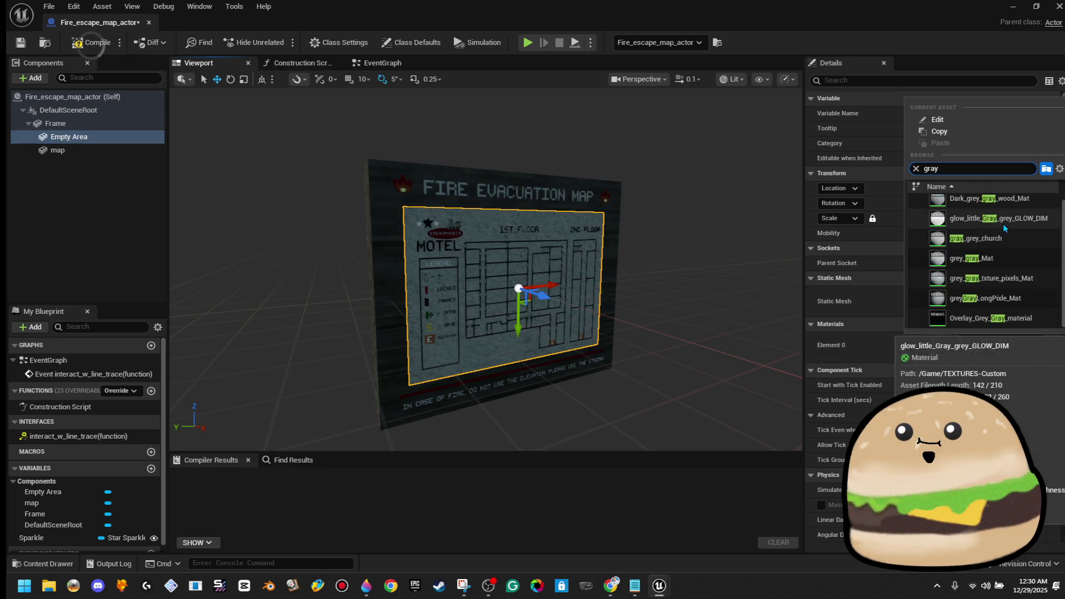
key("BackSpace")
key("BackSpace")
key("BackSpace")
type("black long")
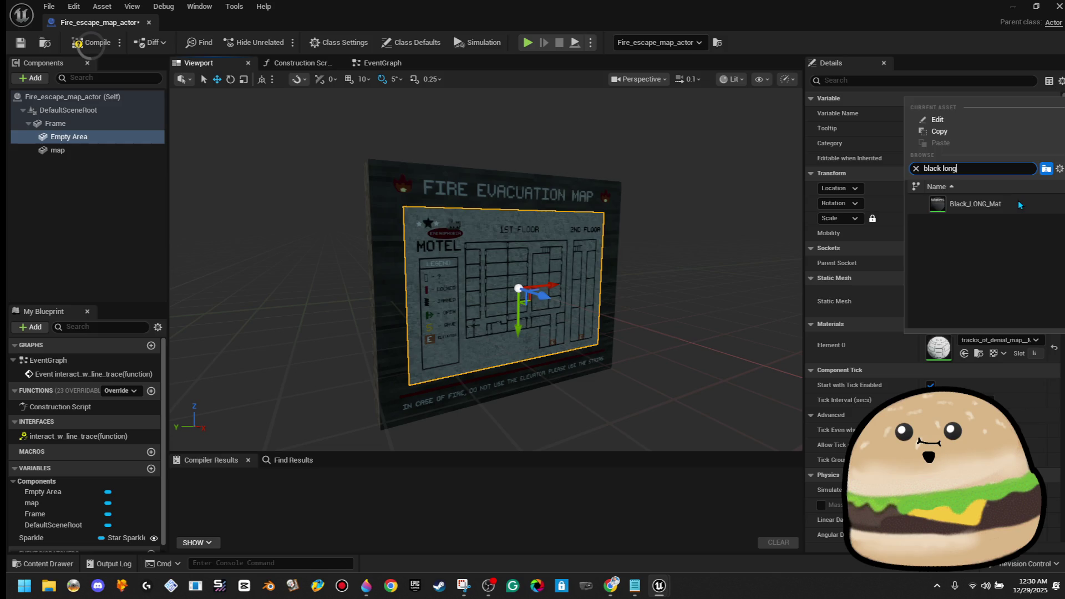
left_click(1019, 204)
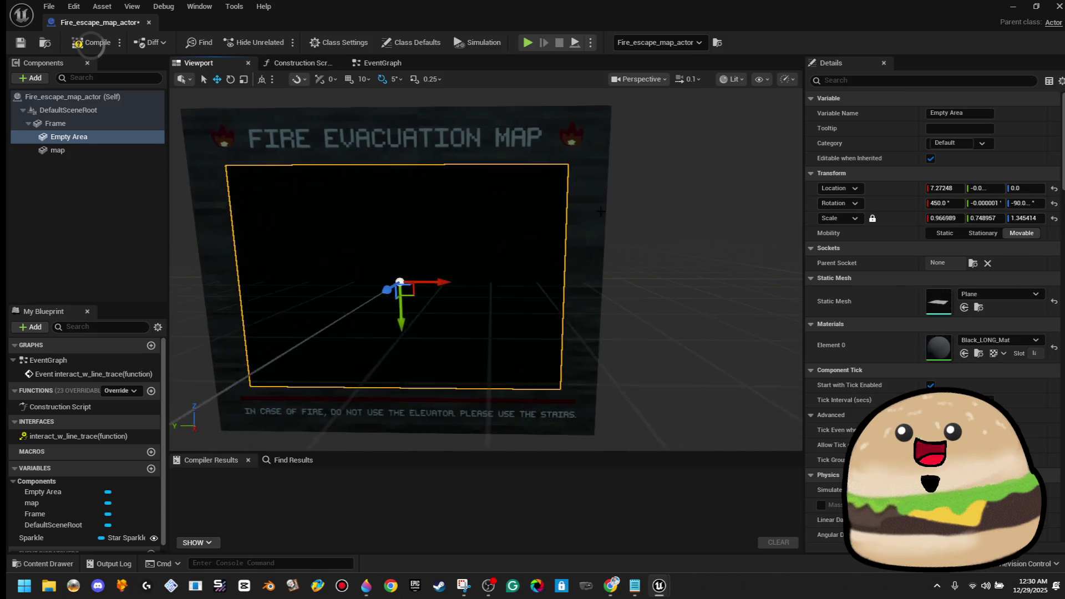
Step: Scale the map plane down to 0.839711 × 0.621678, compile, and restore the level editor
left_click(600, 214)
left_click_drag(600, 212, 472, 215)
left_click(117, 151)
left_click_drag(444, 249, 499, 249)
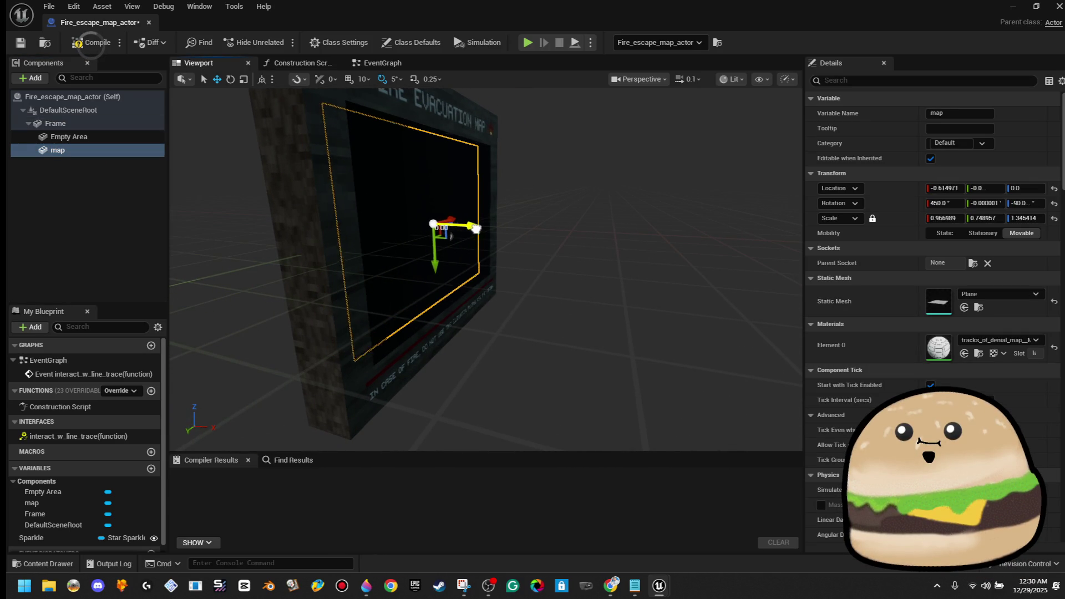
left_click_drag(493, 230, 459, 258)
left_click_drag(647, 192, 647, 193)
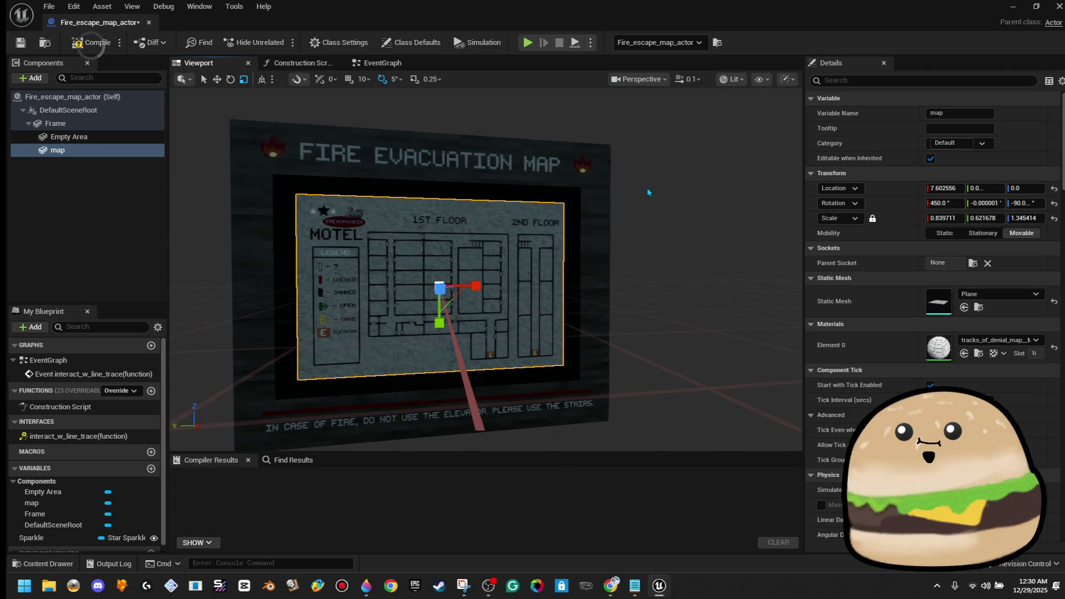
left_click(76, 45)
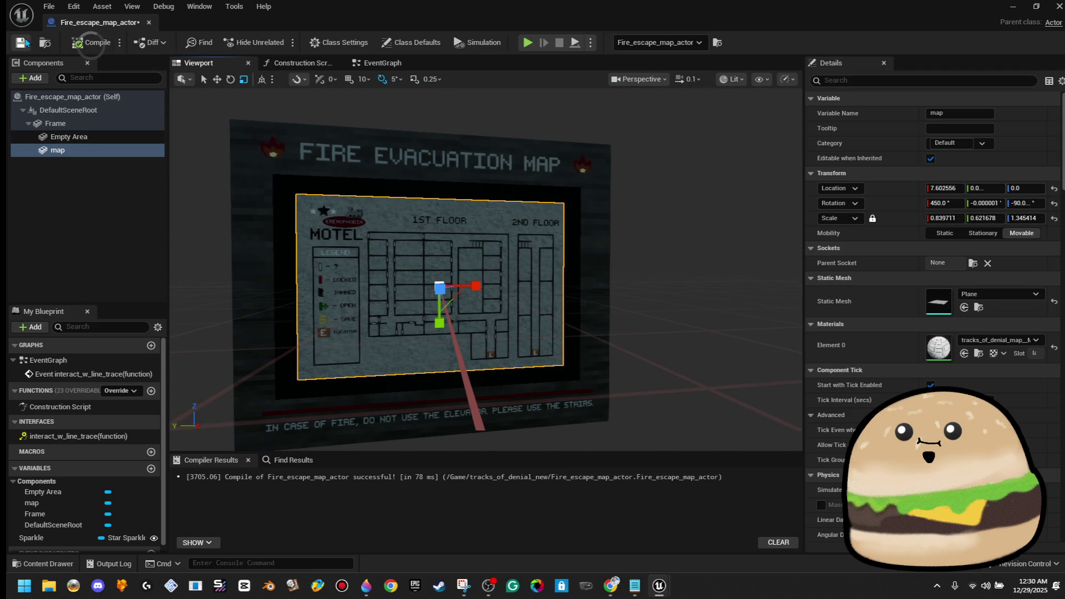
double_click(619, 10)
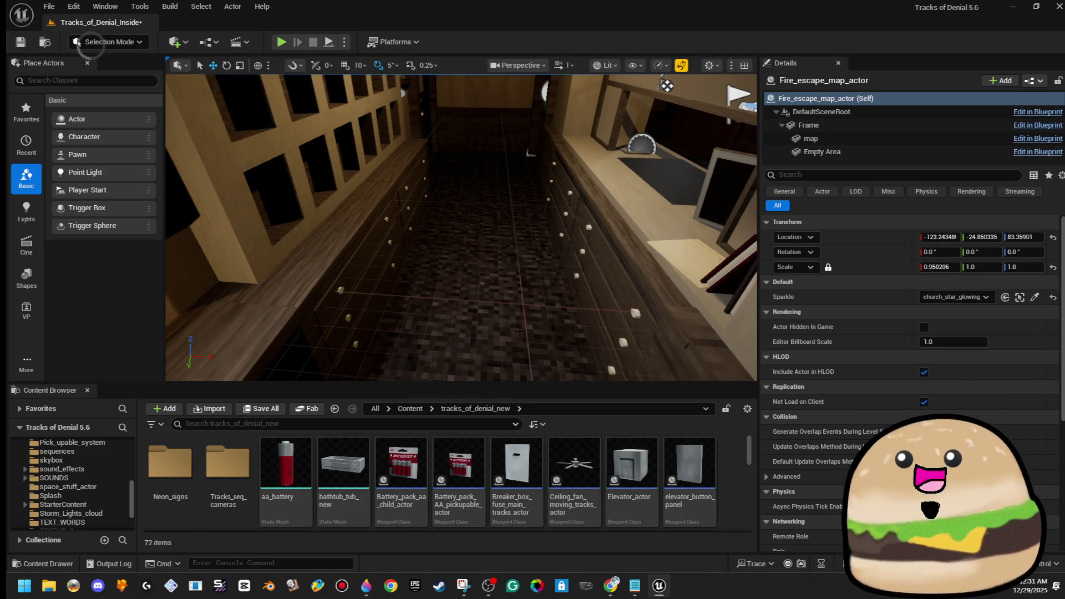
Step: Play from here and walk up to the evacuation map, then stop the playtest
right_click(500, 206)
left_click(546, 561)
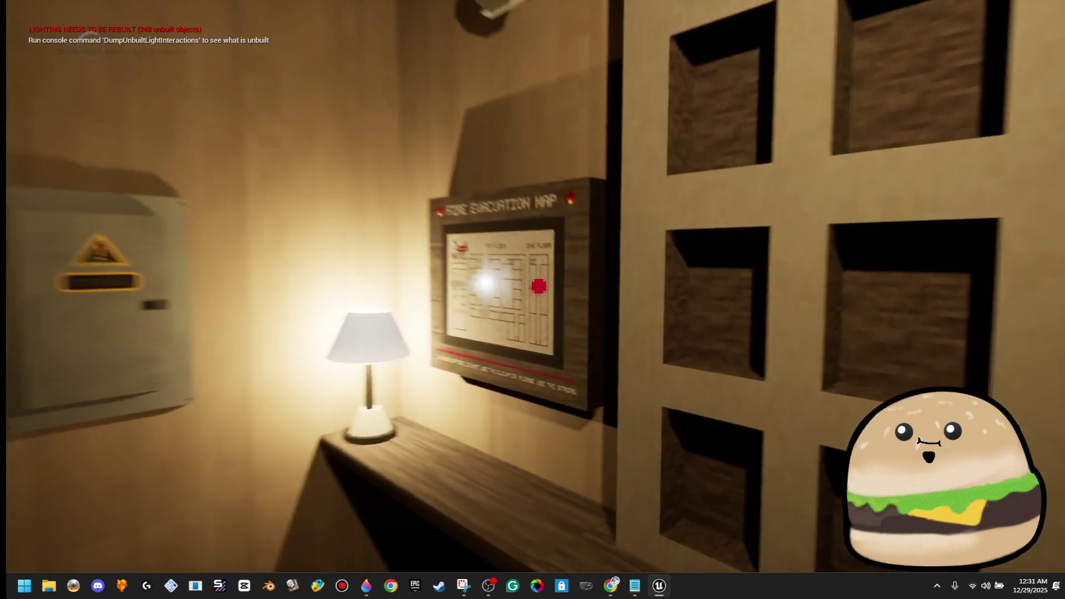
key("w")
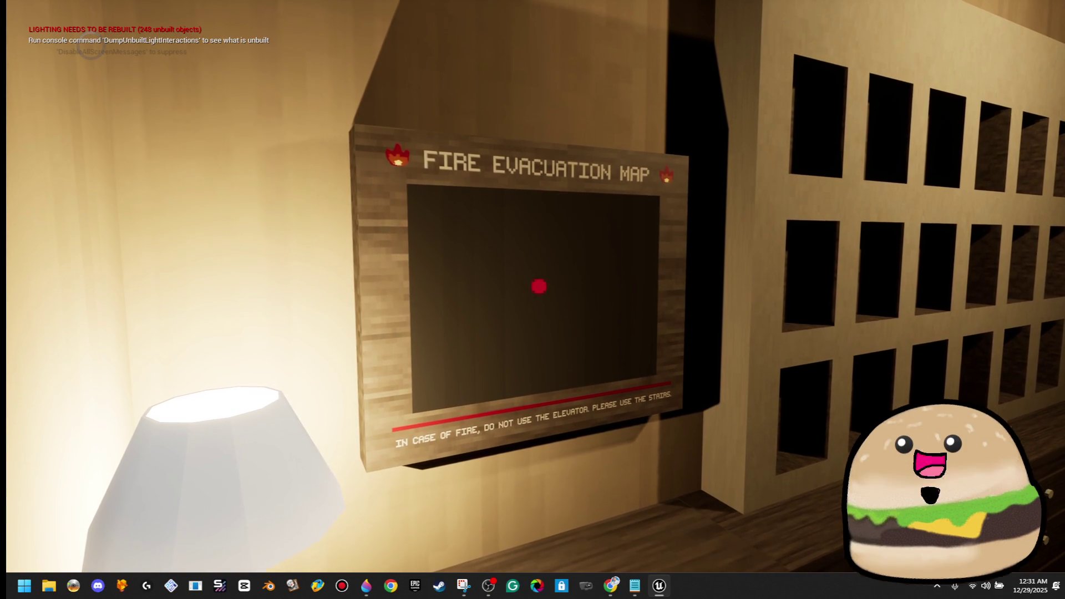
key("Escape")
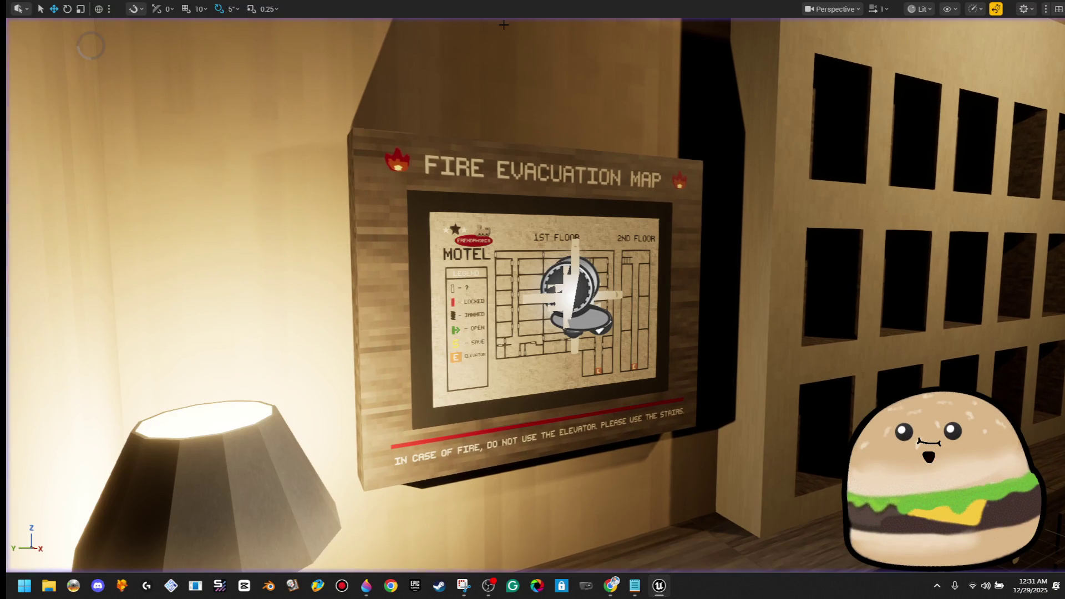
Step: Turn the view back toward the evacuation map and play-test up close again
right_click(549, 162)
left_click_drag(509, 146, 566, 217)
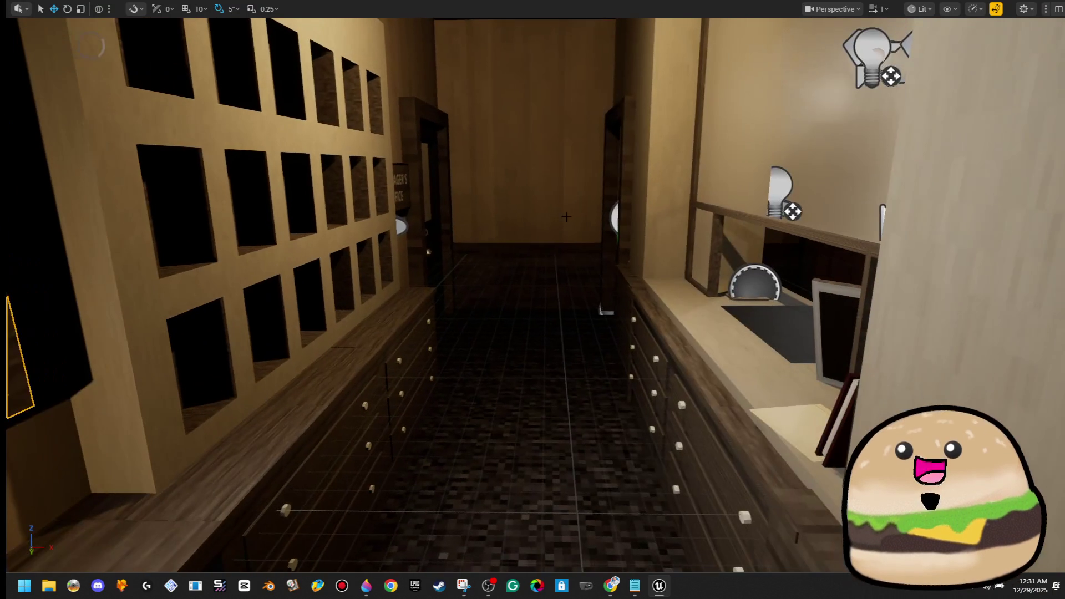
right_click(531, 203)
mouse_move(610, 585)
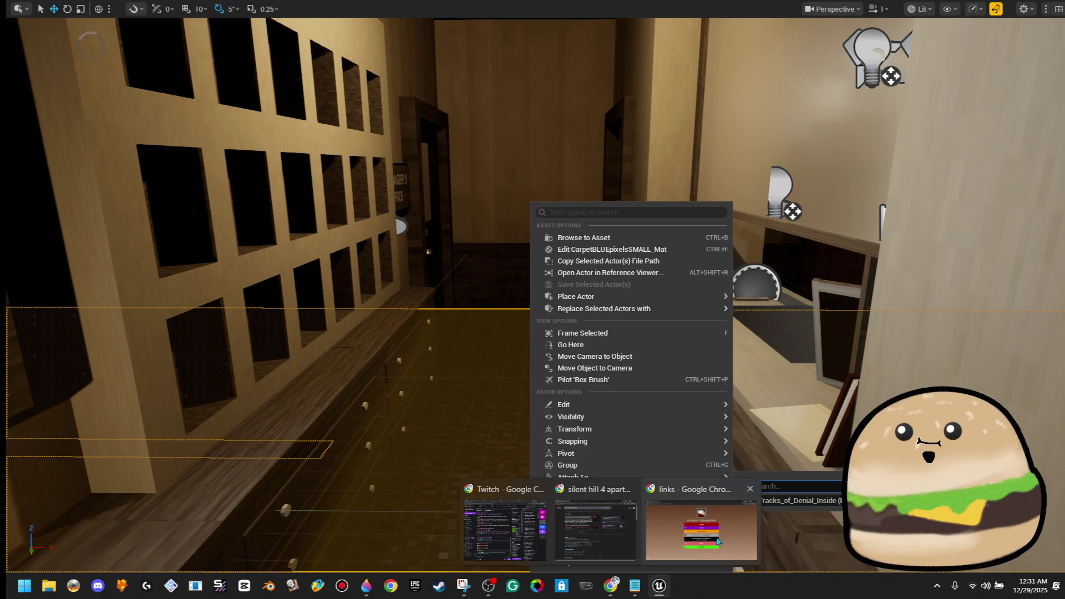
mouse_move(312, 238)
left_mouse_down()
mouse_move(583, 311)
mouse_move(784, 382)
left_mouse_up()
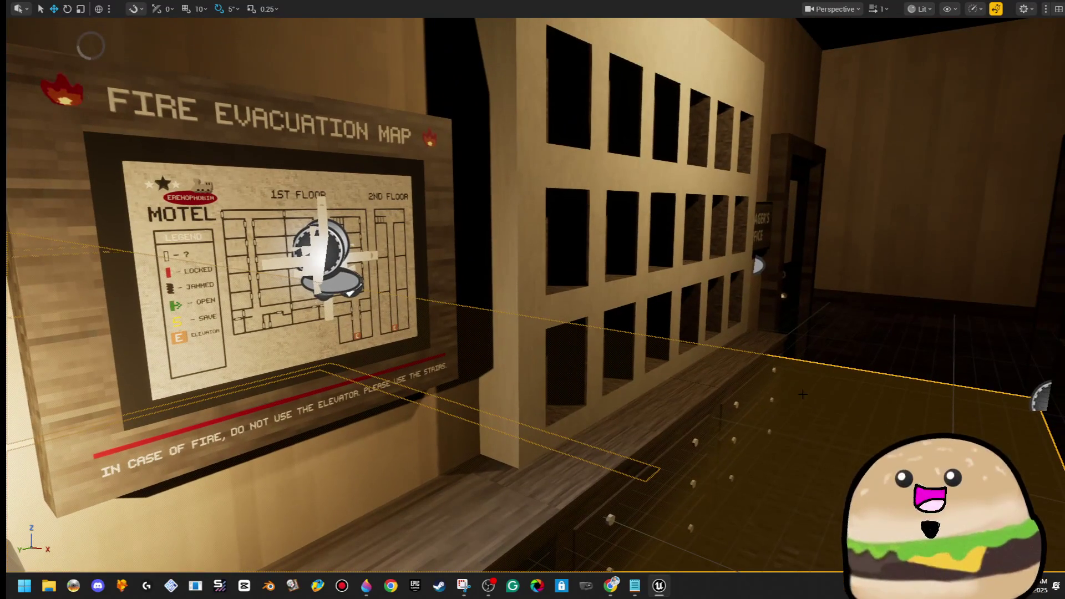
right_click(871, 55)
left_click(898, 411)
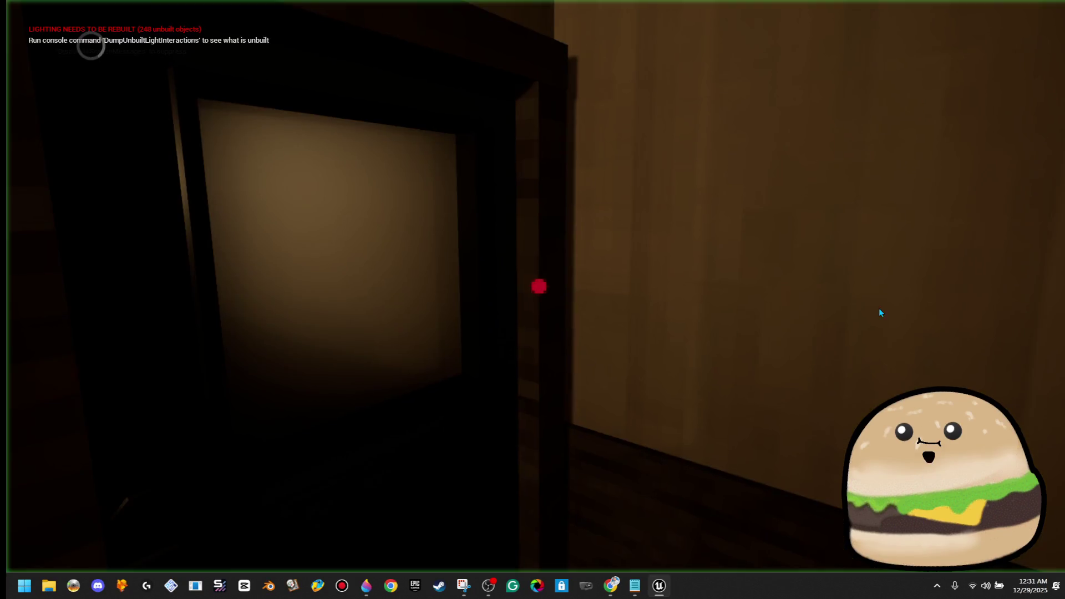
key("w")
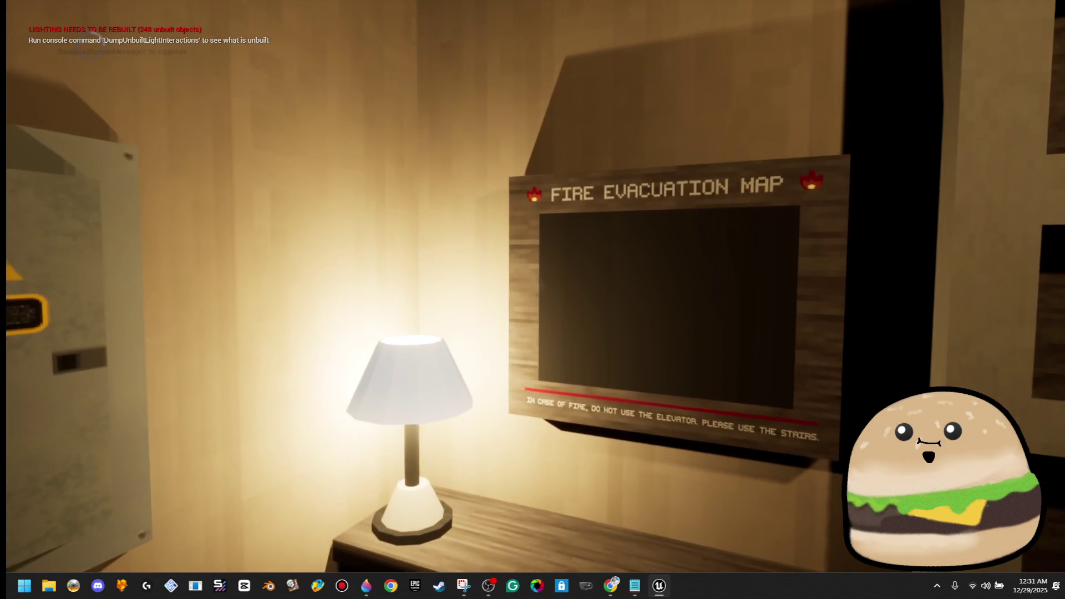
key("Escape")
Step: Edit Fire_escape_map_actor from the map's context menu and maximize the blueprint editor
right_click(699, 207)
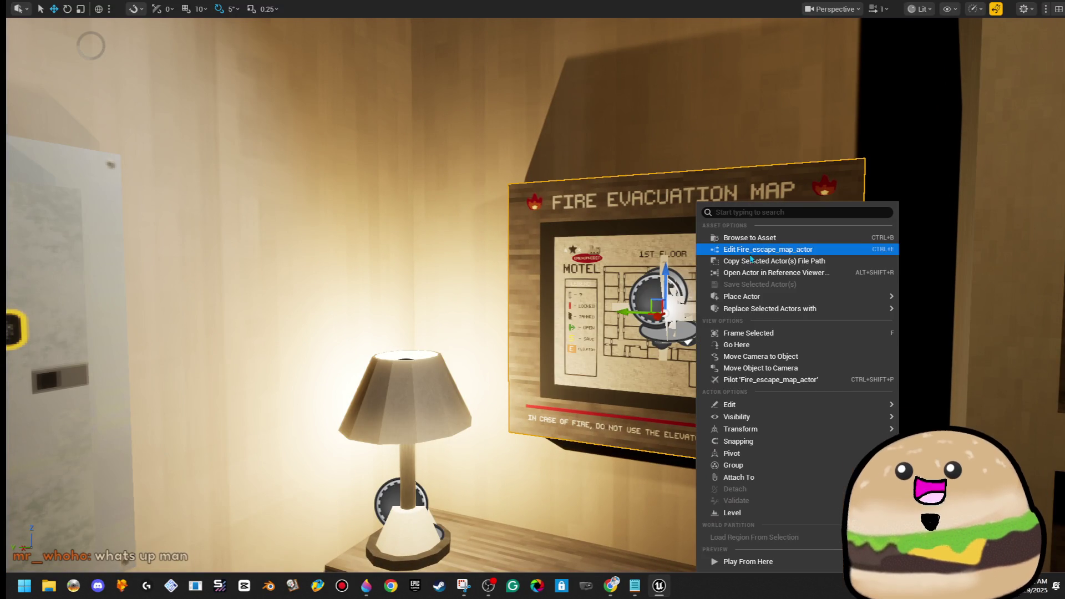
left_click(730, 275)
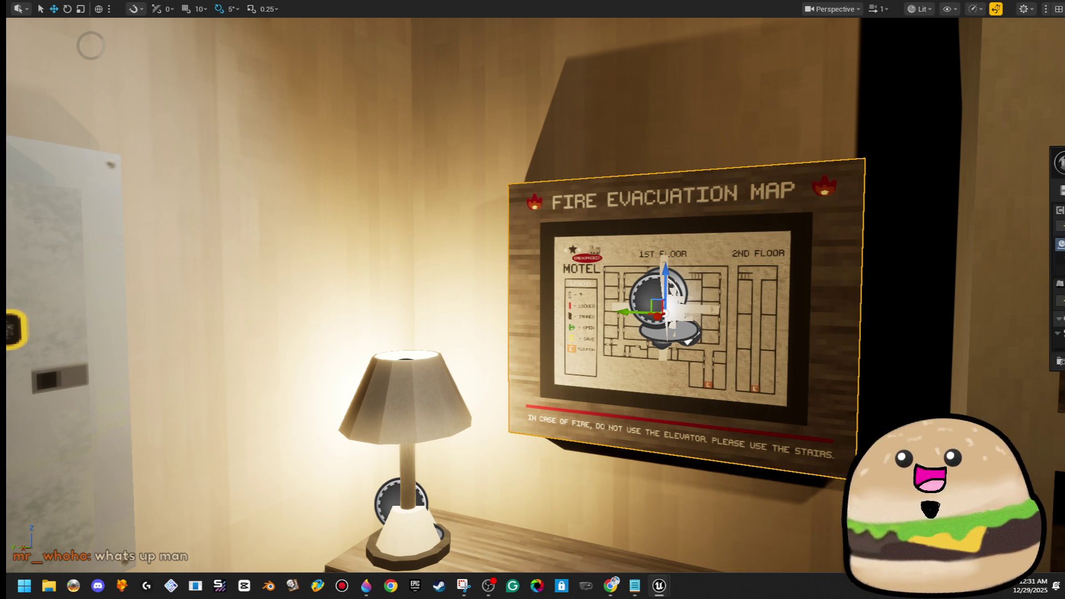
double_click(513, 184)
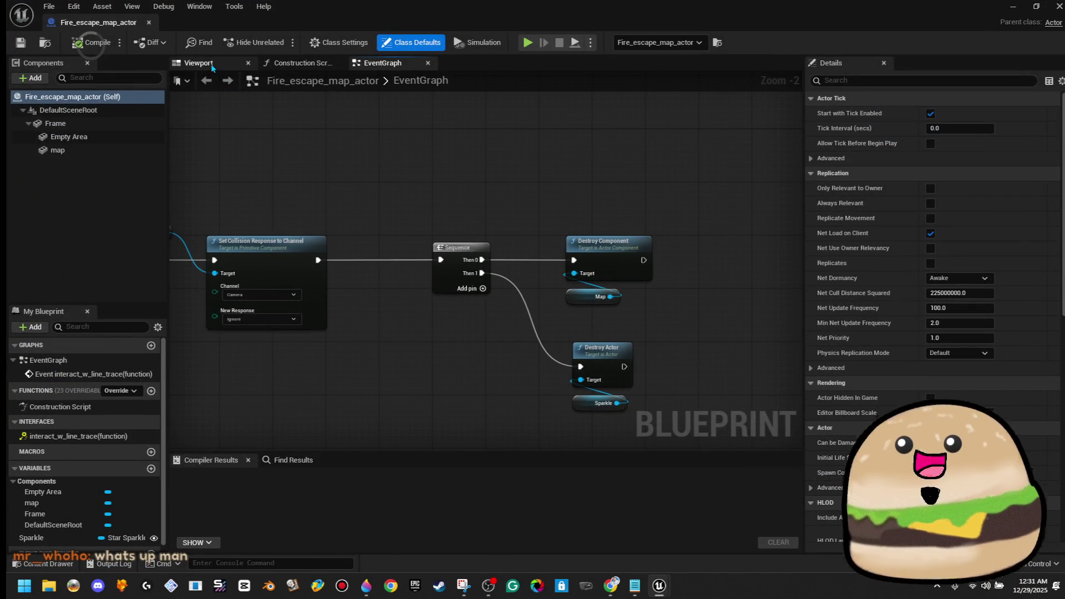
Step: Frame the evacuation map in the preview and remove the Empty Area component
left_click(191, 63)
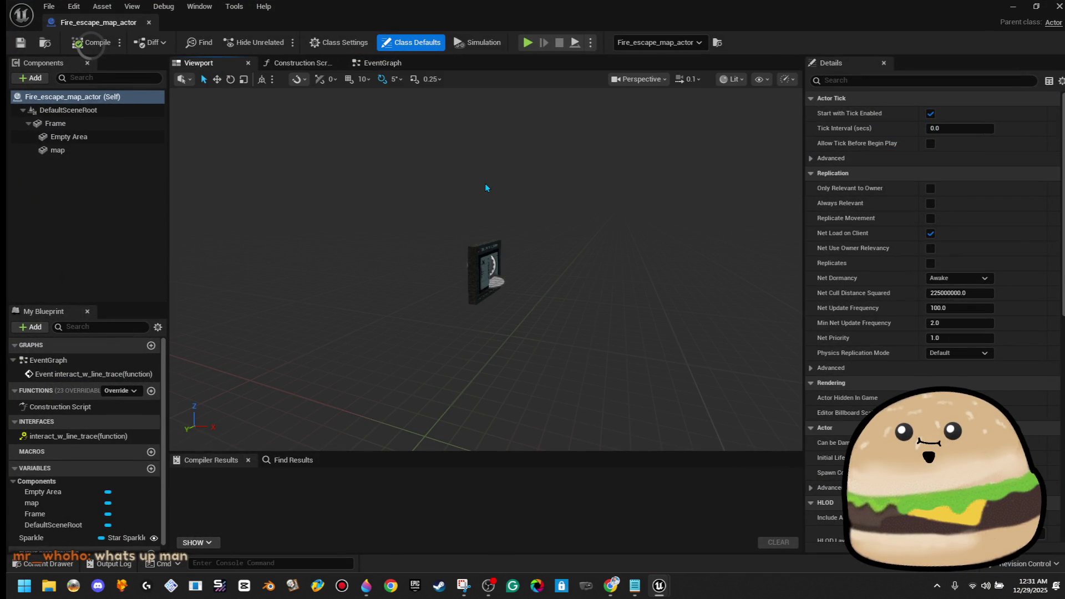
mouse_move(394, 253)
left_mouse_down()
mouse_move(499, 266)
mouse_move(477, 255)
left_mouse_up()
left_click(588, 294)
left_click(511, 300)
scroll(510, 299, "up", 3)
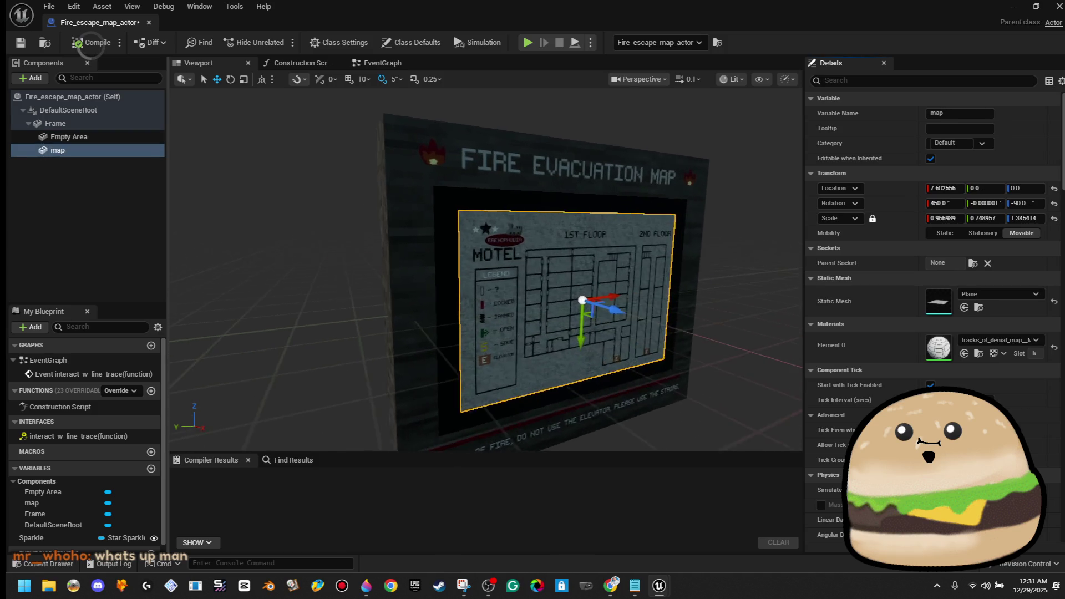
scroll(486, 270, "up", 6)
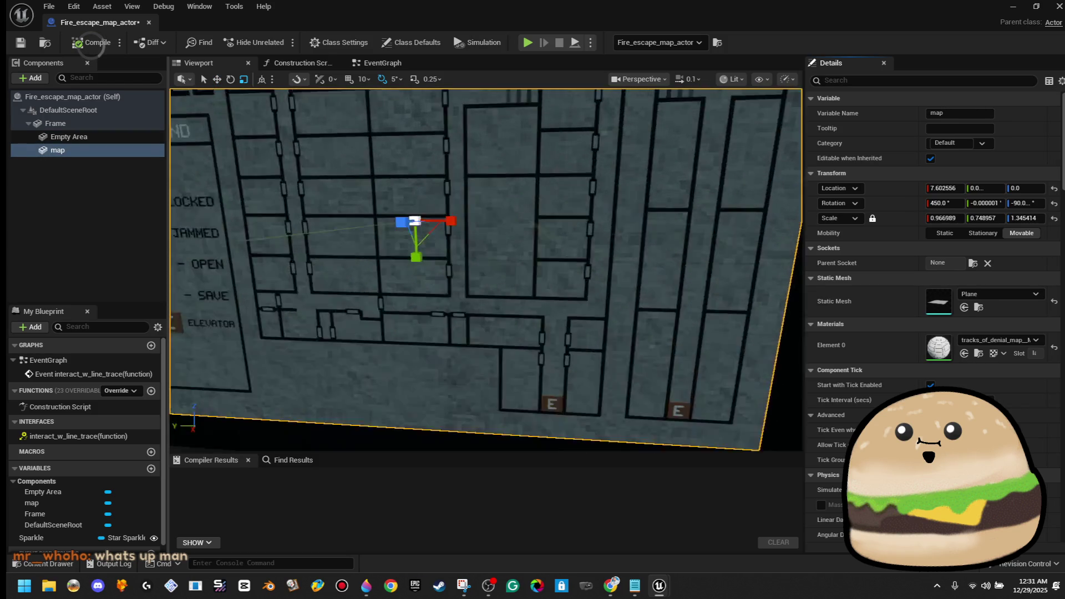
key("f")
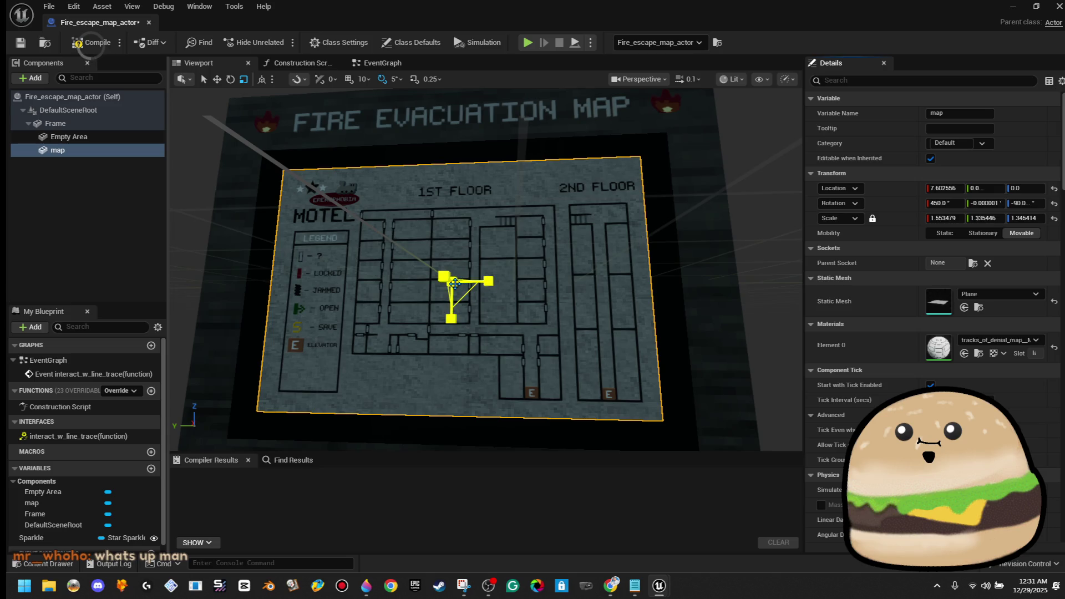
mouse_move(455, 209)
left_mouse_down()
mouse_move(457, 183)
mouse_move(455, 209)
mouse_move(370, 226)
left_mouse_up()
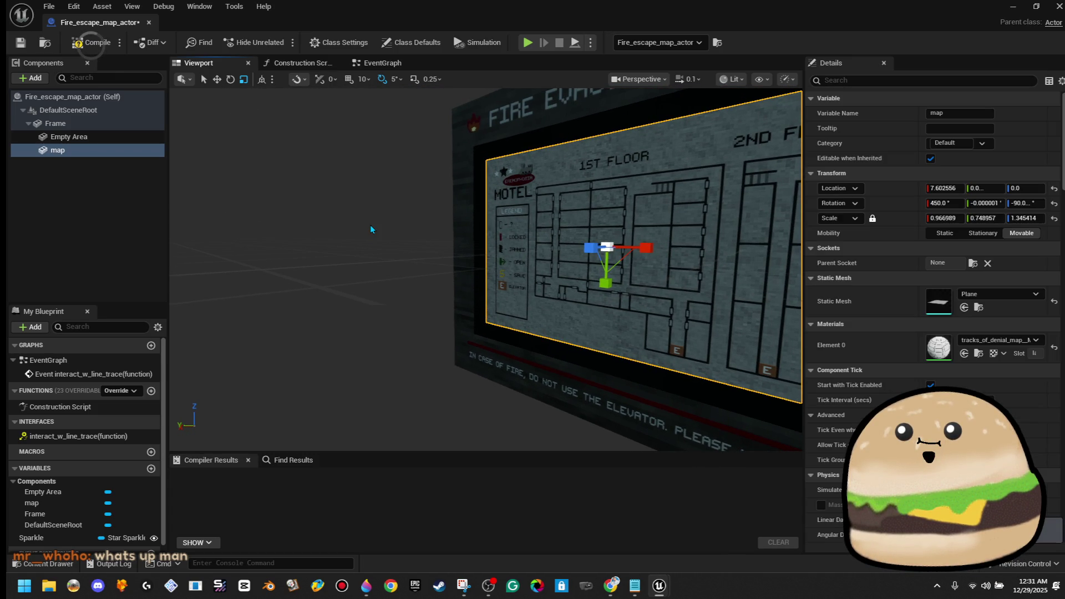
key("ctrl+z")
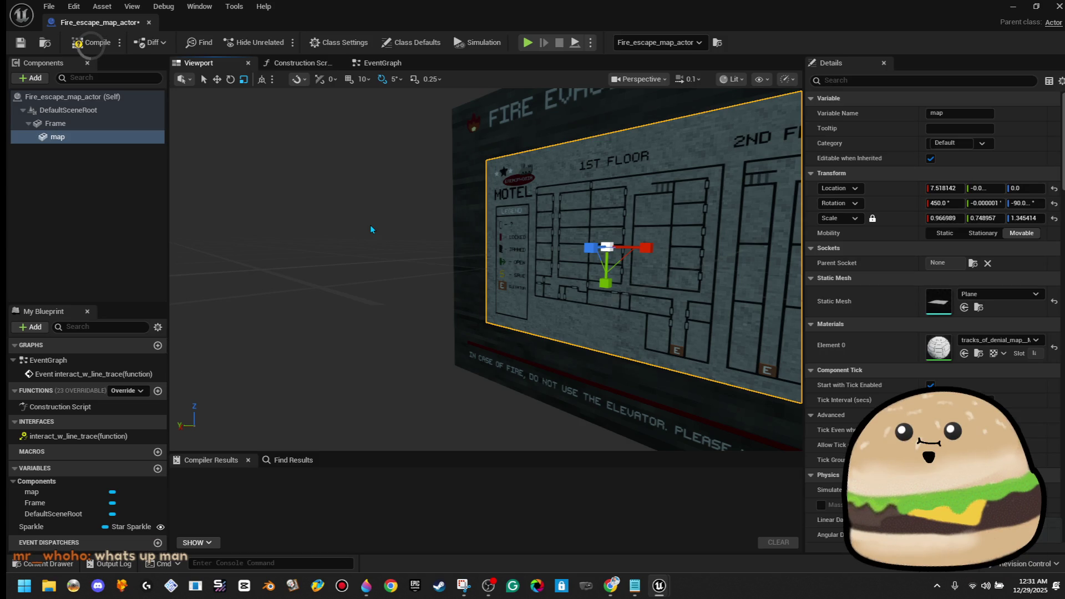
Step: Set the map's locked X scale to 1.5, compile with F7, and close the blueprint
double_click(58, 137)
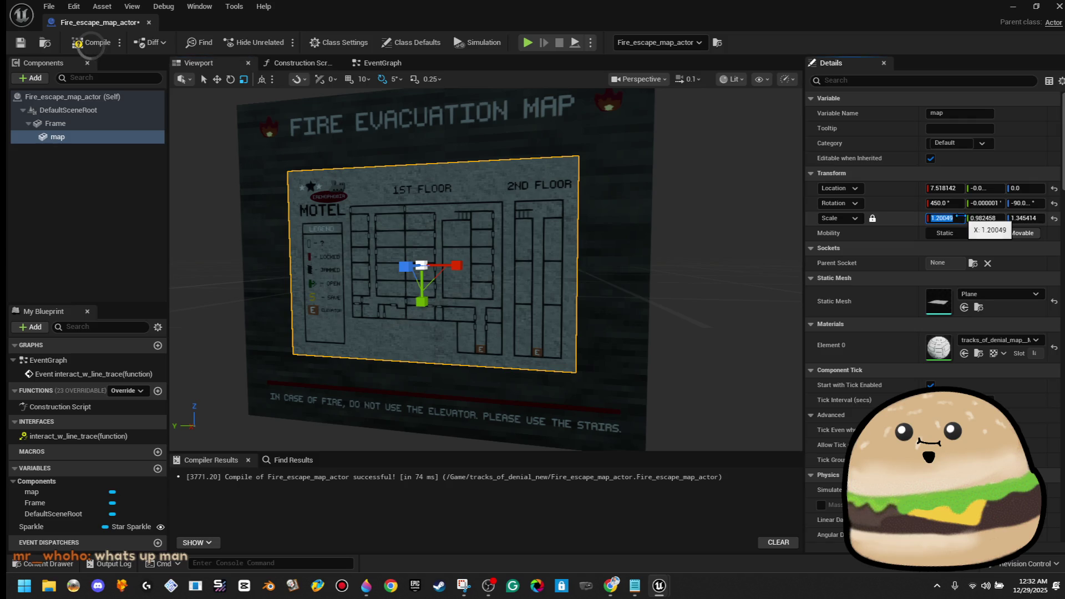
type("5")
key("Return")
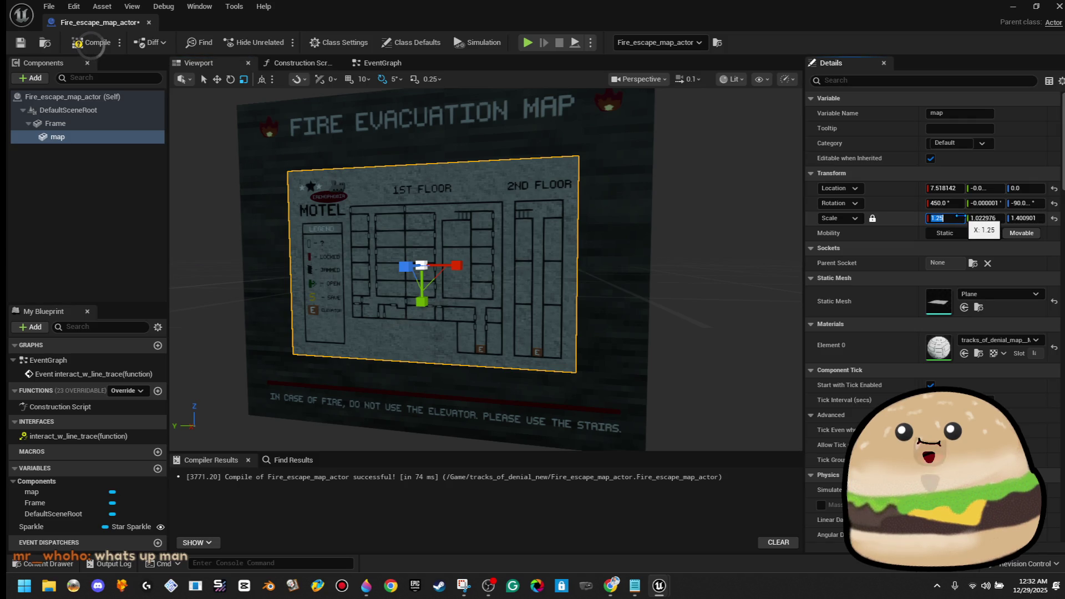
left_click(956, 217)
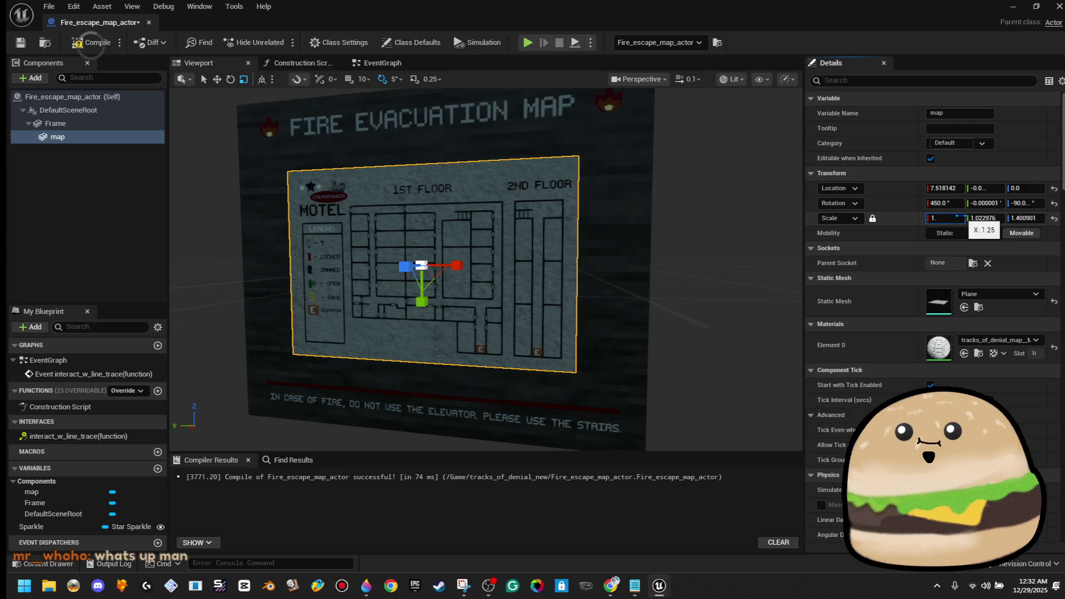
type("5")
key("Return")
key("F7")
left_click(148, 23)
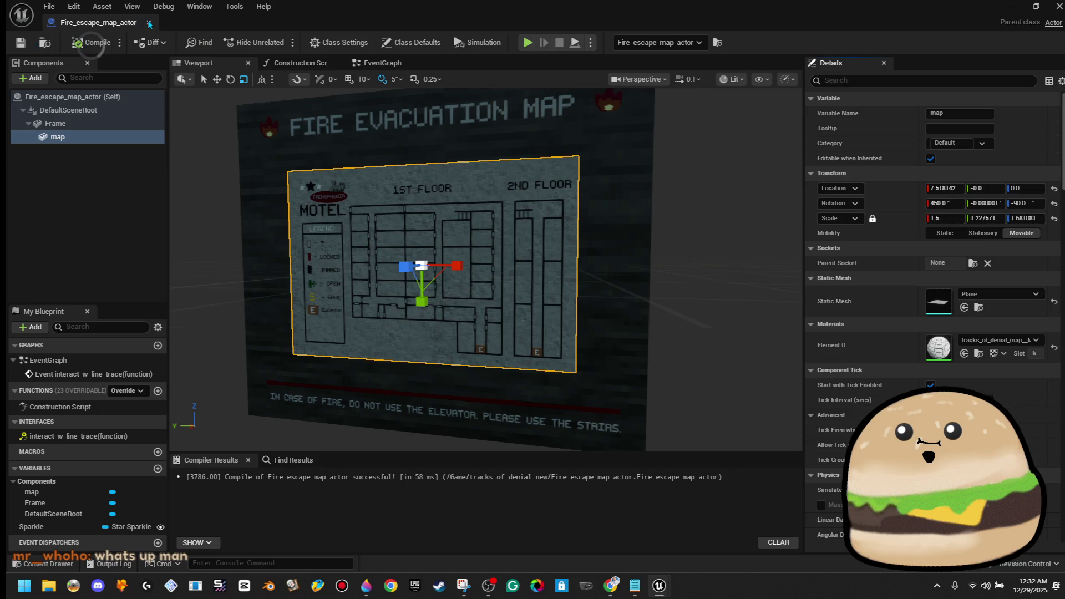
right_click(638, 300)
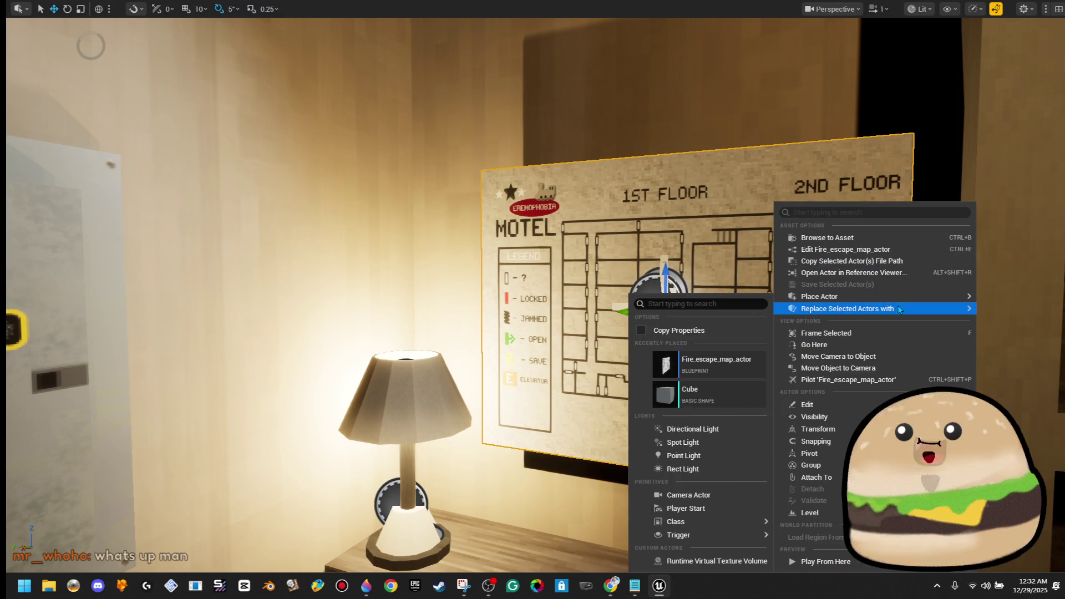
left_click(815, 247)
left_click(149, 22)
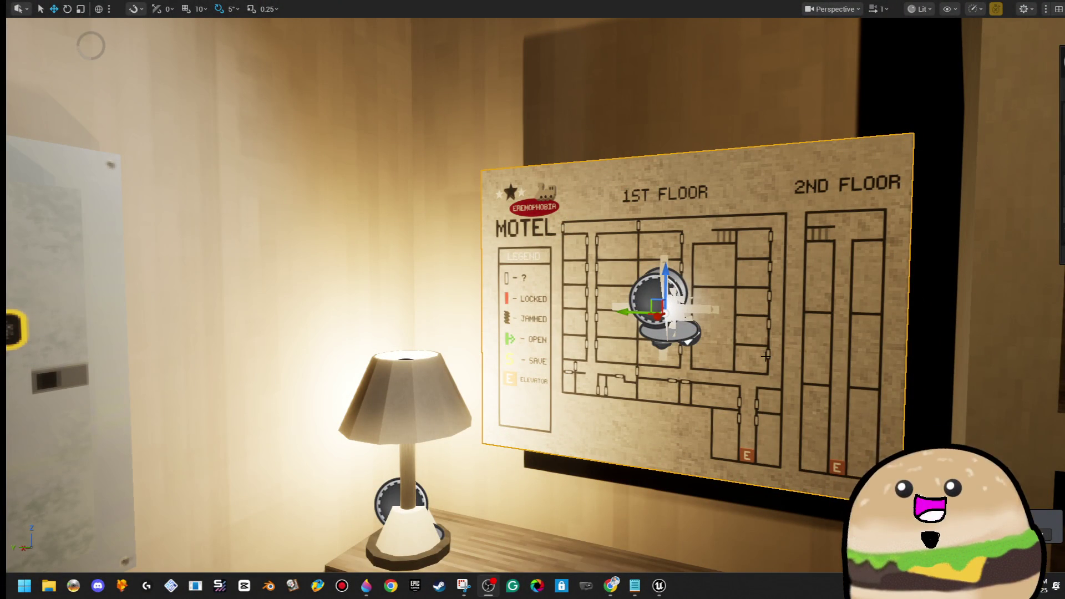
right_click(733, 272)
left_click(829, 251)
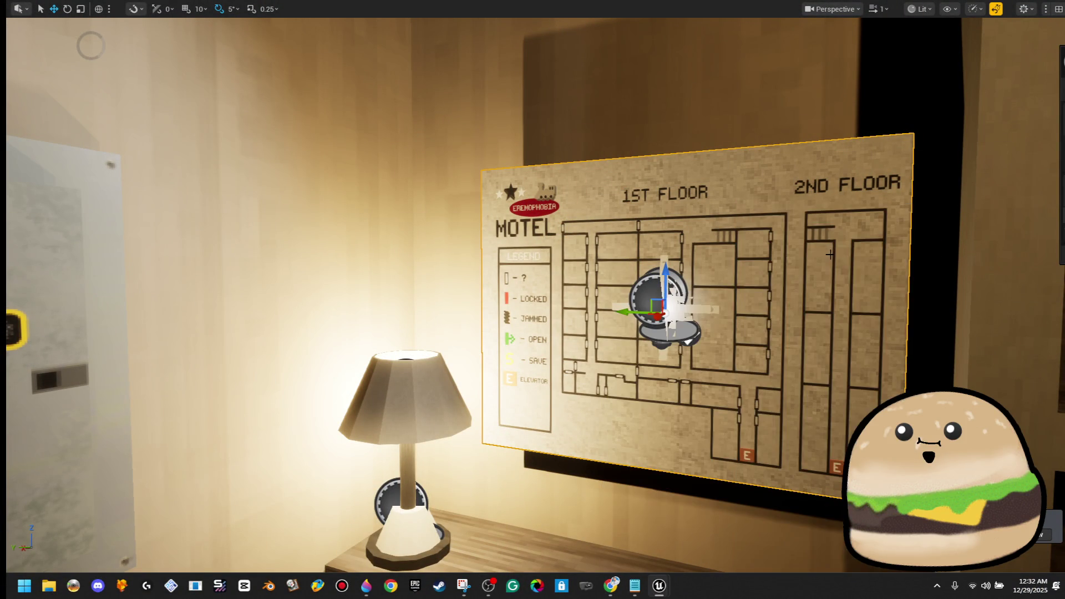
left_click_drag(861, 277, 909, 244)
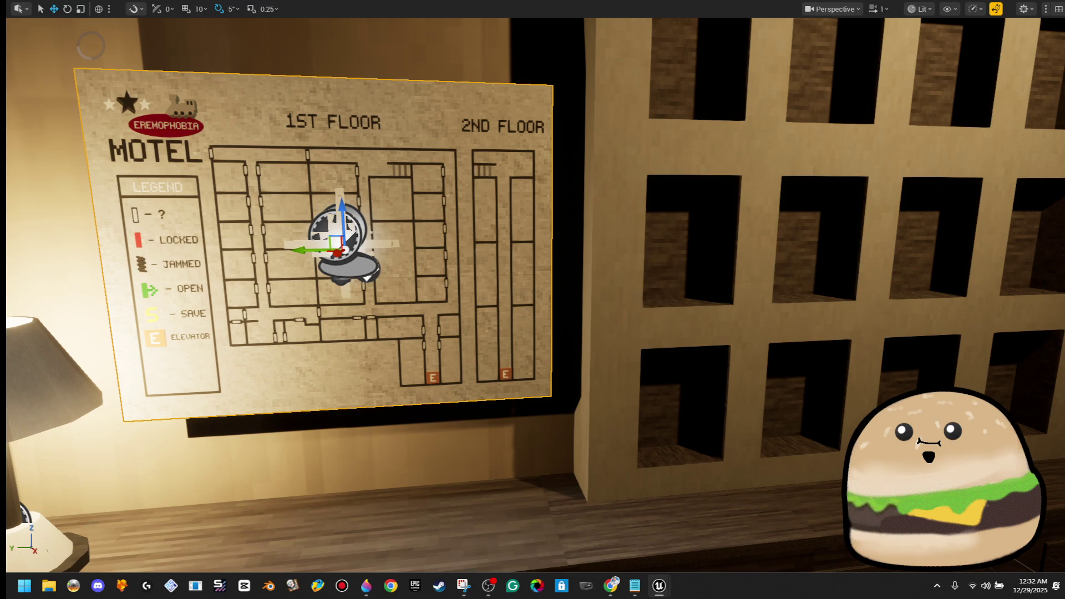
Step: Step through undo history to restore the Fire Evacuation Map texture and fit the floor-plan sheet
key("ctrl+z")
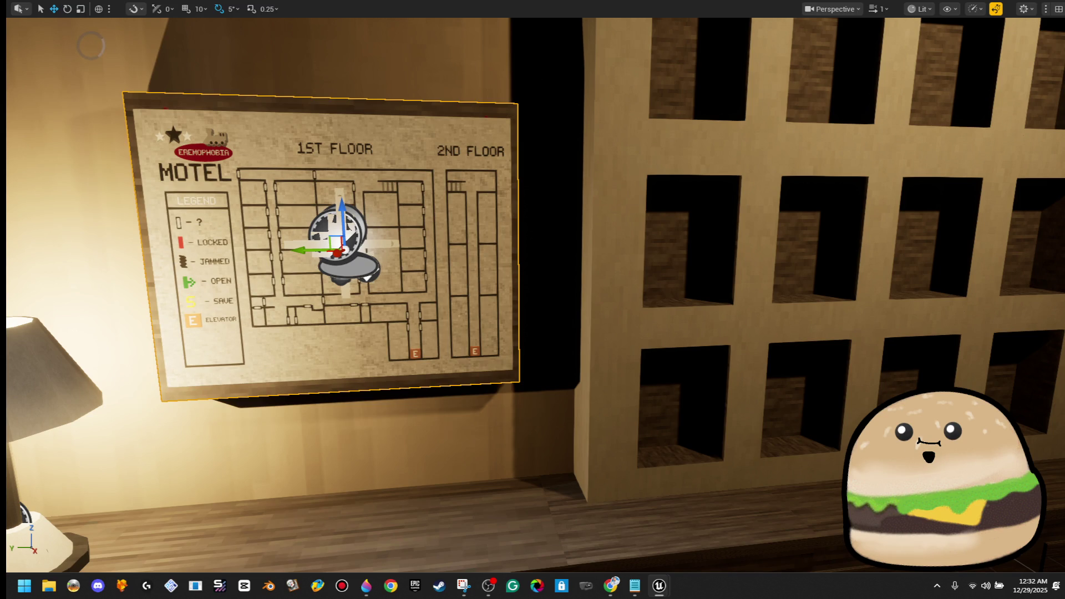
key("ctrl+z")
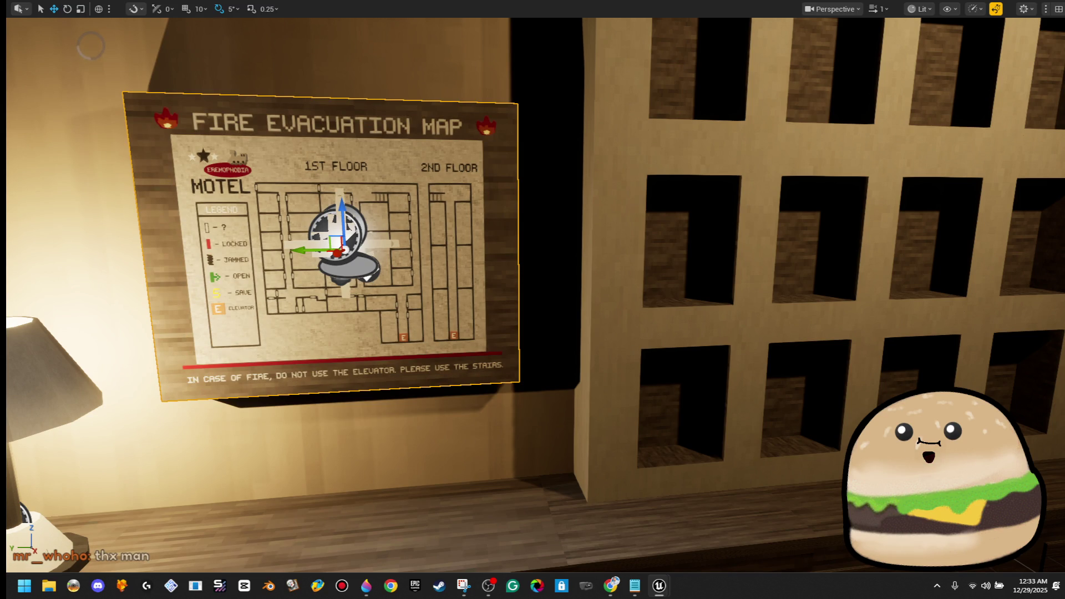
key("ctrl+z")
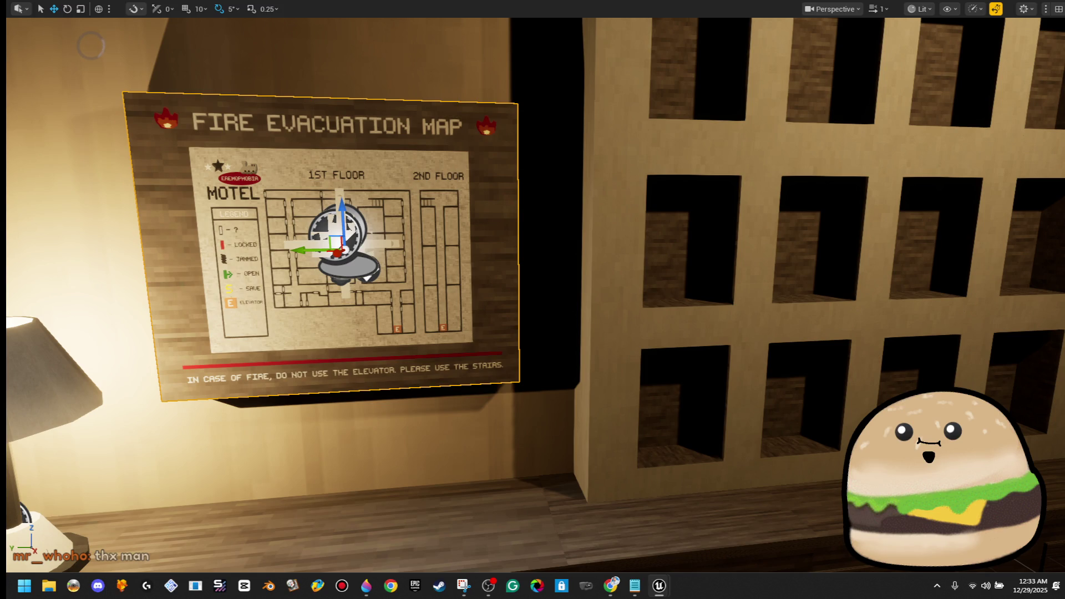
key("ctrl+z")
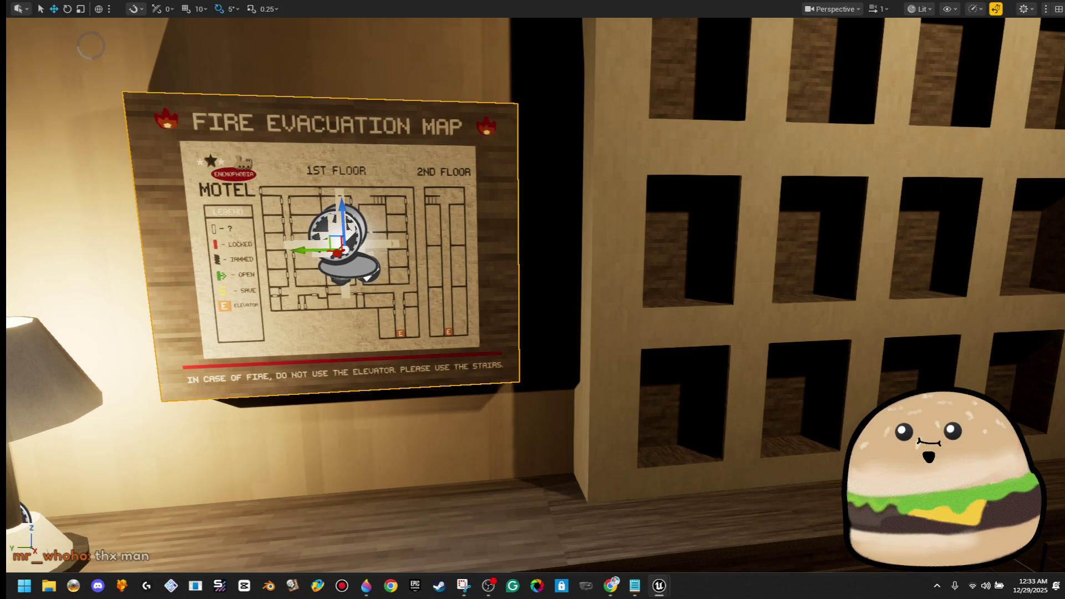
key("ctrl+z")
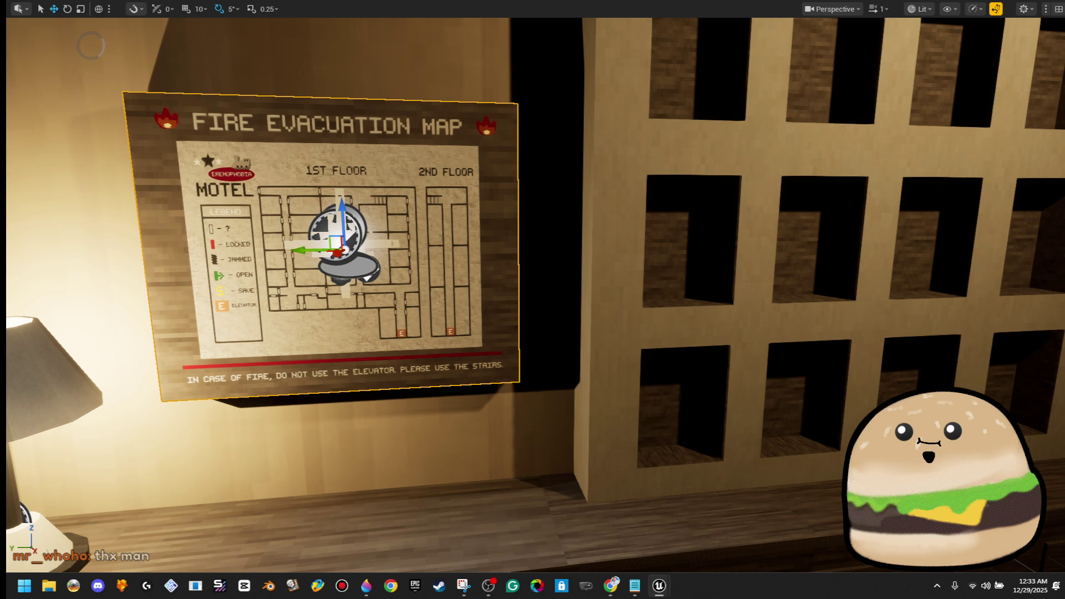
key("ctrl+z")
key("ctrl+z")
key("ctrl+z")
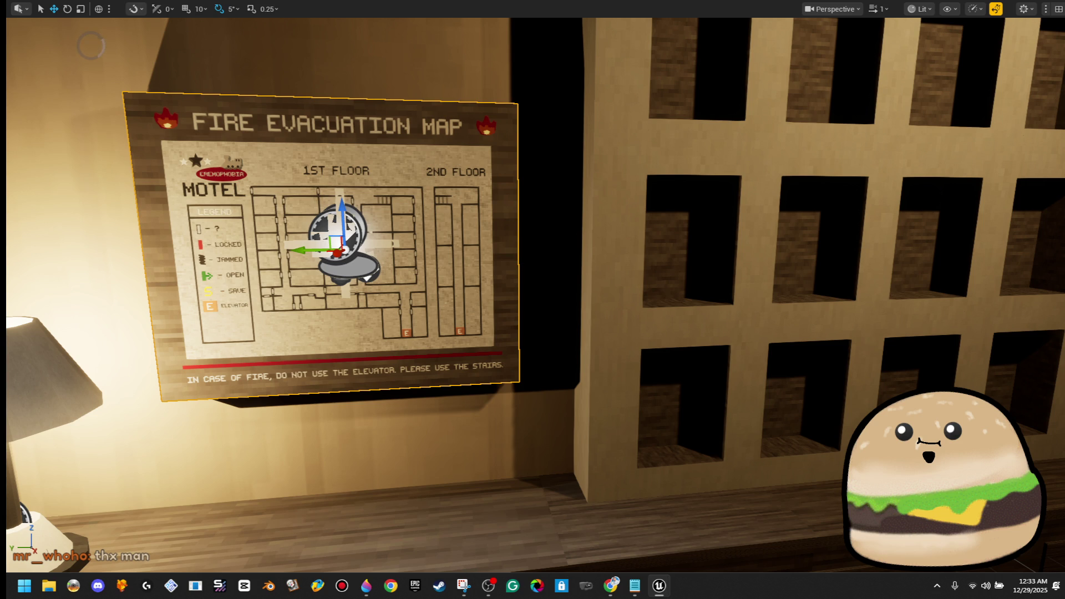
Step: Apply an action from the poster's context menu, then pull the view back to see it
right_click(377, 148)
left_click(446, 200)
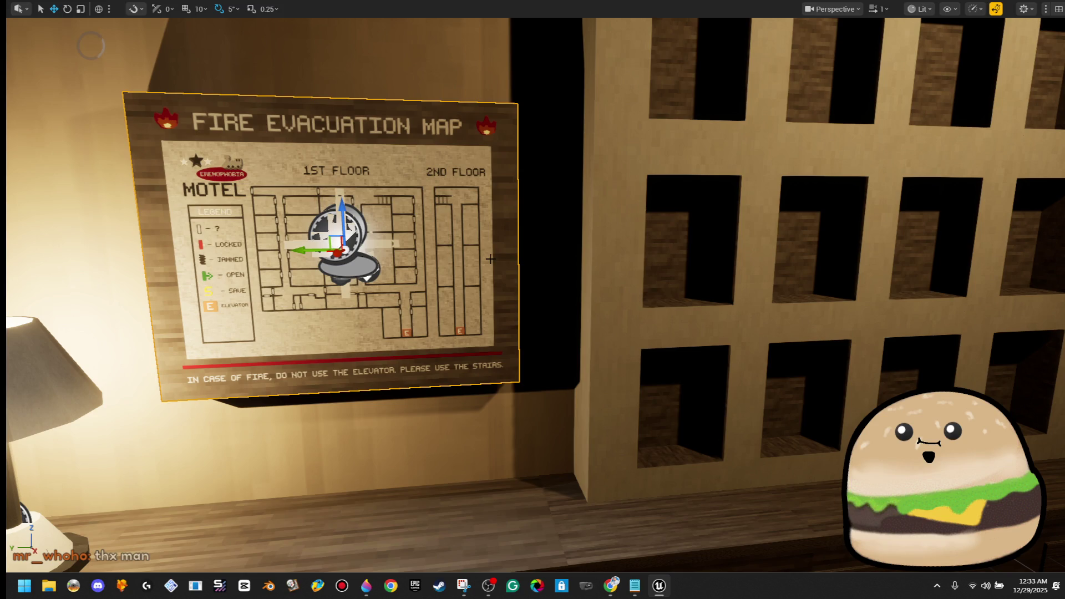
key("s")
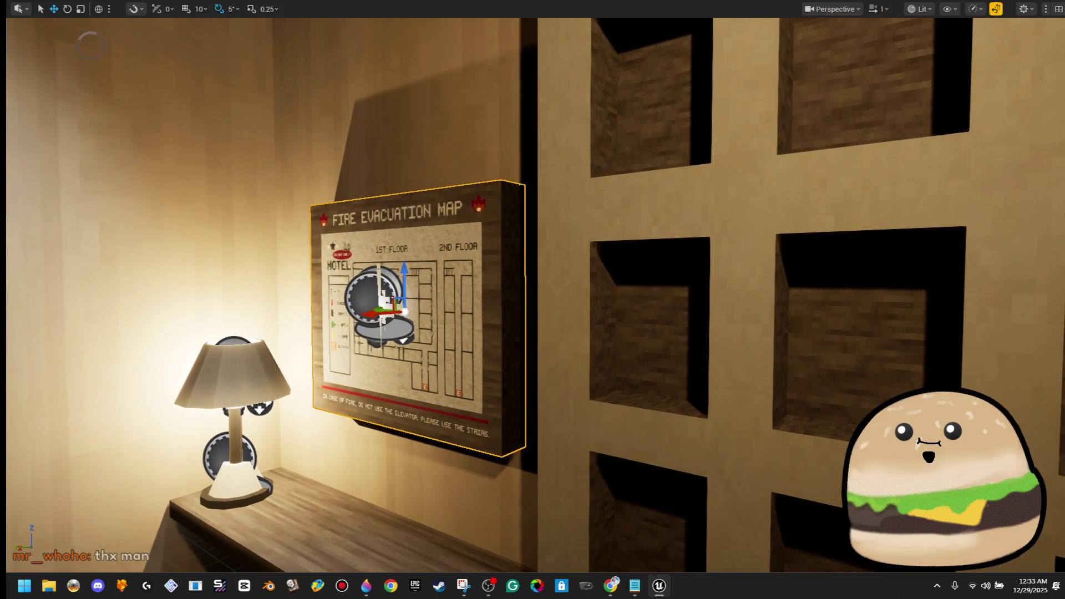
Step: Fly into the small room and slide the evacuation map along the wall on its X axis
key("w")
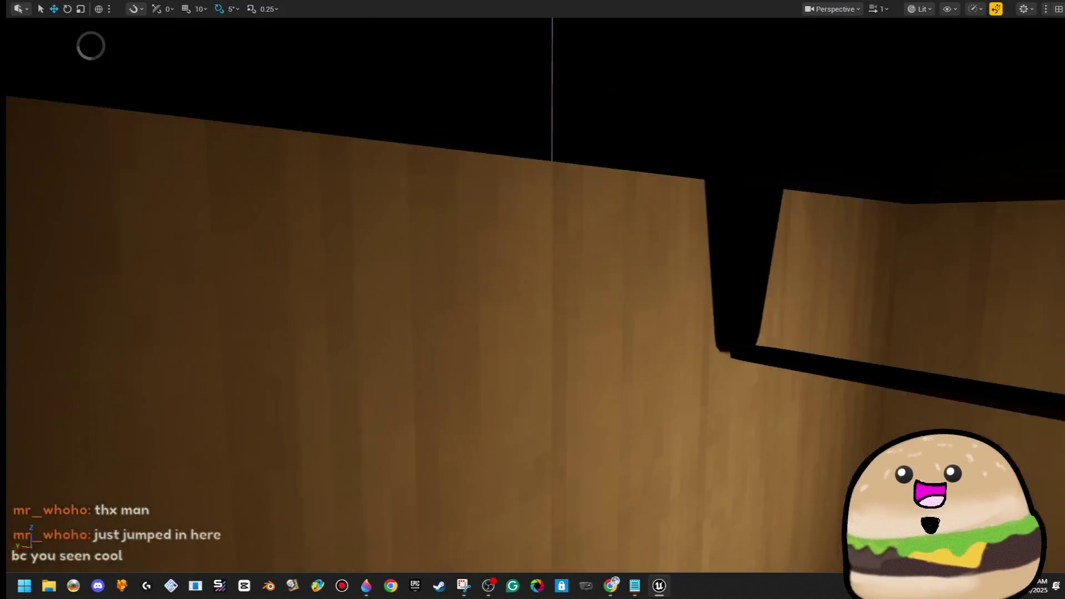
key("w")
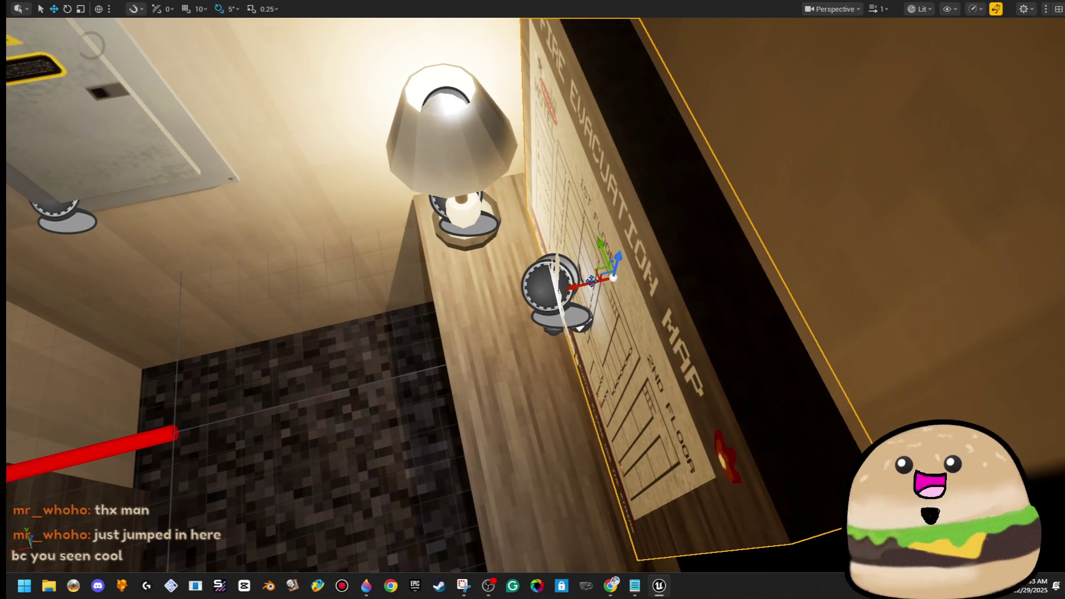
mouse_move(577, 287)
left_mouse_down()
mouse_move(610, 287)
mouse_move(469, 294)
mouse_move(472, 321)
mouse_move(476, 294)
mouse_move(545, 367)
mouse_move(555, 444)
left_mouse_up()
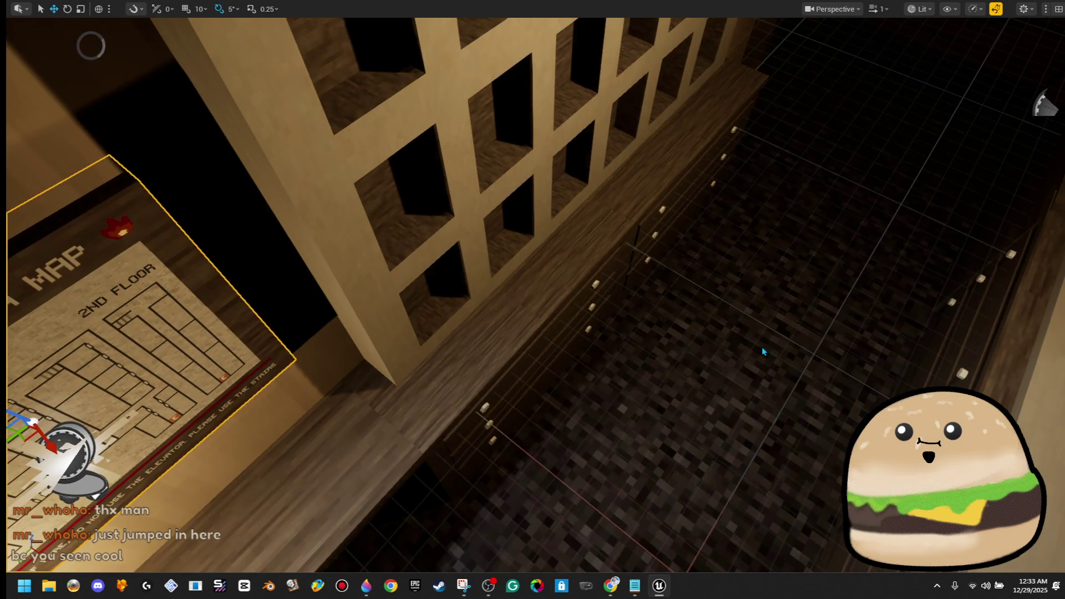
Step: Start a Play From Here session from a spot on the room floor
right_click(771, 513)
mouse_move(800, 513)
left_click(815, 561)
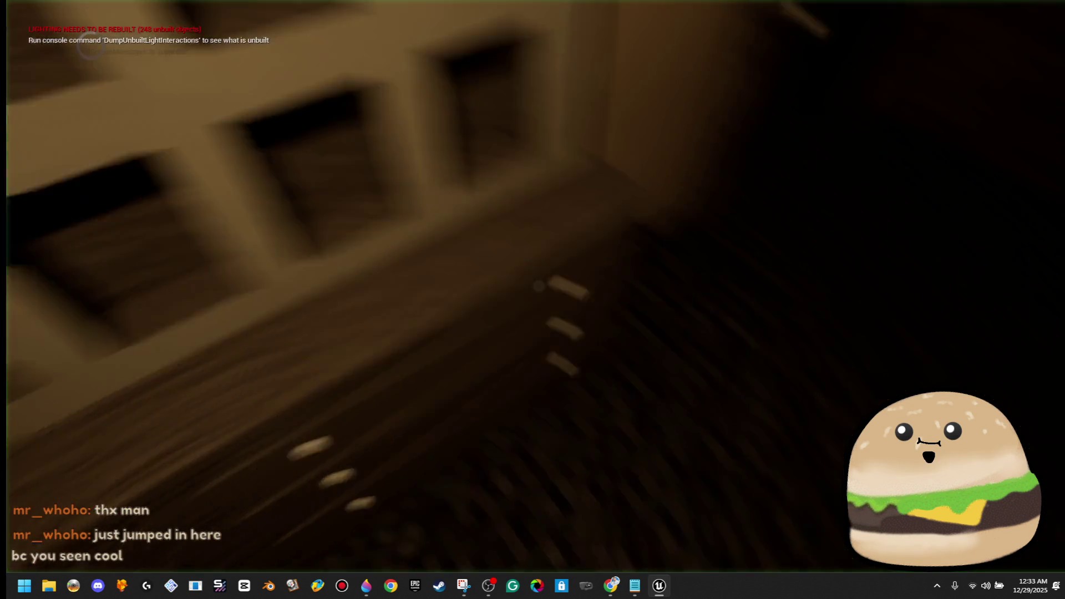
Step: Walk into the Manager's Office in game, frame the evacuation map, then stop with Esc
key("w")
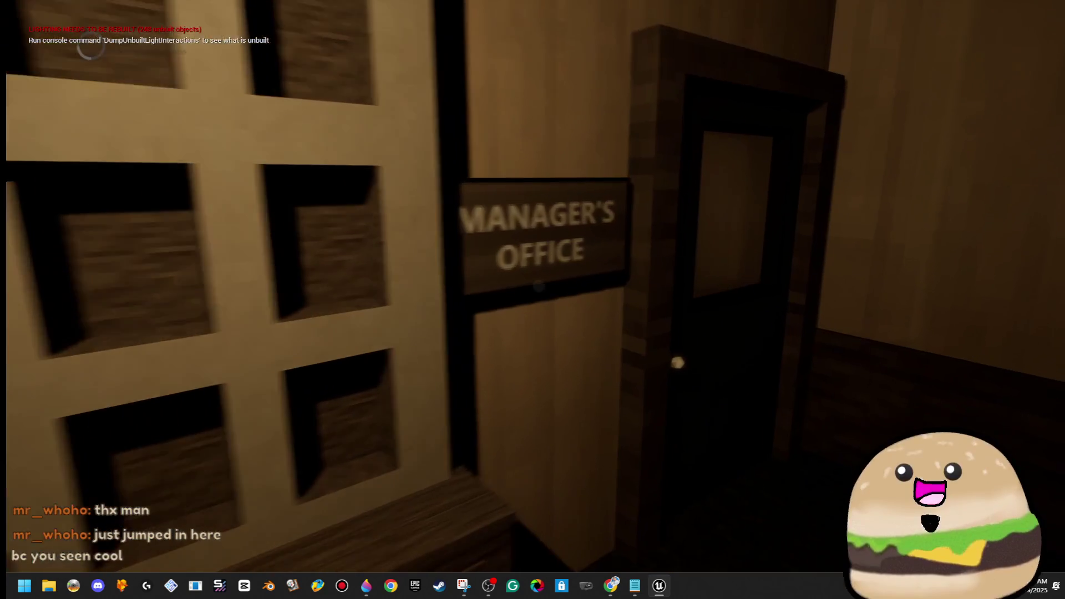
key("e")
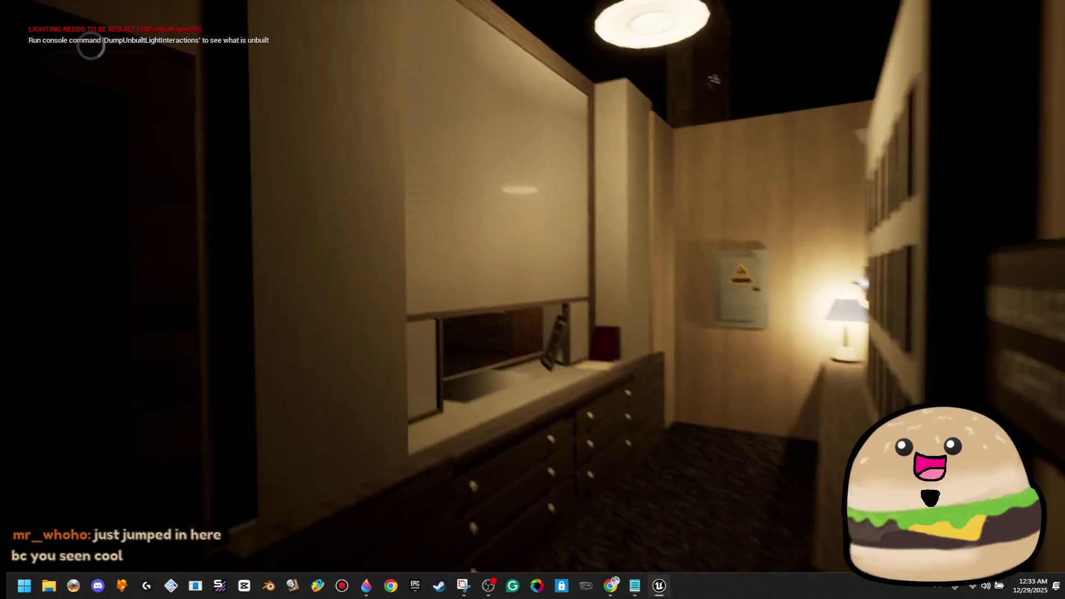
key("w")
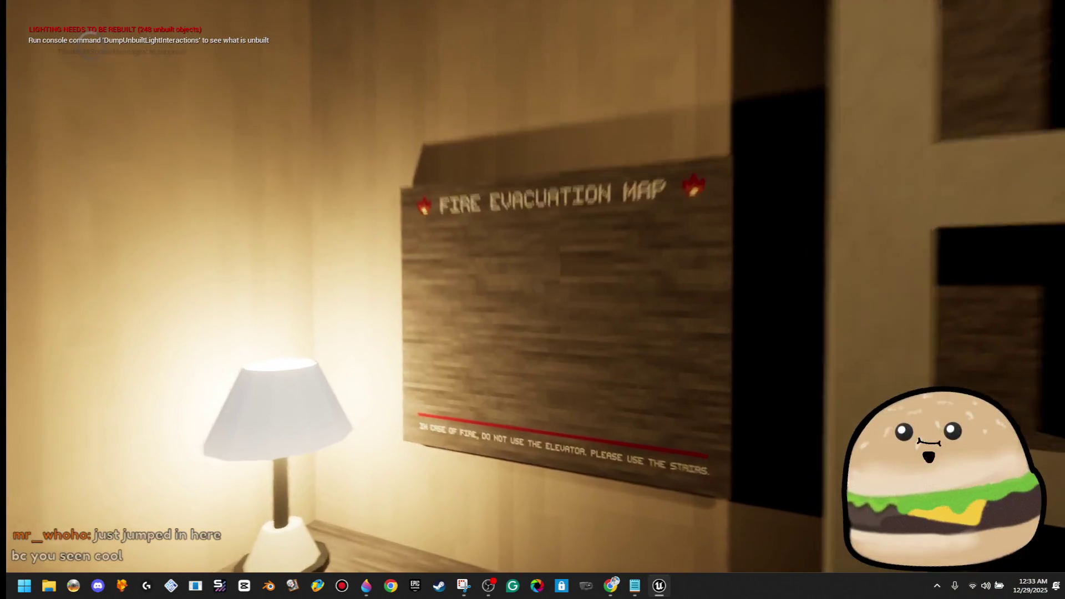
key("w")
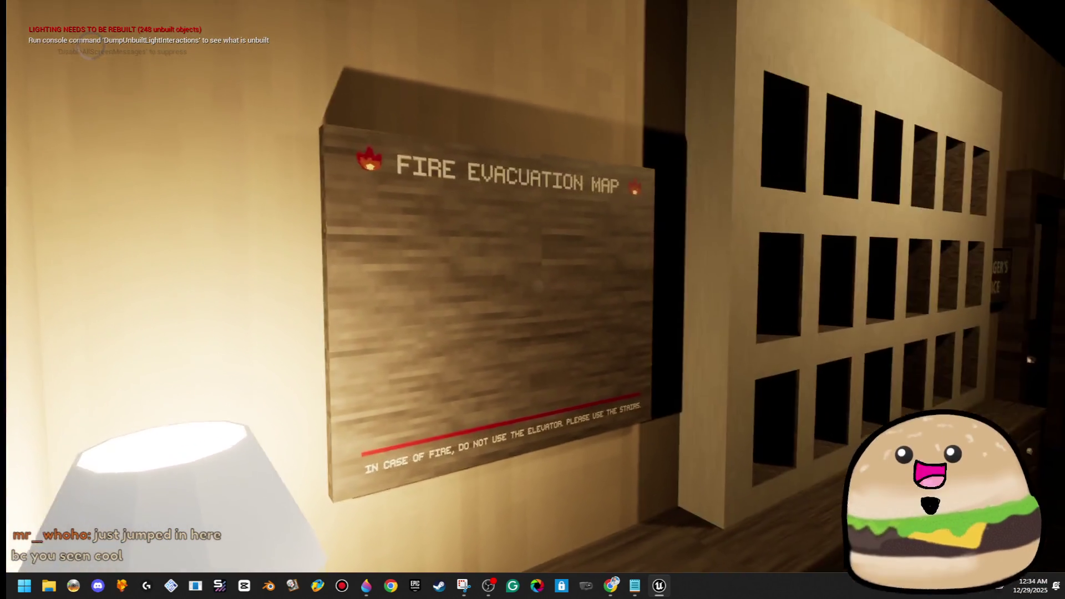
key("s")
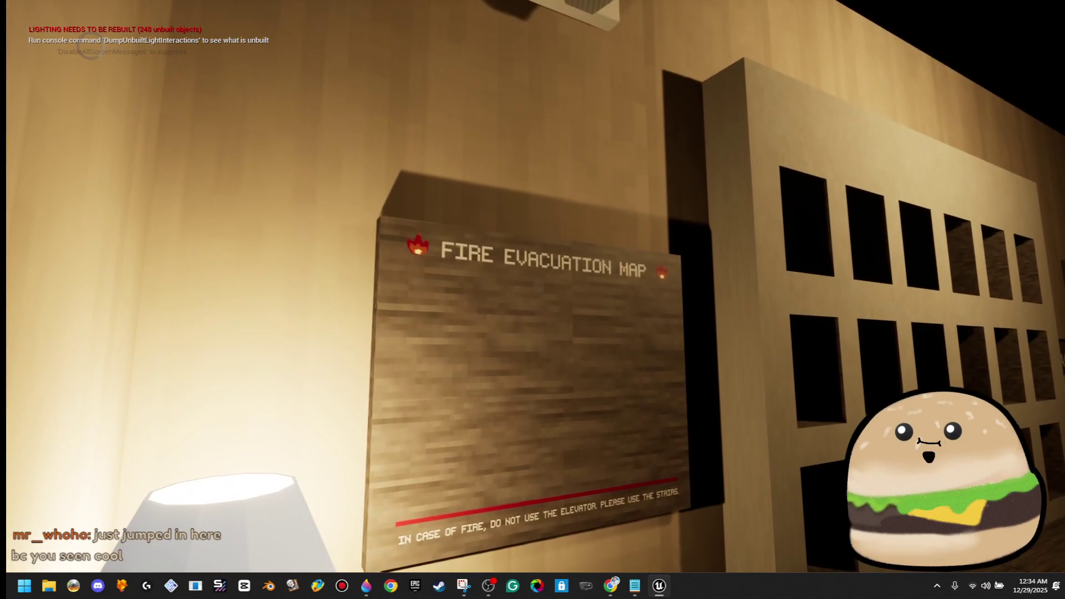
key("w")
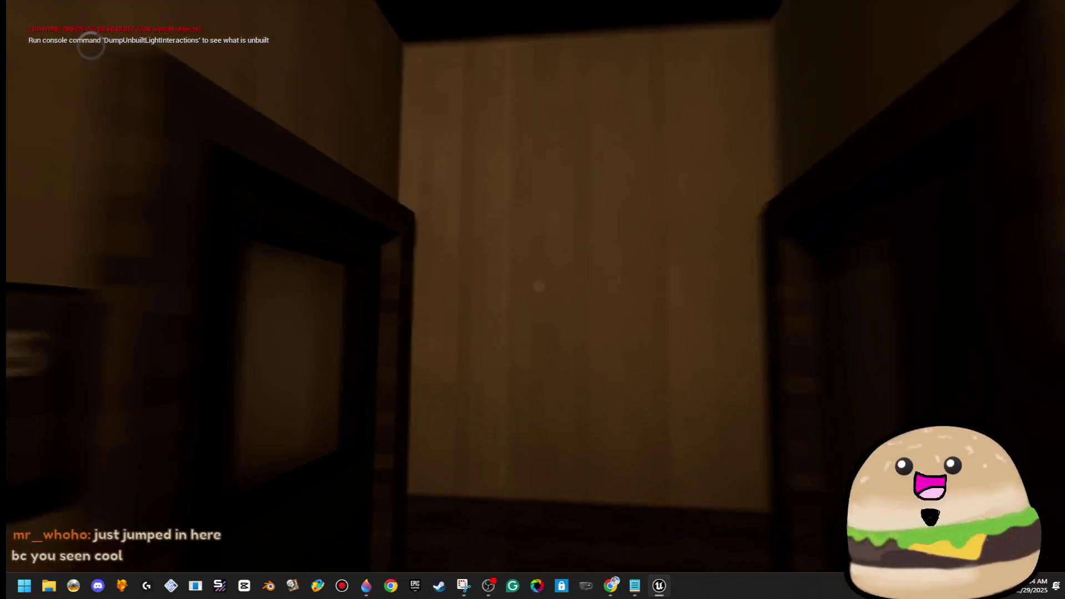
key("w")
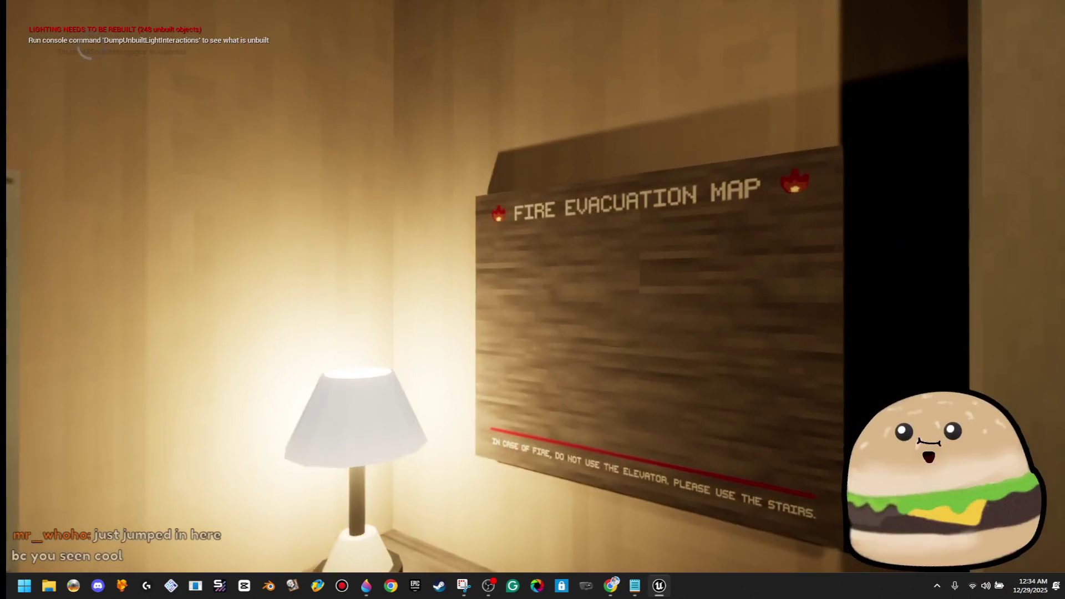
key("Escape")
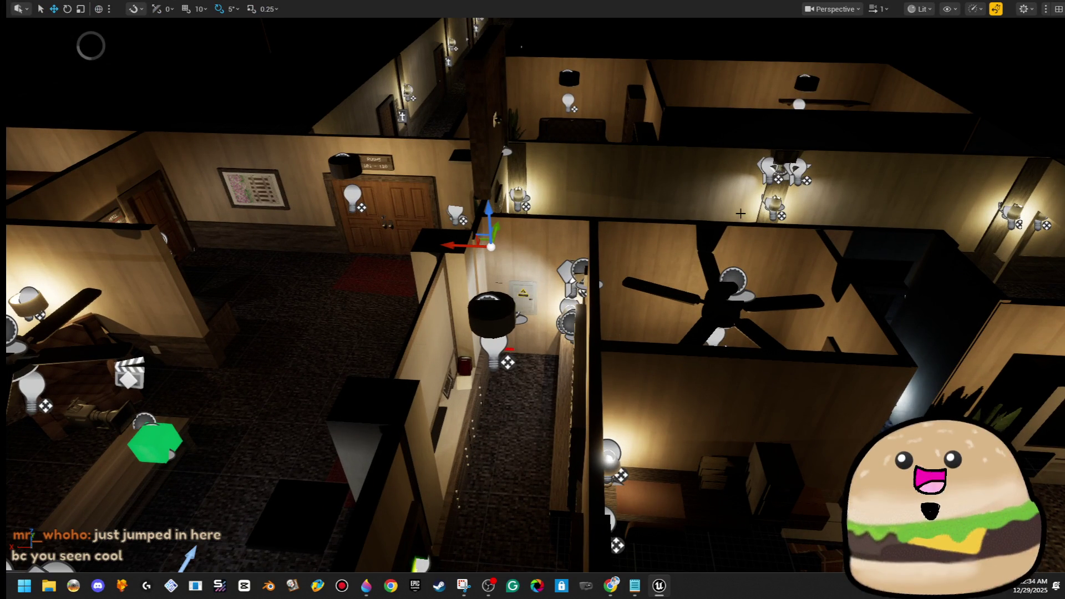
Step: Look around the corridor rooms, then leave immersive mode with F11 to restore the editor panels
scroll(577, 216, "up", 5)
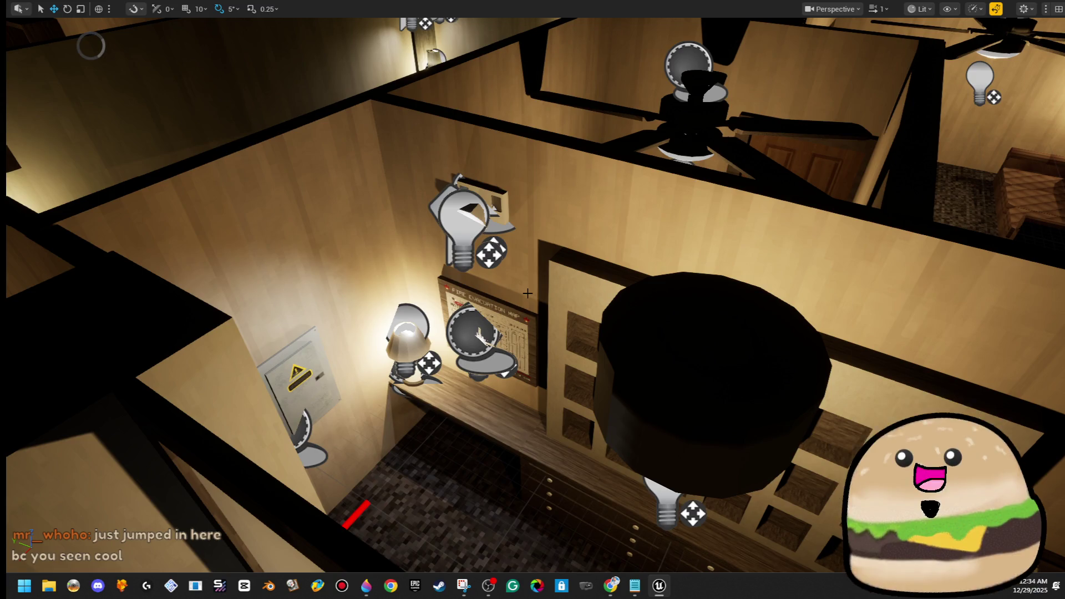
scroll(528, 293, "up", 3)
mouse_move(532, 288)
left_mouse_down()
mouse_move(580, 316)
mouse_move(483, 267)
mouse_move(515, 283)
left_mouse_up()
key("F11")
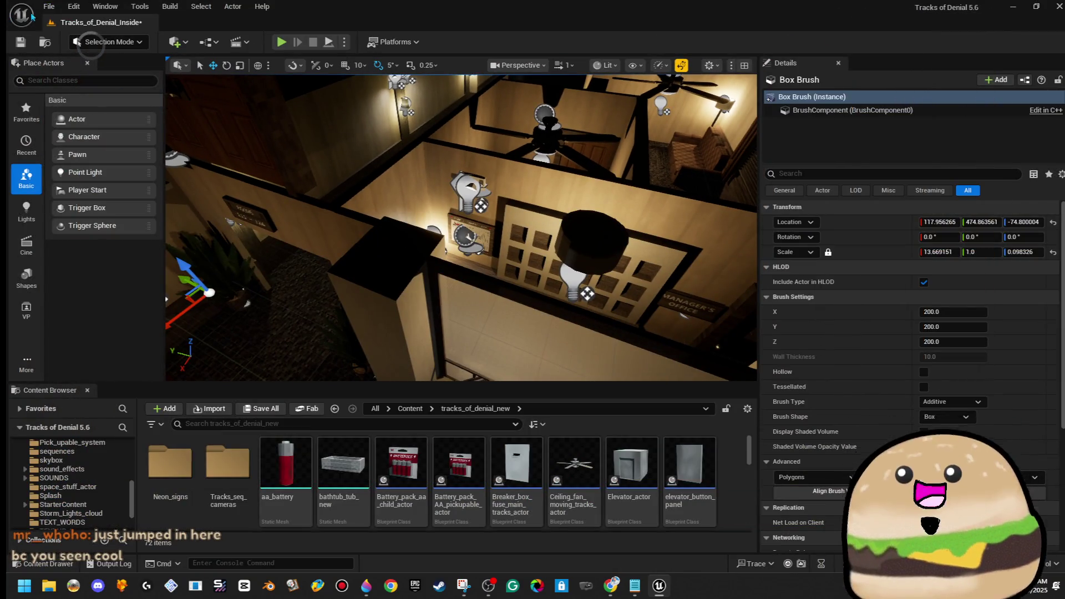
Step: Save the level, enlarge the Content Browser, and open its new-asset menu in tracks_of_denial_new
left_click(20, 41)
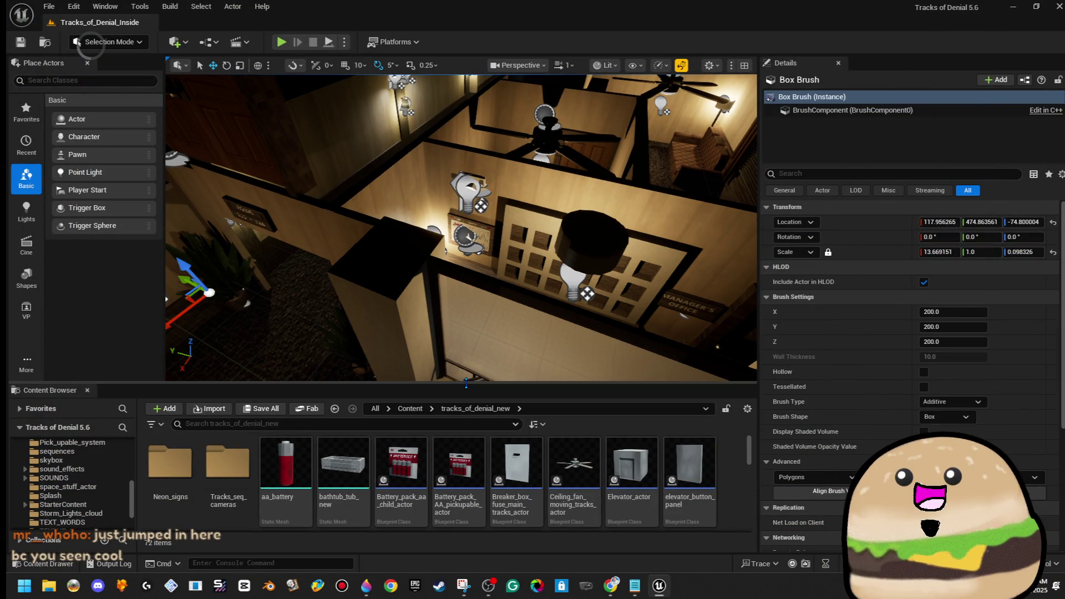
left_click_drag(466, 382, 466, 291)
scroll(741, 449, "down", 10)
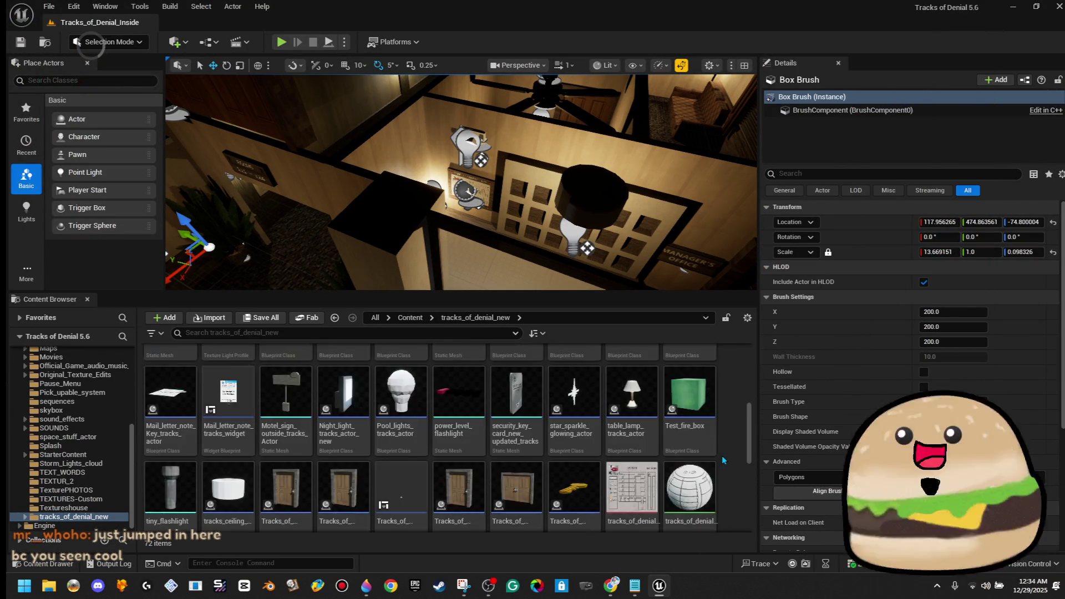
right_click(527, 483)
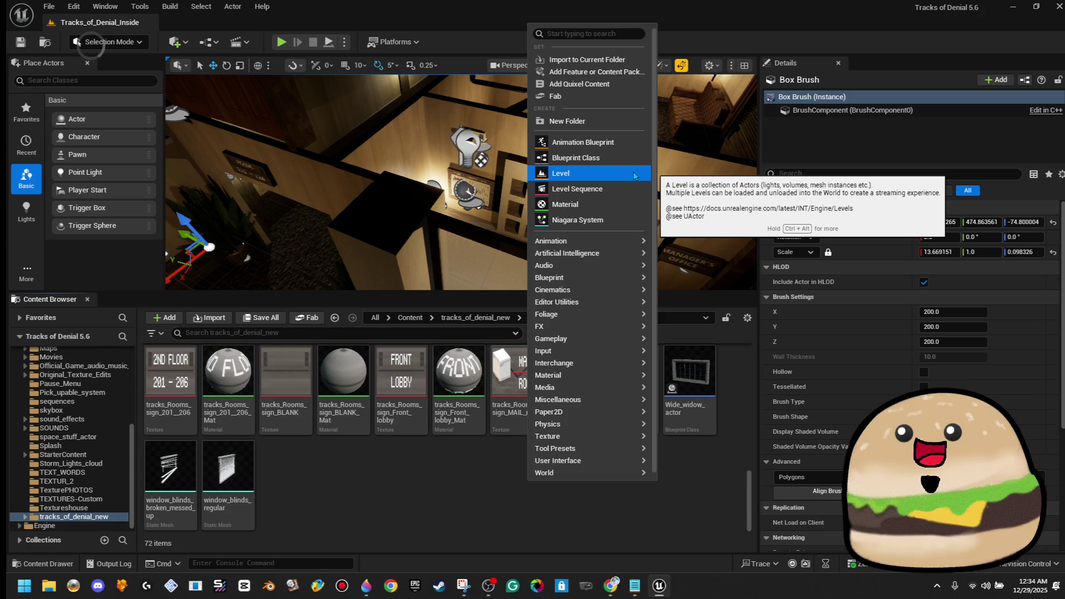
Step: Create a User Widget blueprint named Tracks_of_denial_map_widget and open it
left_click(633, 158)
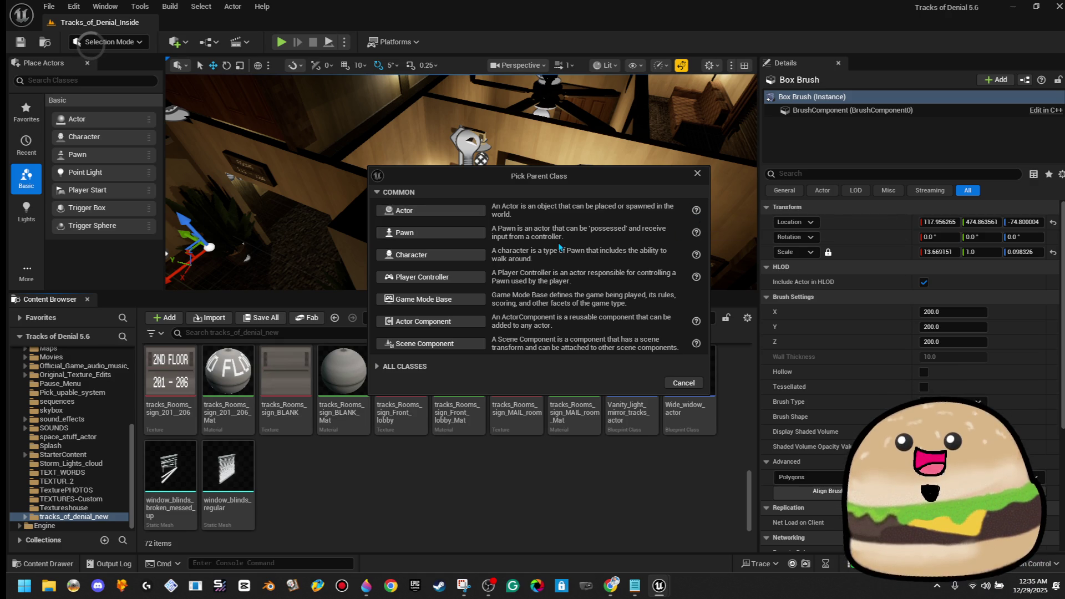
left_click(697, 173)
right_click(560, 483)
mouse_move(565, 478)
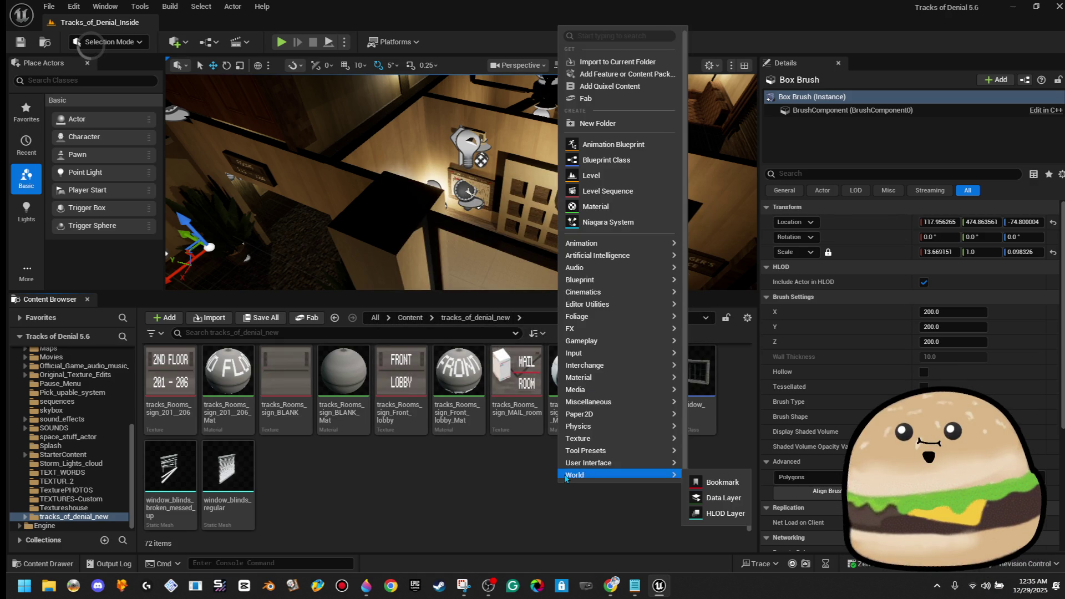
type("w")
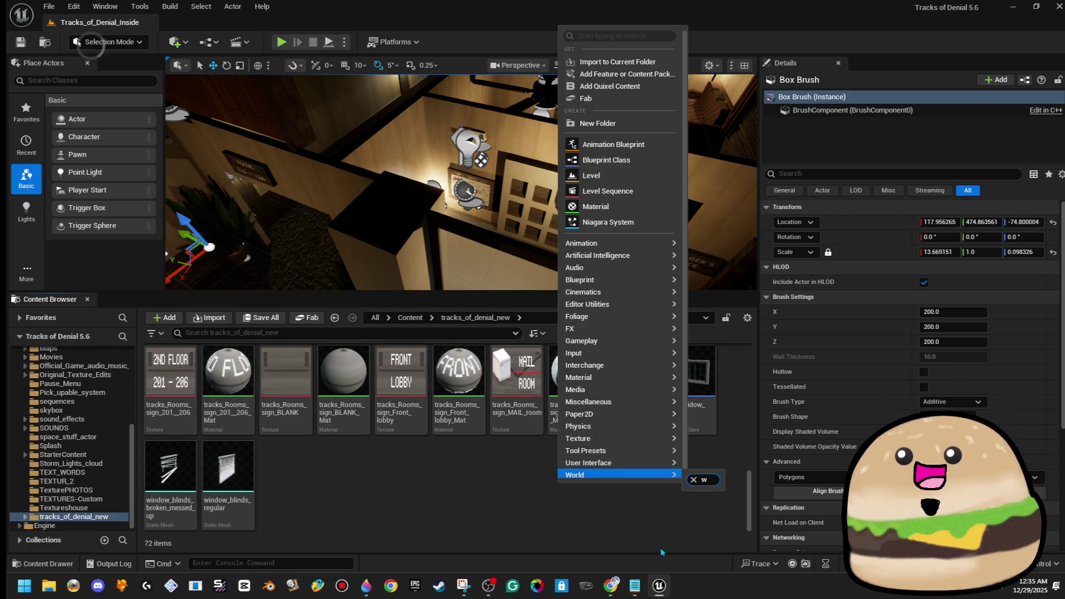
mouse_move(674, 469)
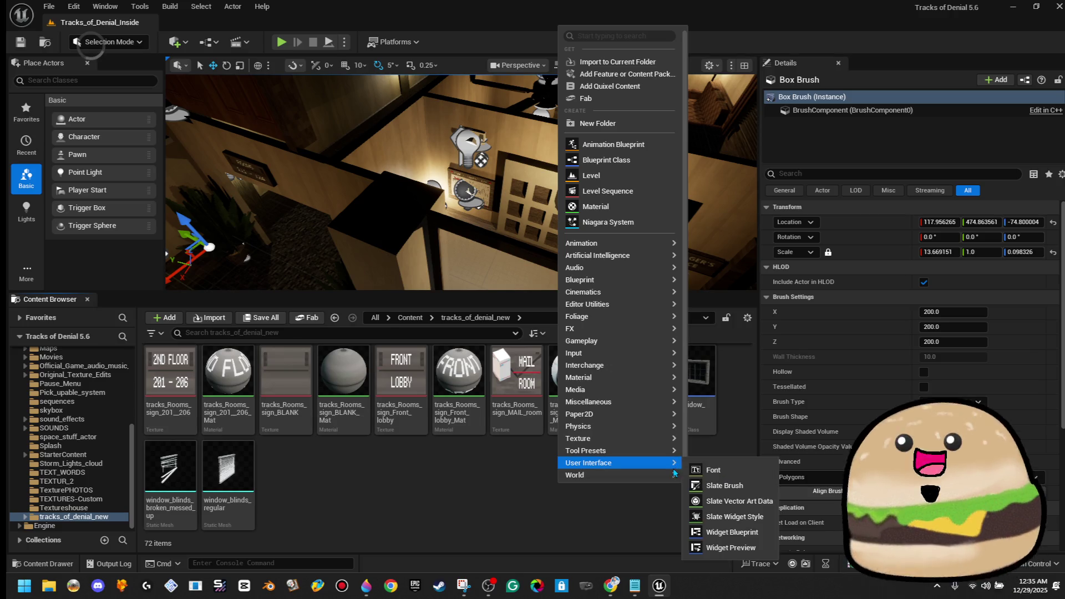
left_click(757, 534)
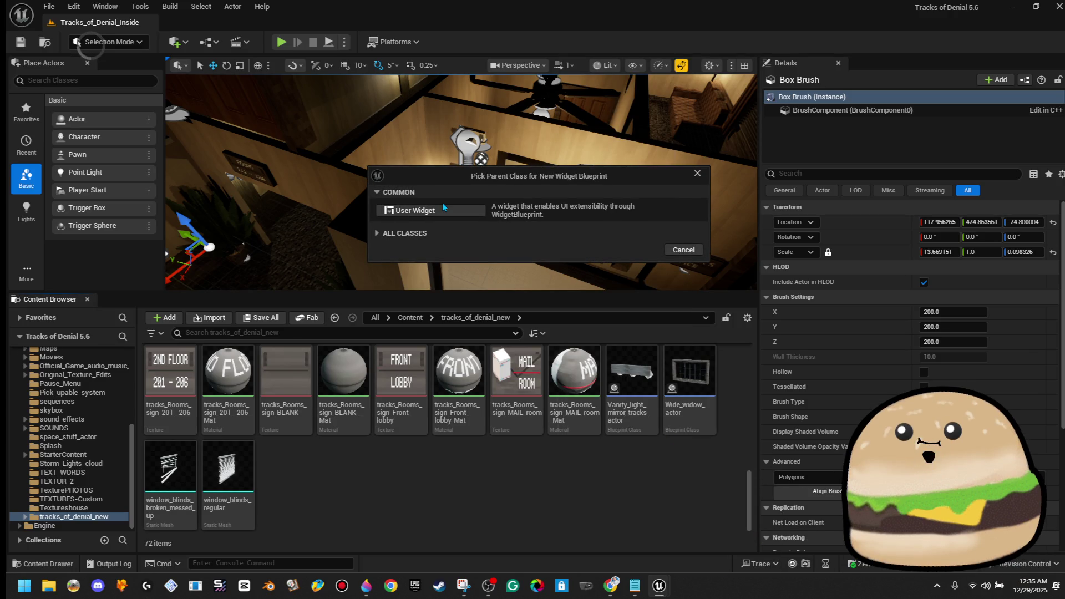
left_click(443, 209)
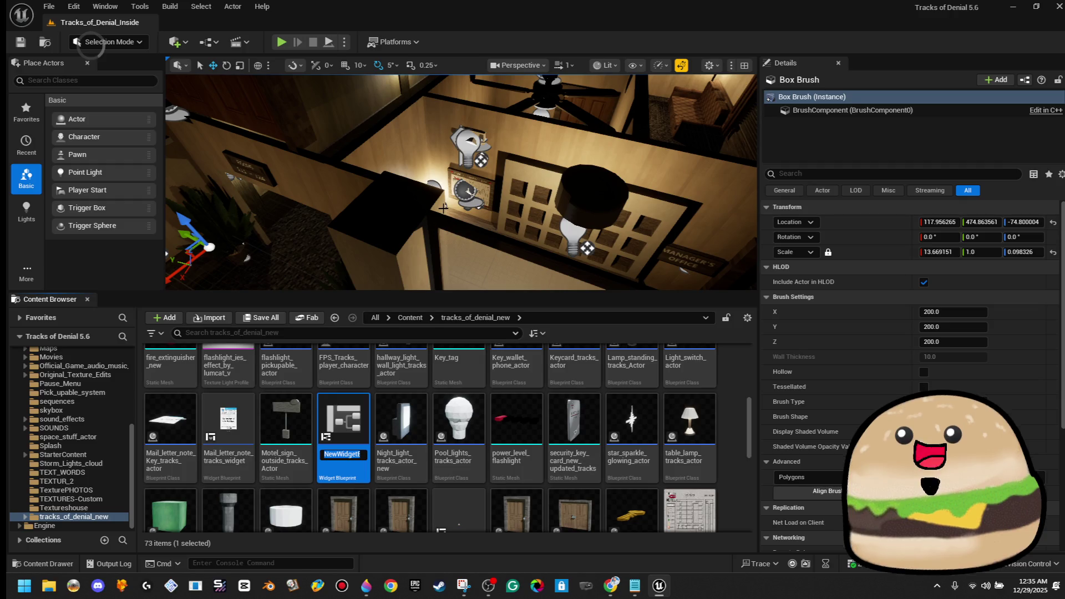
type("Tracks")
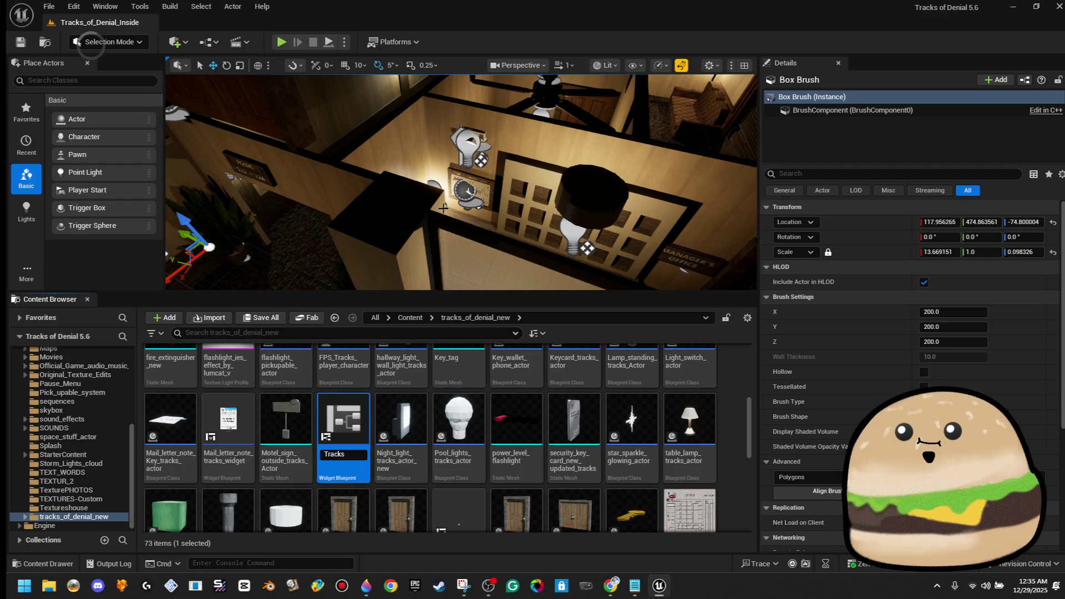
type("_of_denial_ma")
type("p_")
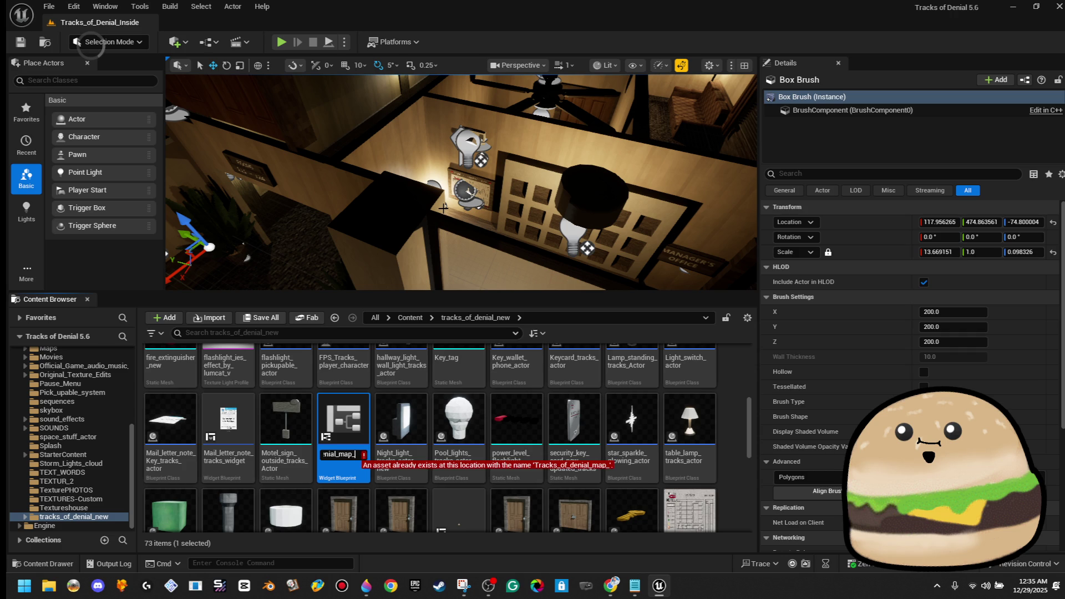
type("widget")
key("Return")
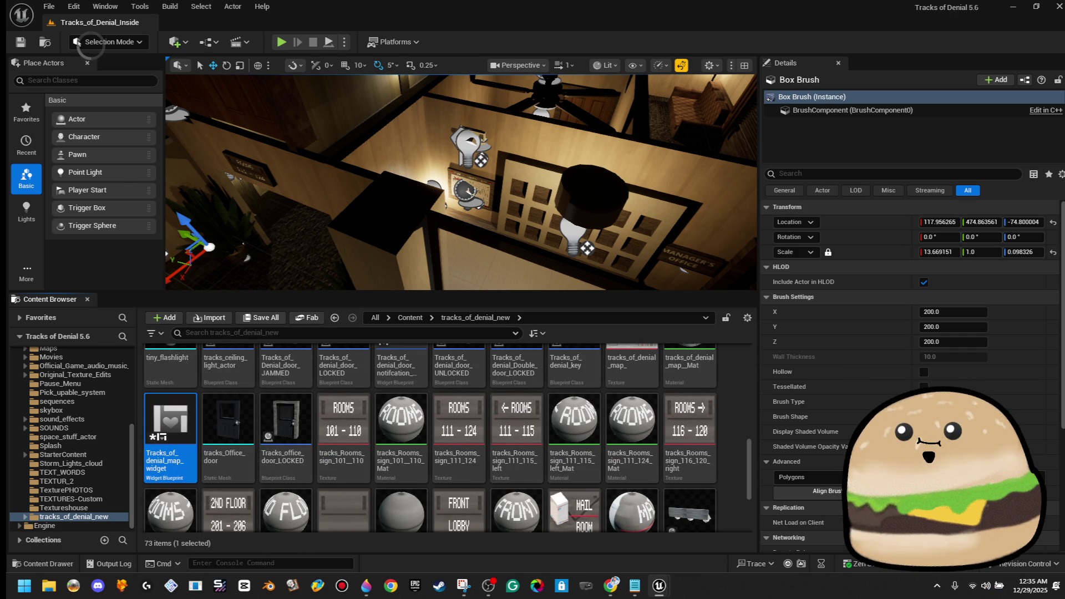
key("Return")
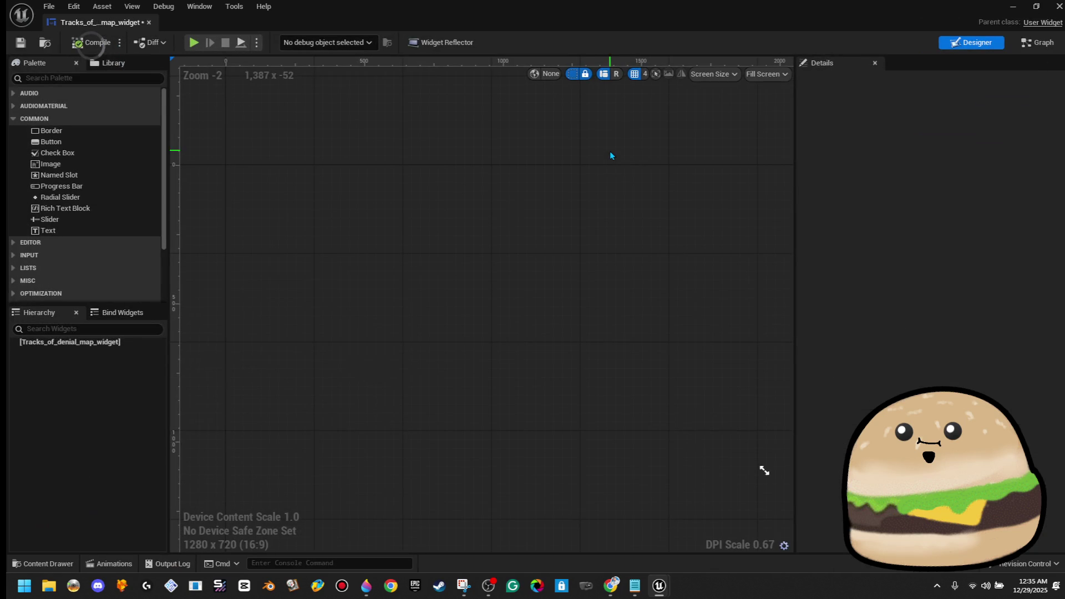
Step: Save, add a Canvas Panel found by searching 'canv', compile, and clear the Palette search
left_click(22, 50)
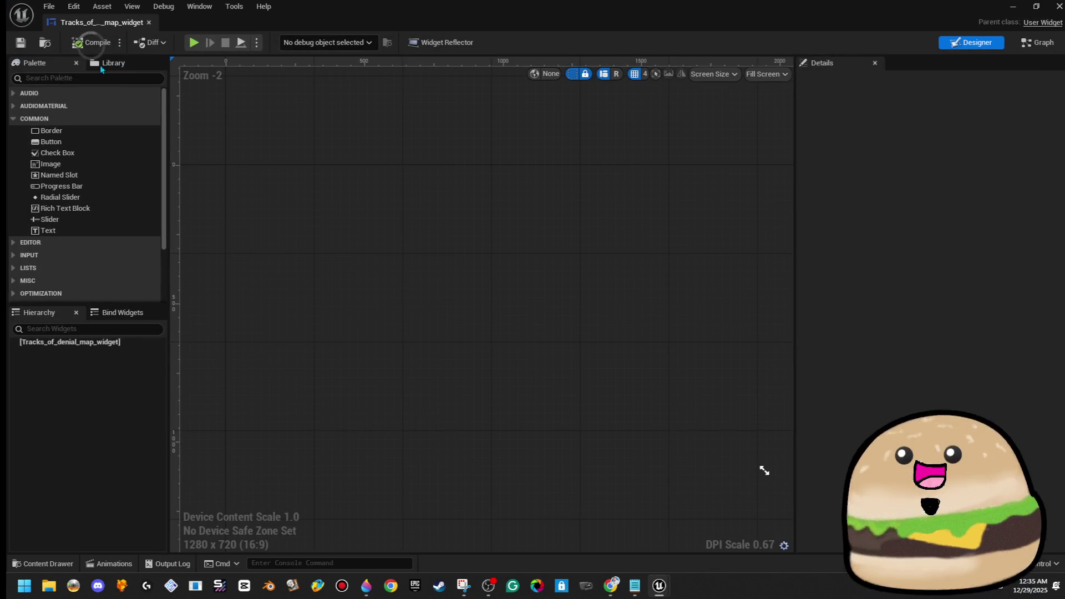
left_click(84, 78)
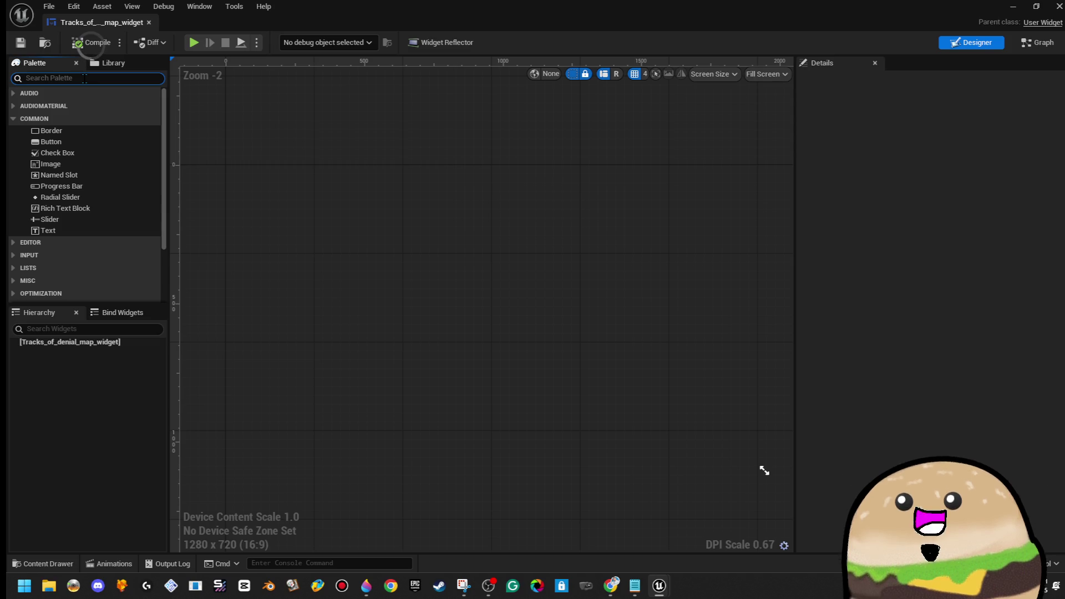
type("canv")
mouse_move(80, 108)
left_mouse_down()
mouse_move(461, 213)
mouse_move(431, 268)
left_mouse_up()
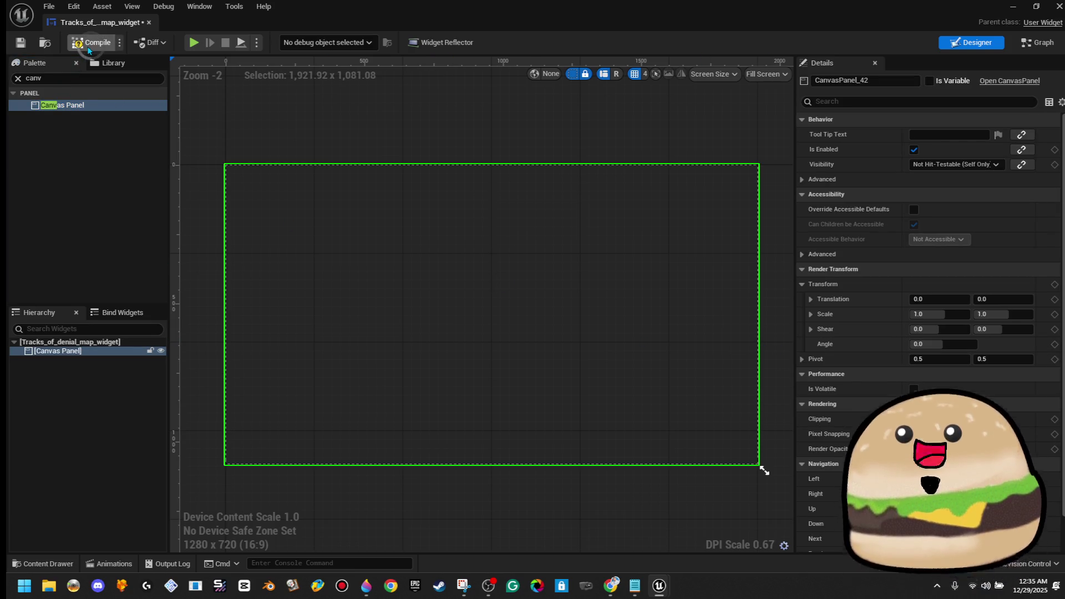
left_click(88, 47)
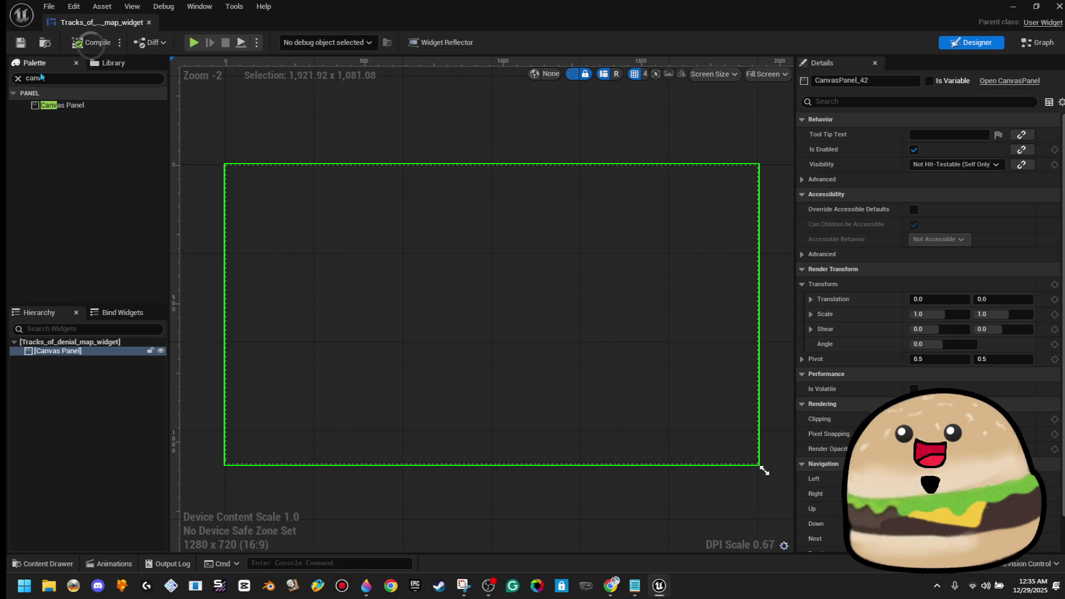
left_click(91, 80)
left_click(18, 79)
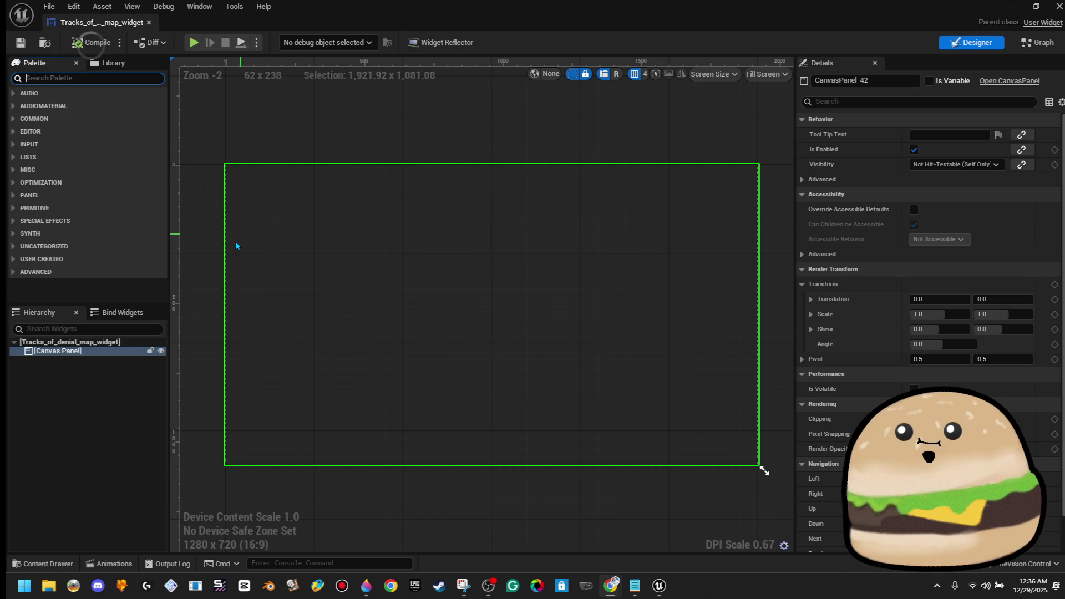
left_click(15, 119)
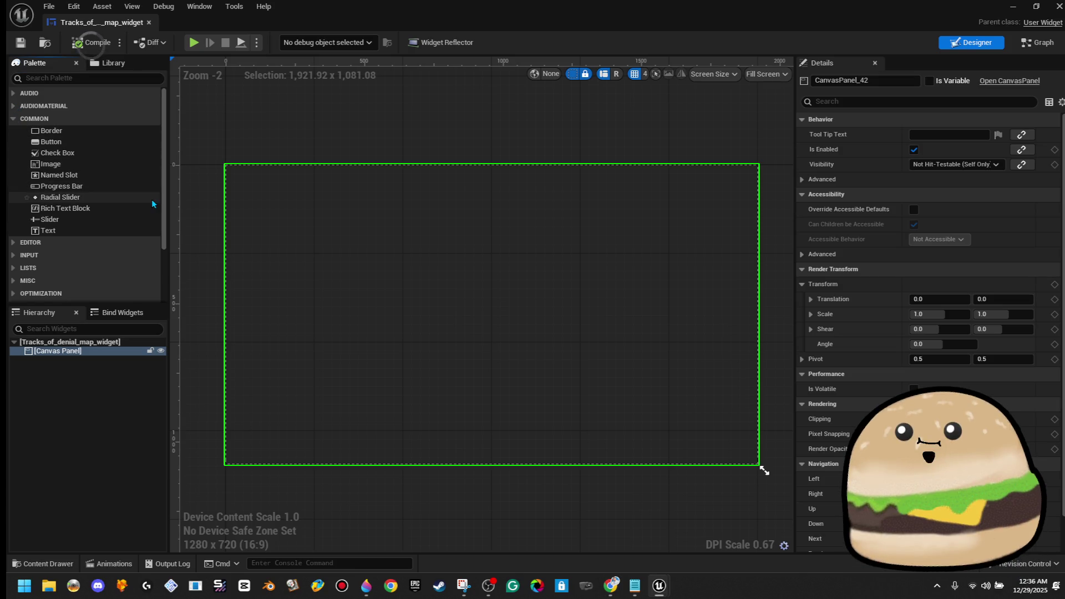
Step: Place a widened Image on the canvas and rename it 'map image'
mouse_move(92, 167)
left_mouse_down()
mouse_move(410, 261)
mouse_move(427, 276)
mouse_move(383, 194)
mouse_move(594, 367)
mouse_move(696, 425)
mouse_move(711, 457)
mouse_move(696, 453)
left_mouse_up()
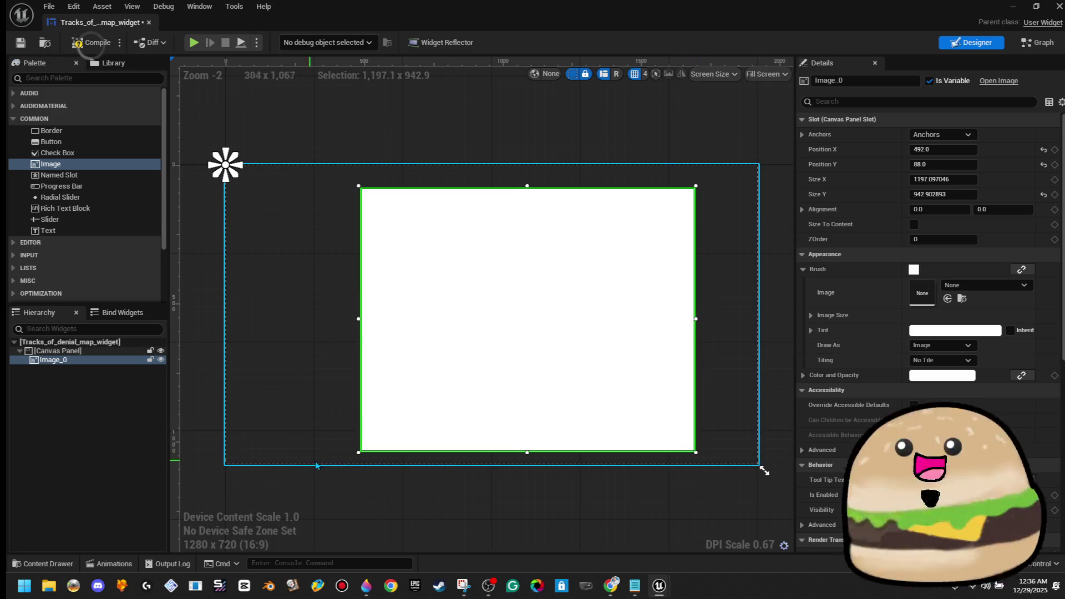
left_click_drag(356, 452, 299, 452)
left_click(431, 523)
left_click(547, 254)
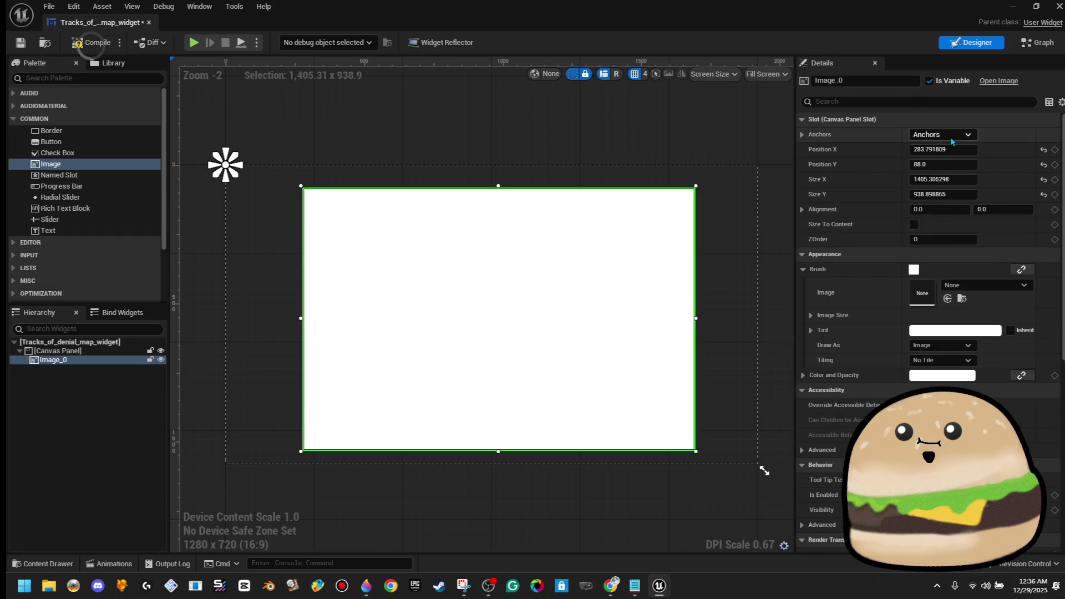
left_click(883, 82)
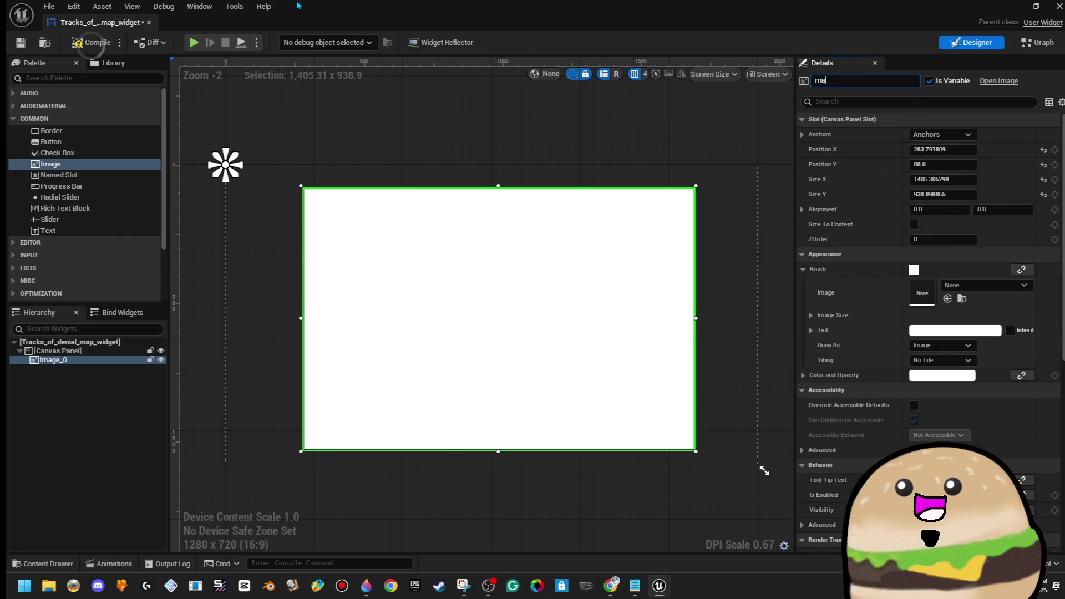
type("p image")
key("Return")
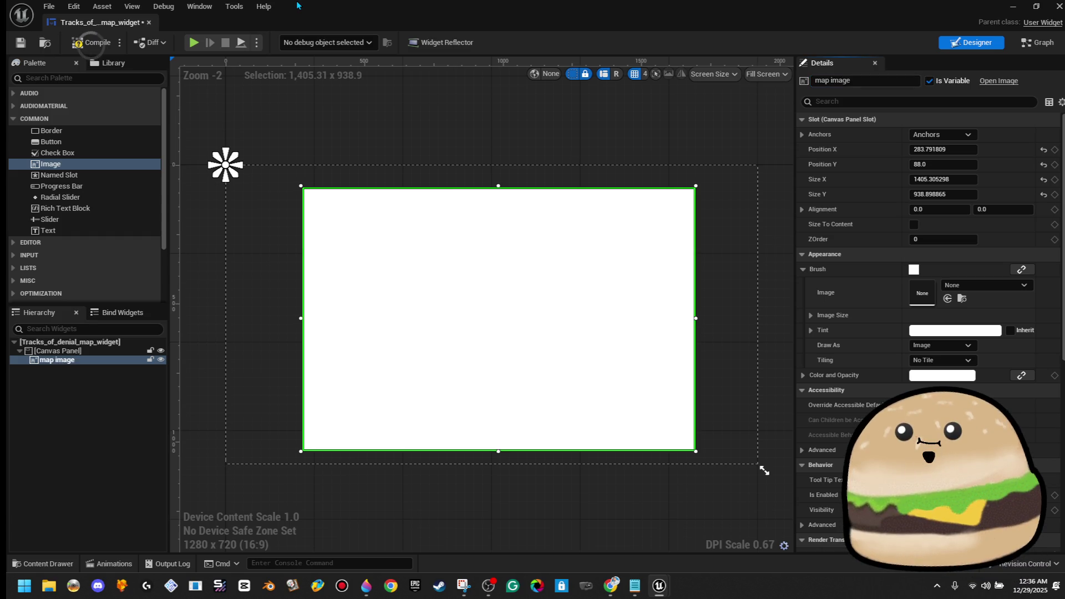
Step: Anchor the map image to the canvas centre, adjust its size, and search its Brush Image for 'map'
left_click(942, 134)
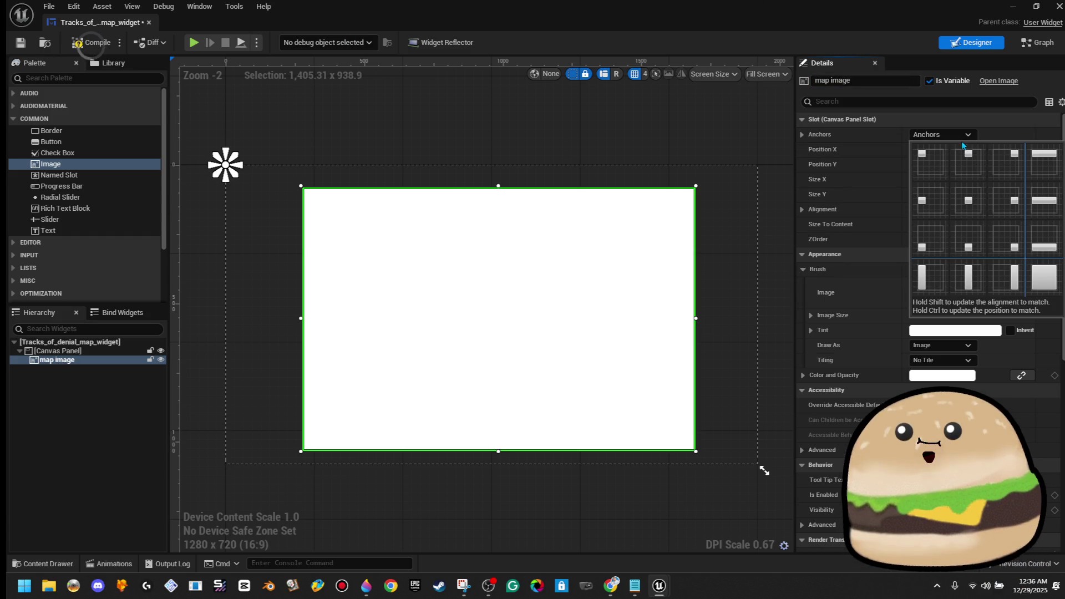
left_click(968, 212)
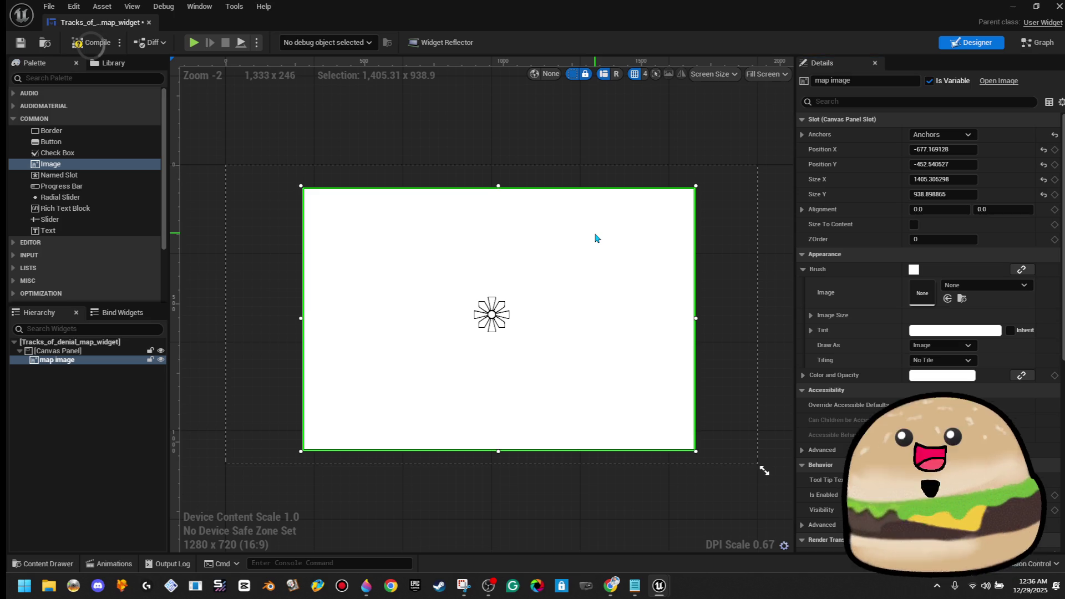
left_click_drag(604, 250, 599, 251)
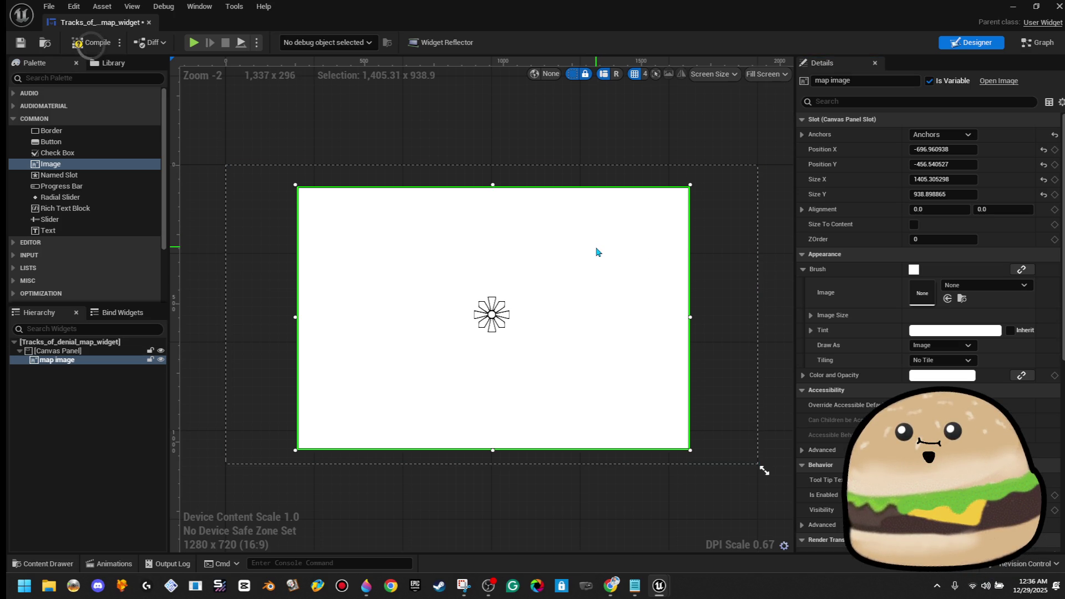
mouse_move(690, 450)
left_mouse_down()
mouse_move(686, 431)
mouse_move(691, 441)
left_mouse_up()
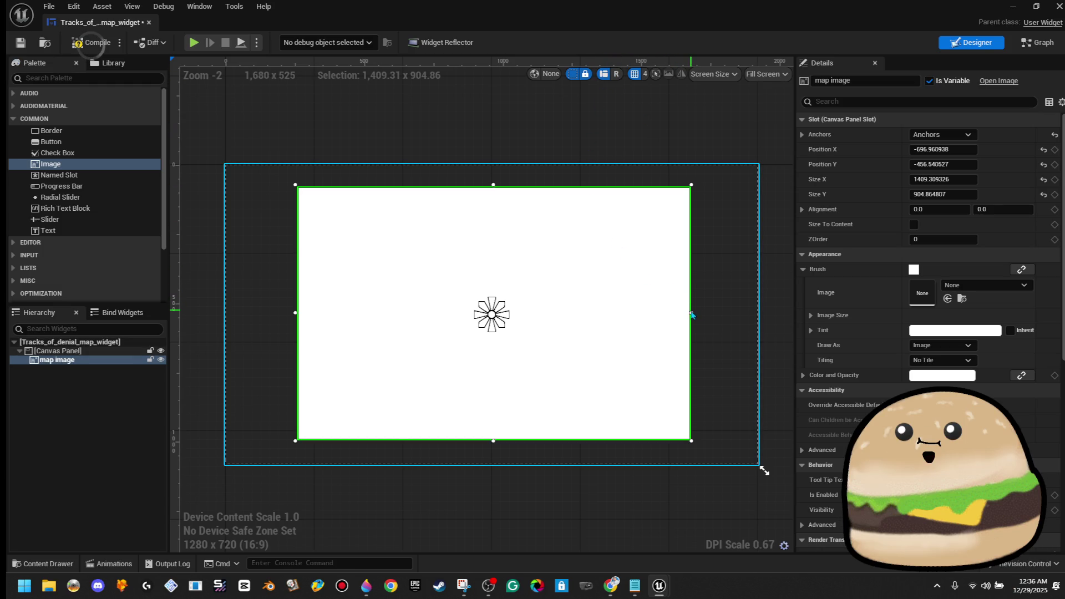
left_click(590, 145)
left_click(592, 266)
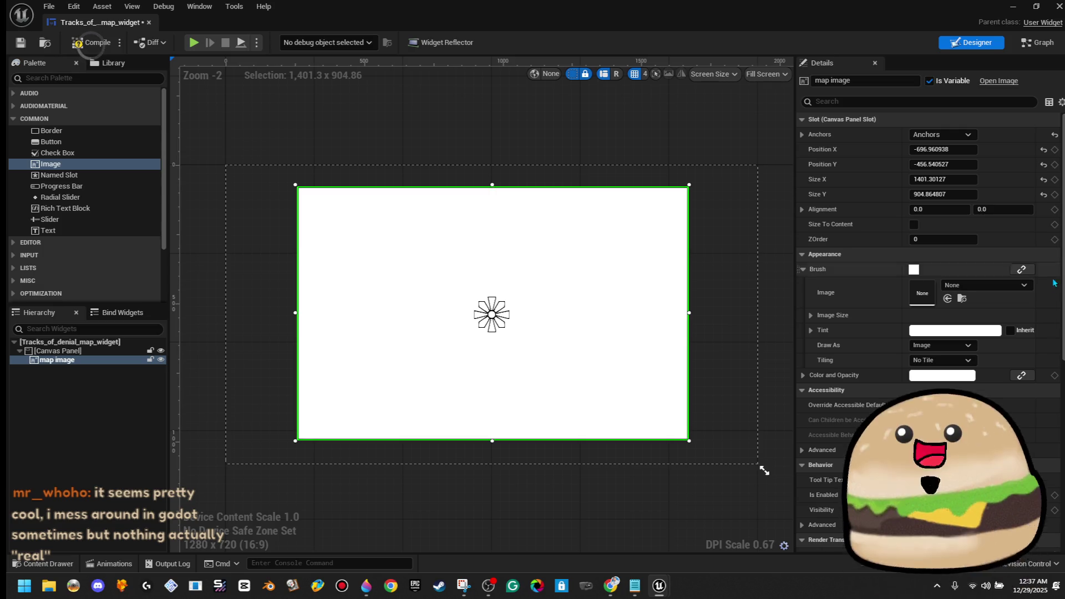
left_click(1002, 285)
type("ma")
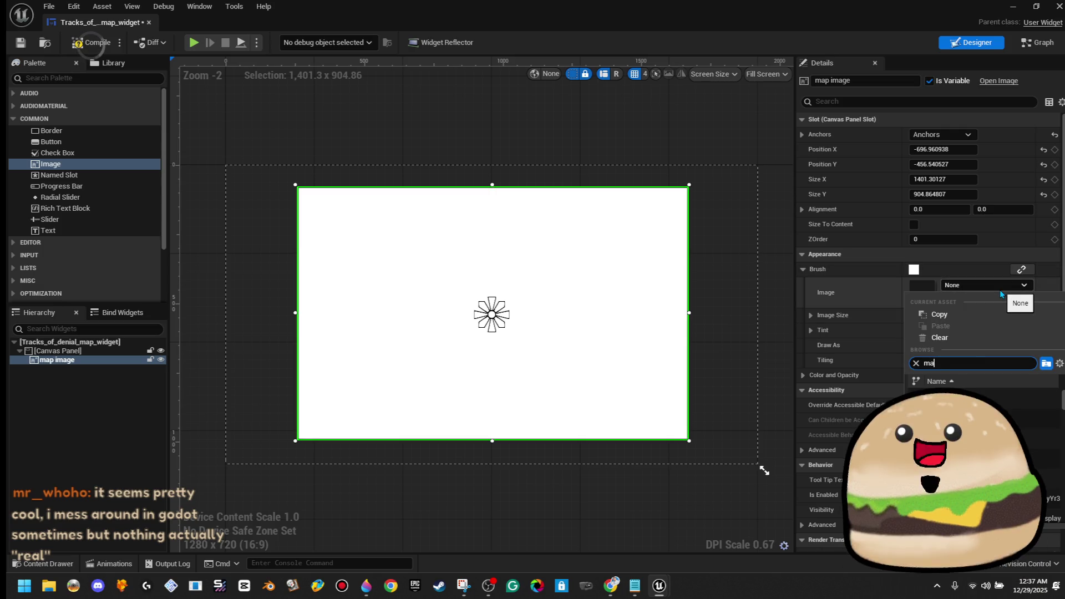
type("p")
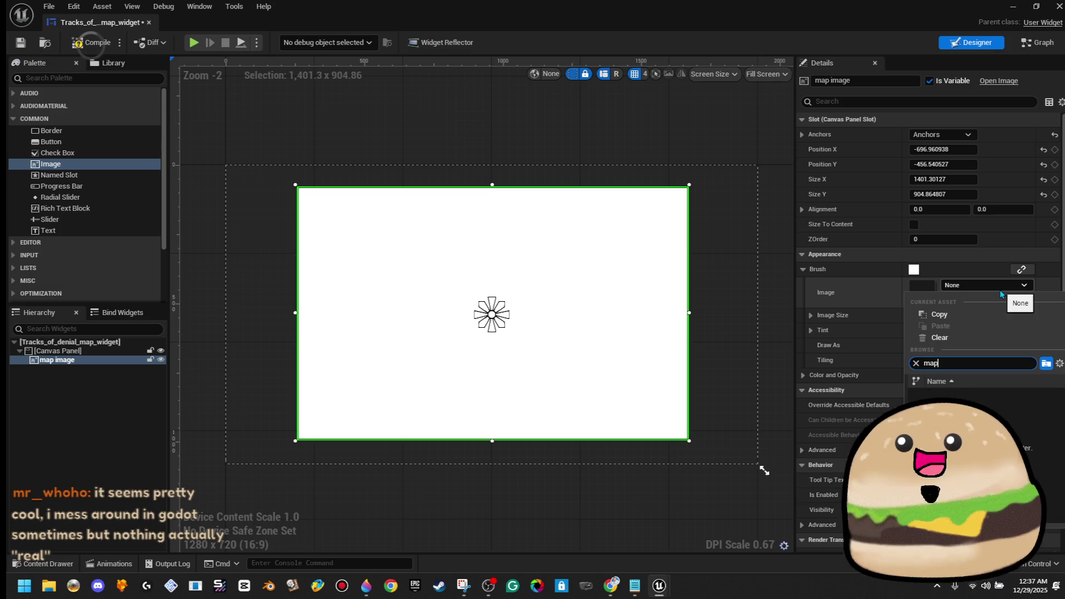
Step: Assign the tracks_of_denial_map texture to the map image's brush
scroll(982, 443, "down", 1)
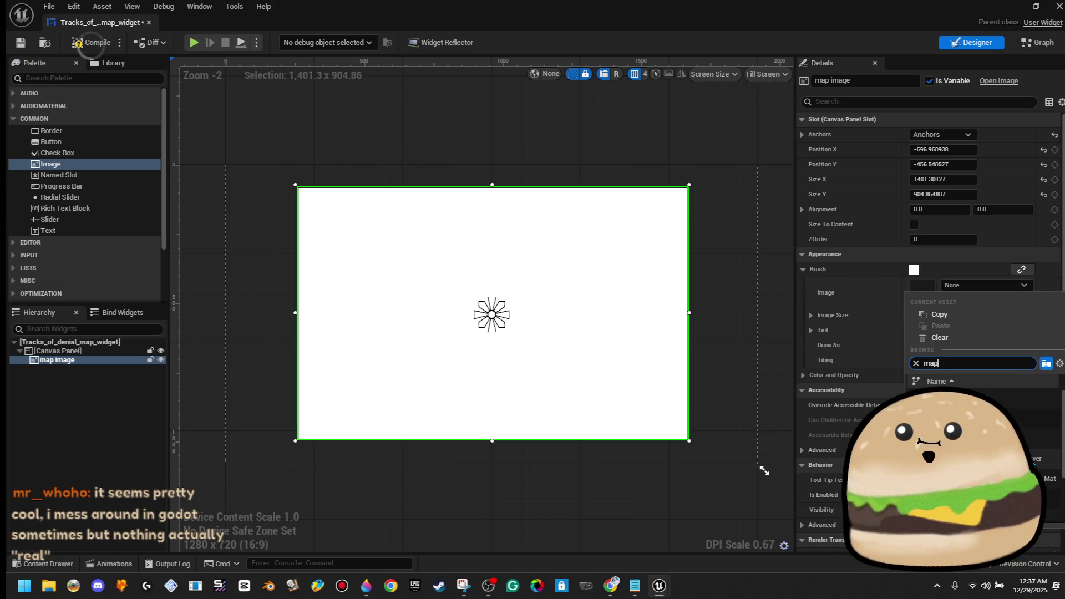
scroll(1033, 461, "up", 1)
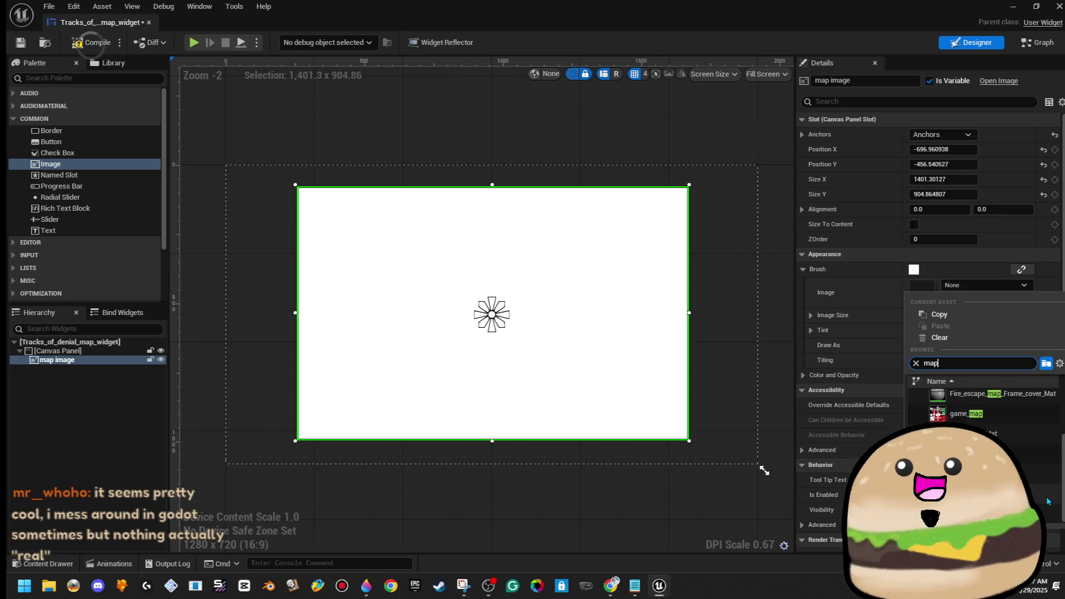
left_click(976, 416)
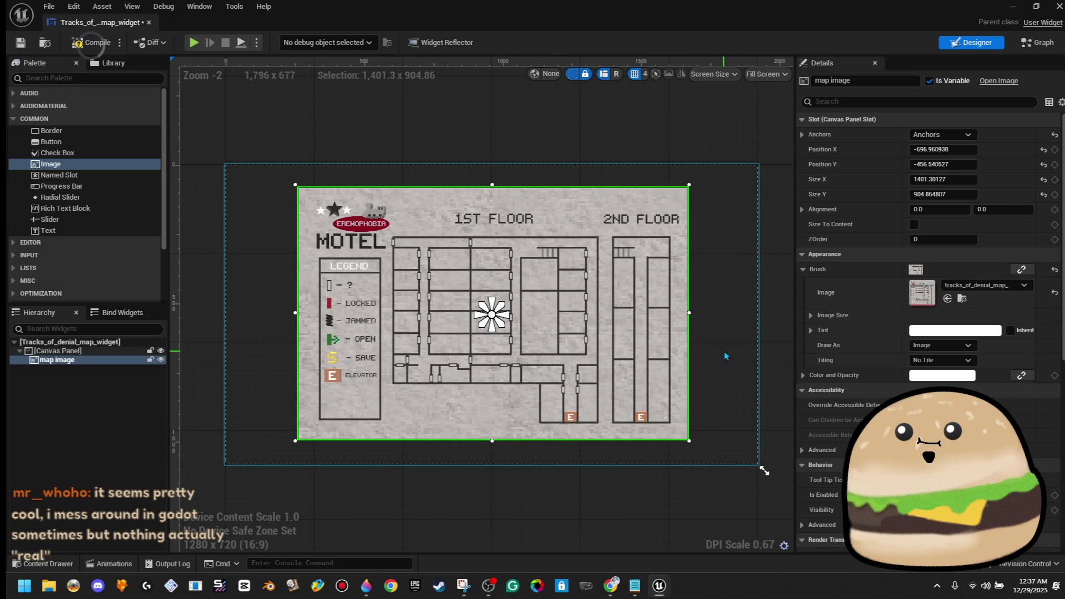
Step: Trim the map image's width to about 1359, reposition it, and save the widget
left_click_drag(689, 313, 676, 314)
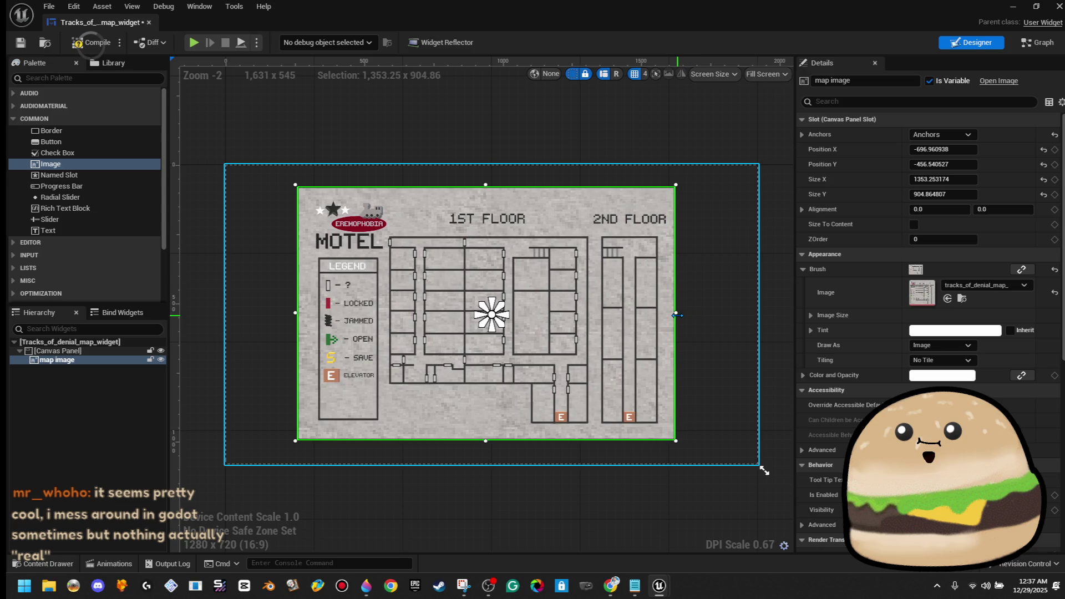
left_click_drag(596, 332, 598, 332)
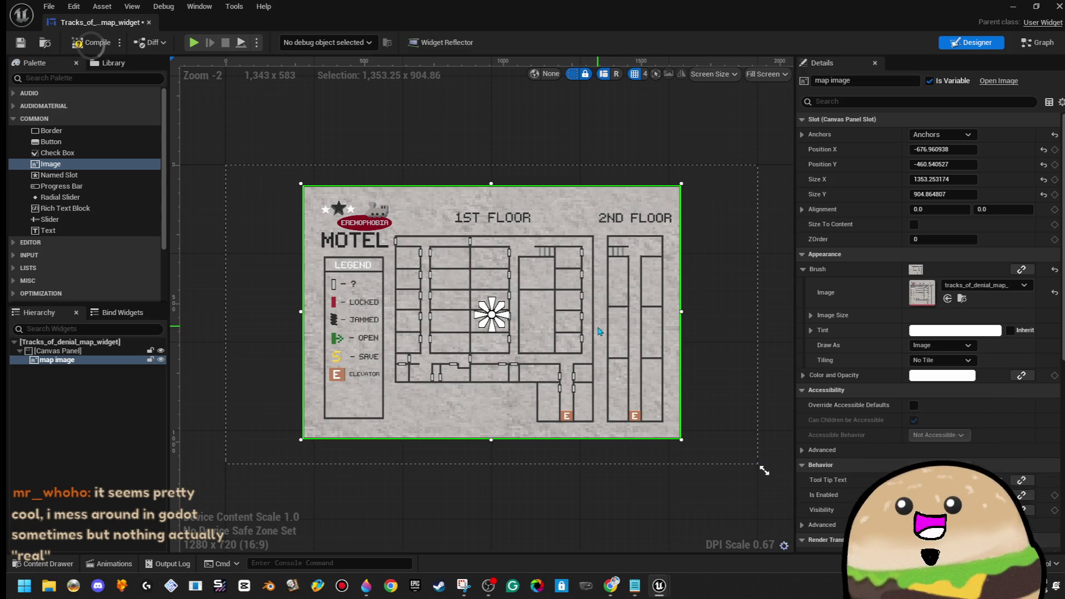
left_click(714, 260)
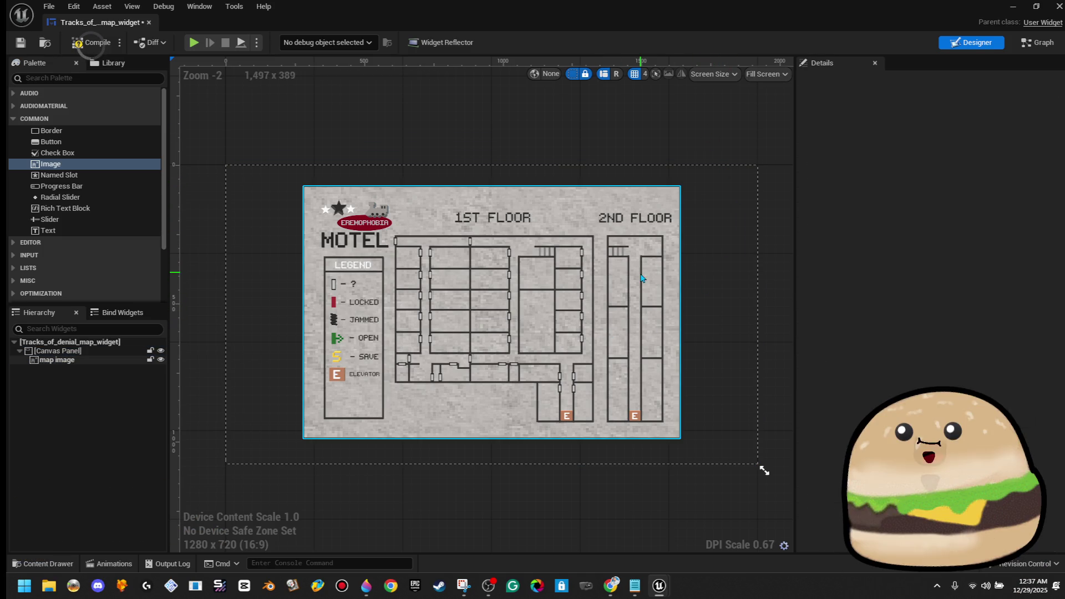
left_click(669, 330)
left_click_drag(682, 312, 684, 314)
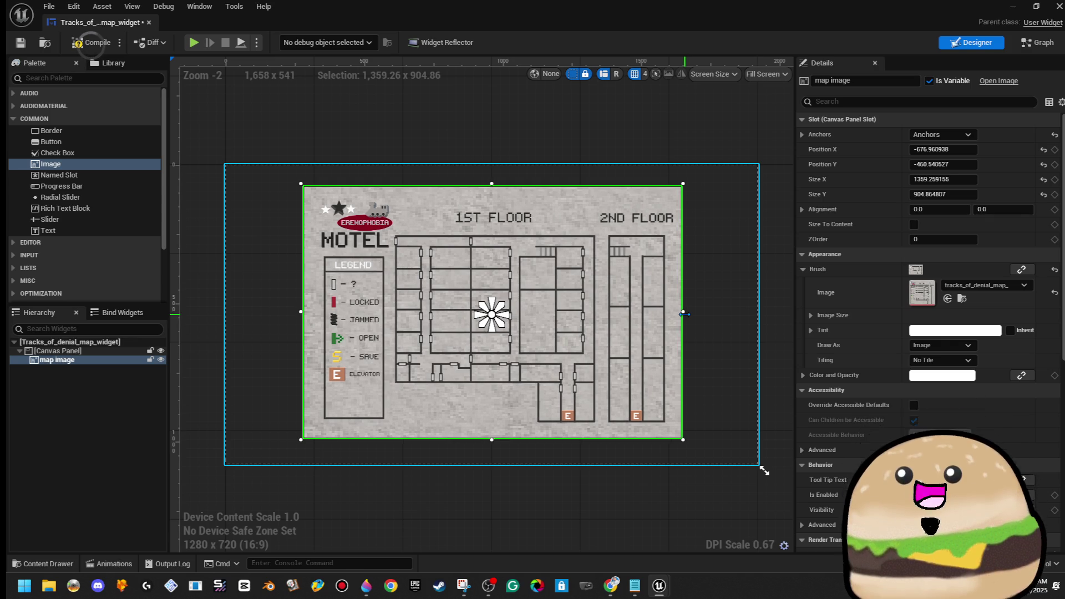
left_click(642, 121)
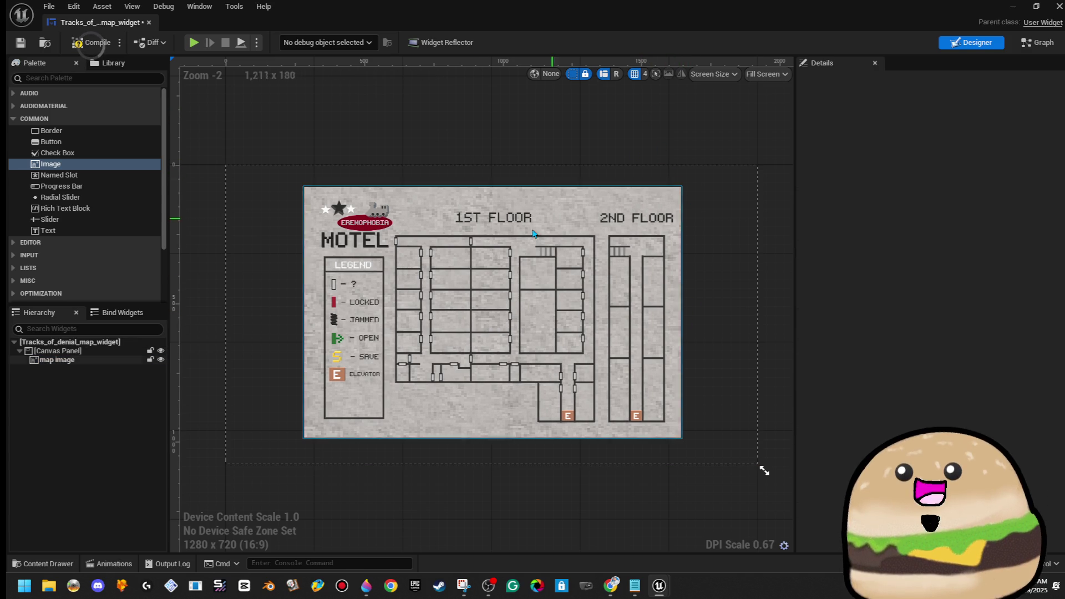
scroll(480, 288, "up", 3)
scroll(480, 288, "down", 2)
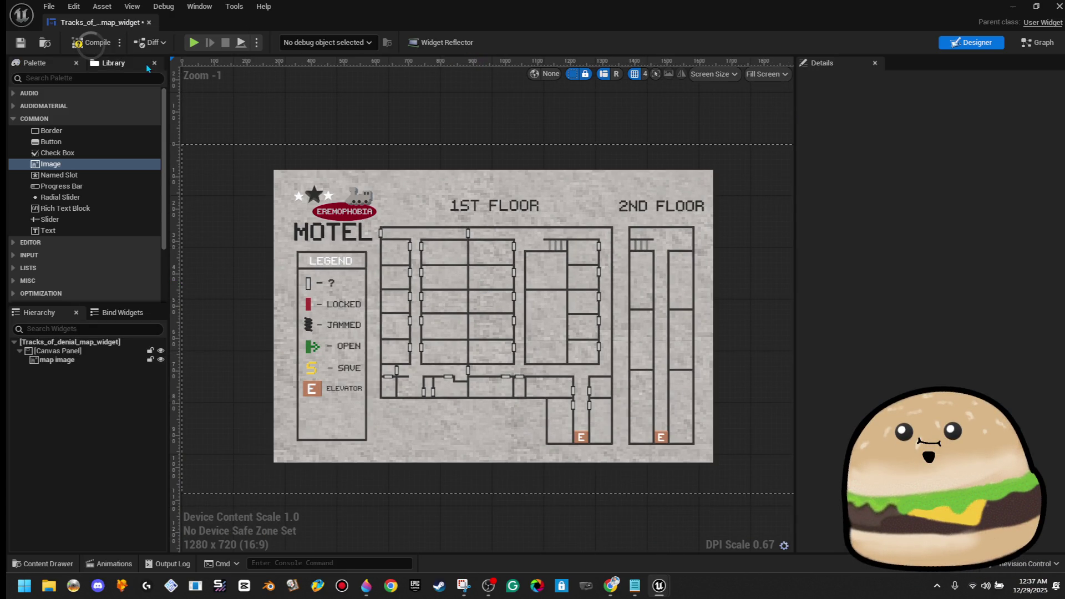
left_click(21, 43)
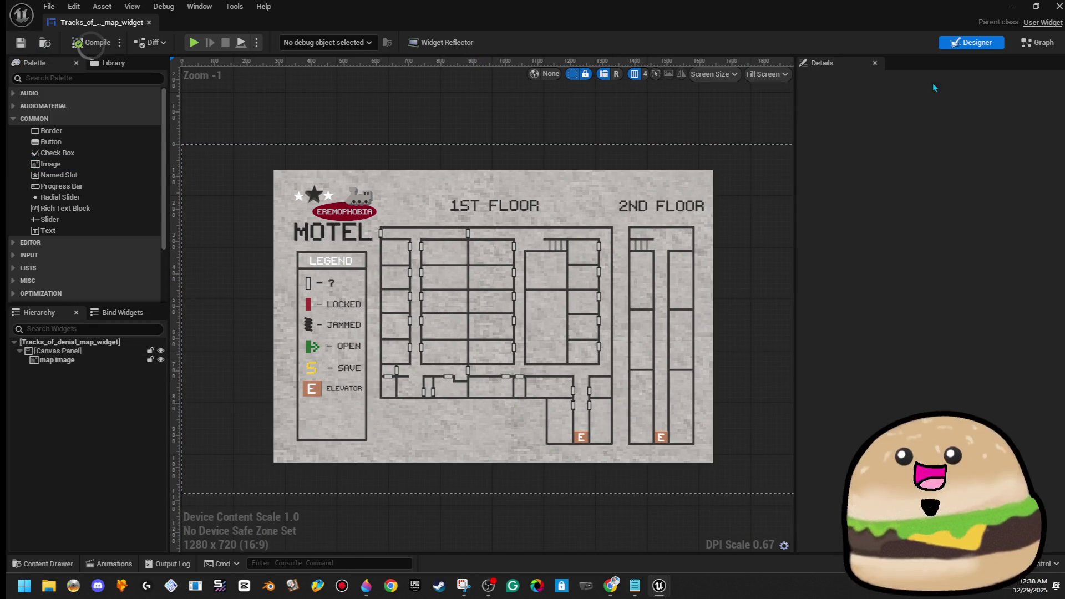
Step: In the Event Graph, delete the Event Pre Construct and Event Tick nodes
left_click(1027, 46)
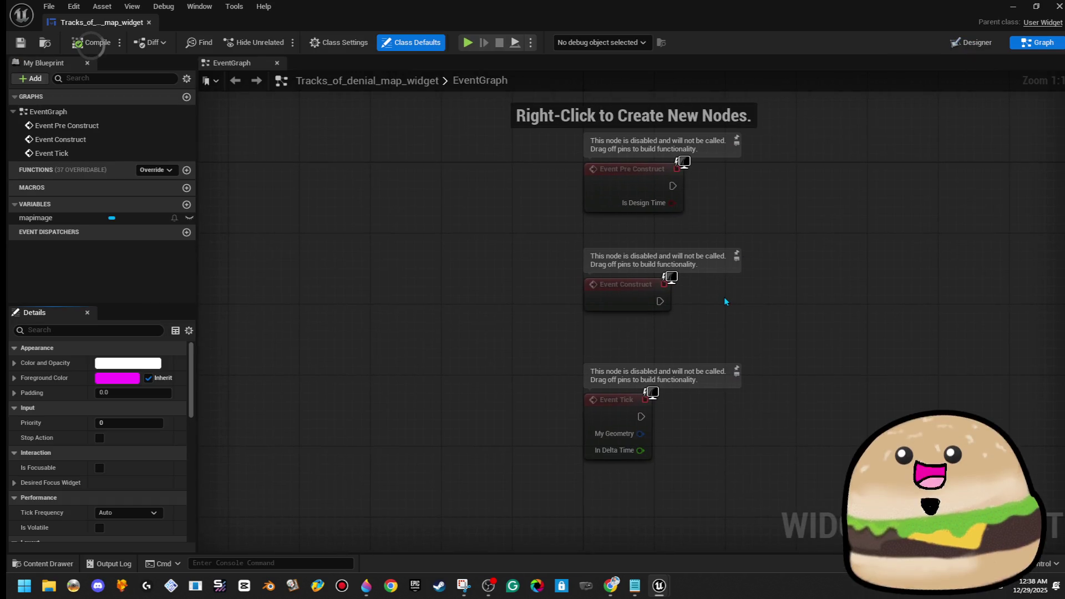
scroll(724, 298, "down", 2)
mouse_move(848, 400)
left_mouse_down()
mouse_move(621, 307)
mouse_move(660, 302)
left_mouse_up()
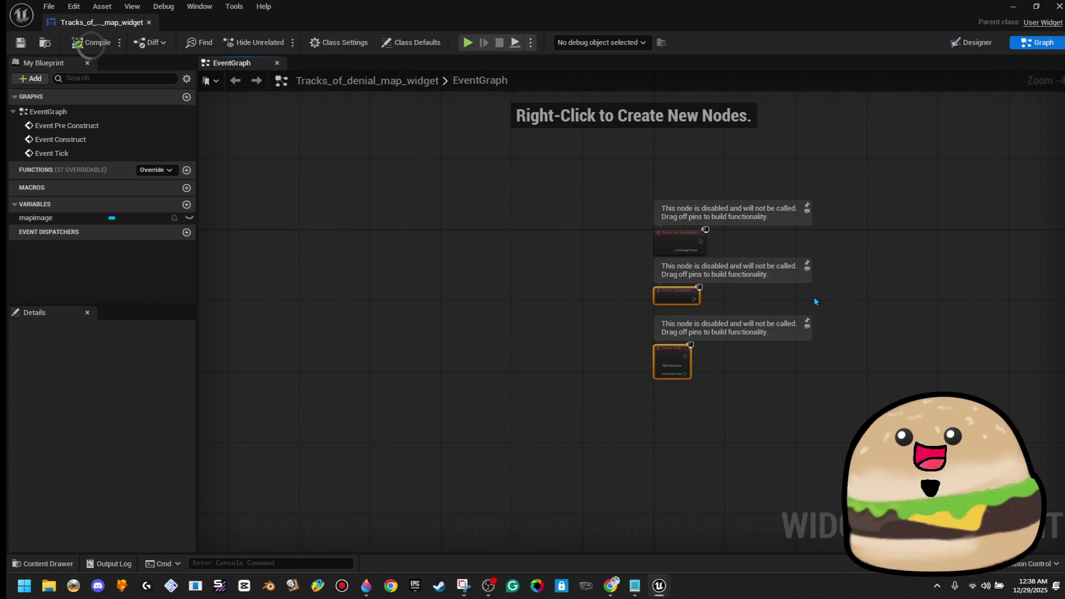
left_click_drag(814, 297, 598, 319)
left_click(585, 301)
scroll(586, 301, "up", 3)
left_click(416, 258)
key("Delete")
left_click(397, 464)
key("Delete")
Step: Move Event Construct to the graph's upper left and reframe the view around it
mouse_move(421, 348)
left_mouse_down()
mouse_move(376, 208)
mouse_move(320, 154)
left_mouse_up()
left_click(626, 257)
left_click_drag(627, 261, 596, 327)
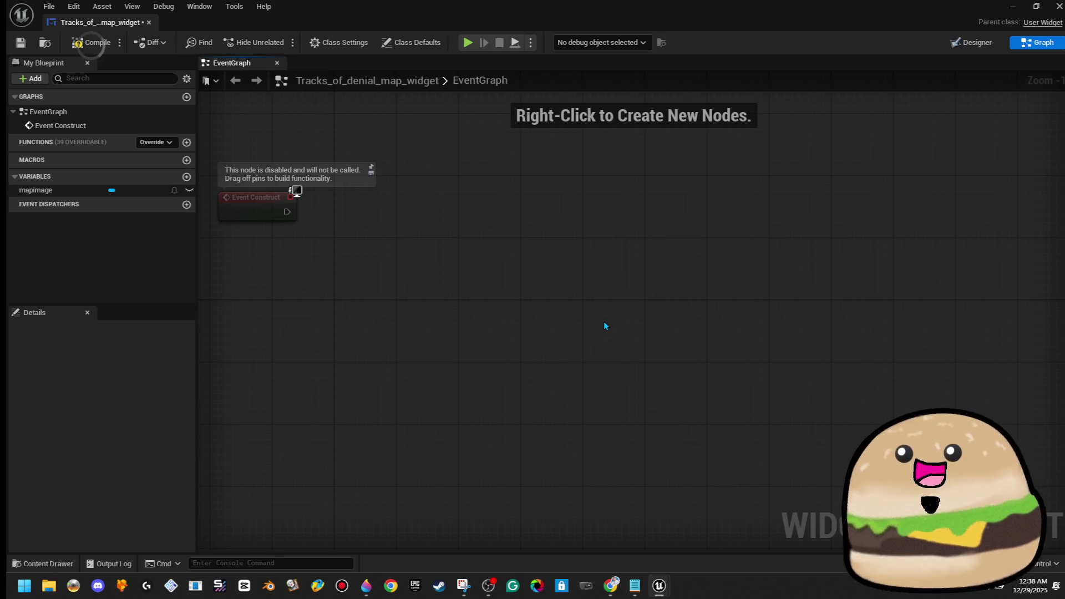
scroll(605, 327, "down", 4)
scroll(605, 323, "up", 2)
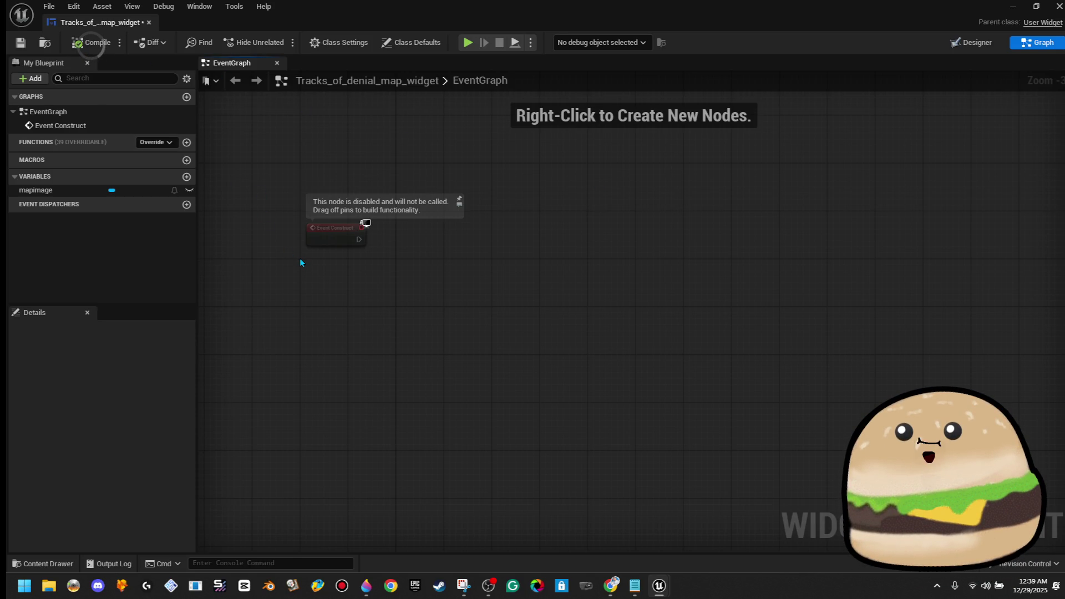
Step: Undo to restore the deleted event nodes, then delete Event Tick again
key("ctrl+z")
key("ctrl+z")
key("ctrl+z")
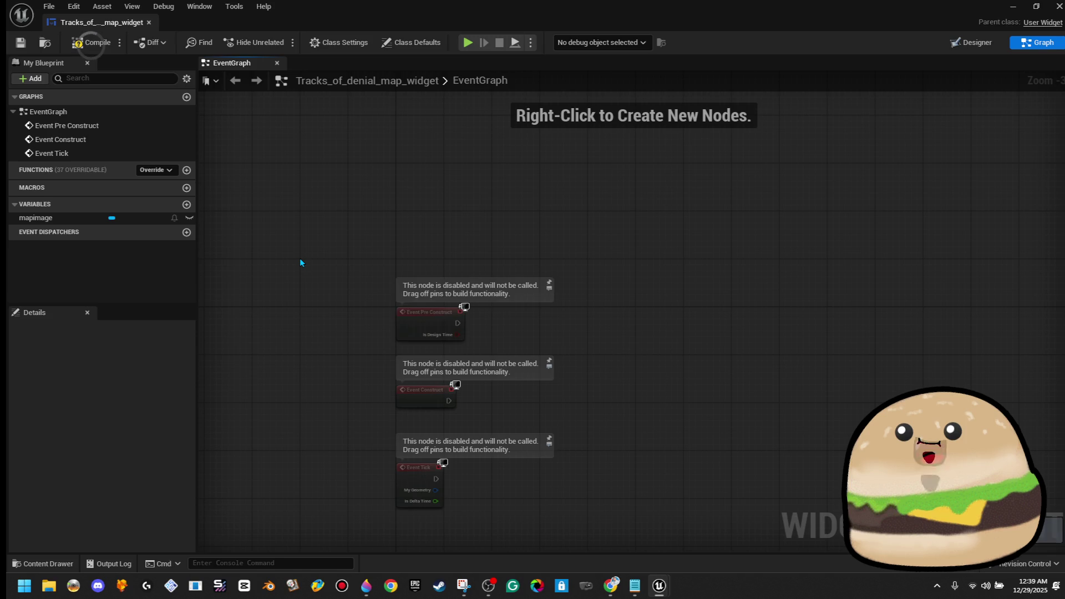
left_click_drag(366, 439, 514, 496)
key("Delete")
Step: Try moving Event Construct above Event Pre Construct, then undo the move
left_click(420, 400)
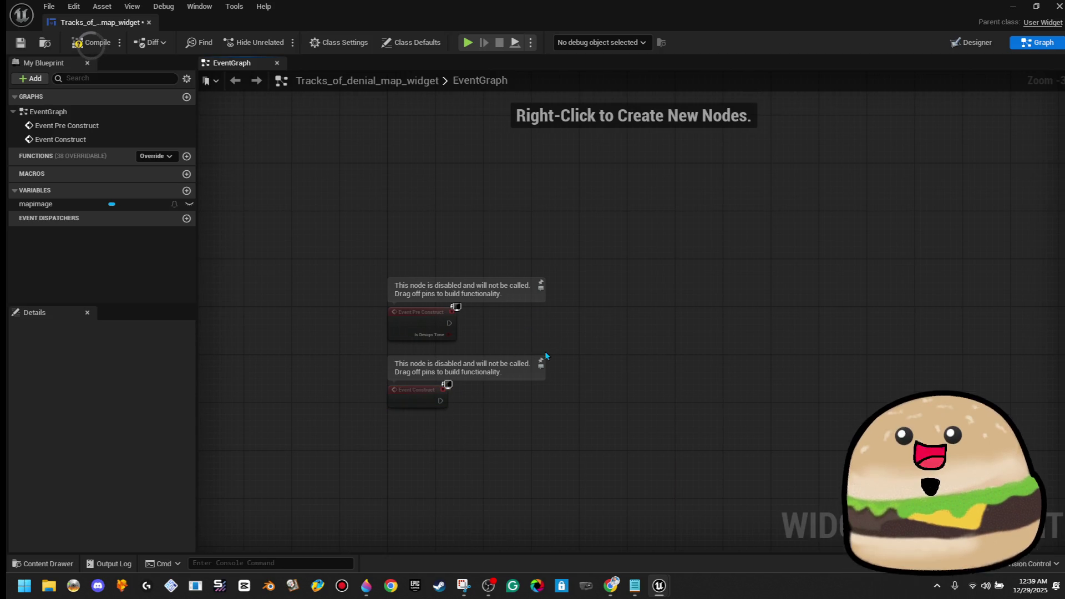
mouse_move(404, 388)
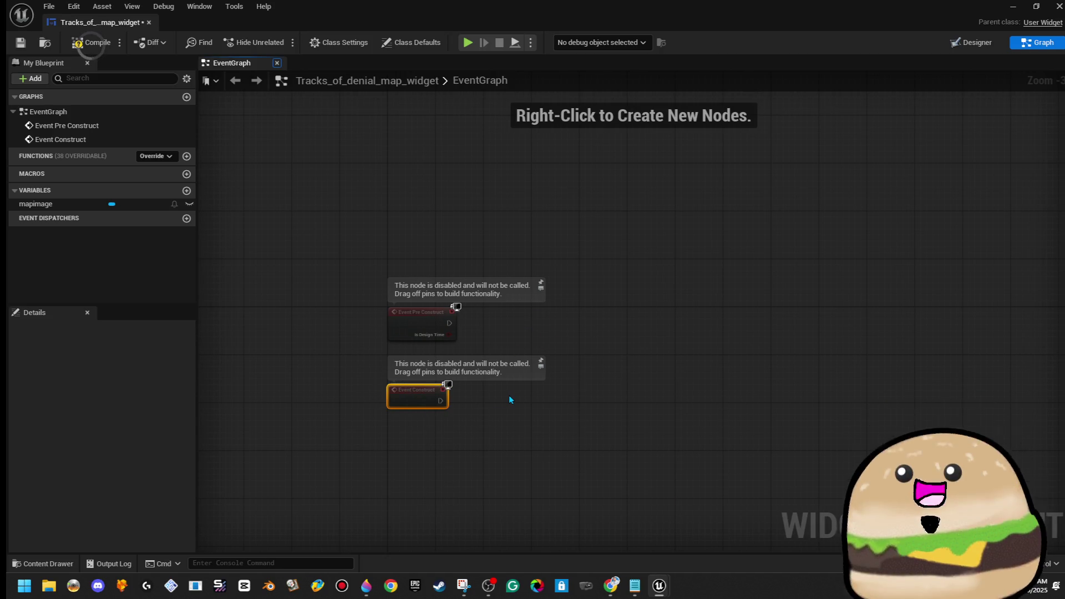
mouse_move(441, 385)
left_mouse_down()
mouse_move(436, 216)
mouse_move(426, 201)
left_mouse_up()
left_click(493, 219)
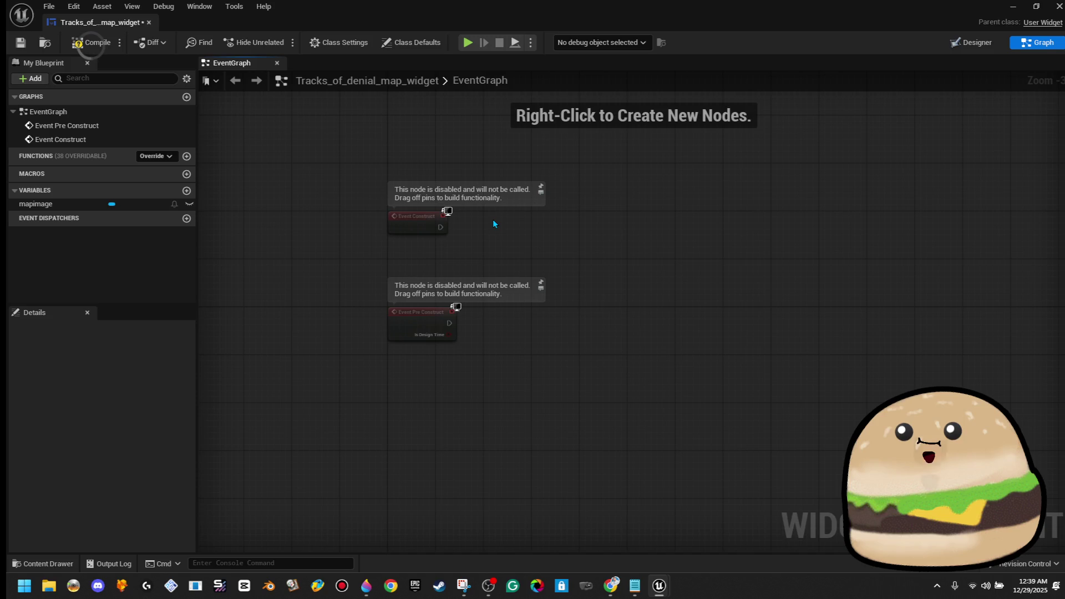
key("ctrl+z")
Step: Frame both events, then drag from Event Construct's exec output and cancel the node menu
left_click_drag(616, 354, 572, 288)
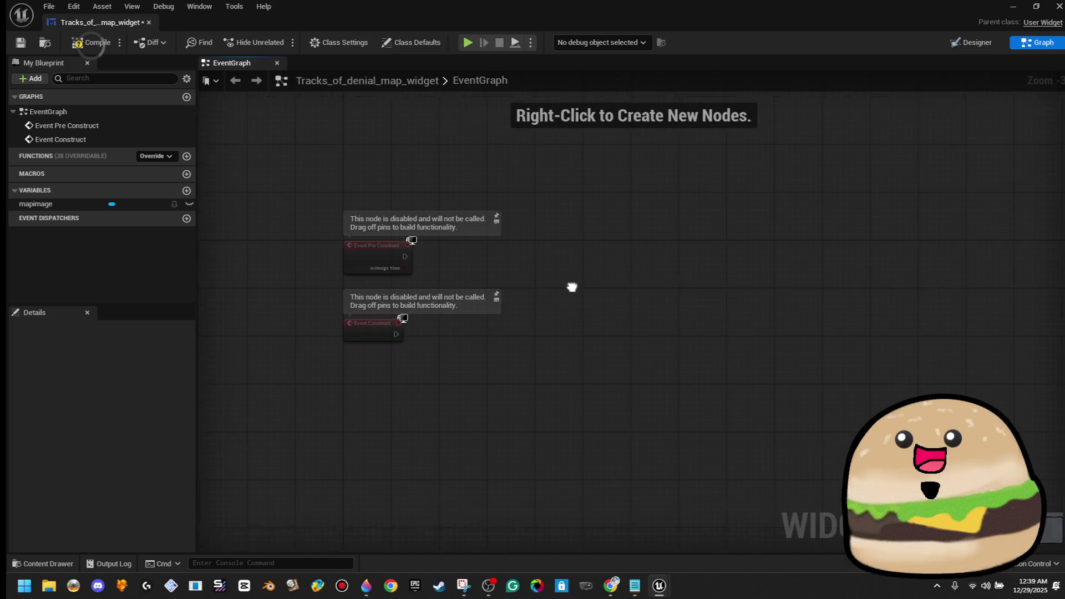
scroll(398, 340, "up", 3)
left_click_drag(394, 333, 474, 335)
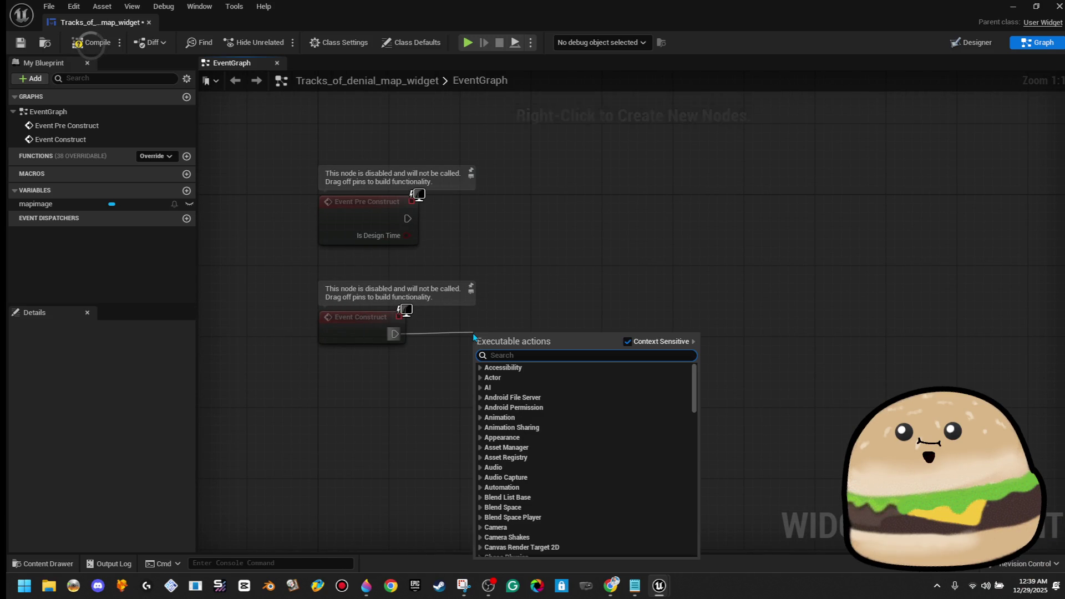
left_click(495, 313)
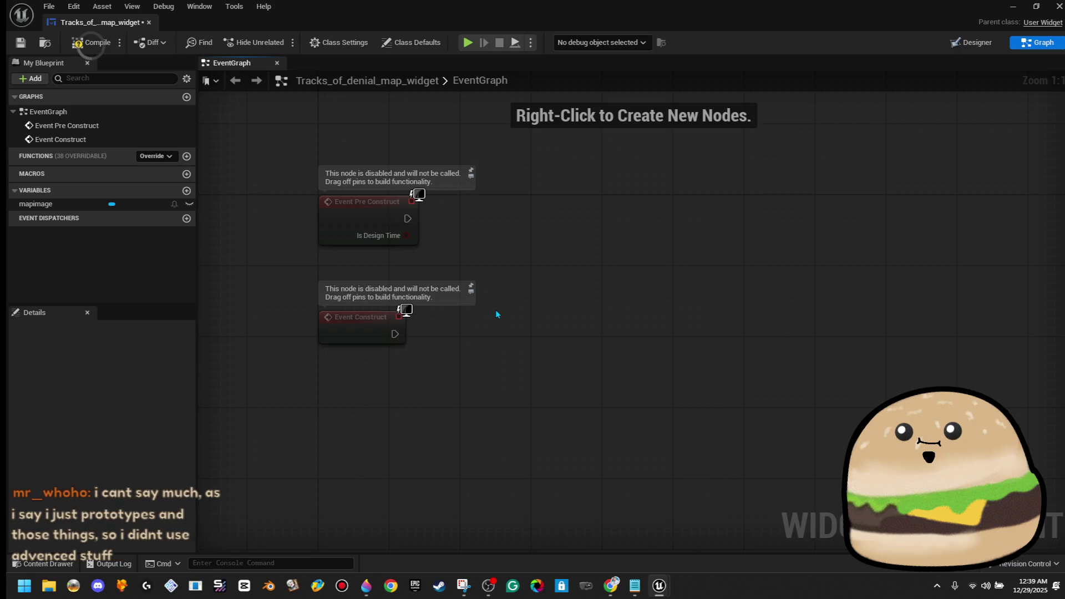
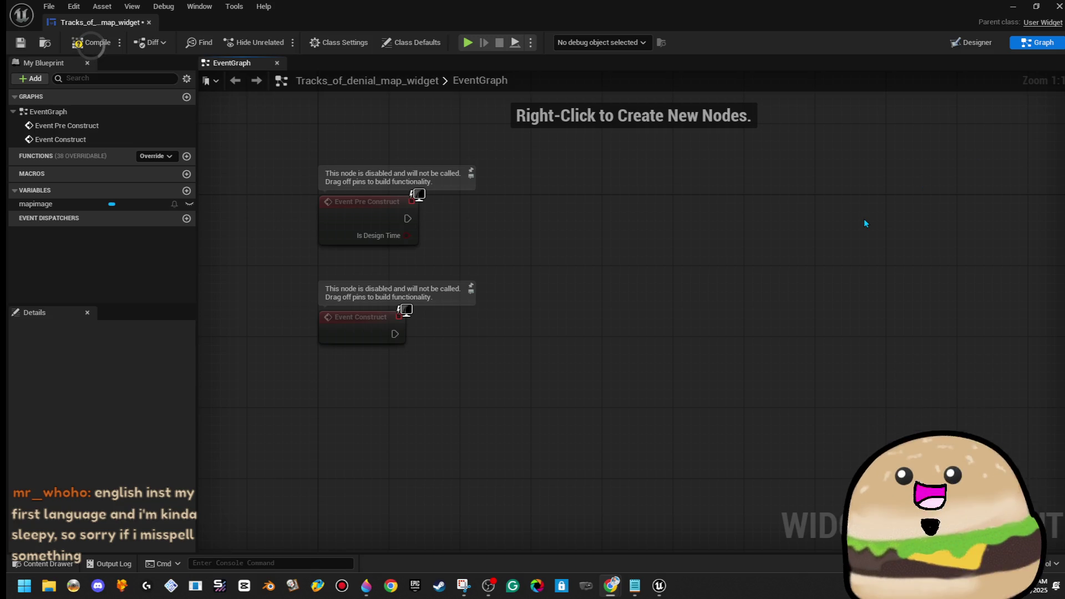
Step: Wire a Play Sound 2D node from Event Construct and set its sound to Paper_sound
key("XF86AudioRaiseVolume")
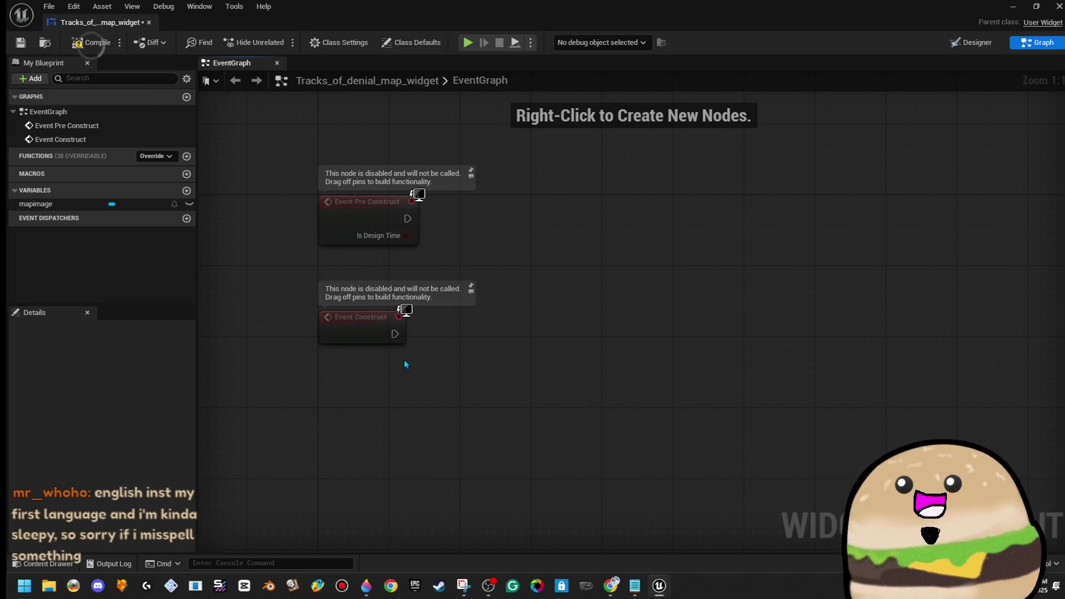
left_click(366, 335)
key("Home")
left_click(355, 302)
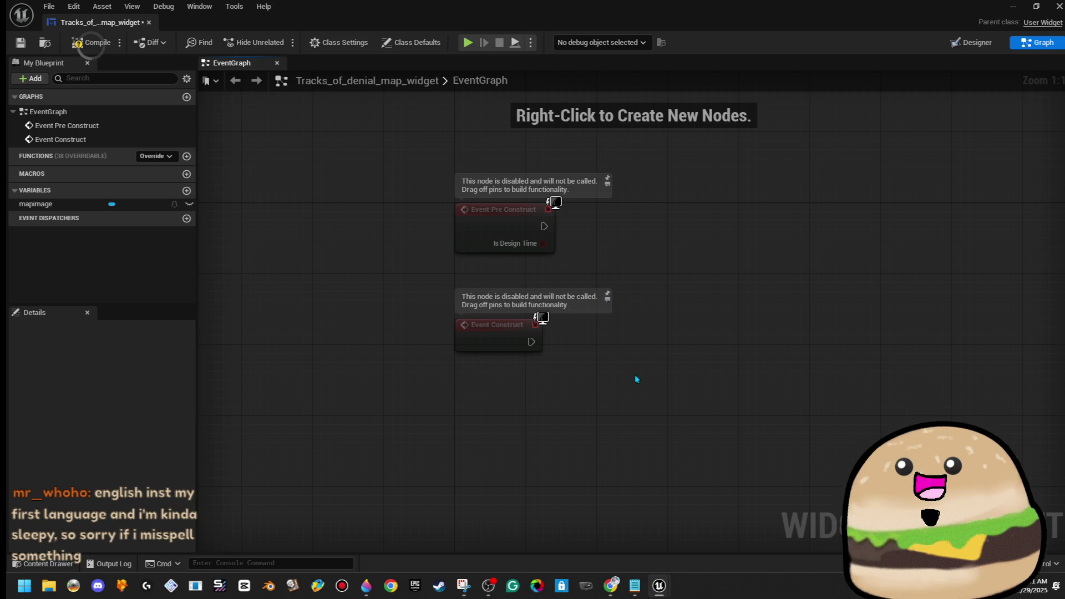
left_click_drag(689, 341, 551, 344)
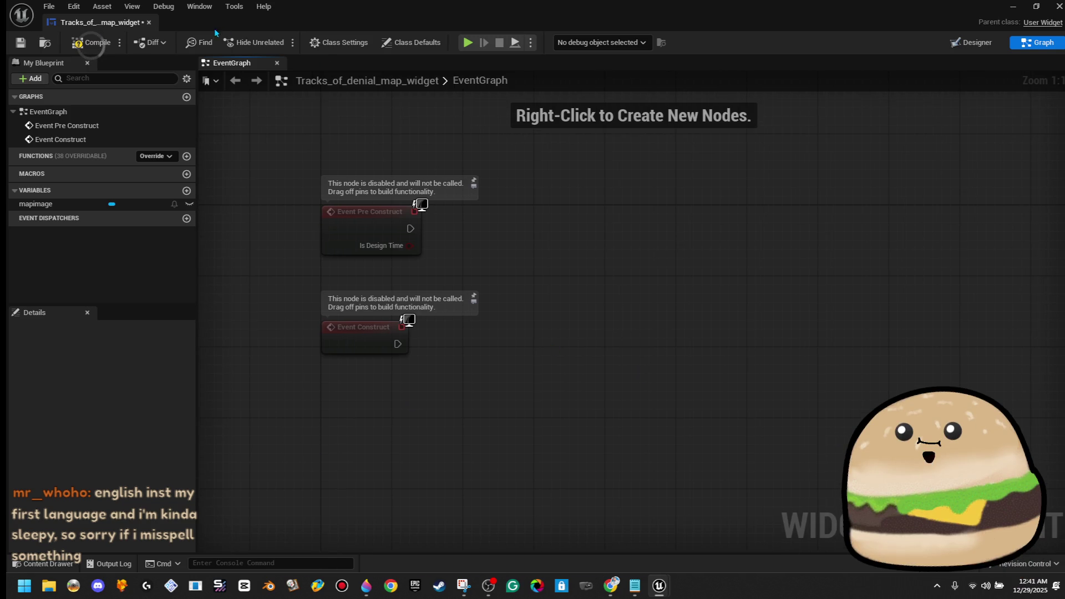
mouse_move(402, 353)
left_mouse_down()
mouse_move(507, 359)
mouse_move(465, 349)
left_mouse_up()
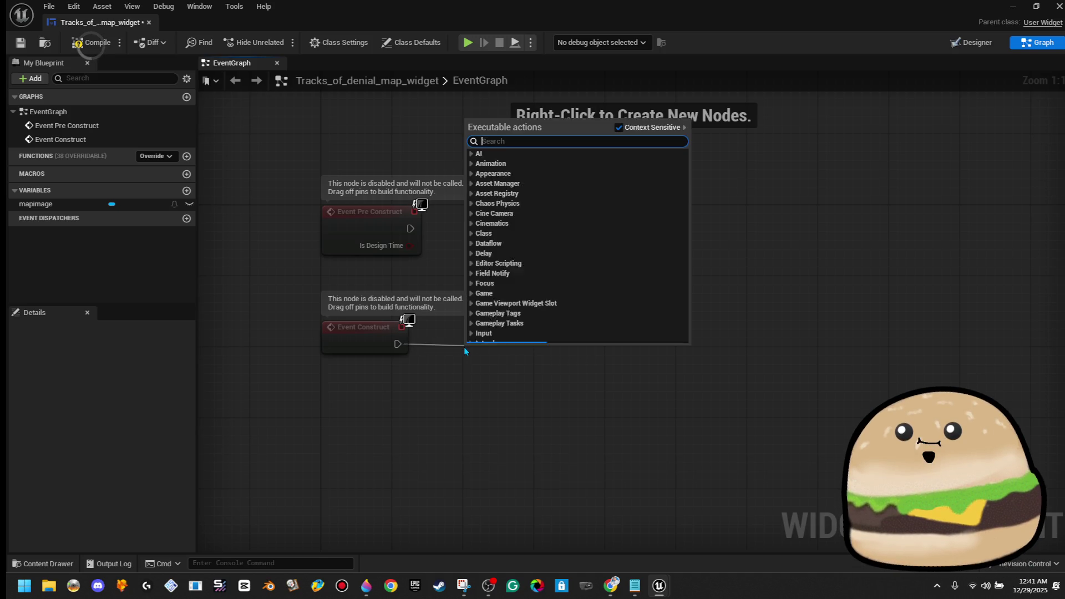
type("play sound")
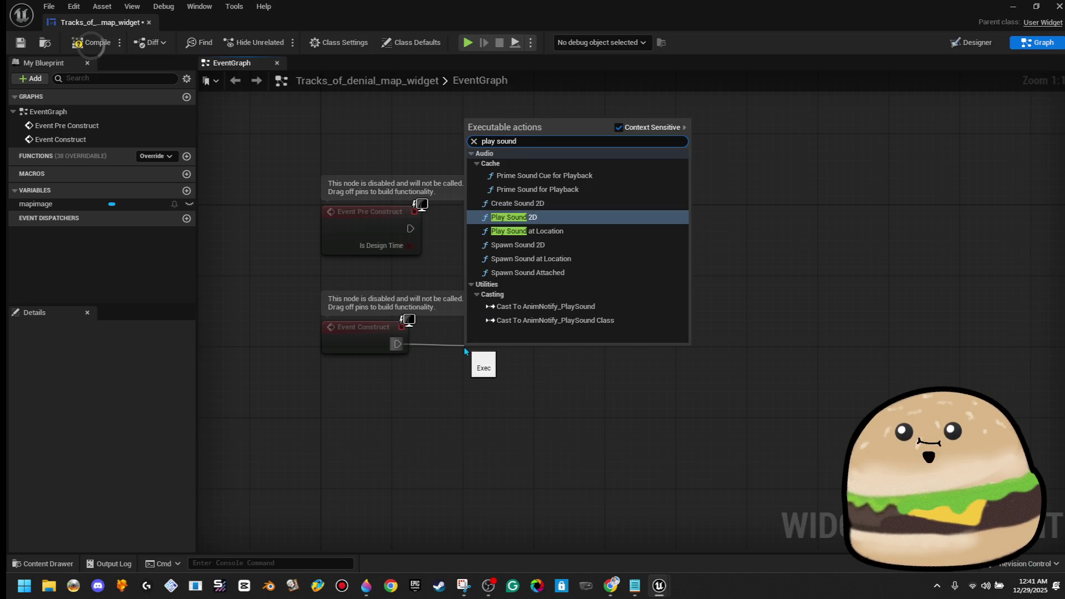
left_click(554, 217)
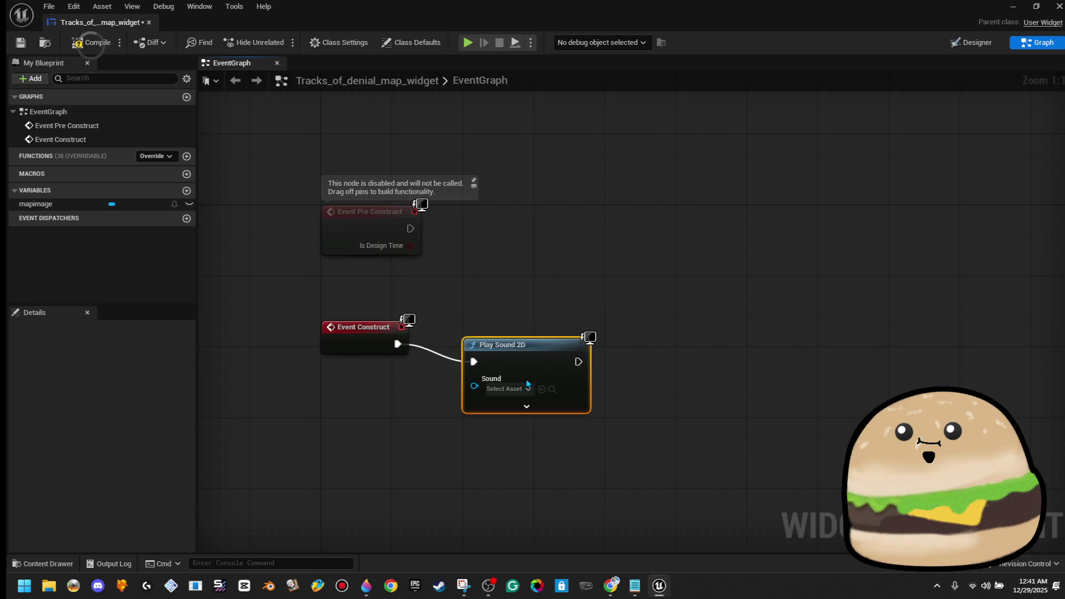
left_click(509, 372)
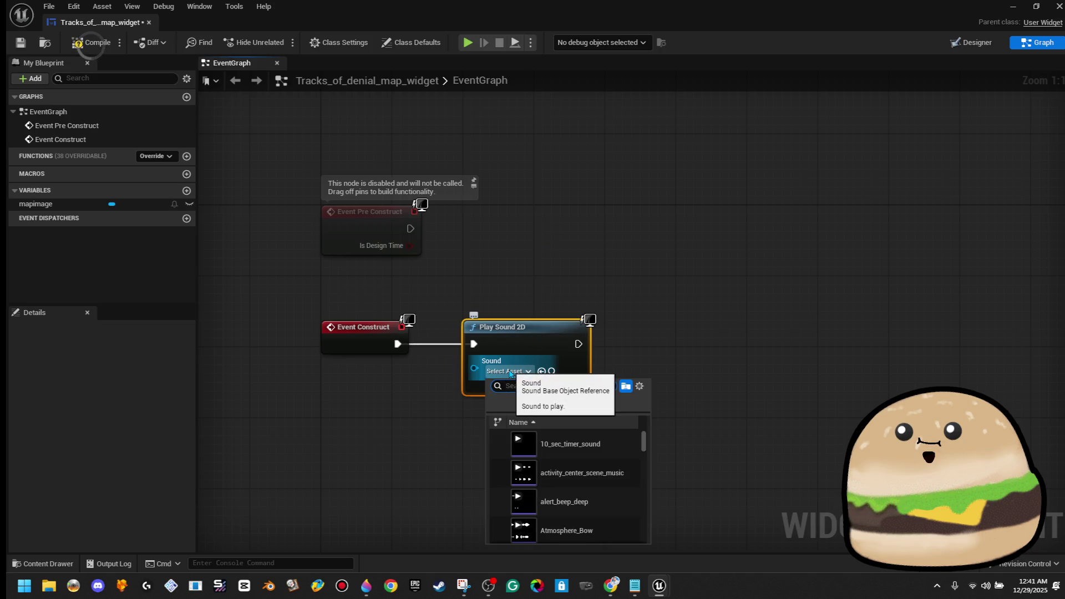
type("paper")
left_click(557, 442)
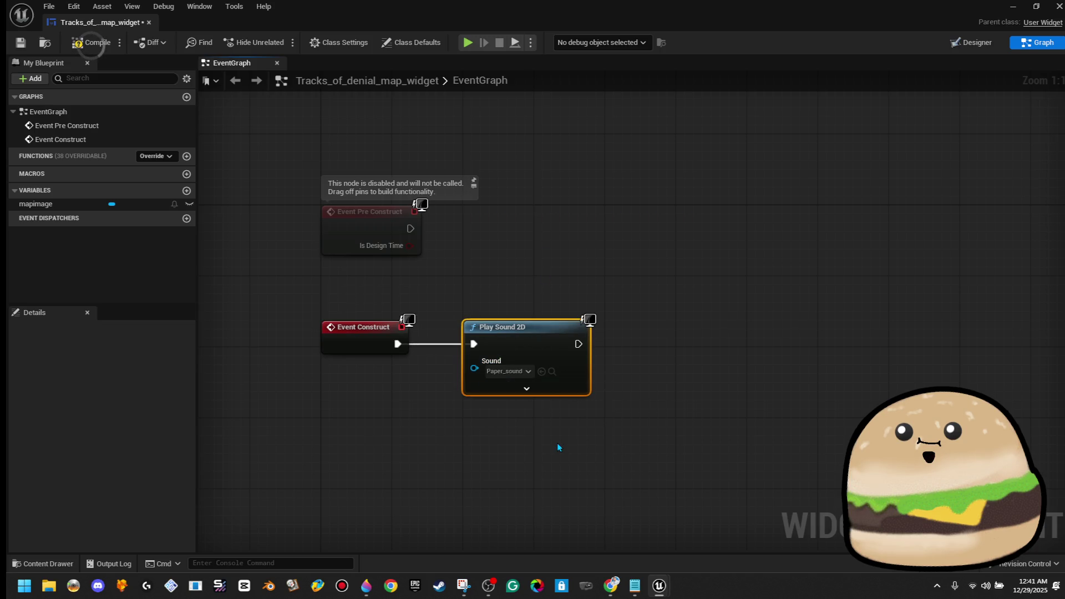
Step: Set the Play Sound 2D pitch multiplier to 0.75 and volume multiplier to 1.25
left_click(527, 390)
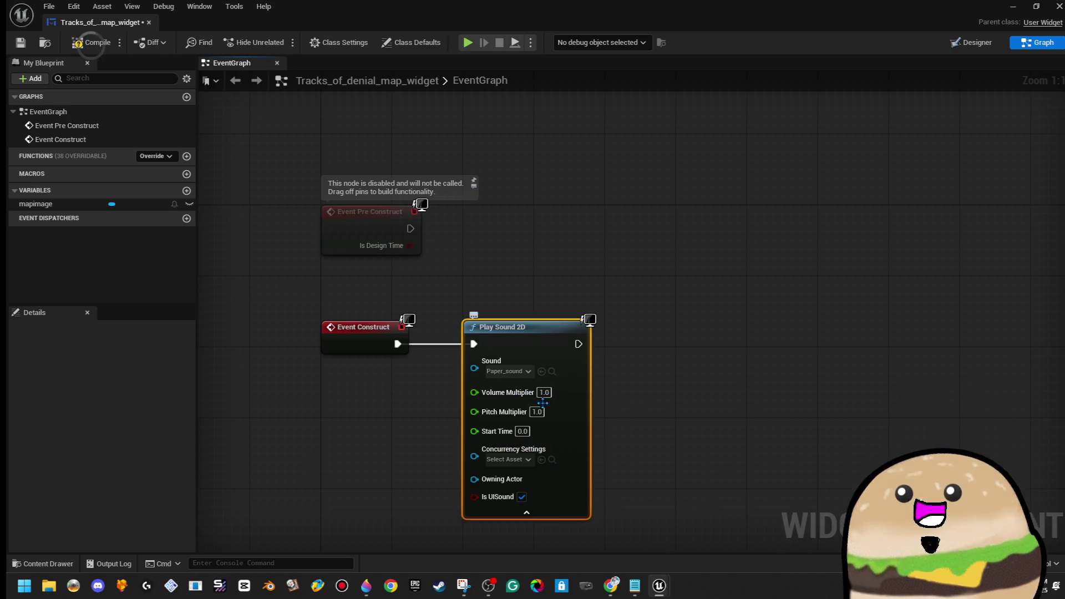
left_click(513, 372)
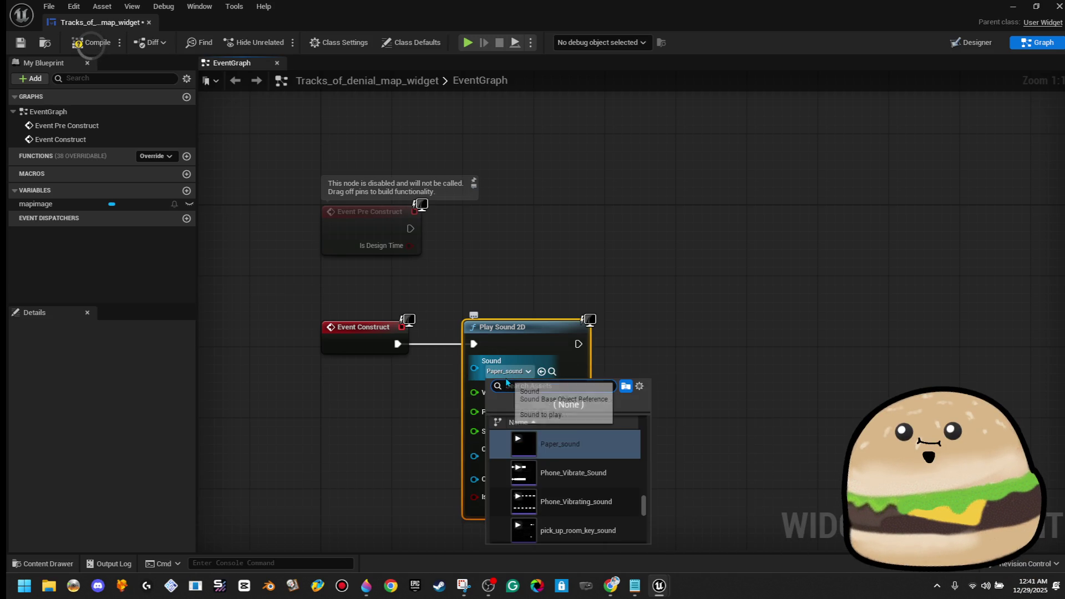
left_click(358, 437)
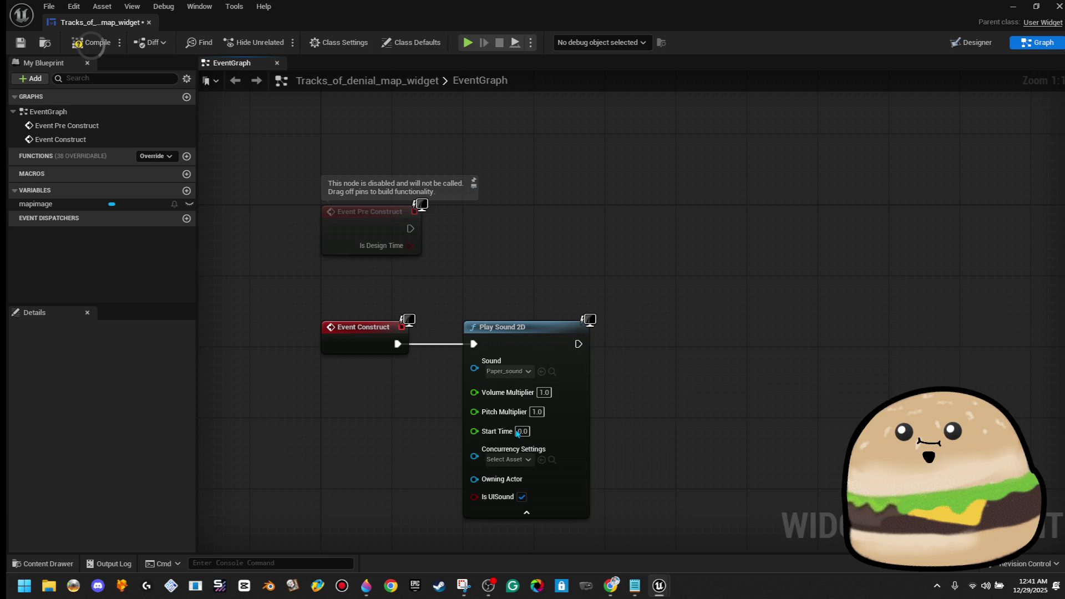
left_click(538, 412)
type(".75")
key("Return")
left_click(544, 392)
type("1.25")
key("Return")
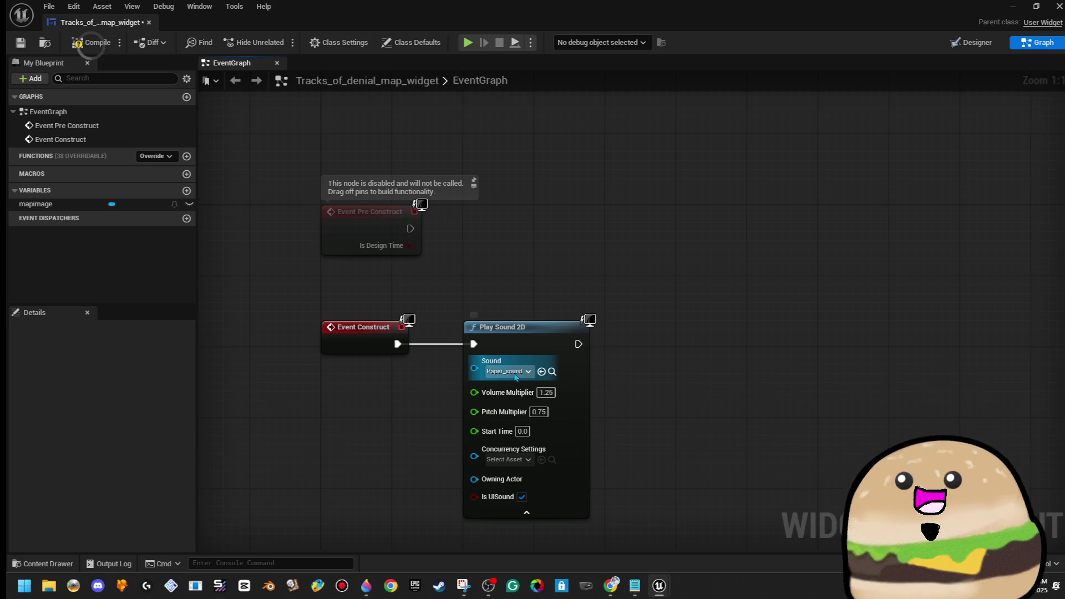
left_click(515, 377)
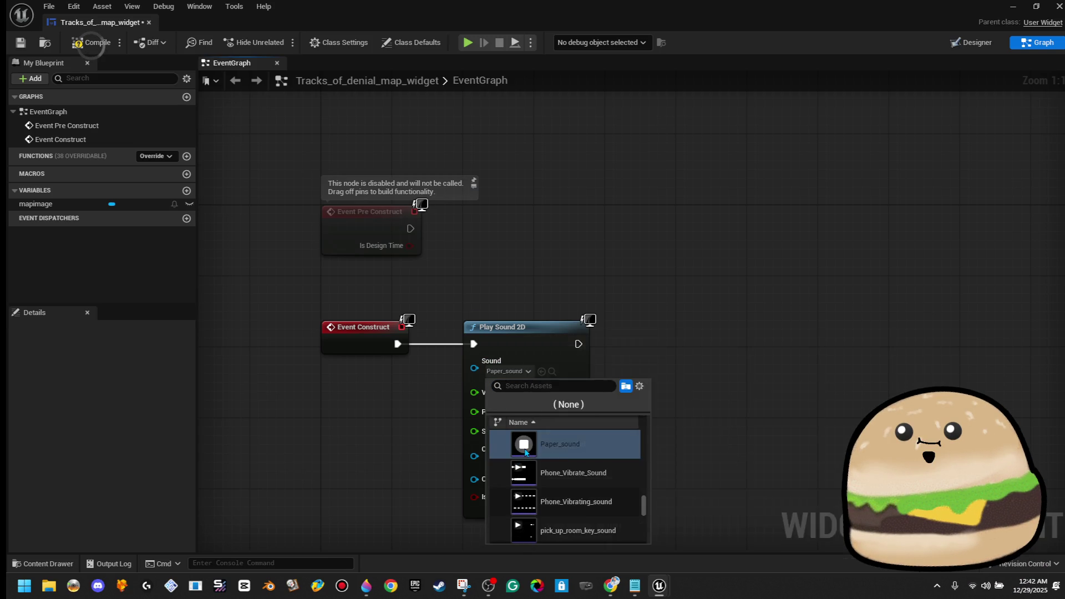
left_click(733, 226)
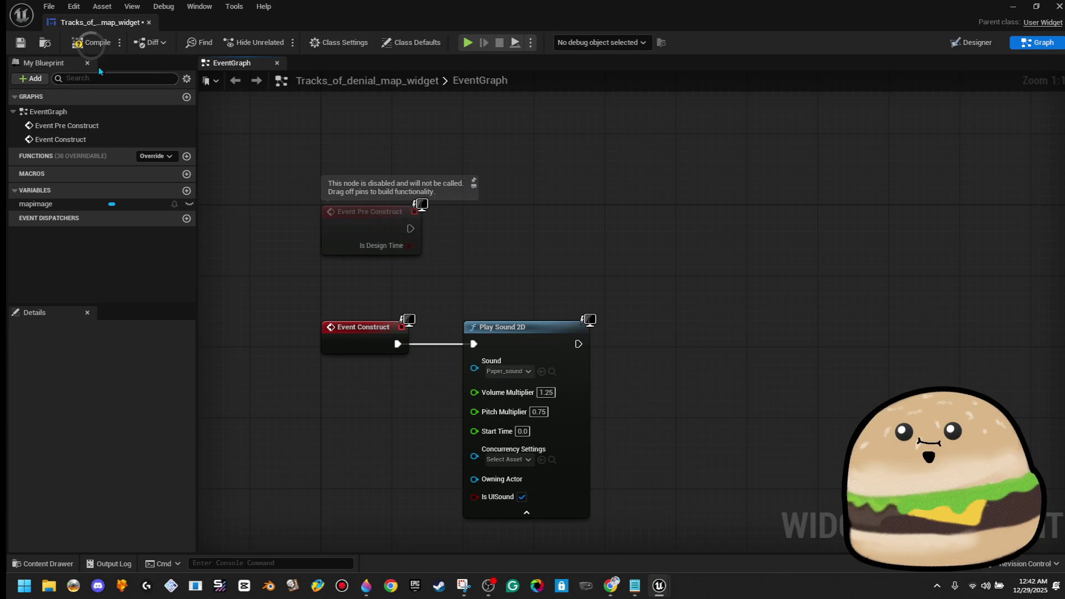
Step: Compile and save the map widget blueprint
left_click(90, 42)
left_click(20, 43)
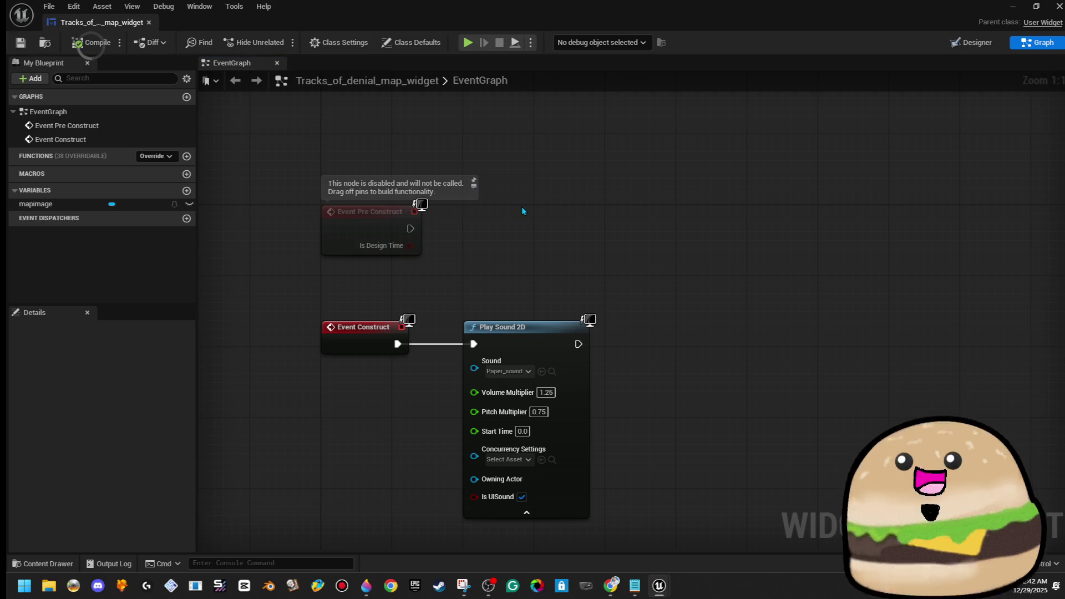
mouse_move(643, 330)
left_mouse_down()
mouse_move(539, 332)
mouse_move(582, 319)
left_mouse_up()
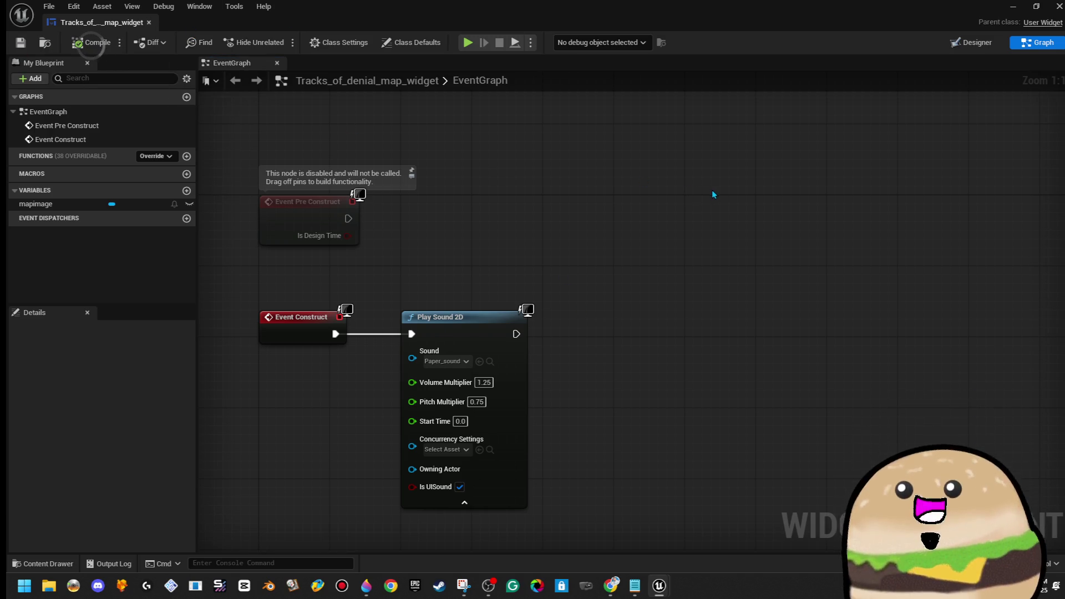
left_click(986, 47)
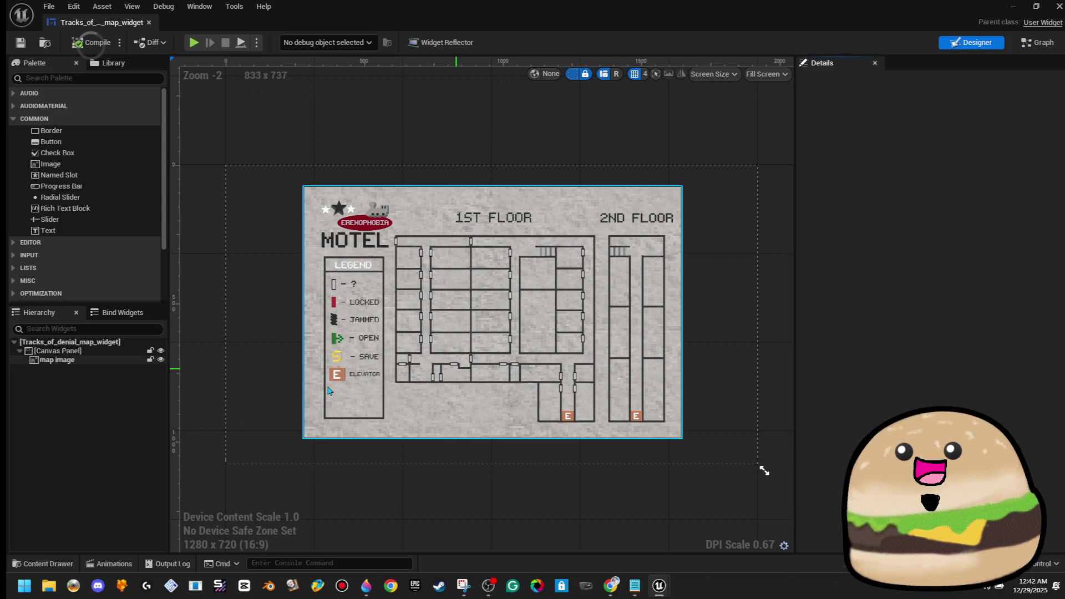
Step: Place a Button on the map canvas, sized about 240 × 114 at 740, 828
left_click(76, 141)
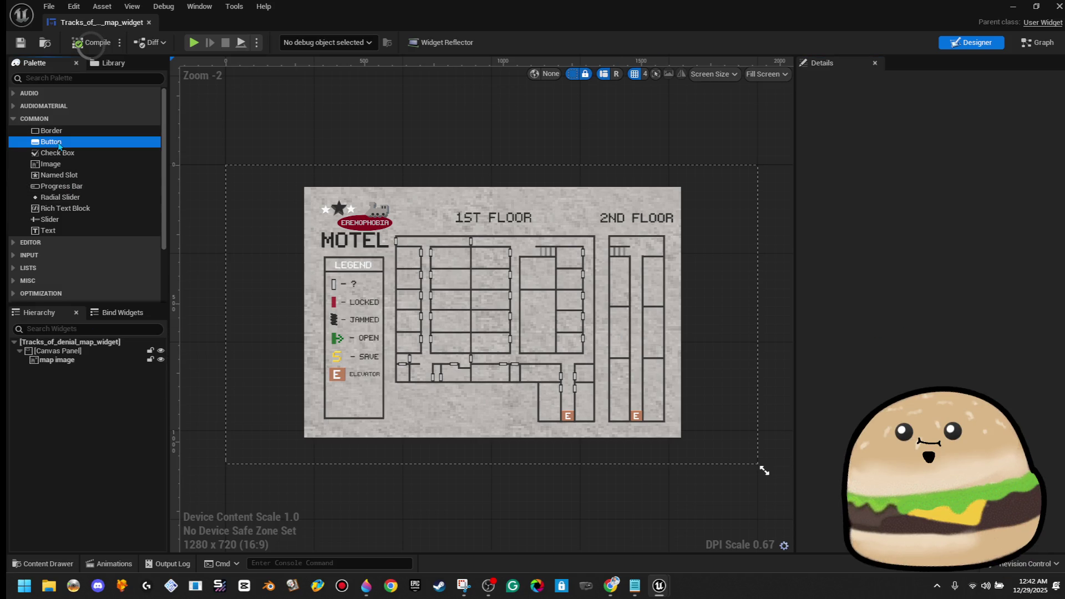
mouse_move(76, 142)
left_mouse_down()
mouse_move(478, 425)
mouse_move(434, 412)
mouse_move(402, 355)
mouse_move(345, 329)
left_mouse_up()
scroll(438, 408, "up", 10)
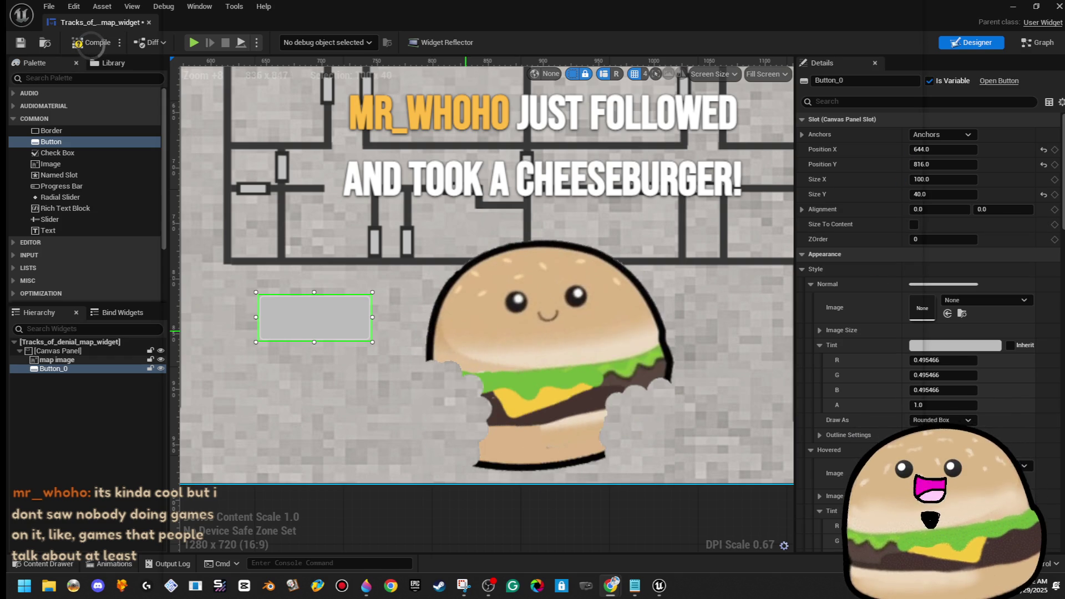
scroll(464, 331, "down", 2)
left_click_drag(348, 335, 332, 332)
left_click_drag(386, 358, 475, 388)
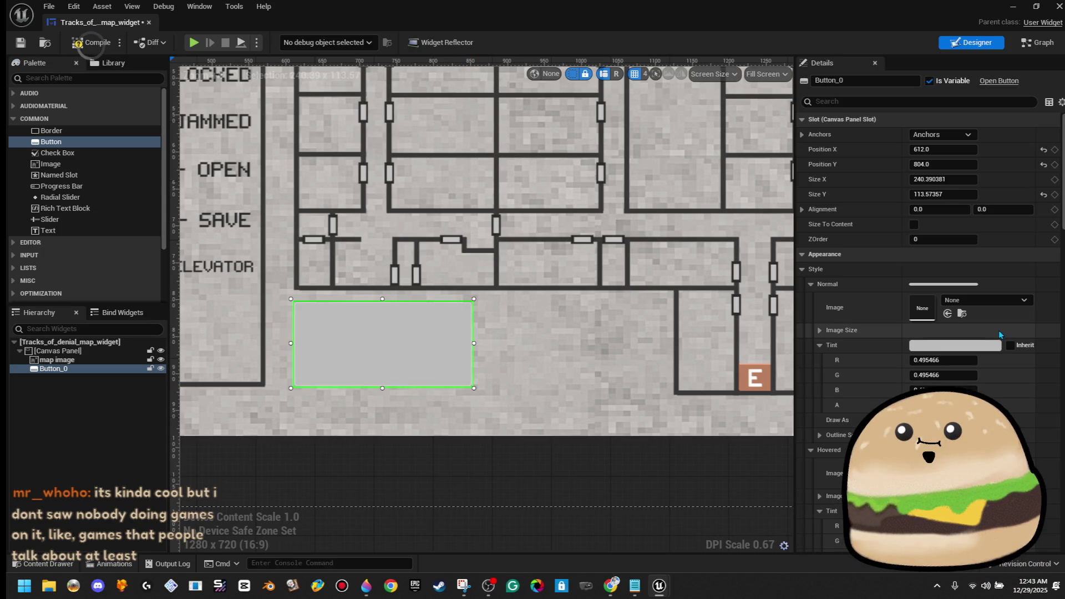
scroll(1001, 321, "down", 3)
scroll(1001, 319, "up", 3)
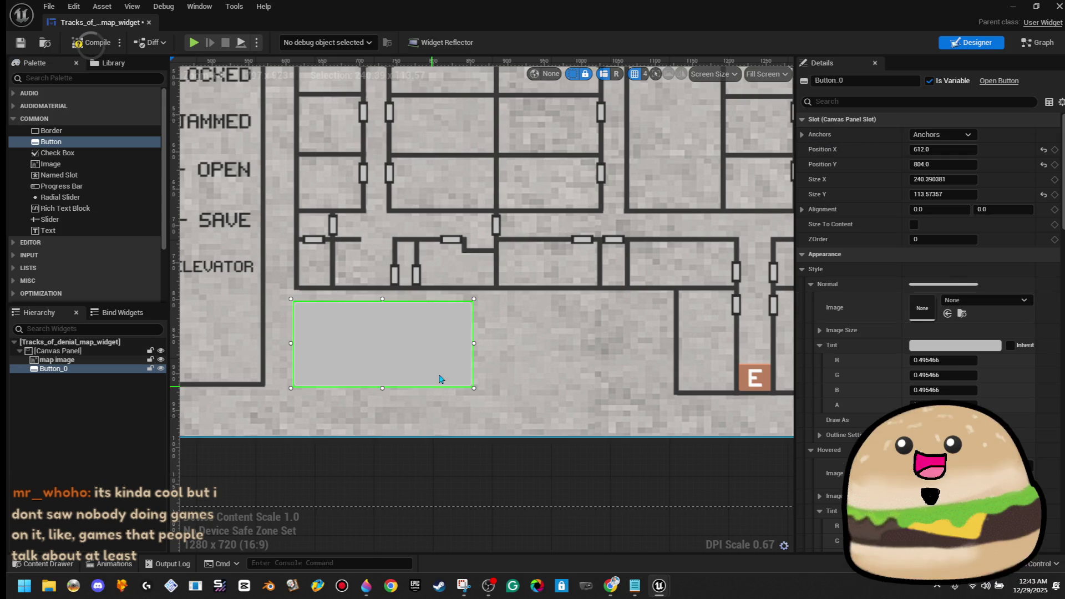
scroll(463, 357, "down", 3)
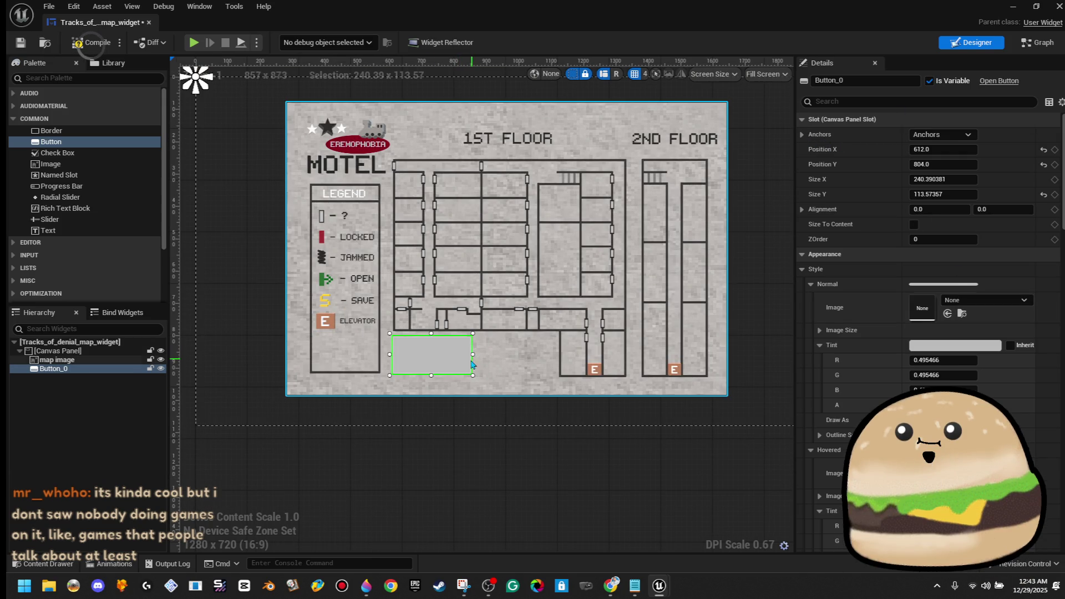
left_click_drag(474, 363, 516, 371)
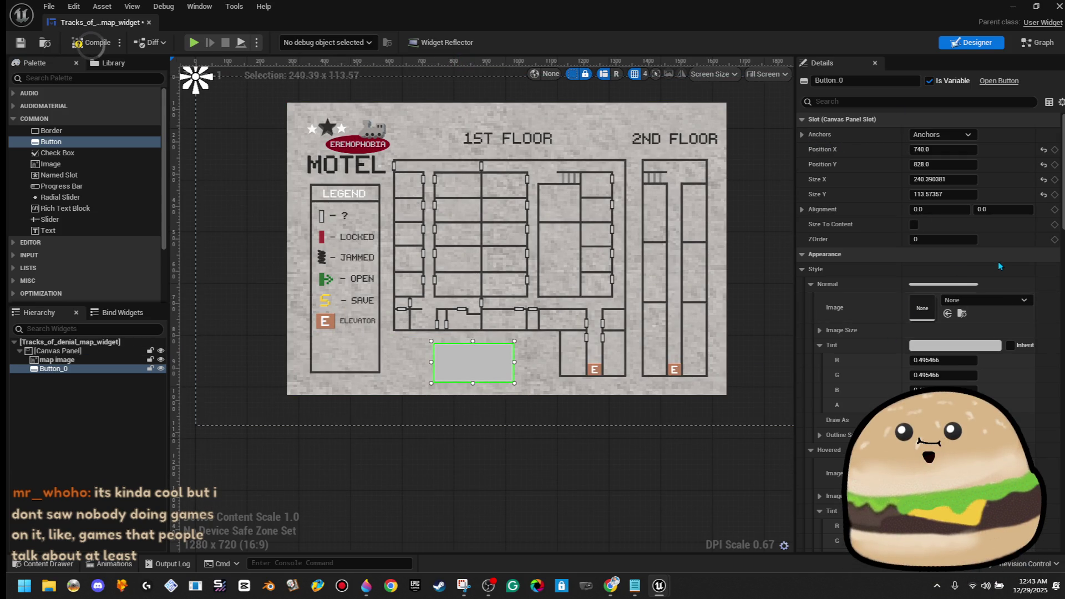
Step: Set Button_0's normal style image to the close_ texture so it shows CLOSE
left_click(996, 302)
type("exit")
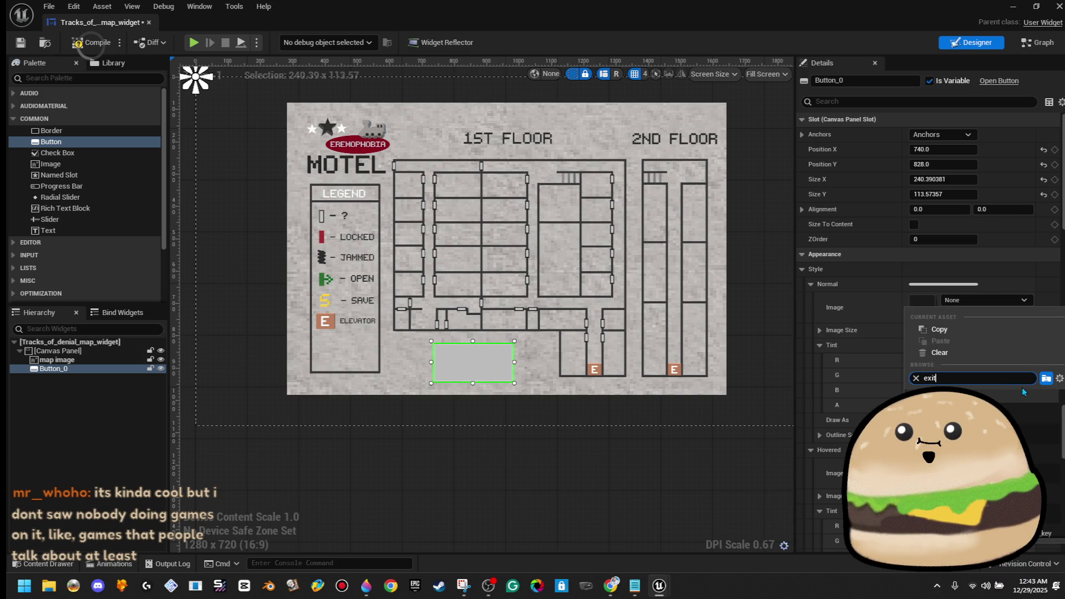
key("Return")
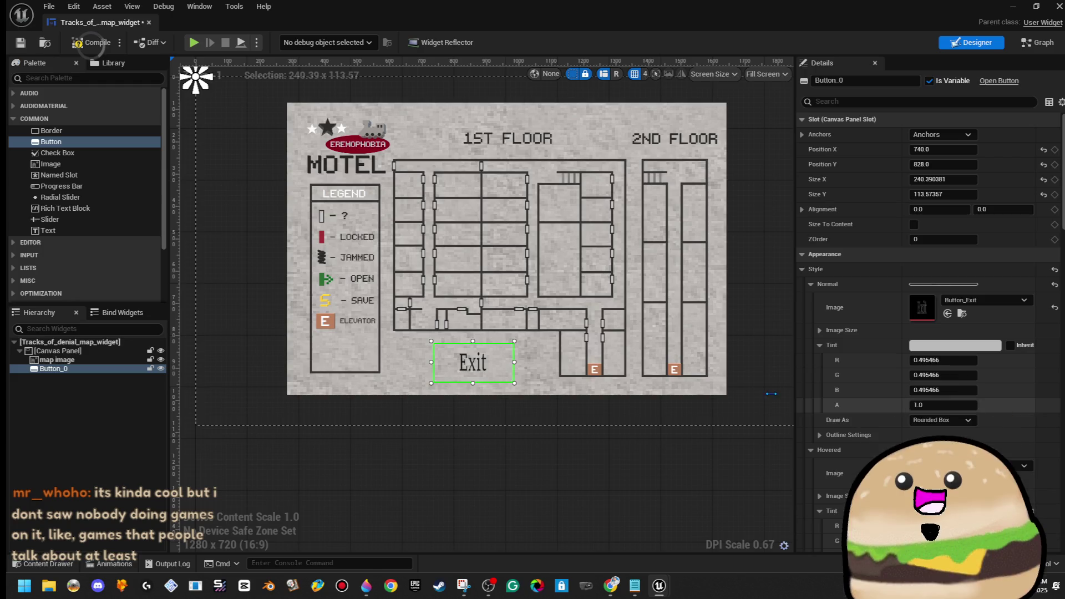
scroll(624, 360, "up", 4)
left_click(993, 300)
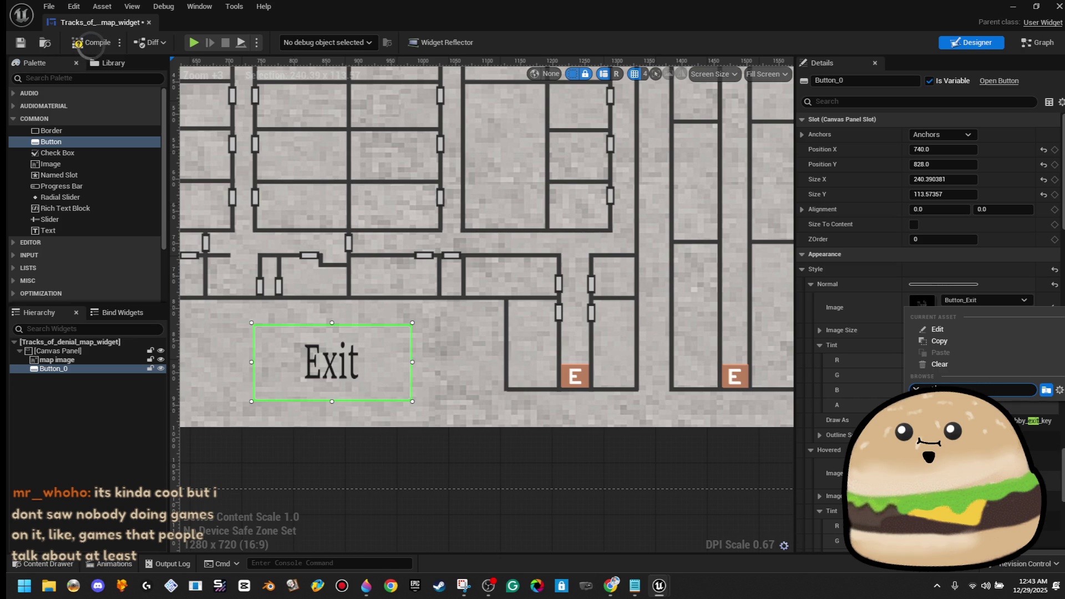
type("exit")
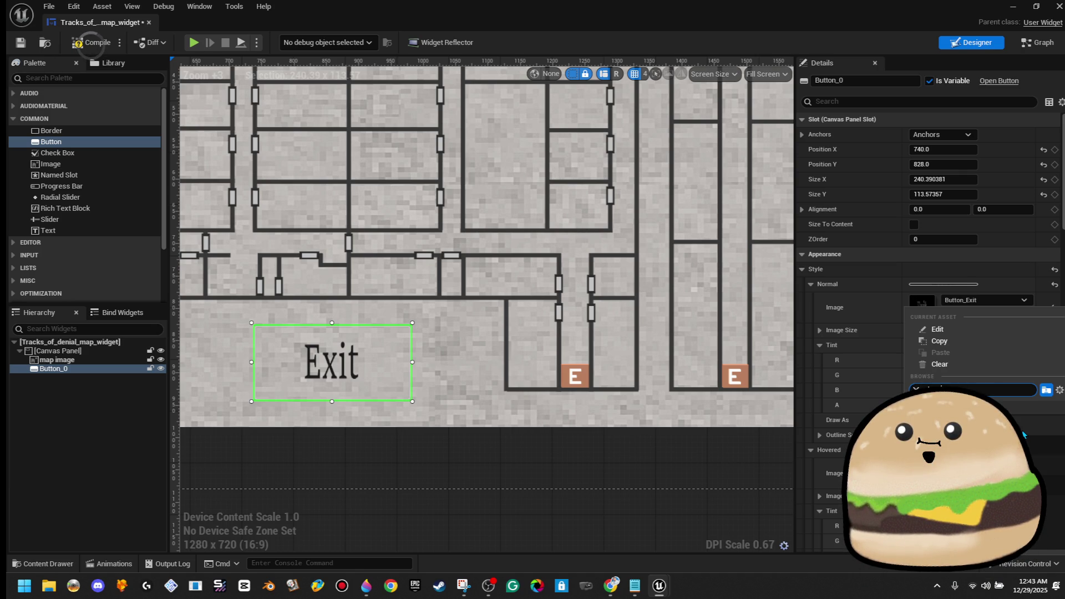
left_click(1023, 434)
scroll(410, 400, "up", 6)
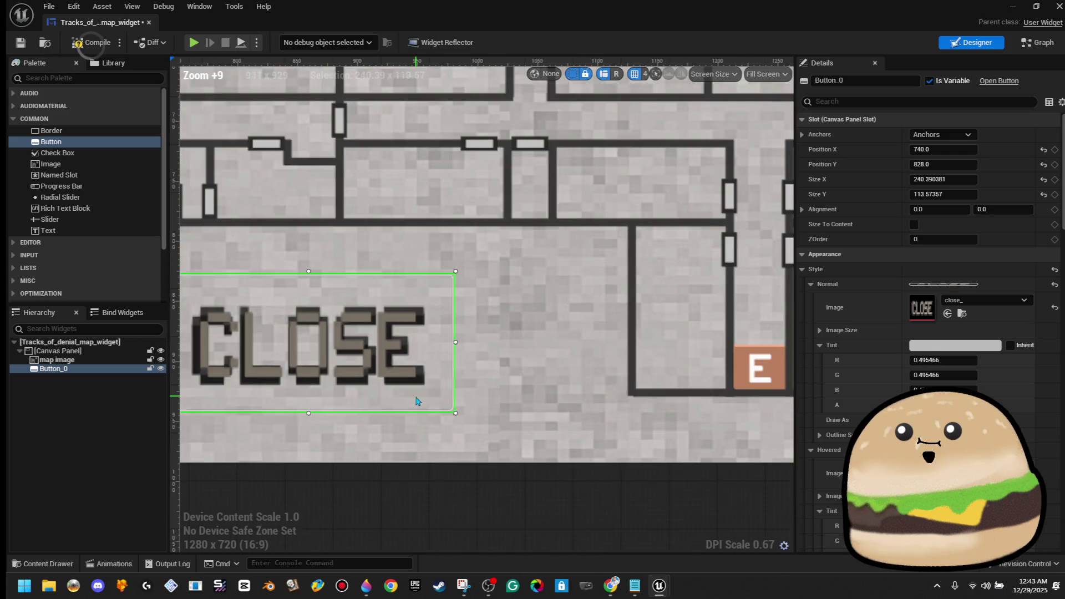
scroll(411, 402, "down", 7)
Step: Shorten the CLOSE button and anchor it to the canvas centre
left_click_drag(372, 409, 379, 396)
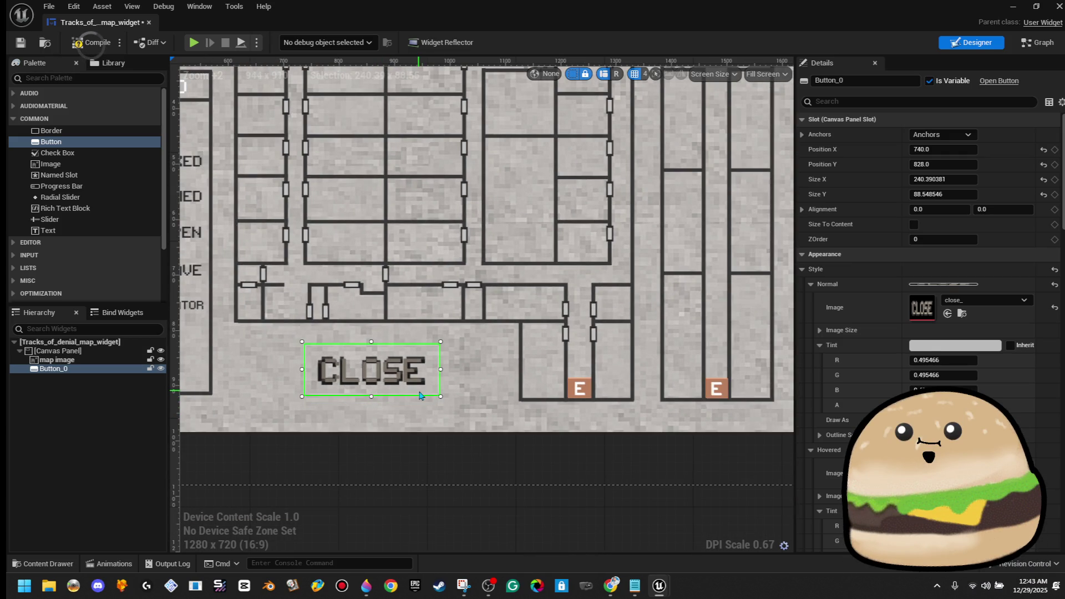
scroll(419, 395, "down", 5)
left_click(361, 417)
left_click(404, 400)
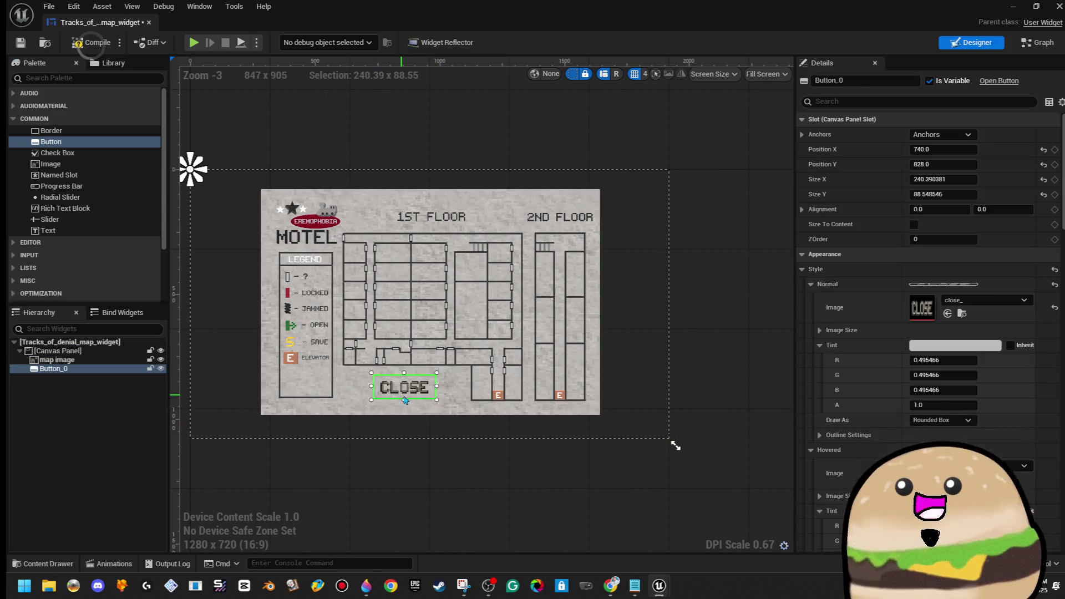
left_click(960, 137)
left_click(977, 205)
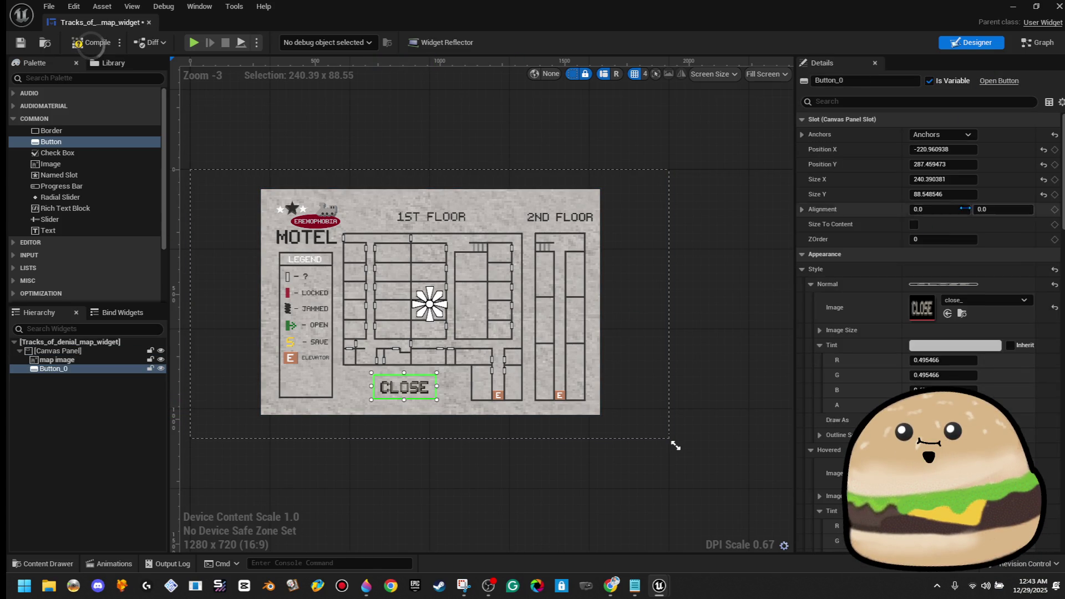
left_click(442, 398)
left_click(413, 395)
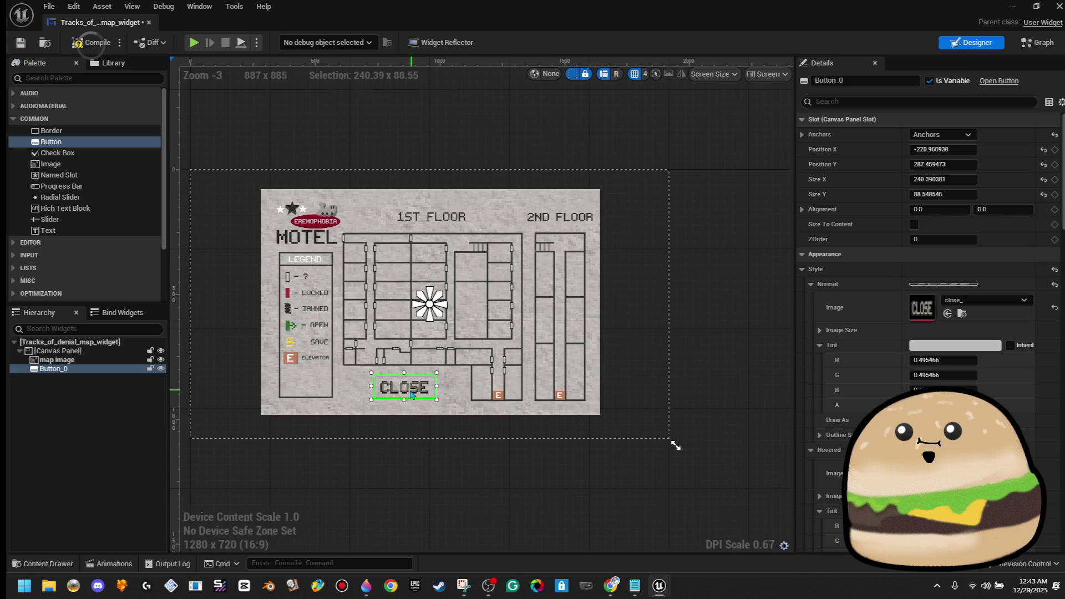
Step: Move the CLOSE button just below the map rooms
scroll(413, 395, "up", 4)
left_click_drag(413, 395, 442, 382)
scroll(424, 386, "down", 2)
left_click(708, 288)
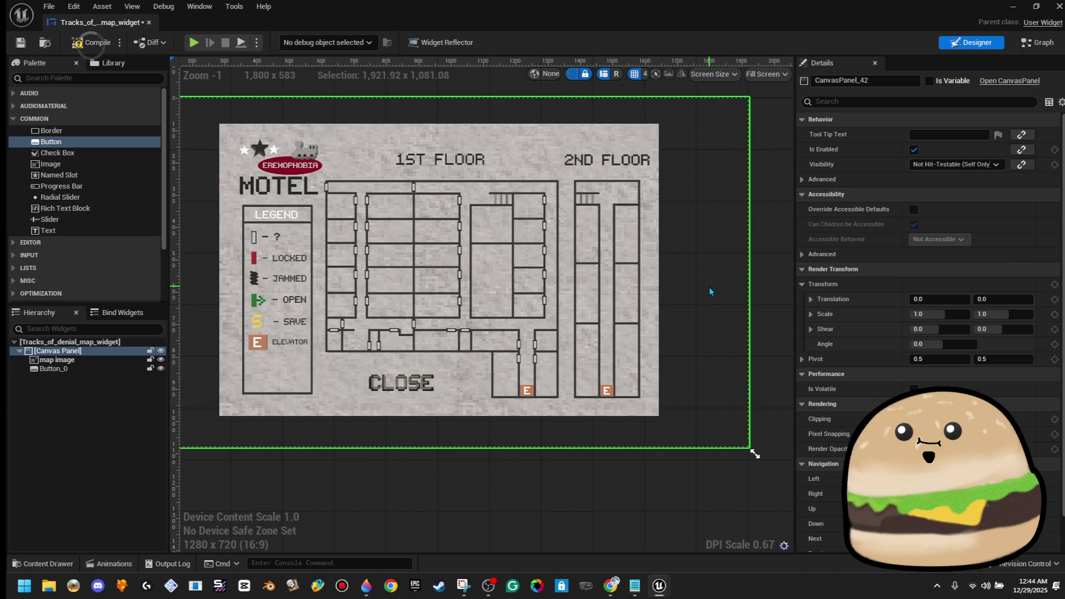
left_click_drag(698, 304, 717, 307)
scroll(690, 321, "down", 1)
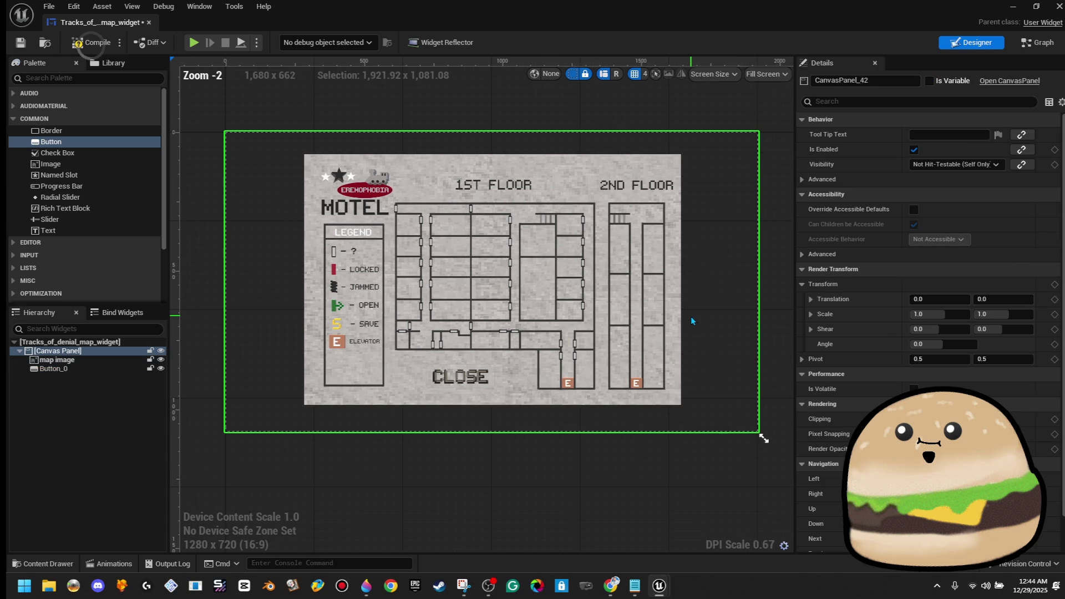
Step: Drag the CLOSE button to the canvas's top-right corner at 699, -508
left_click(478, 386)
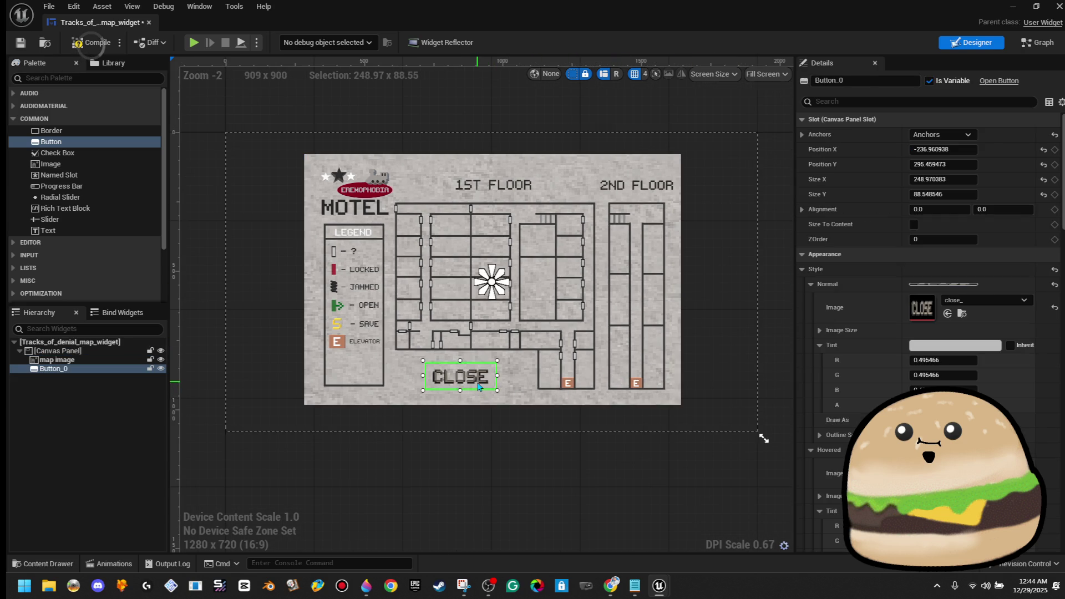
scroll(479, 387, "up", 5)
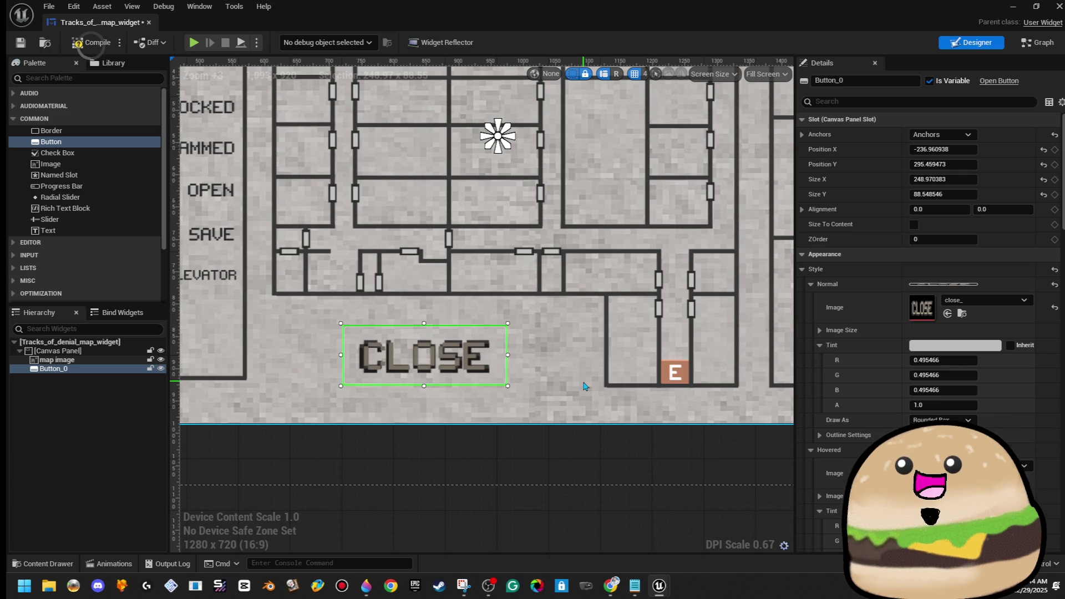
scroll(554, 366, "down", 4)
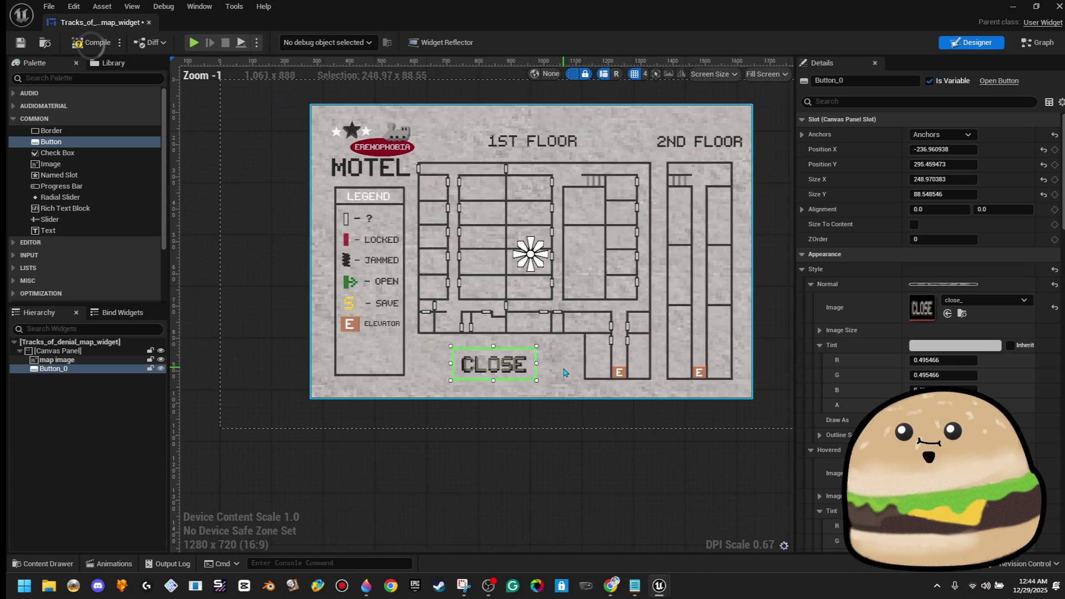
mouse_move(419, 440)
left_mouse_down()
mouse_move(714, 234)
mouse_move(710, 192)
left_mouse_up()
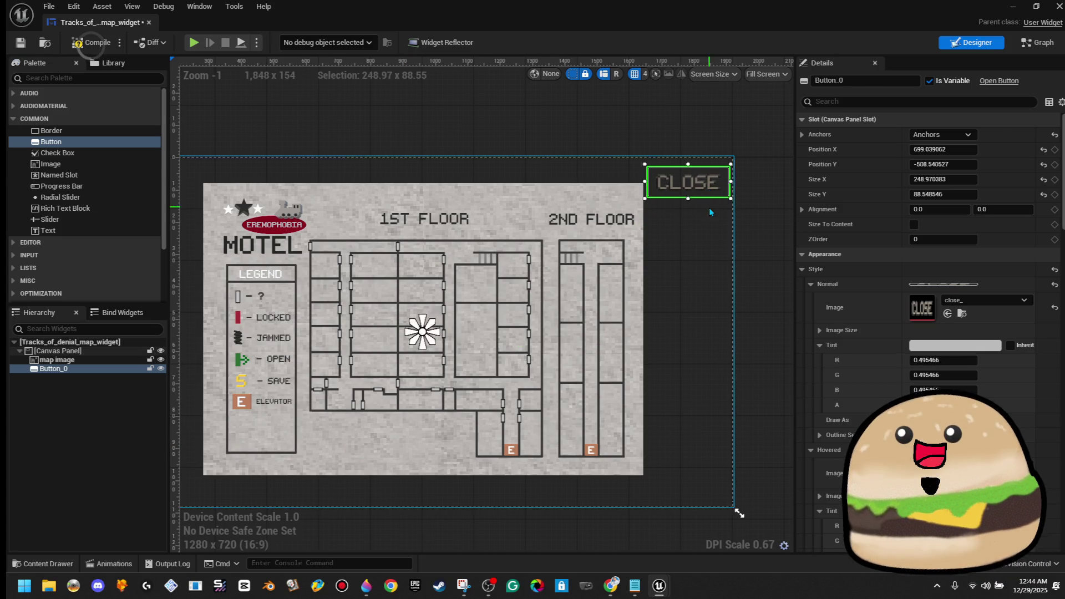
left_click(710, 211)
scroll(726, 238, "down", 2)
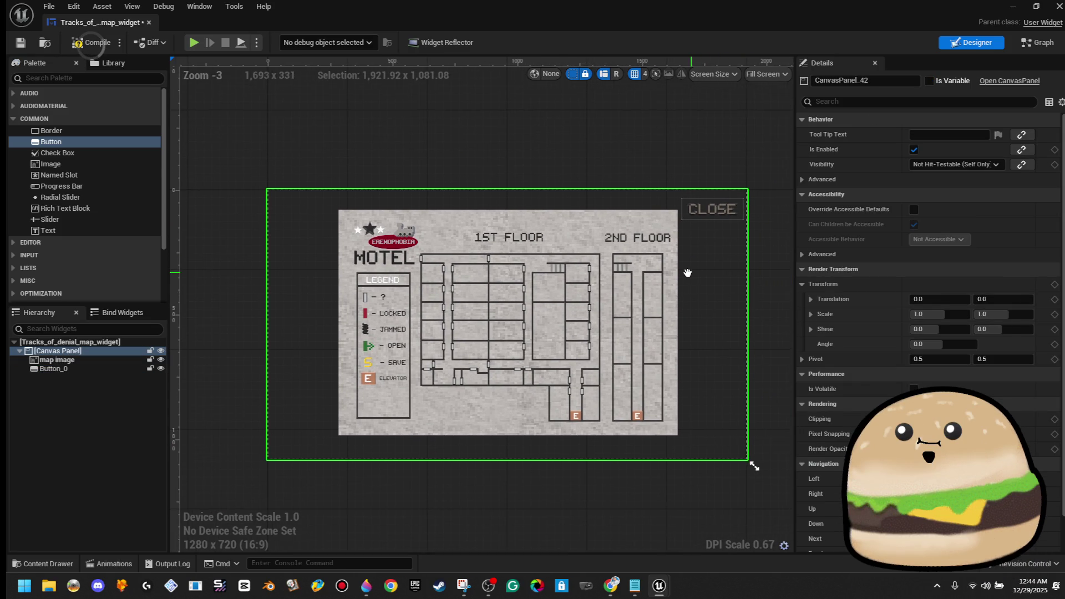
left_click(706, 218)
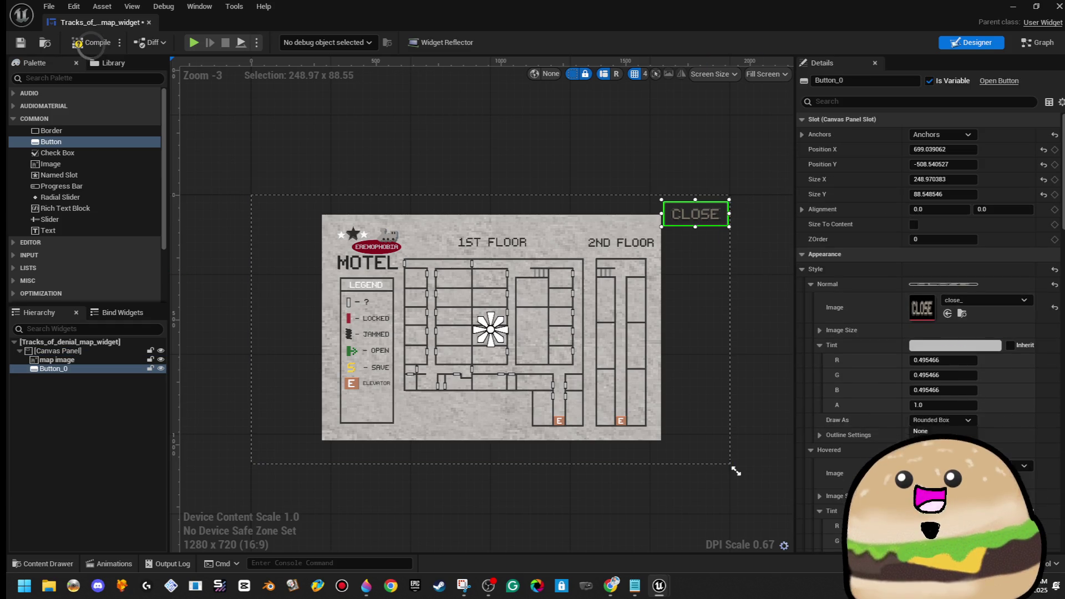
scroll(741, 189, "up", 5)
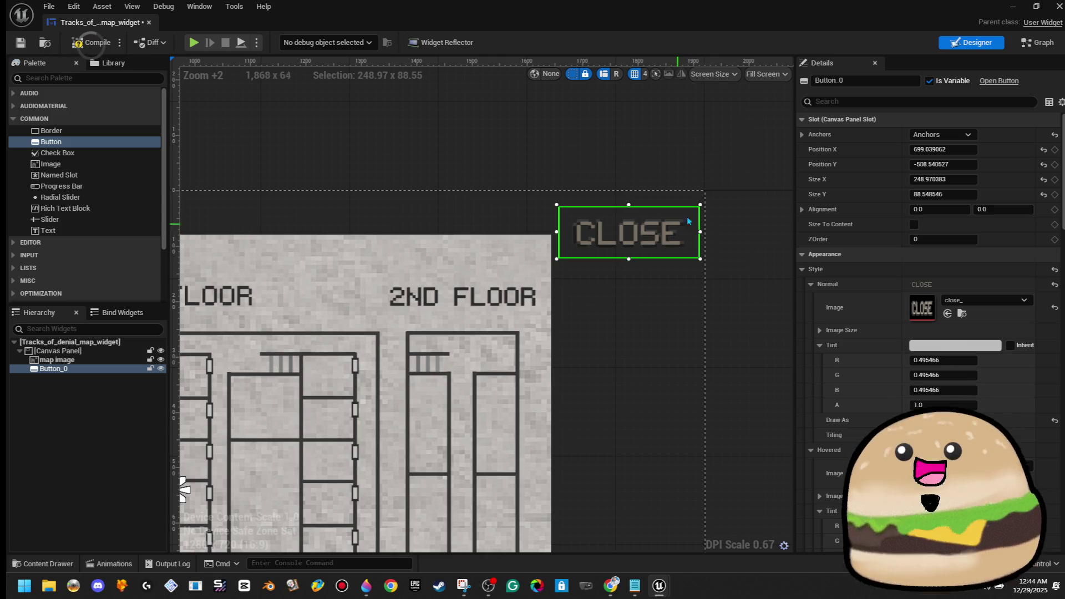
left_click(713, 166)
left_click(675, 272)
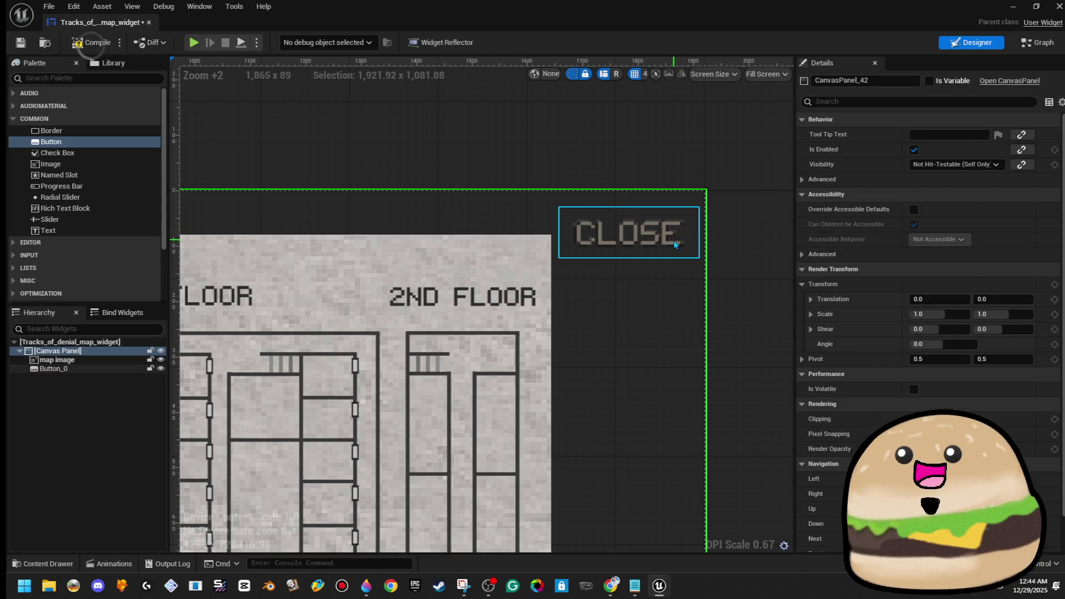
Step: Set the CLOSE button's hovered style image to close_
left_click(676, 250)
left_click(811, 284)
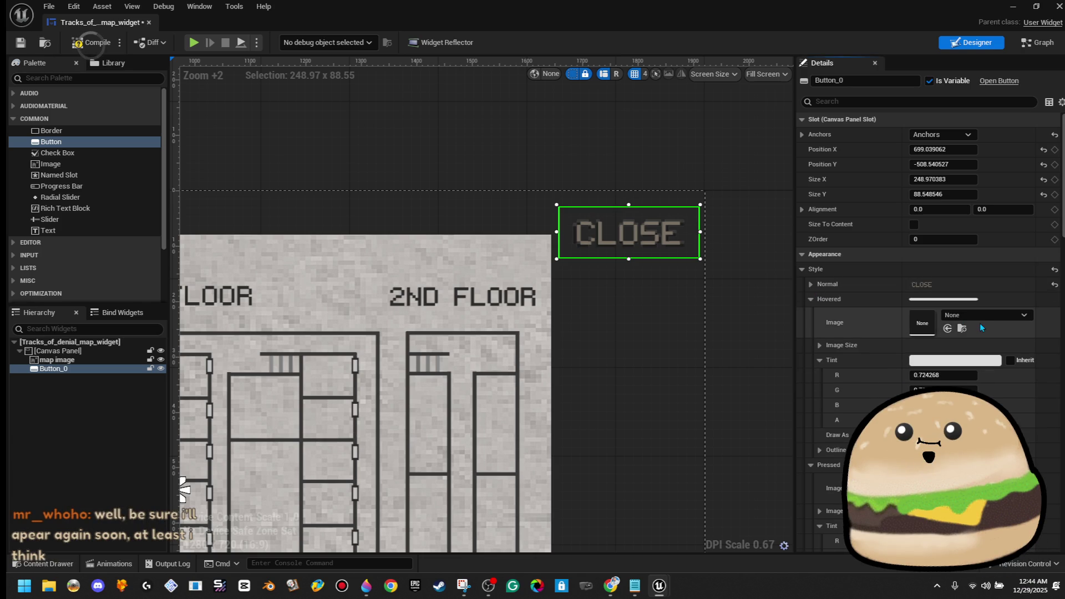
left_click(979, 320)
type("close")
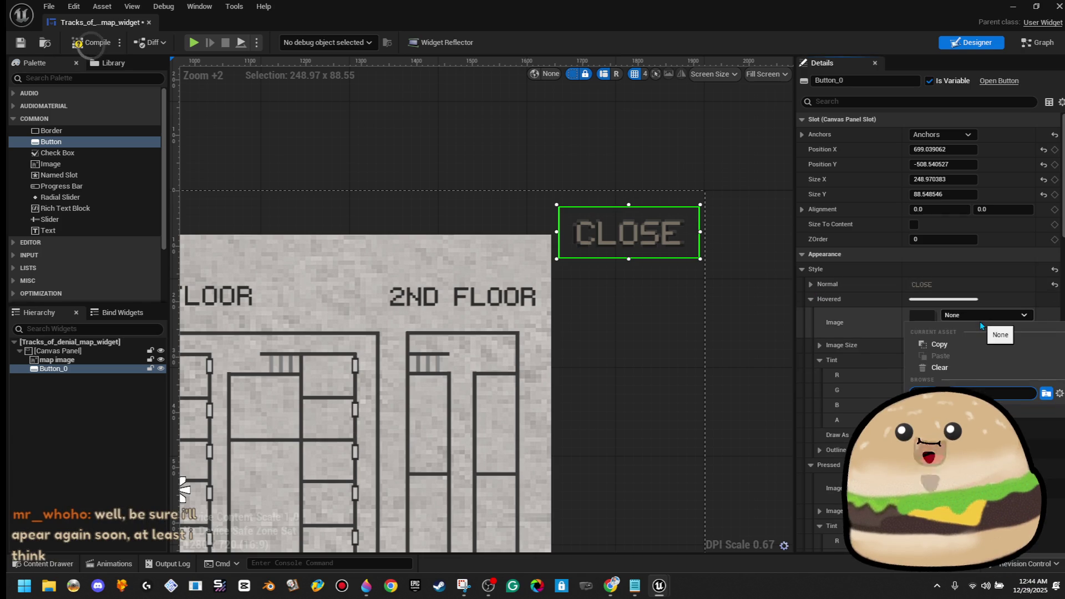
key("Return")
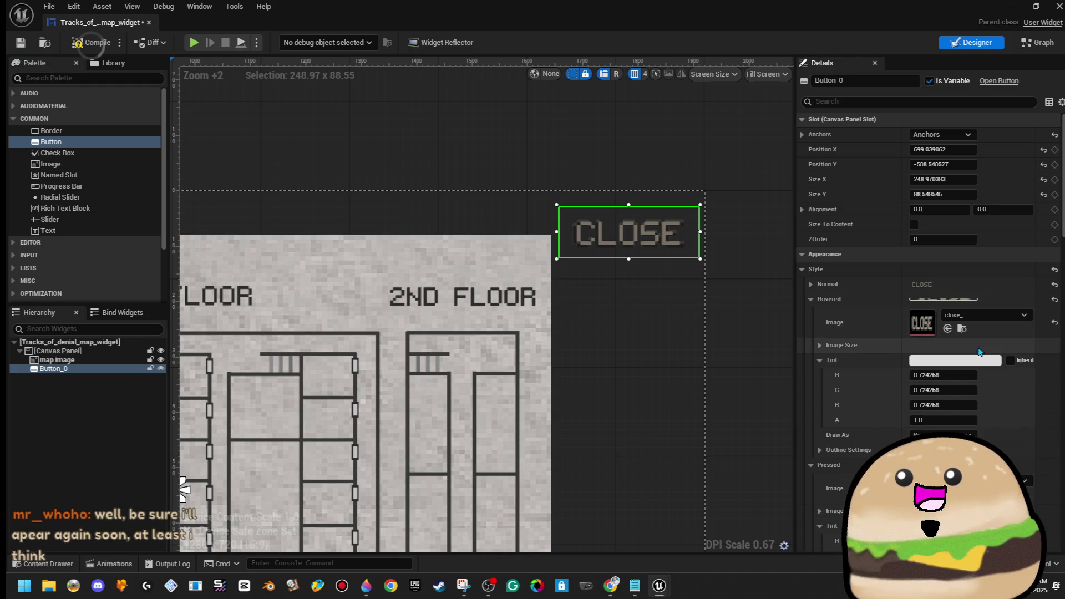
Step: Raise the hovered tint's red and green values to 1.0
left_click(958, 378)
type("1")
key("Tab")
type("1")
key("Tab")
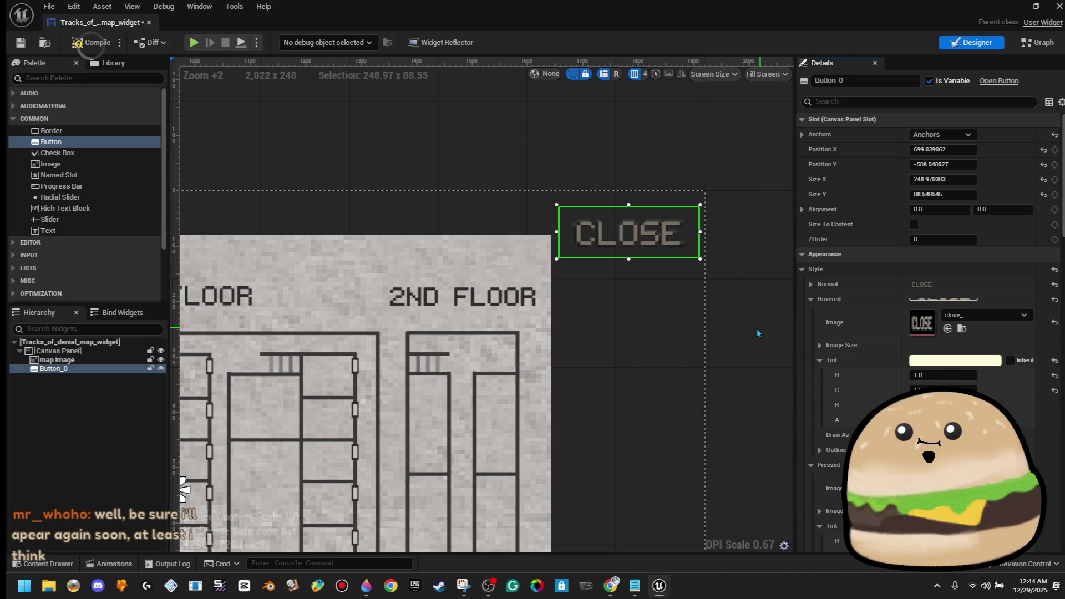
left_click(761, 329)
left_click(652, 243)
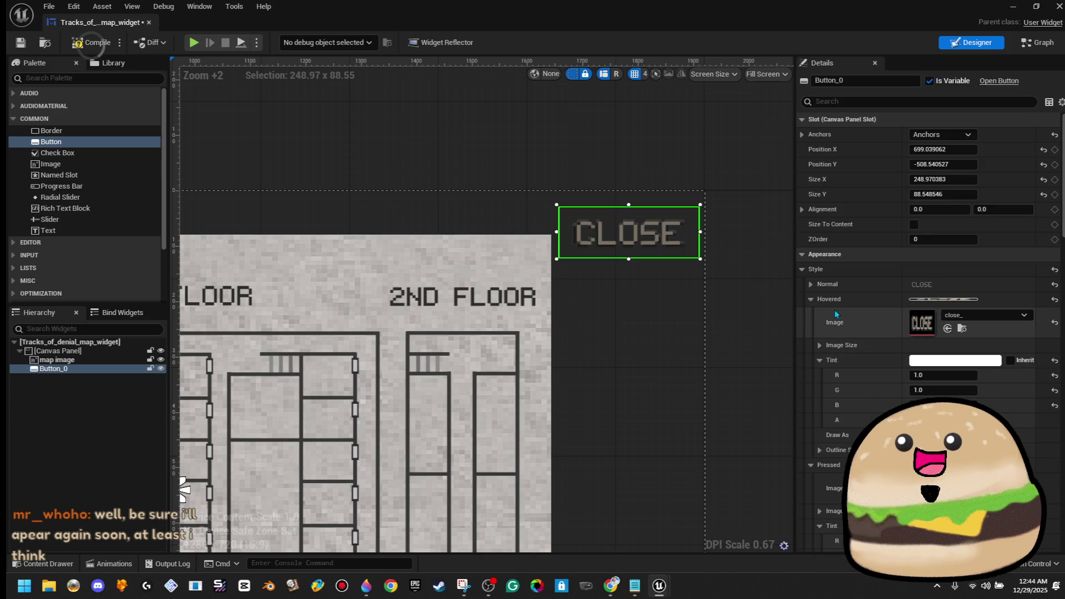
left_click(812, 302)
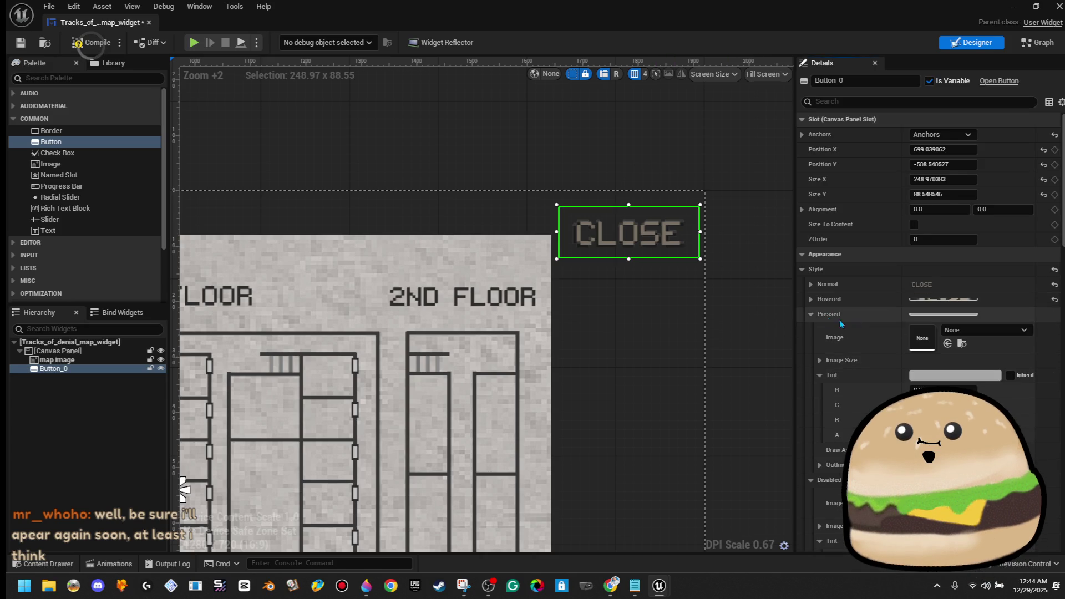
Step: Set the pressed style image to close_ with a 0.25 tint
left_click(976, 333)
type("close")
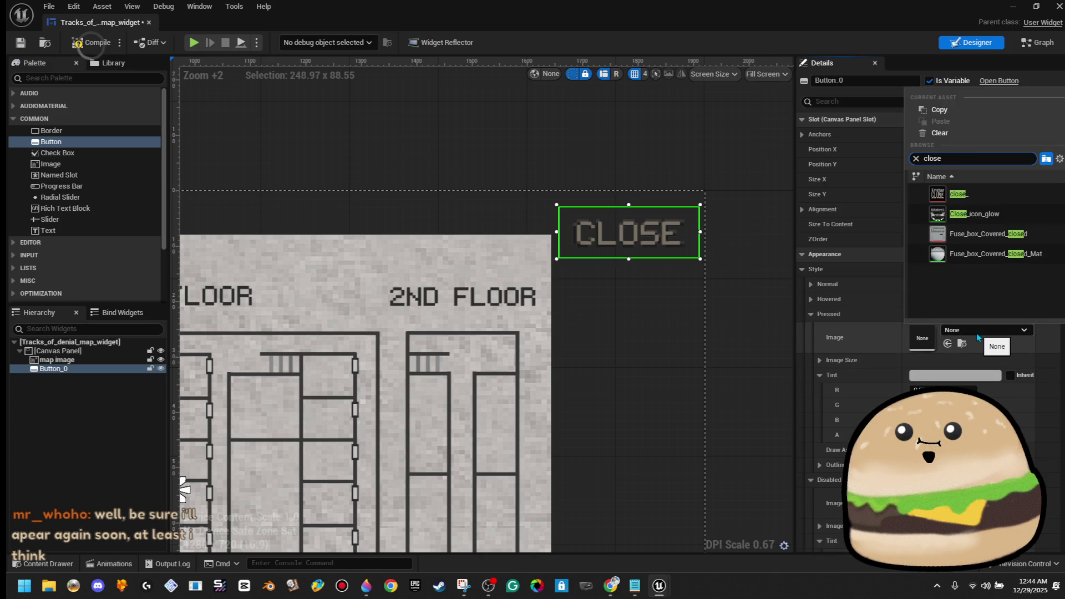
left_click(968, 194)
left_click(943, 389)
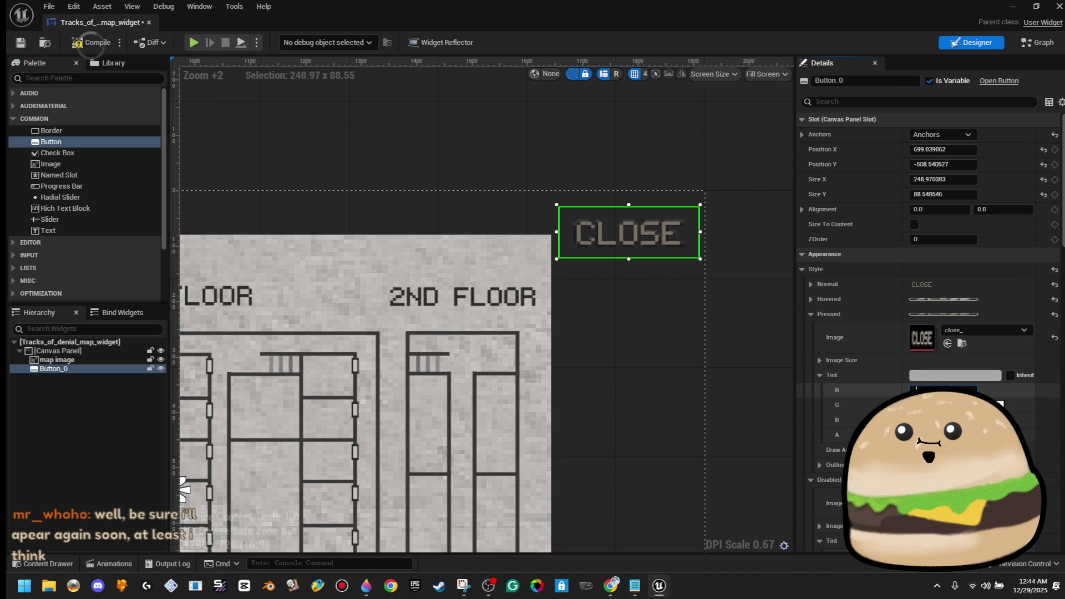
type("0.25")
key("Tab")
type("0.25")
key("Tab")
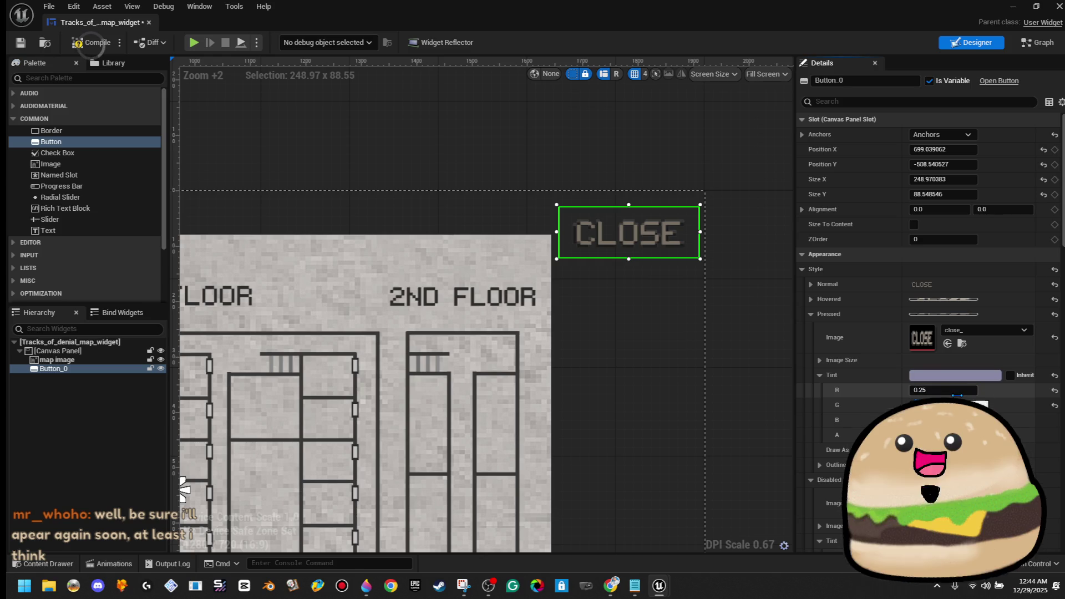
Step: Lower the pressed tint's red, green and blue values to 0.1
mouse_move(957, 391)
left_mouse_down()
mouse_move(937, 391)
mouse_move(976, 420)
left_mouse_up()
left_click(943, 405)
type("0.1")
key("Tab")
type("0.1")
key("Tab")
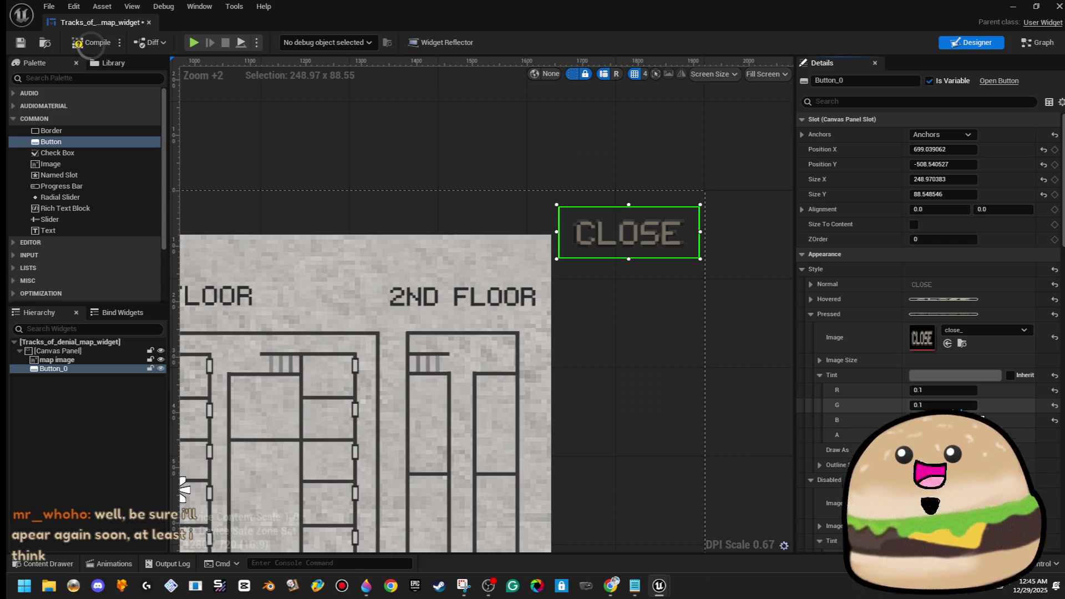
Step: Compile the map widget with the new CLOSE button styles
left_click(770, 361)
left_click(654, 218)
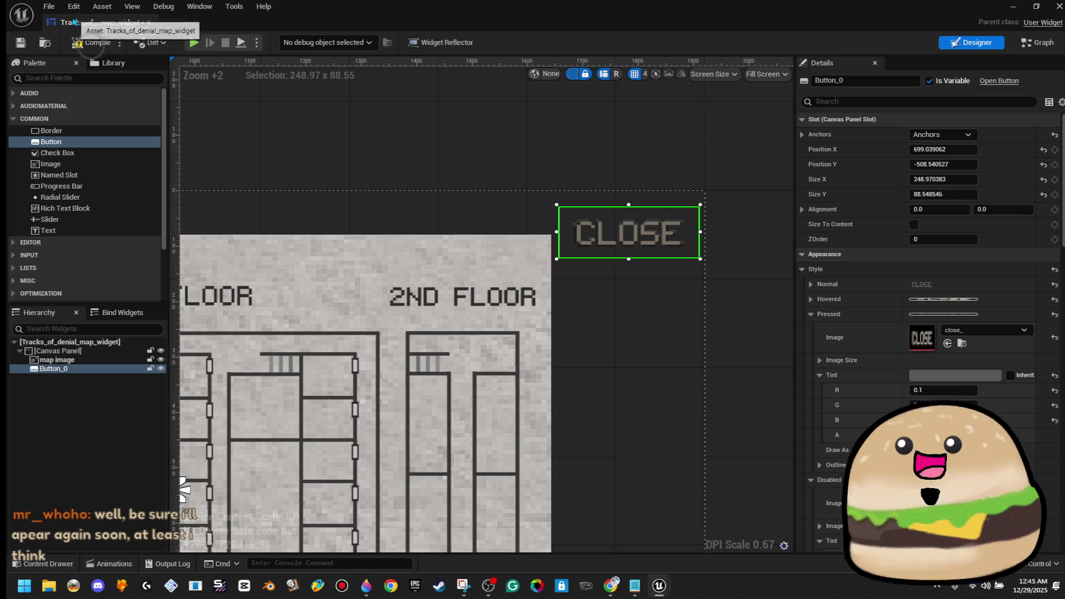
left_click(92, 42)
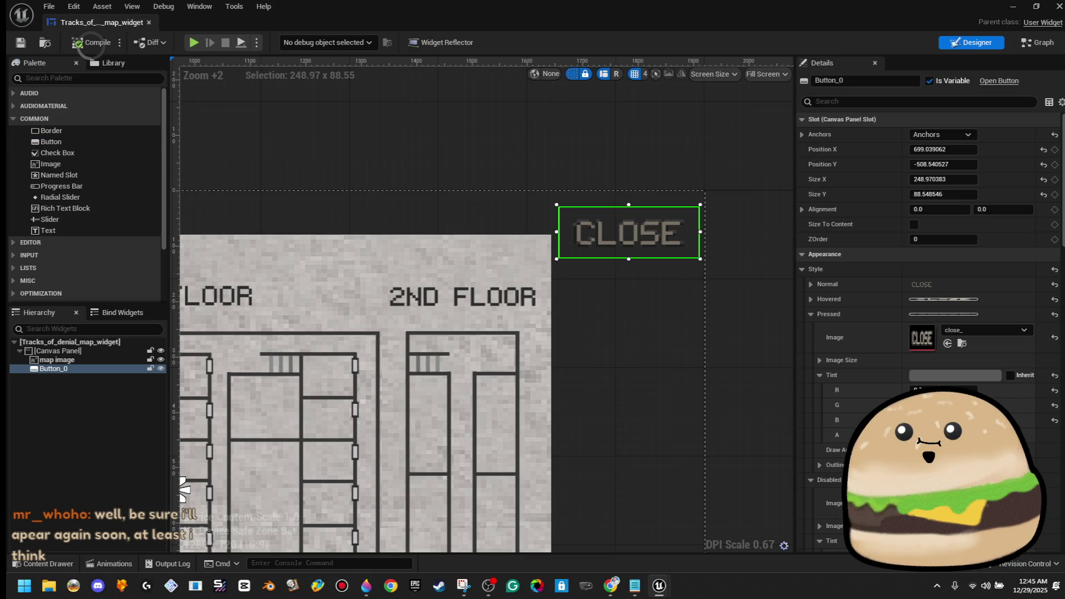
scroll(888, 420, "down", 10)
scroll(1000, 446, "down", 15)
scroll(1000, 446, "down", 2)
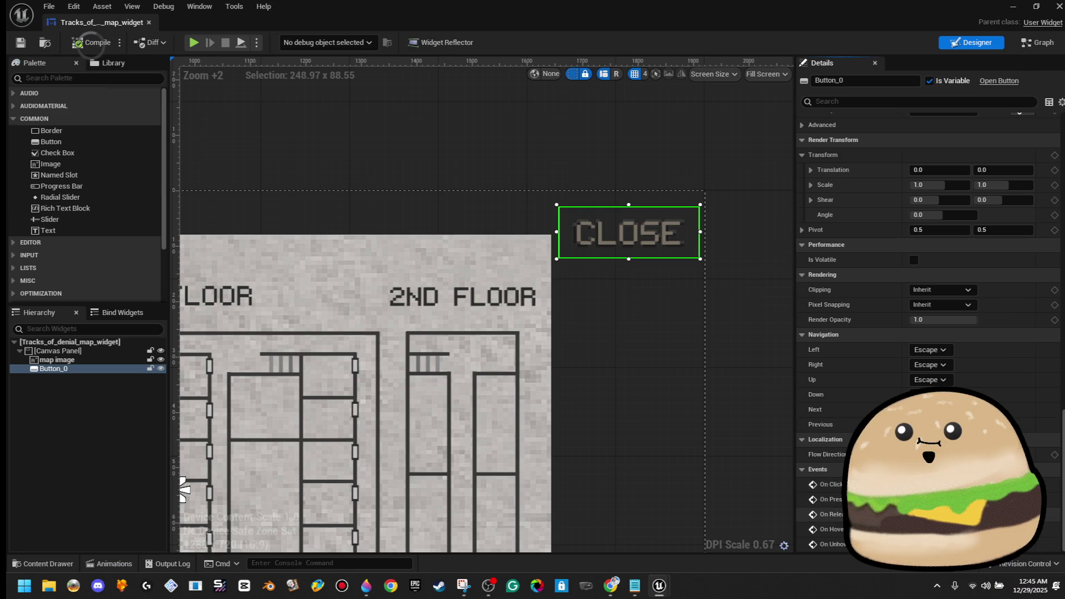
Step: Add an On Released event for Button_0 that calls Remove from Parent
left_click(1046, 514)
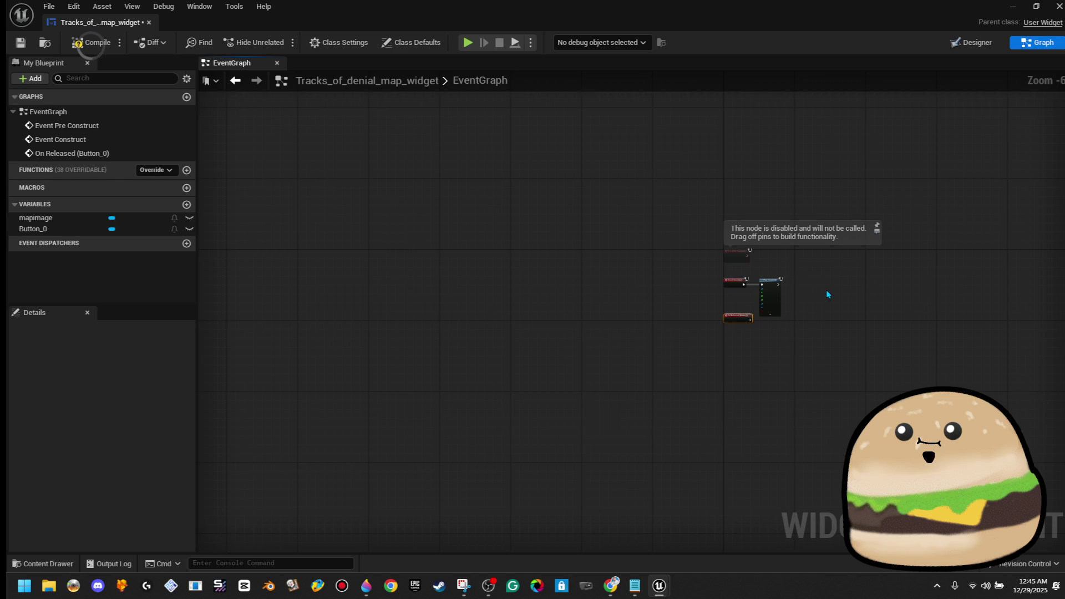
scroll(826, 290, "up", 4)
scroll(764, 358, "up", 2)
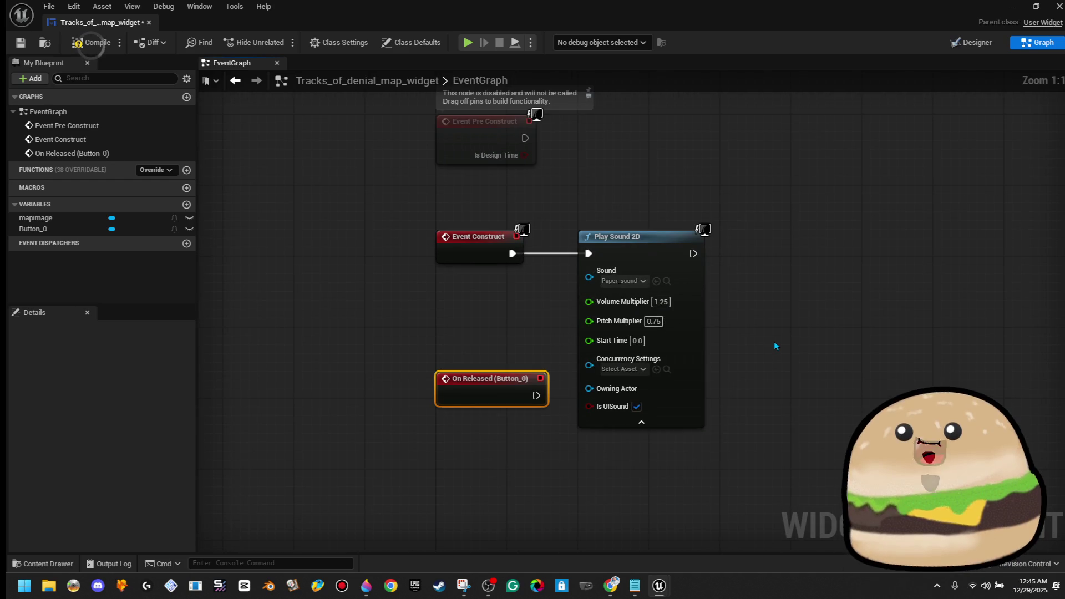
scroll(775, 346, "down", 5)
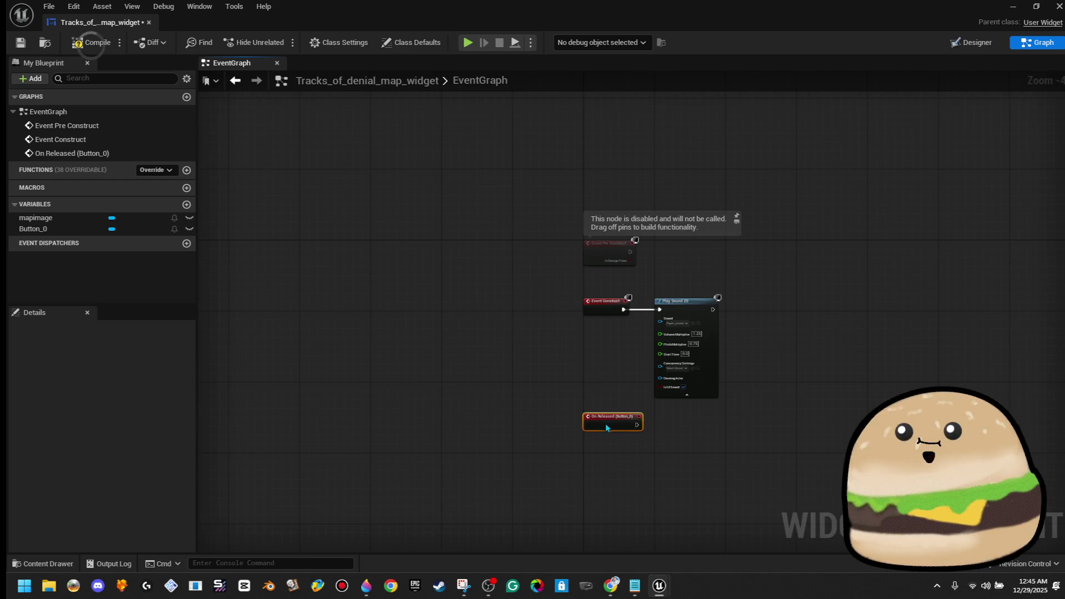
scroll(665, 432, "up", 4)
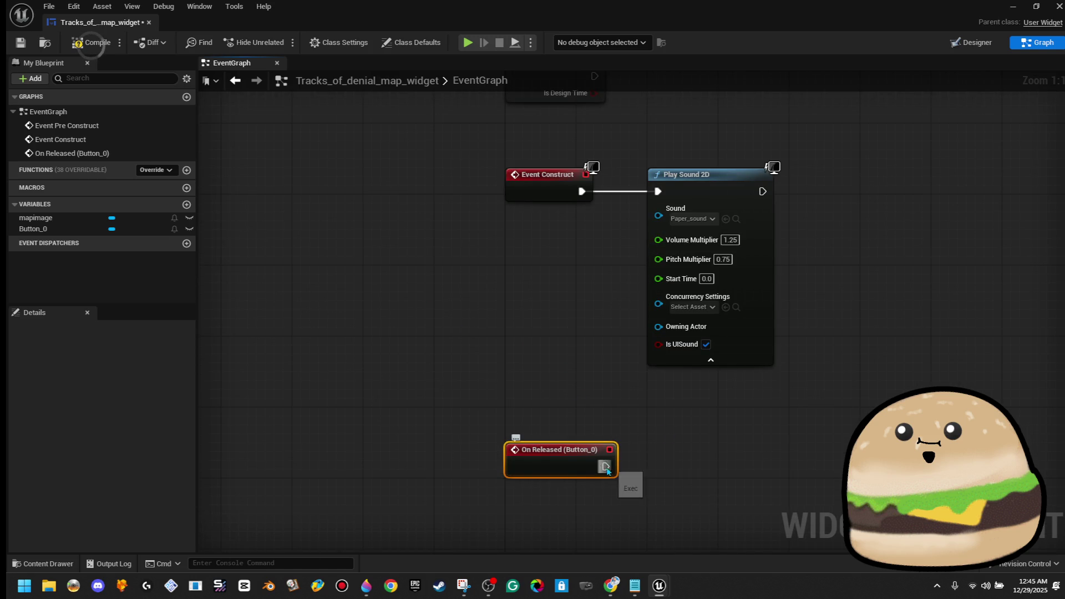
left_click_drag(656, 466, 656, 466)
type("remove from")
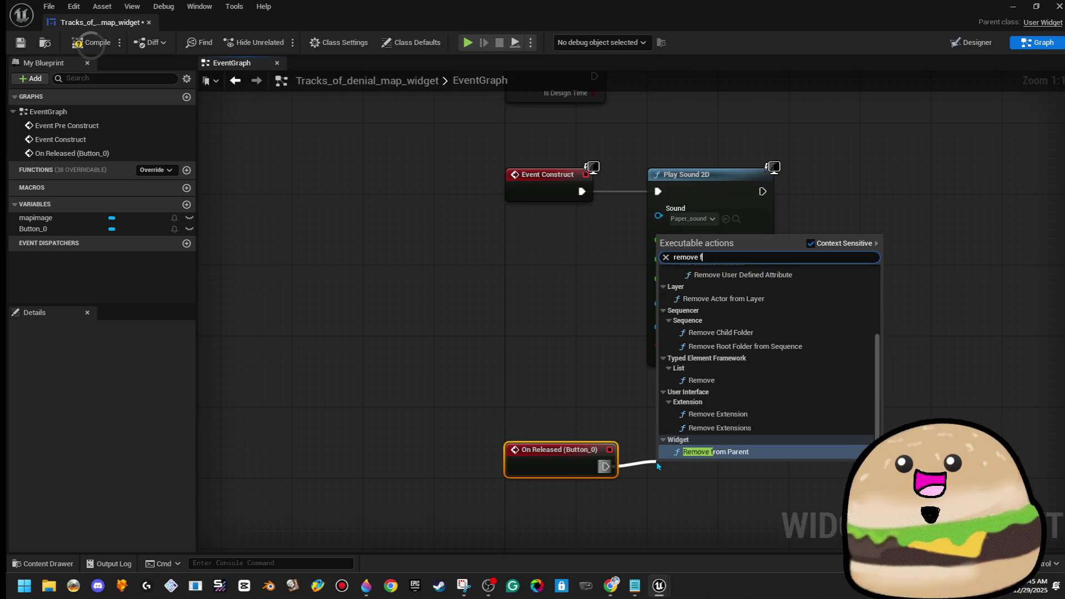
key("Return")
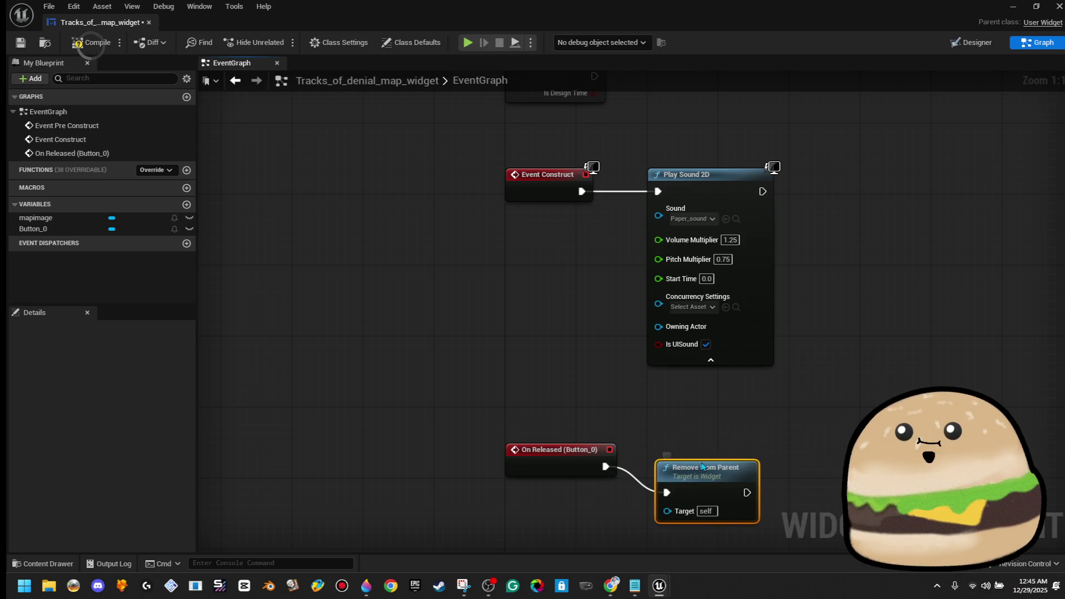
left_click_drag(708, 483, 711, 456)
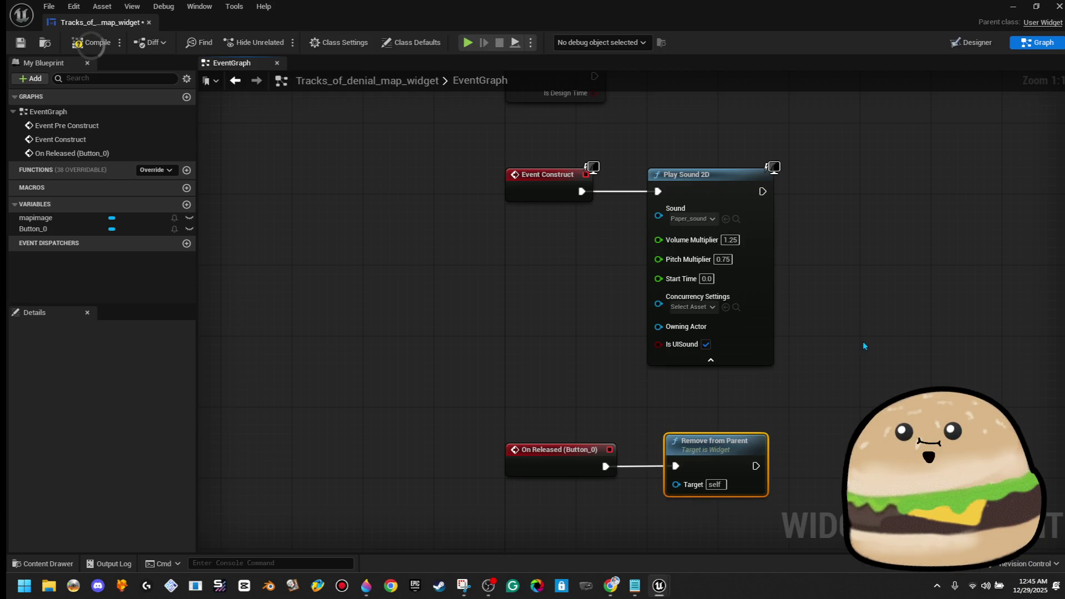
Step: Add a Set Game Paused node after Play Sound 2D with Paused ticked
left_click_drag(763, 191, 835, 192)
type("ga")
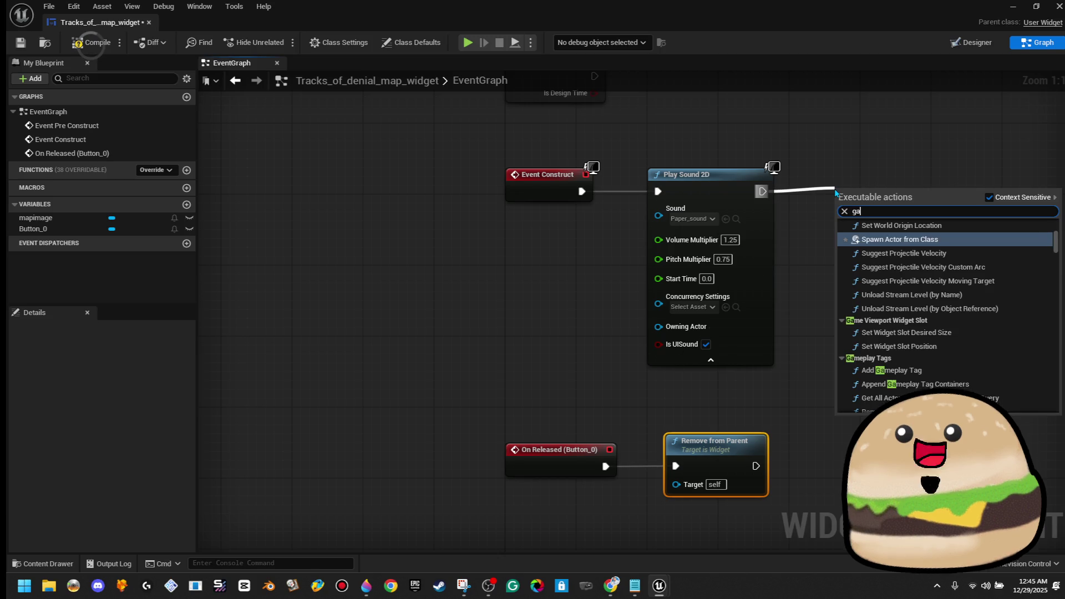
type("me is p")
key("BackSpace")
key("BackSpace")
key("BackSpace")
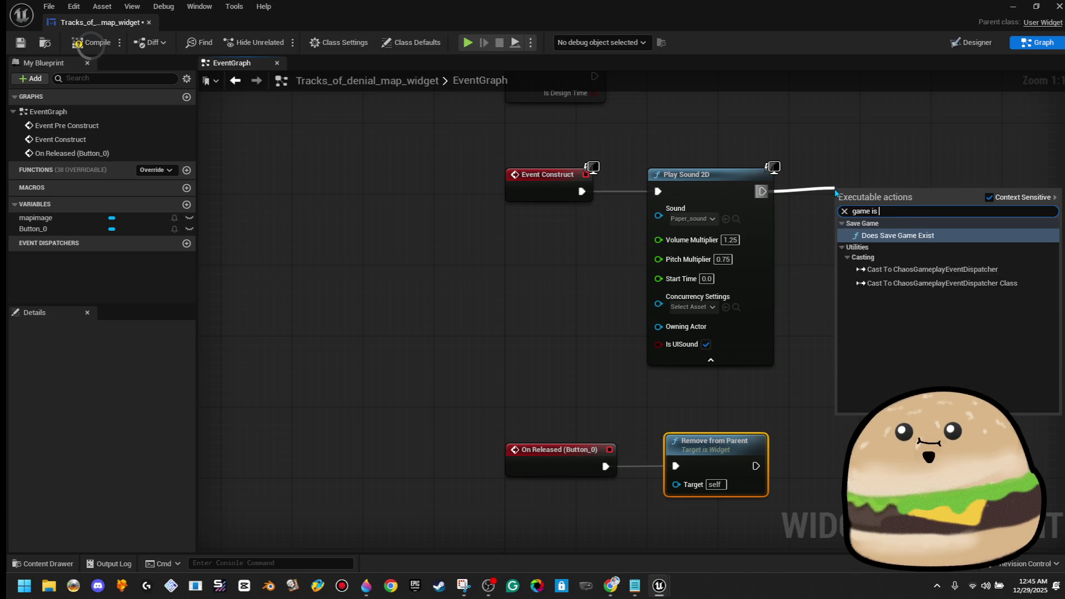
type("pause")
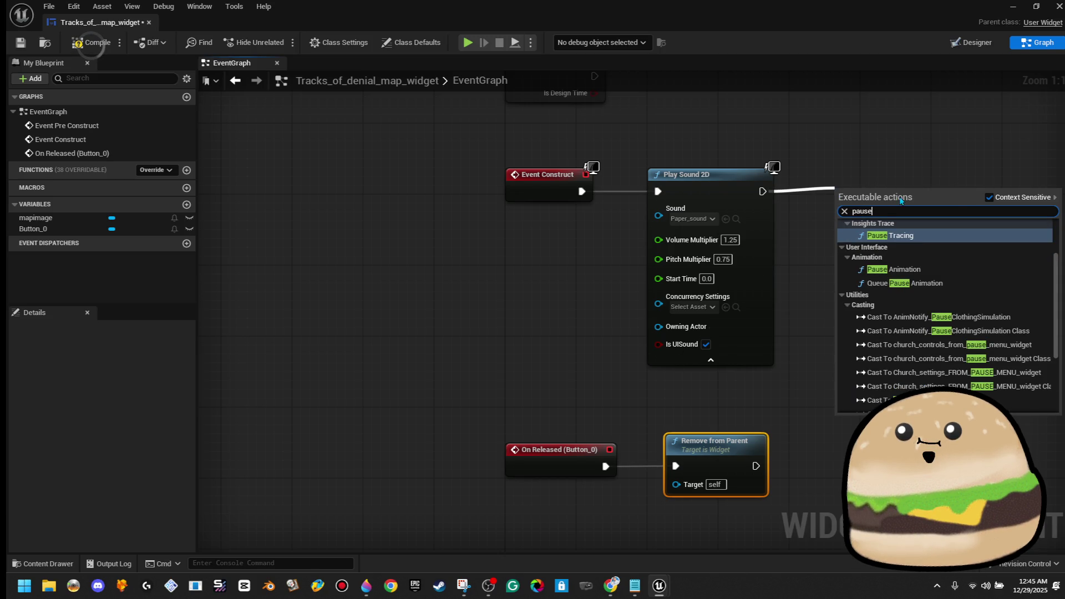
left_click(989, 197)
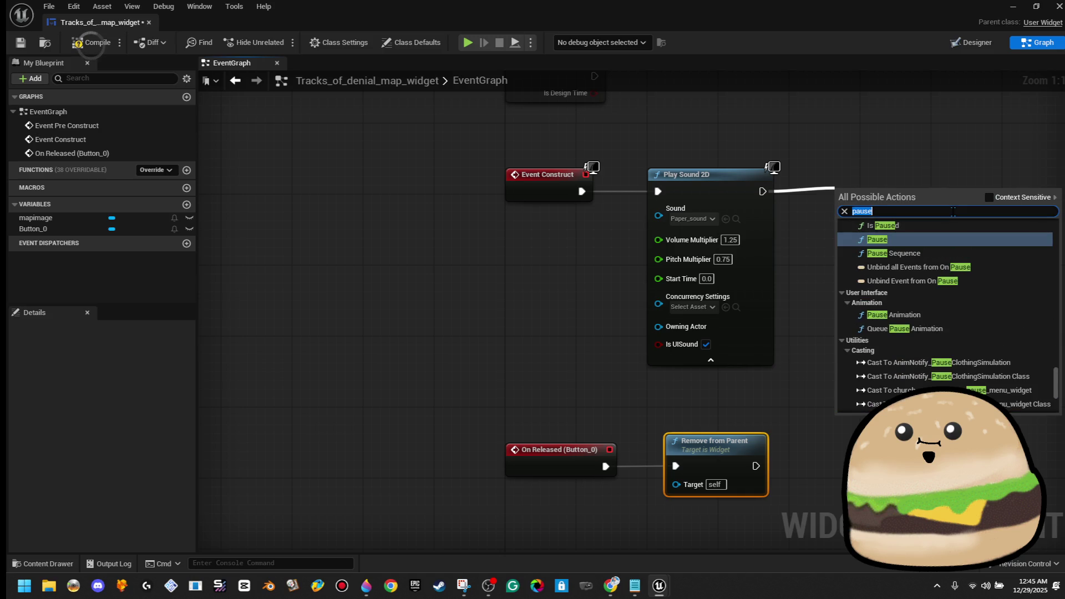
scroll(937, 244, "up", 1)
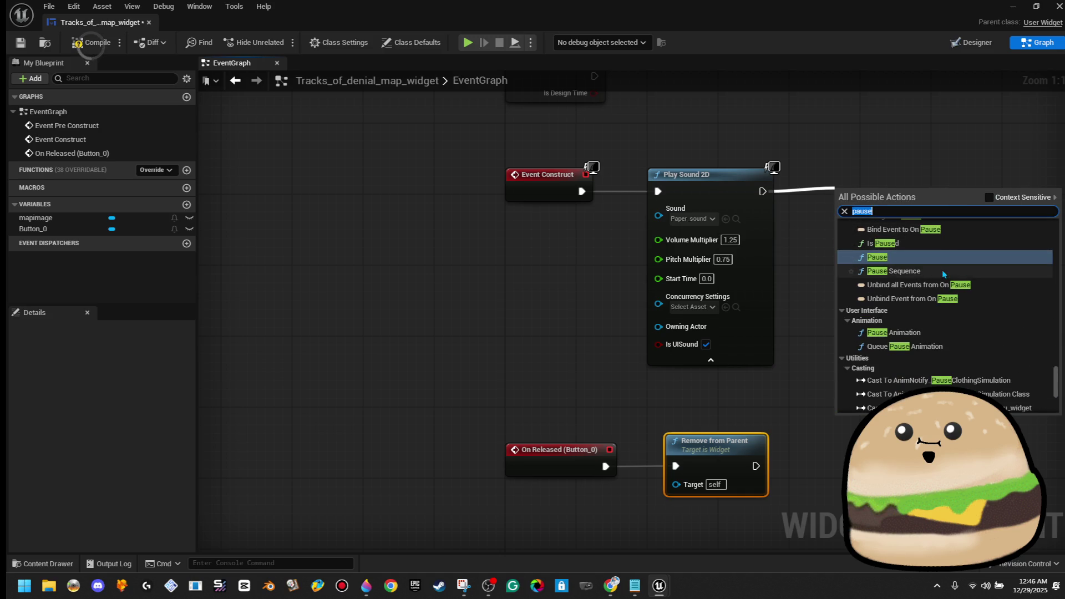
key("BackSpace")
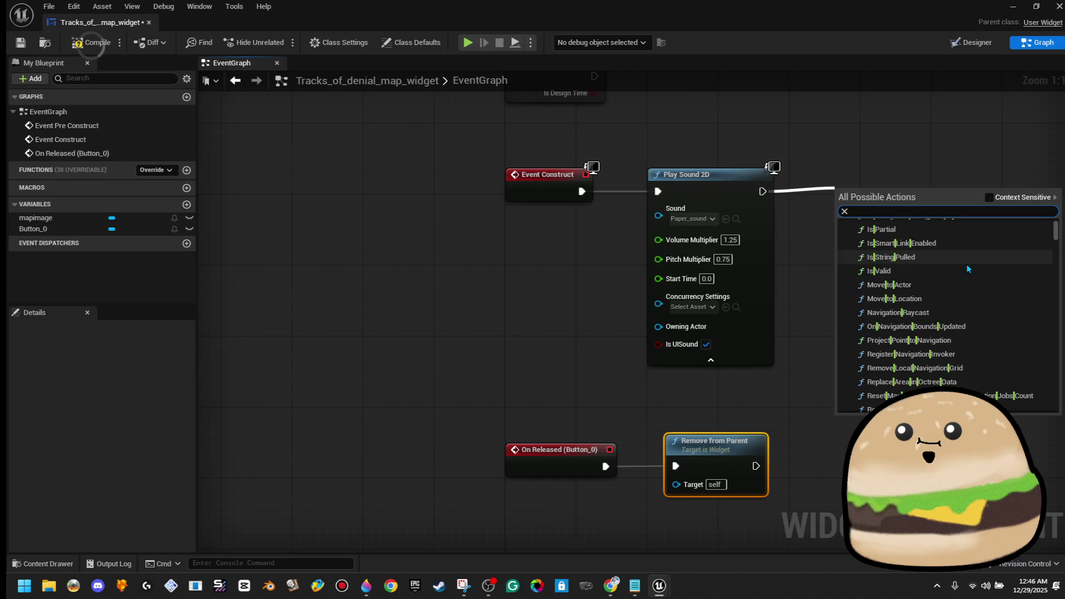
type("pause ")
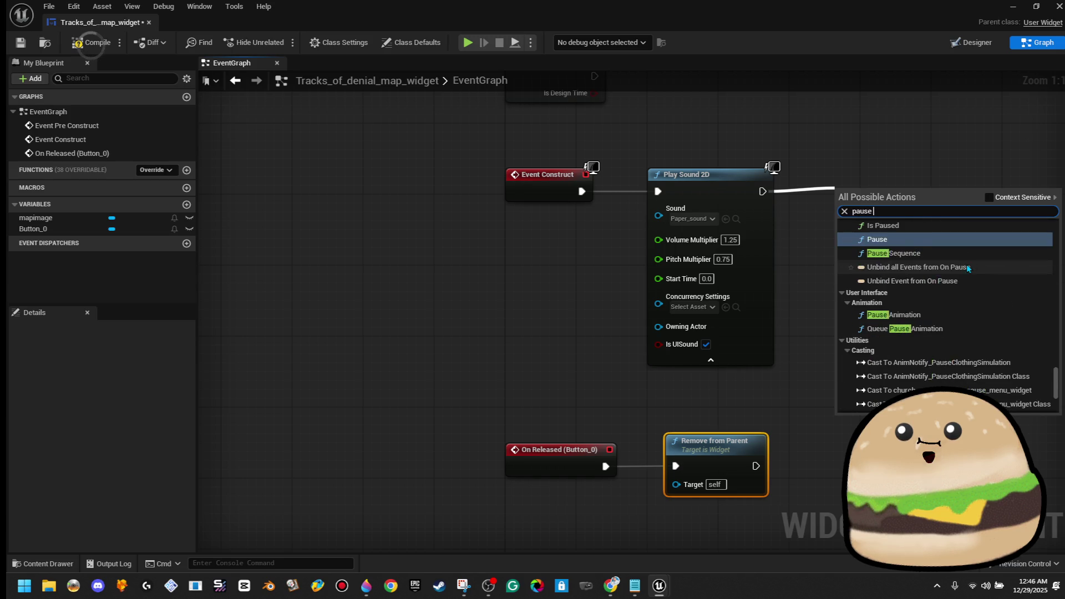
type("game")
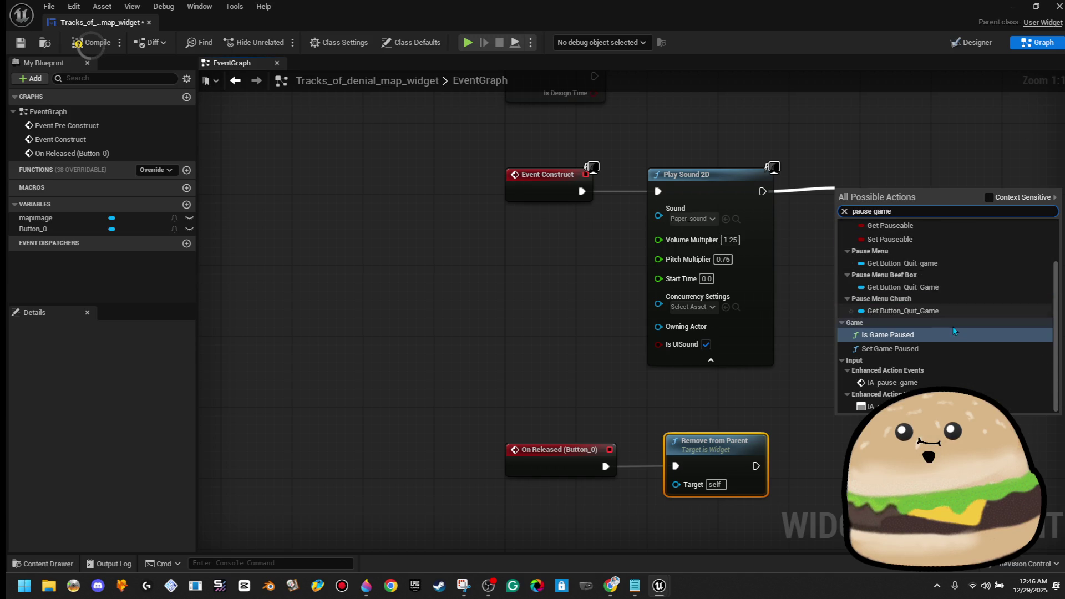
key("Escape")
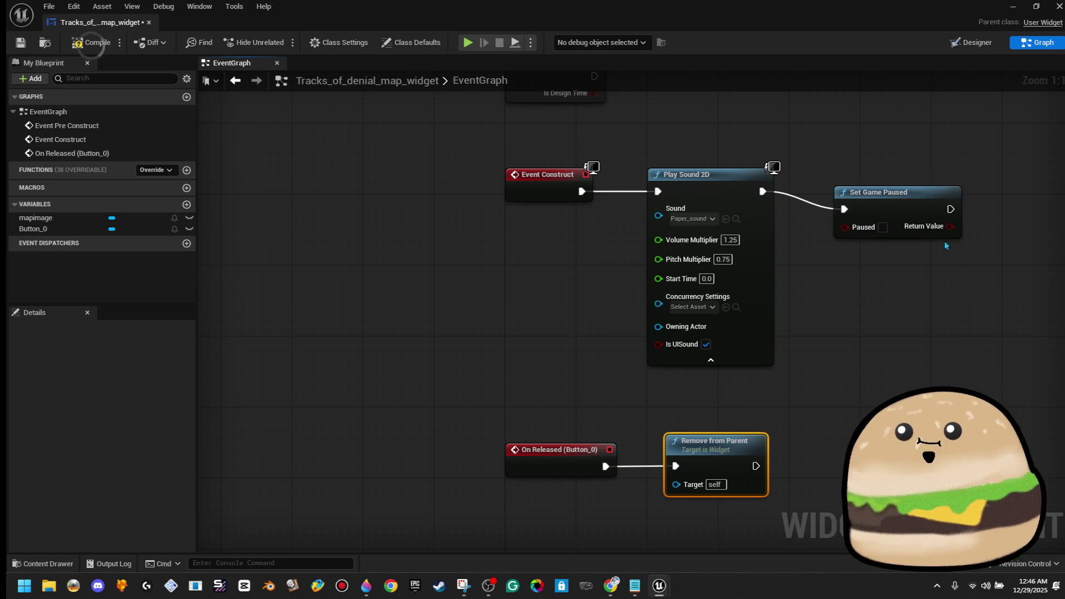
left_click(904, 206)
left_click(883, 209)
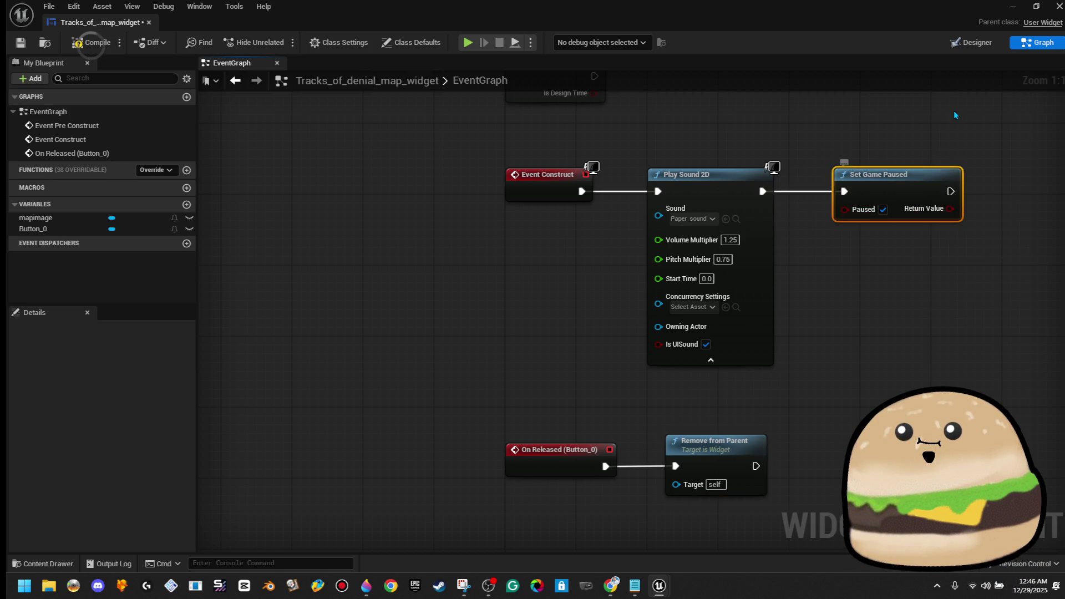
Step: Copy the Set Game Paused node and paste it beside Remove from Parent
right_click(890, 196)
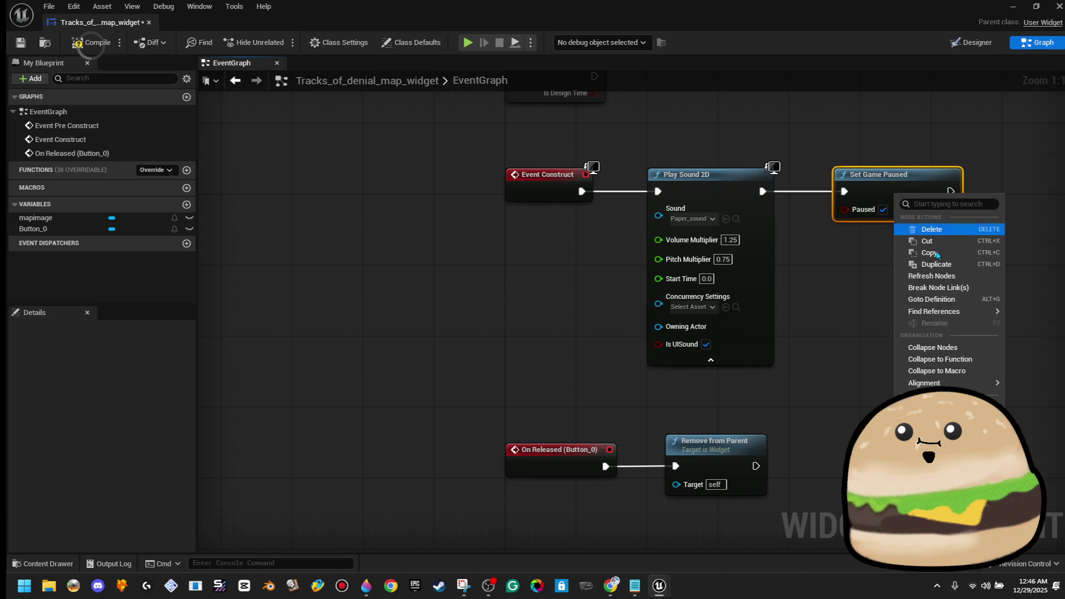
left_click(915, 255)
left_click(871, 334)
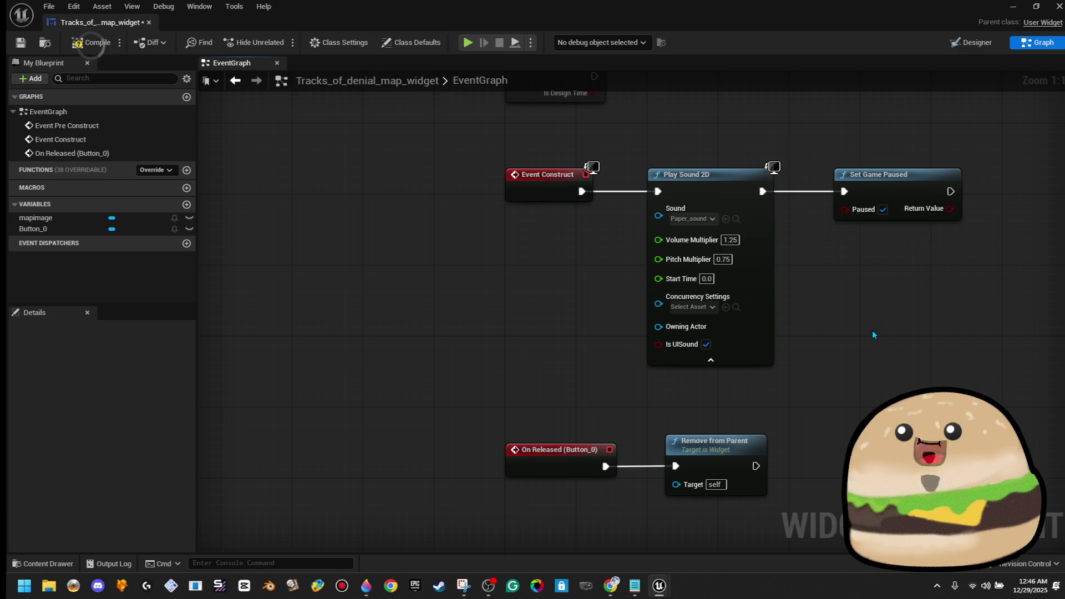
key("ctrl+v")
left_click_drag(932, 372, 905, 470)
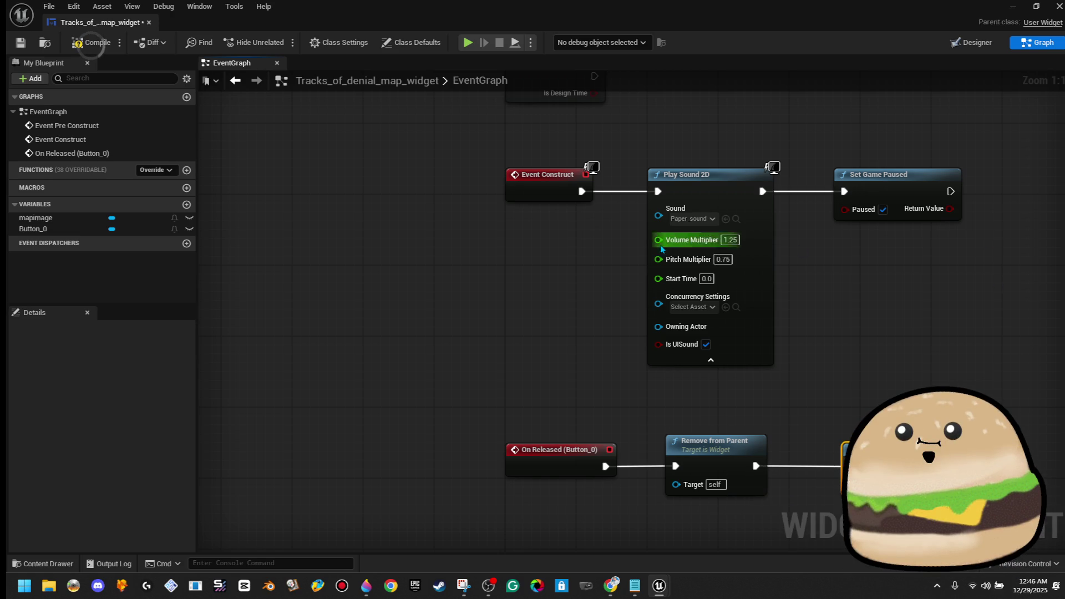
key("alt+Tab")
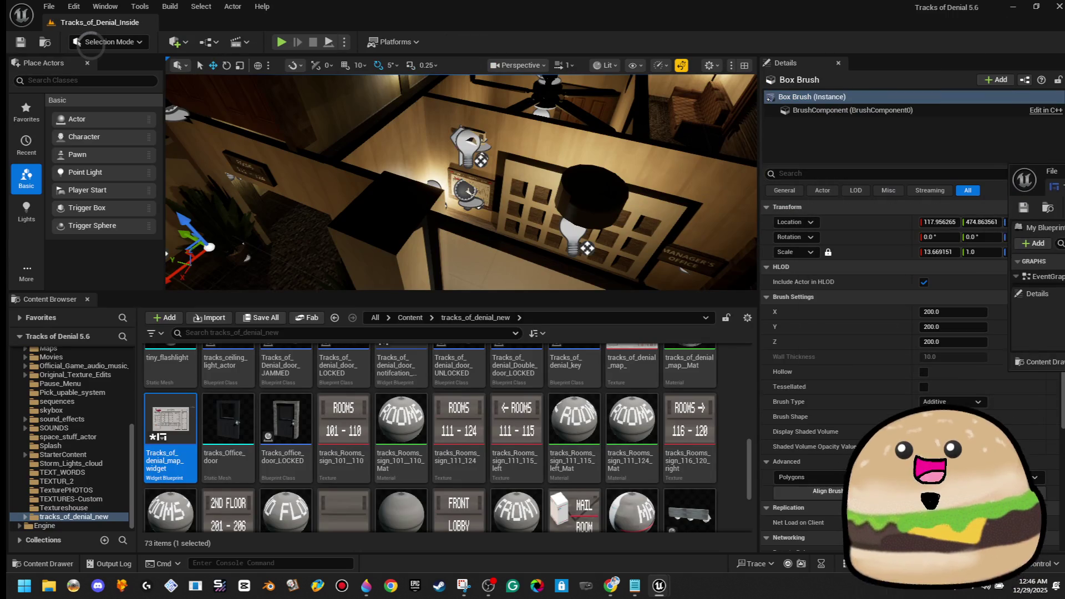
Step: Search the whole Content folder for 'setting' and 'menu' widgets and browse the settings and main menu assets
left_click(318, 333)
type("set")
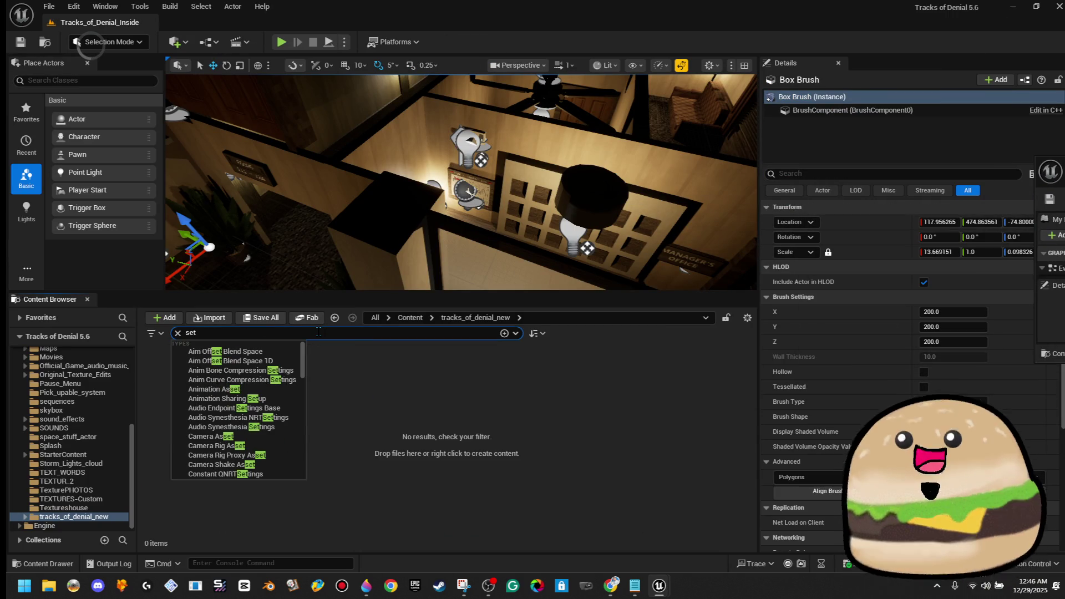
type("tings")
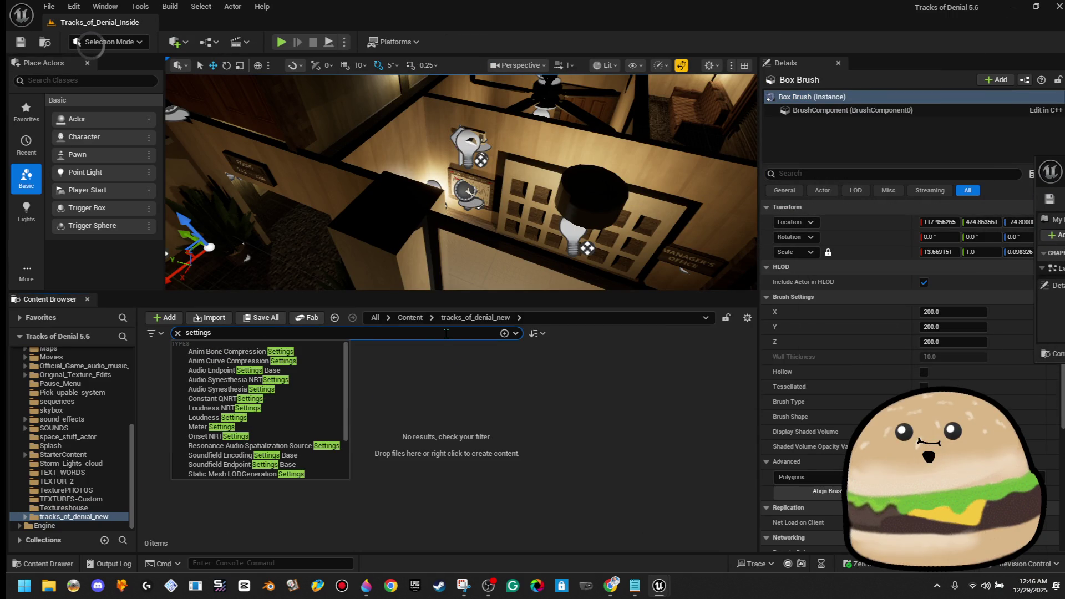
left_click(420, 321)
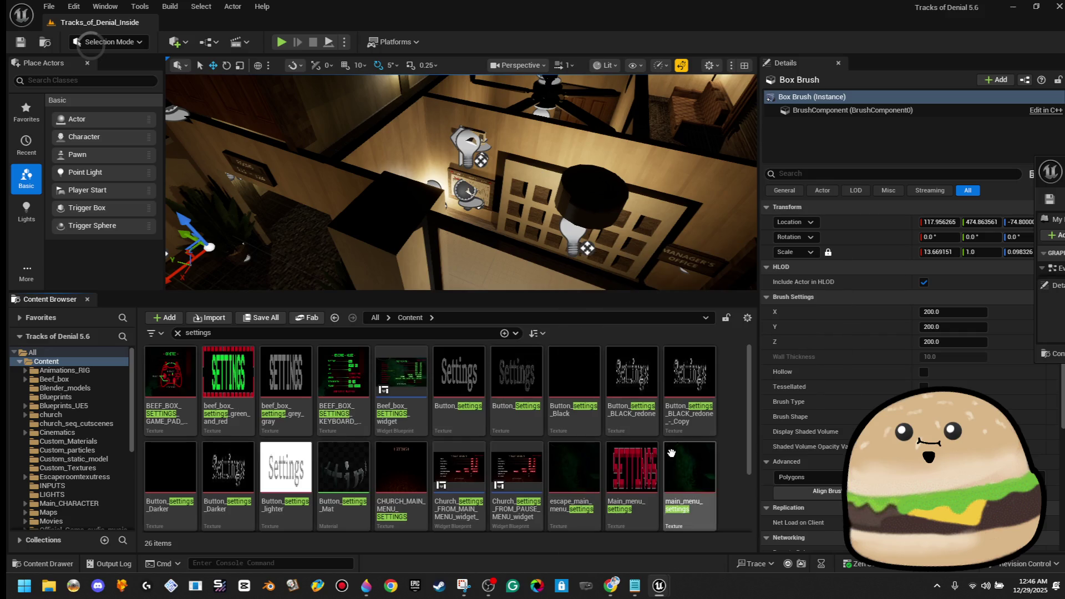
left_click(400, 389)
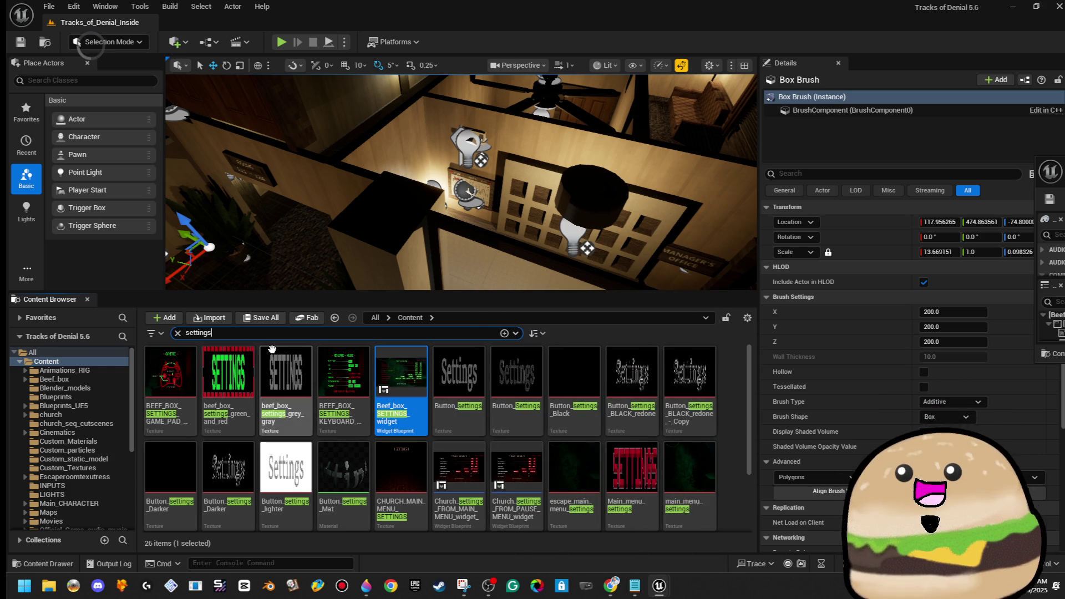
left_click(222, 333)
key("e")
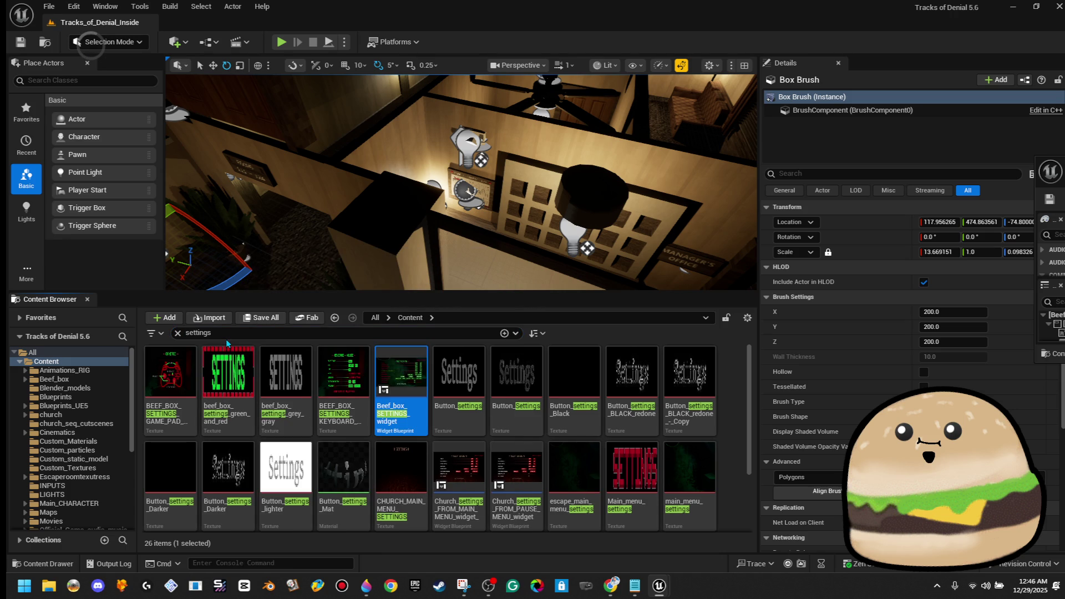
key("BackSpace")
key("BackSpace")
key("BackSpace")
type("menu")
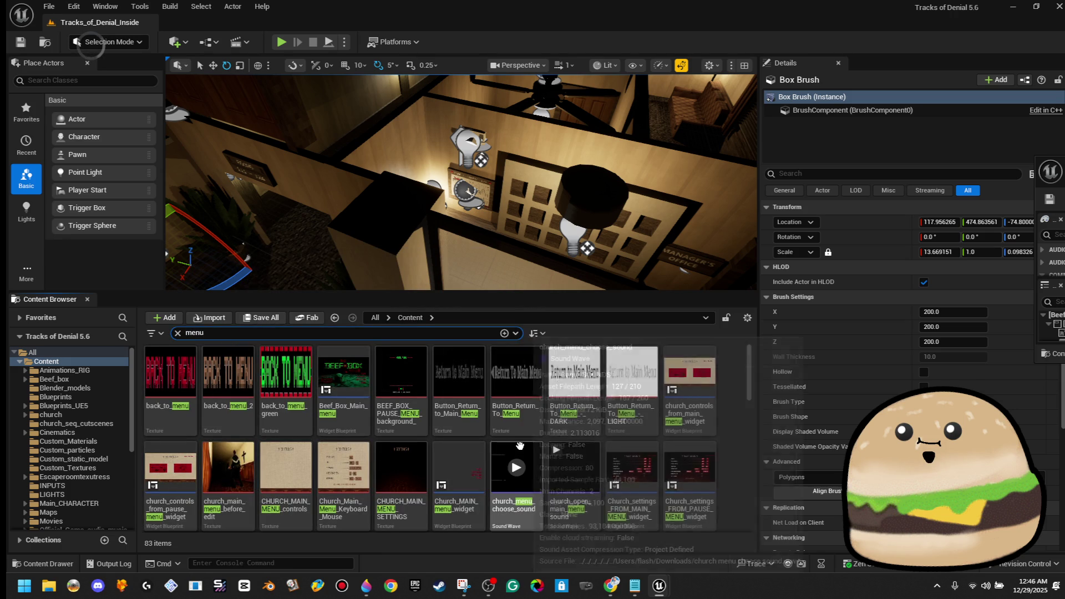
left_click(344, 383)
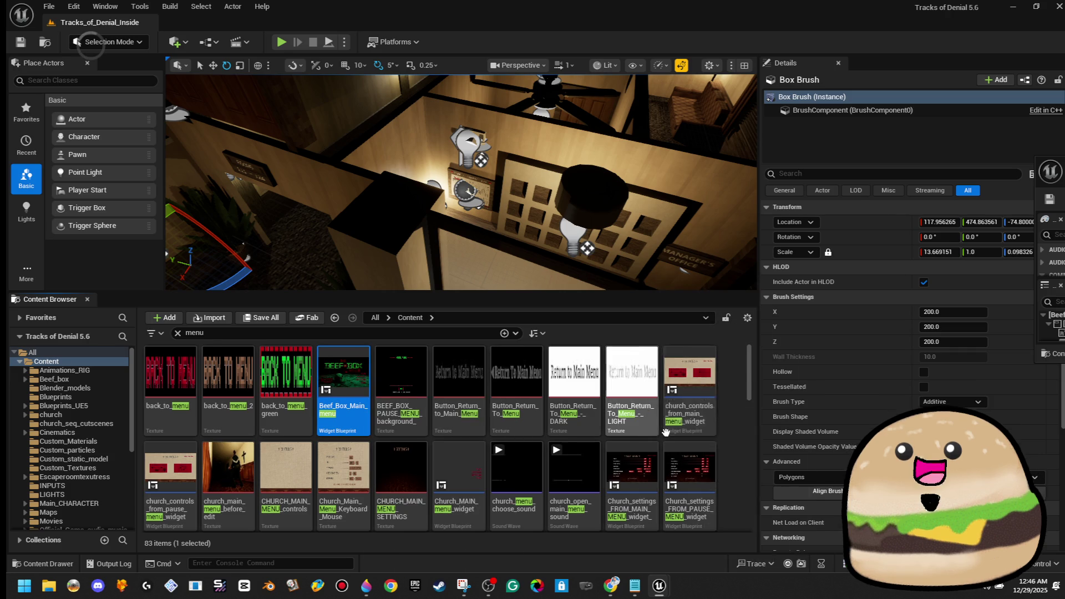
scroll(554, 451, "down", 1)
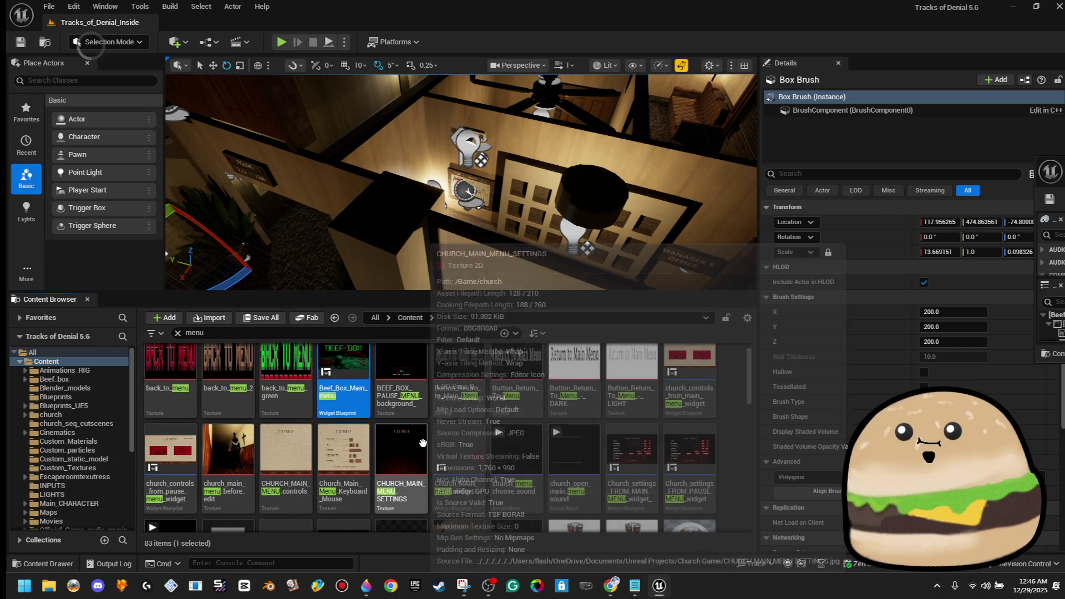
left_click(459, 460)
scroll(637, 444, "down", 3)
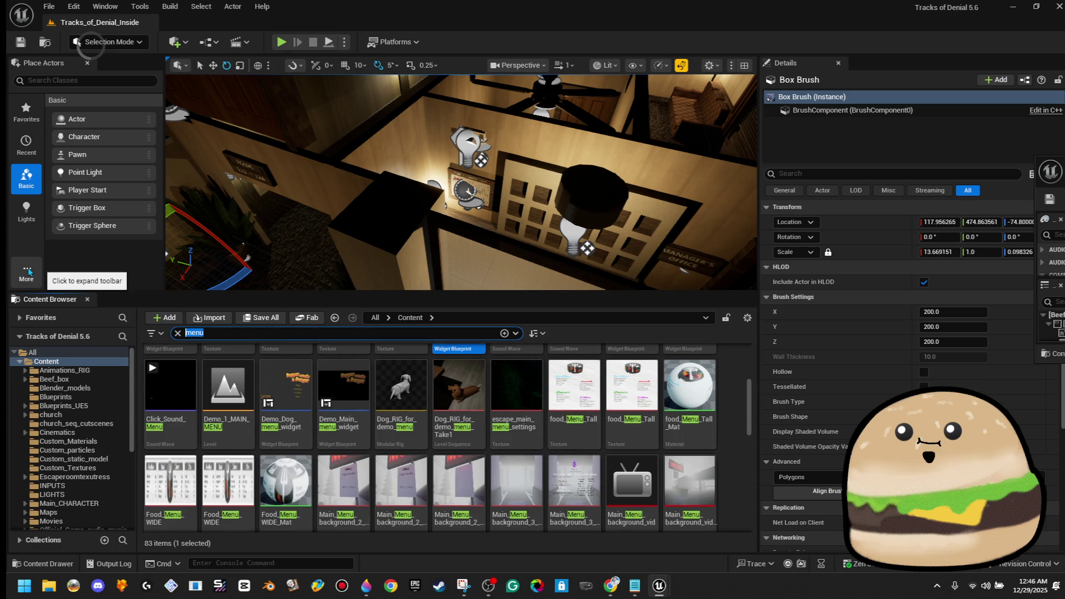
Step: Search 'pause menu', open the Pause_Menu widget blueprint and drag its editor window into view
type("pause menu")
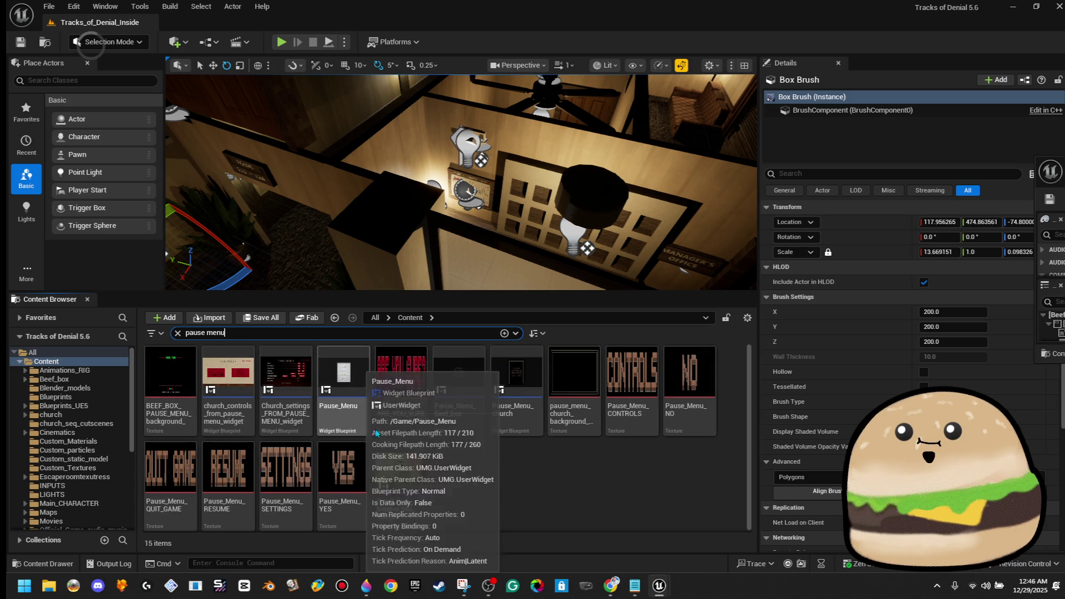
left_click(355, 373)
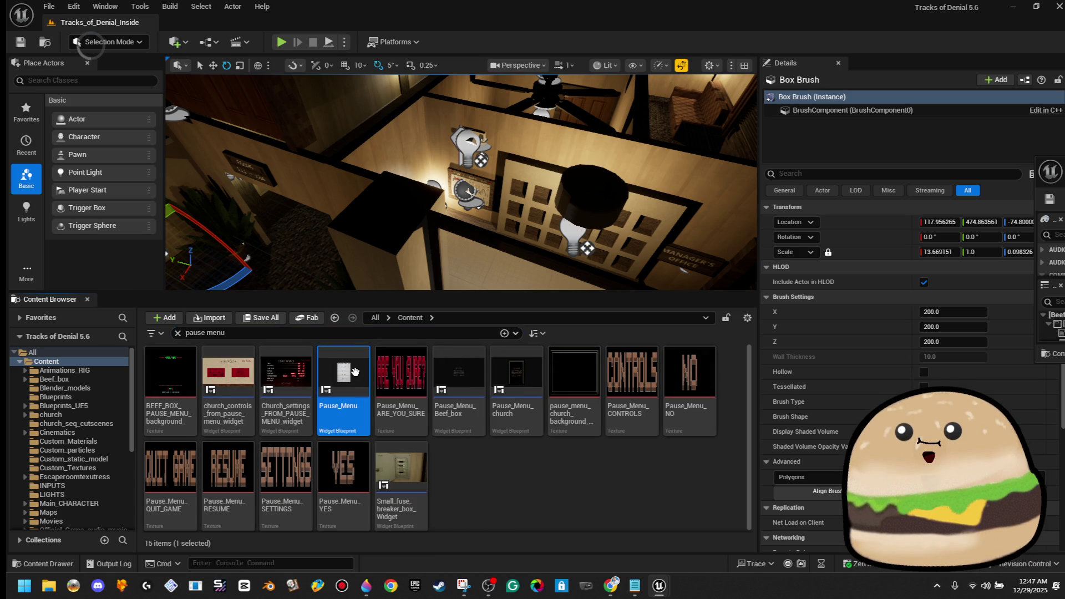
key("ctrl+f")
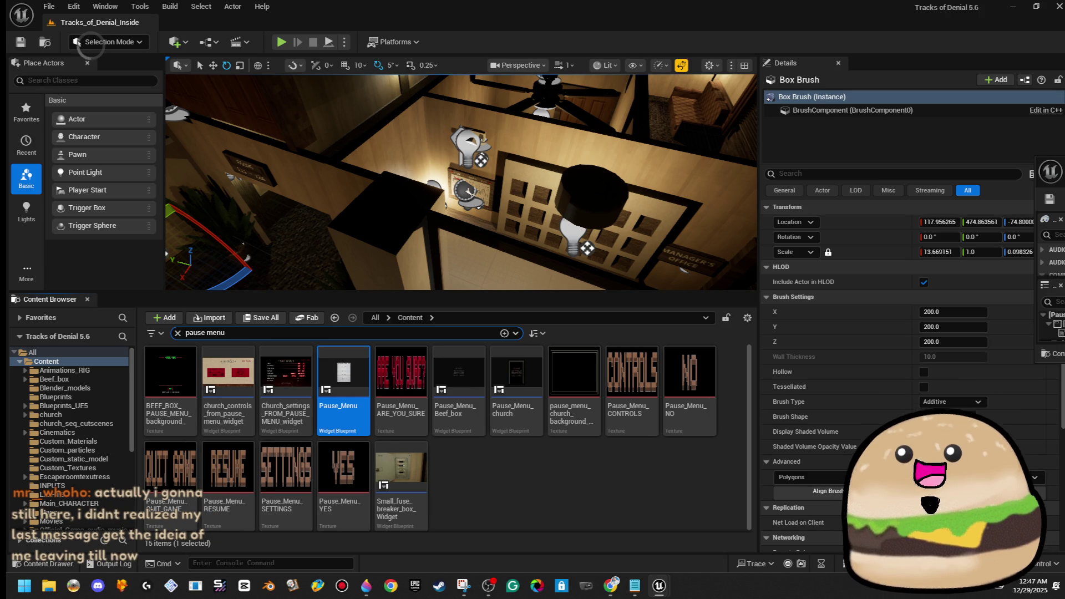
left_click_drag(1064, 175, 876, 181)
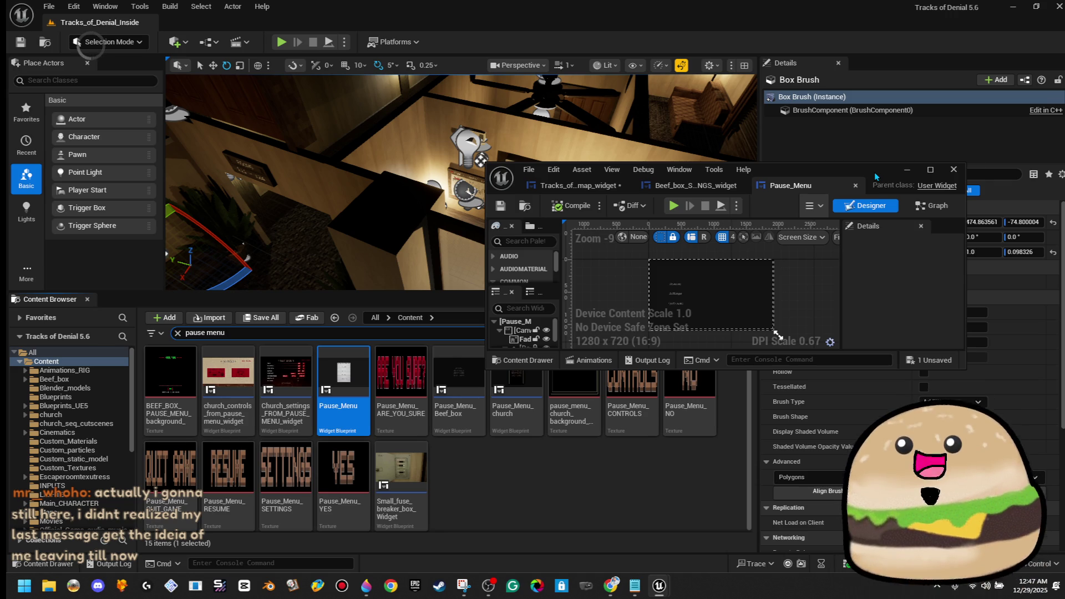
Step: Maximize Pause_Menu and review its Fade image in the Designer and the resume click handler in the Graph
double_click(875, 176)
scroll(309, 109, "up", 8)
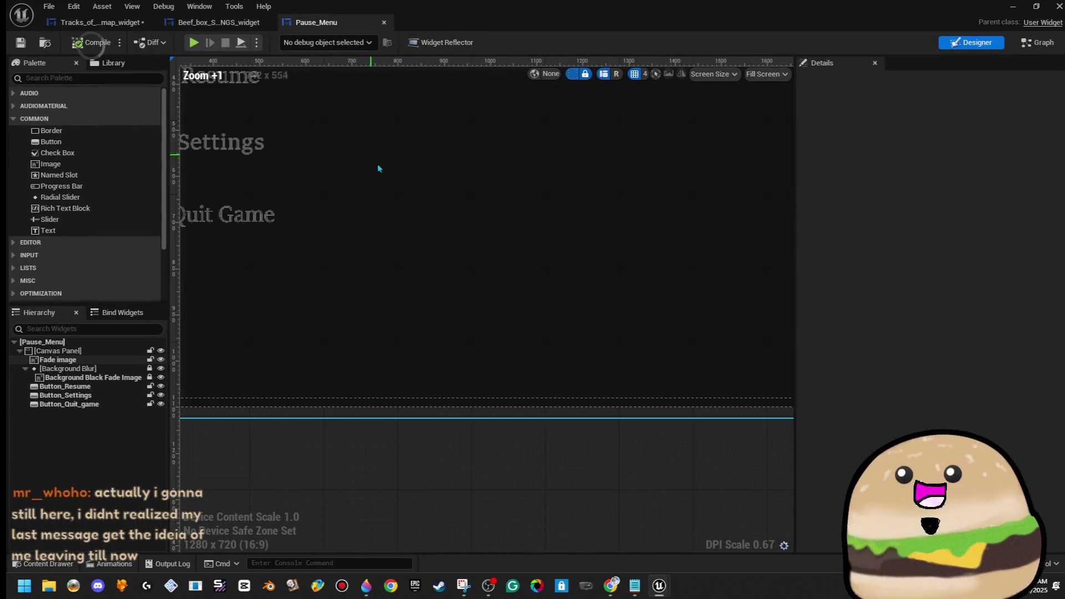
scroll(374, 162, "down", 7)
left_click(453, 287)
scroll(459, 272, "up", 1)
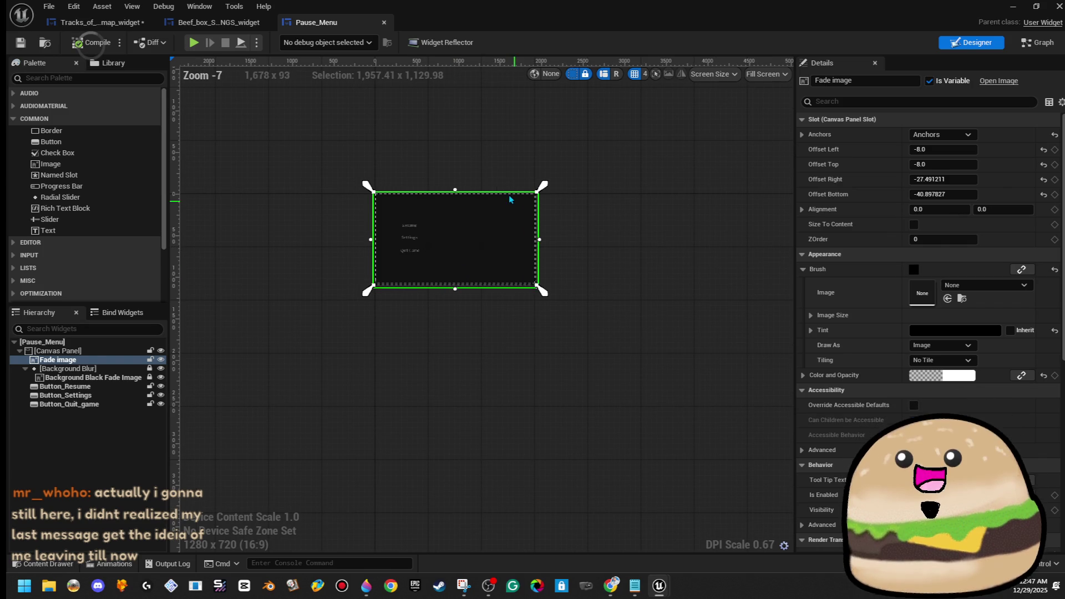
left_click(693, 183)
left_click(1038, 42)
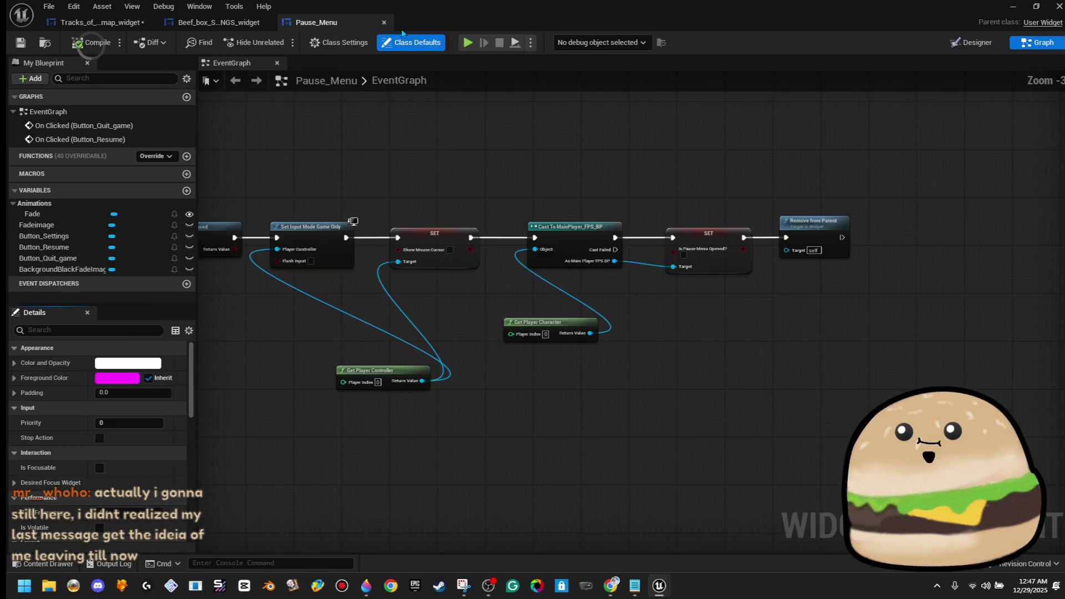
scroll(463, 193, "up", 1)
mouse_move(523, 161)
left_mouse_down()
mouse_move(748, 165)
mouse_move(584, 155)
mouse_move(633, 149)
left_mouse_up()
scroll(776, 166, "down", 1)
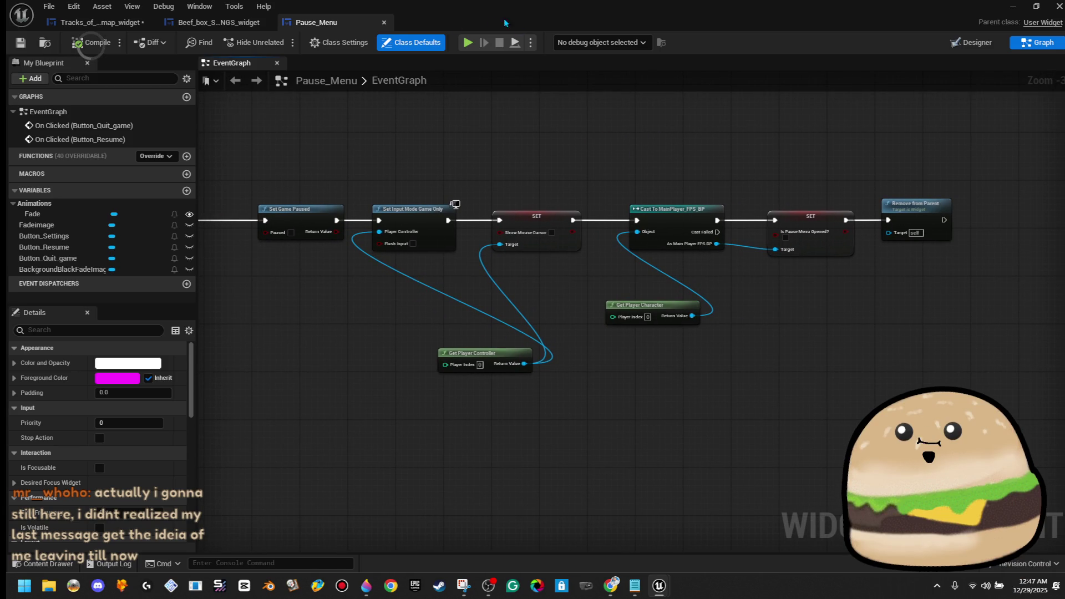
Step: Close the Pause_Menu and Beef_box settings editors, then preview and close the pause menu background texture
left_click(384, 23)
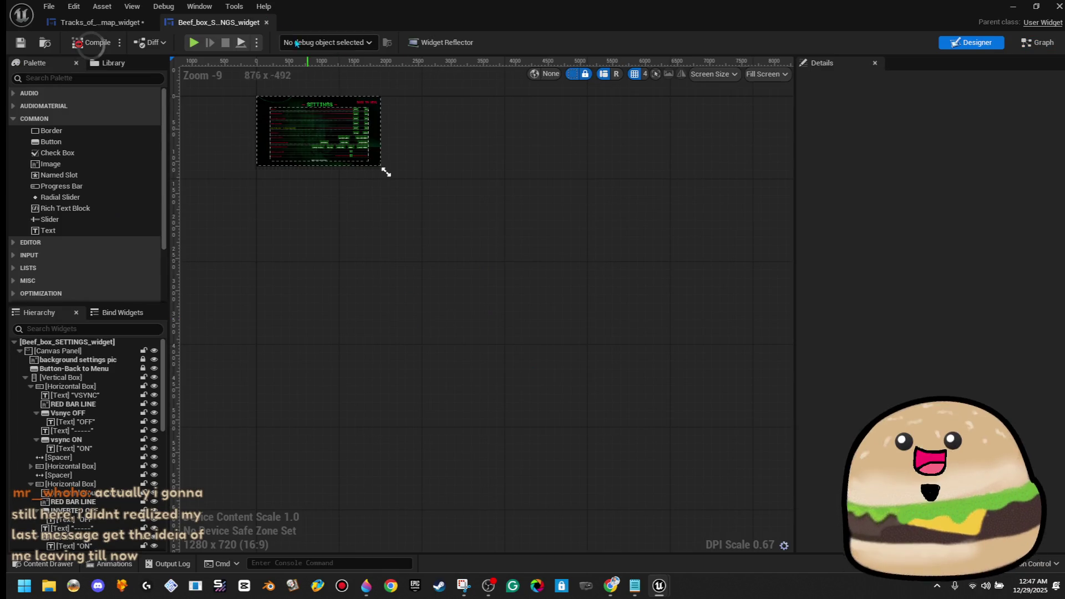
left_click(266, 22)
left_click_drag(764, 5, 1064, 7)
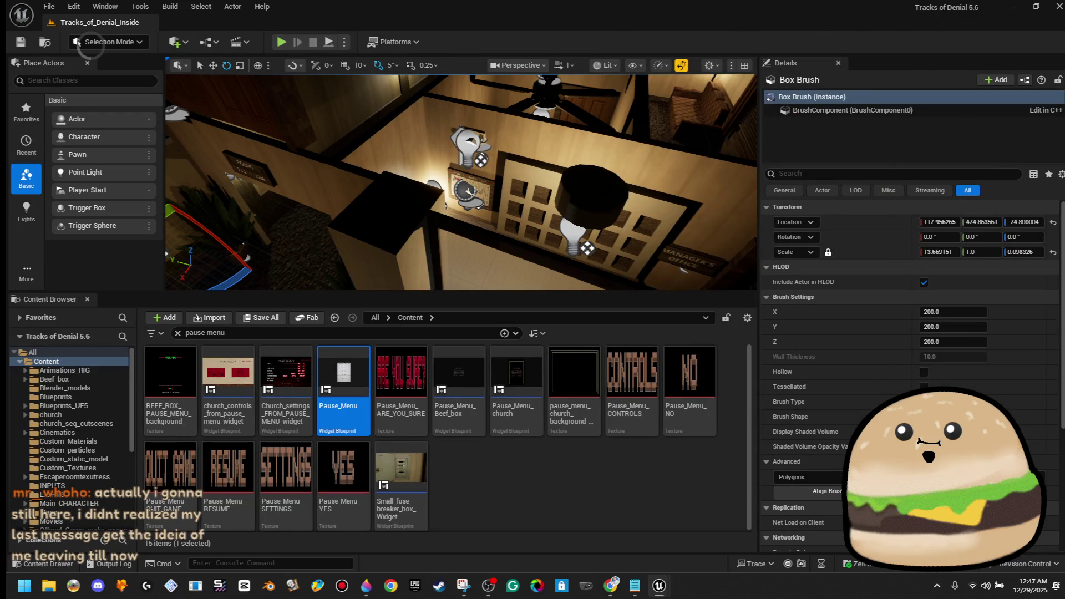
left_click(170, 388)
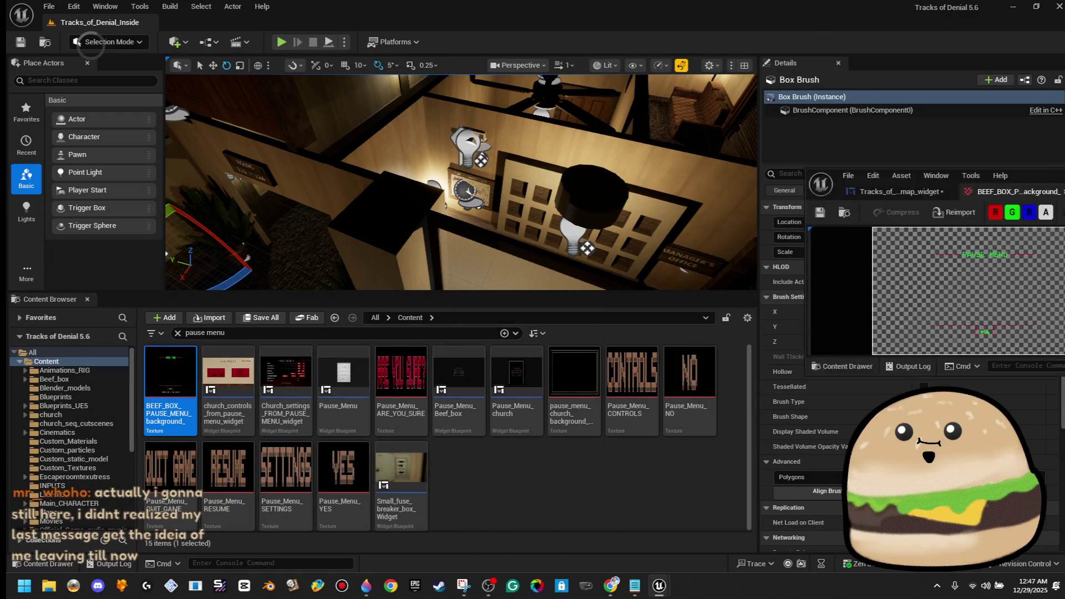
double_click(827, 157)
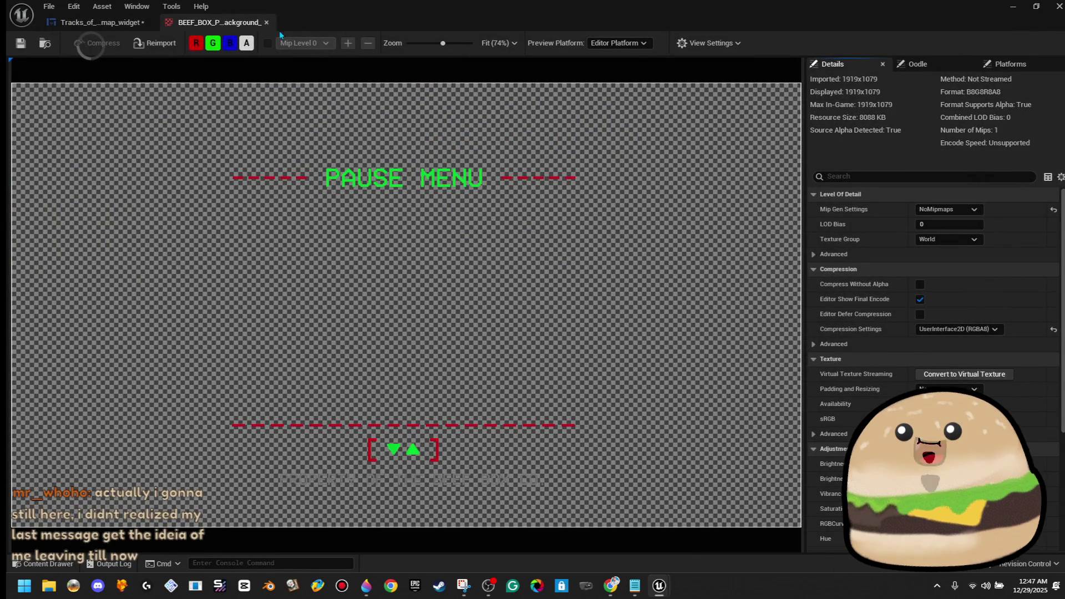
left_click(266, 24)
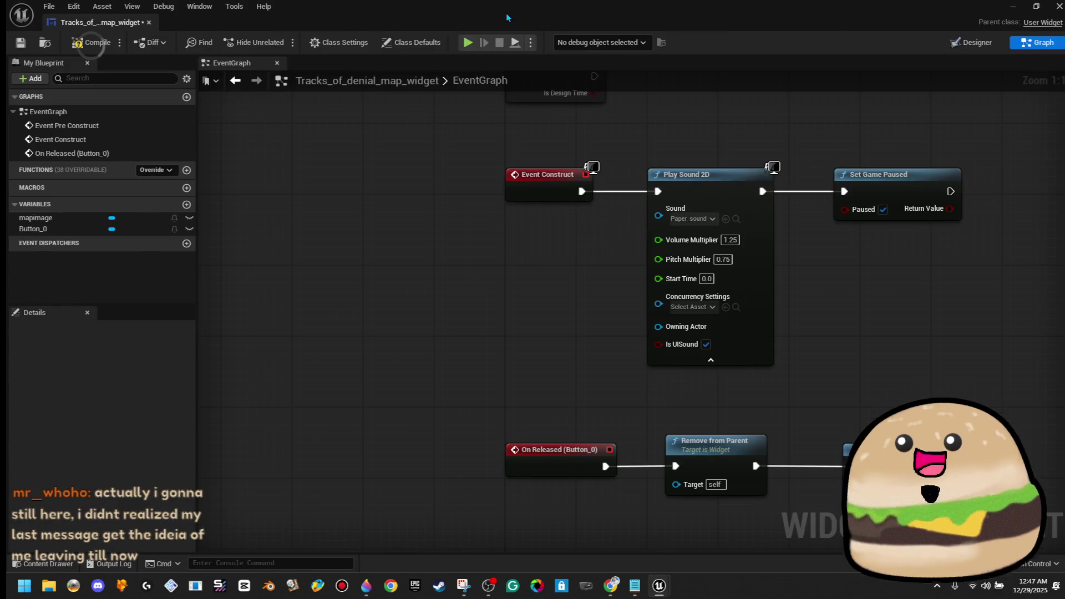
Step: Return to the level editor and open the Pause_Menu_church widget blueprint
key("alt+Tab")
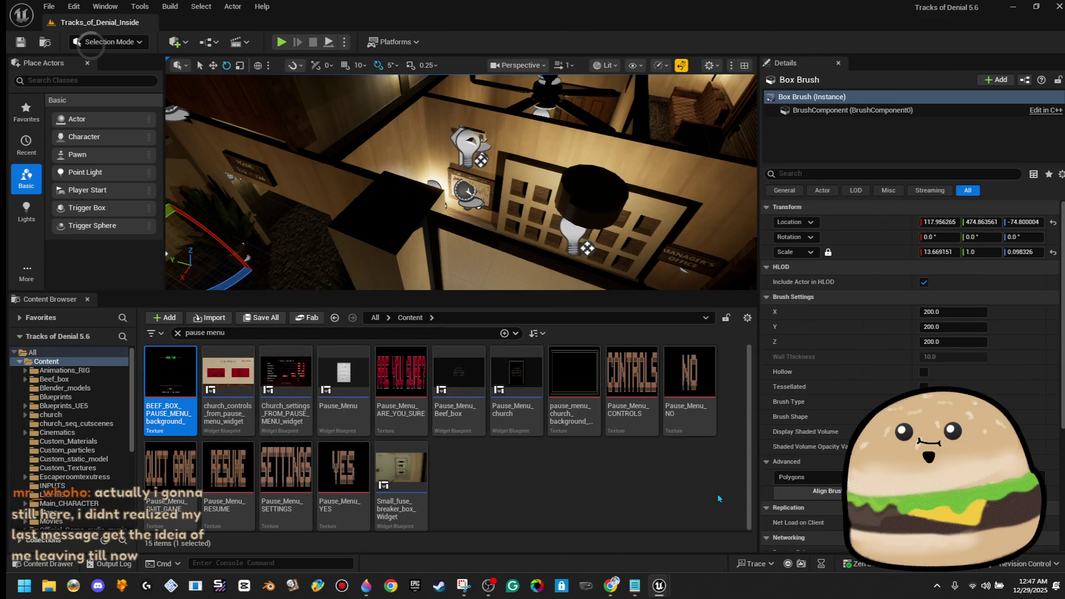
left_click(538, 381)
key("ctrl+f")
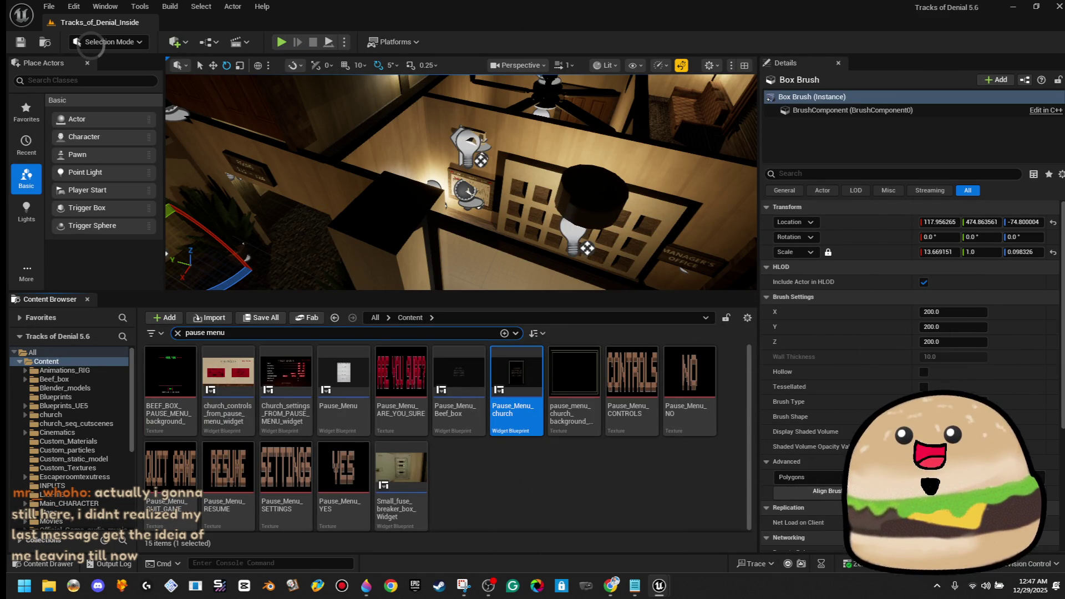
key("Return")
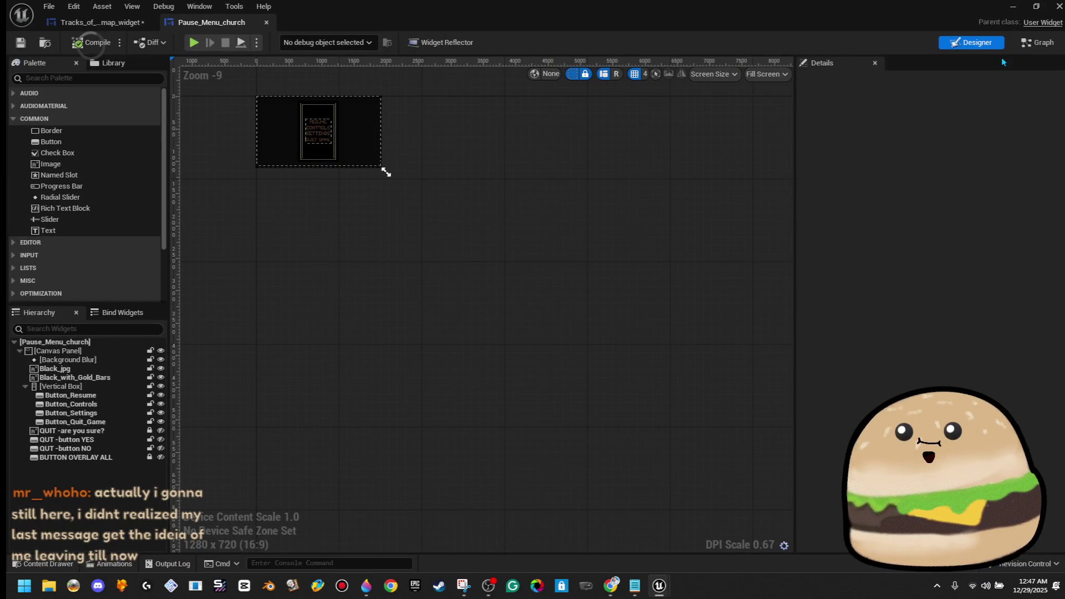
Step: In Pause_Menu_church's graph, select the button-focus comment nodes together with Set Game Paused
left_click(1036, 43)
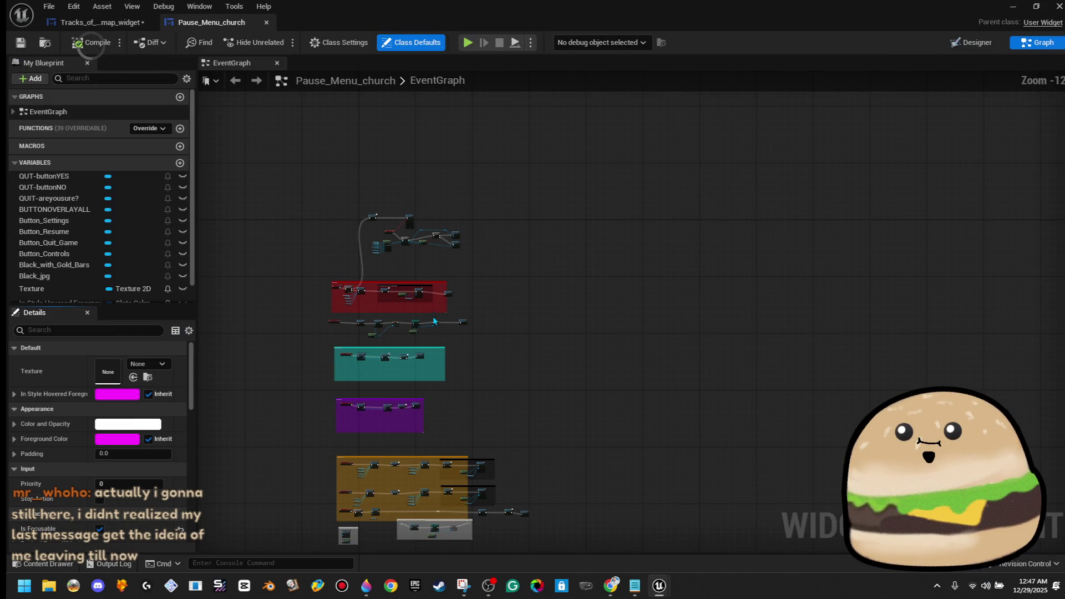
scroll(347, 527, "up", 6)
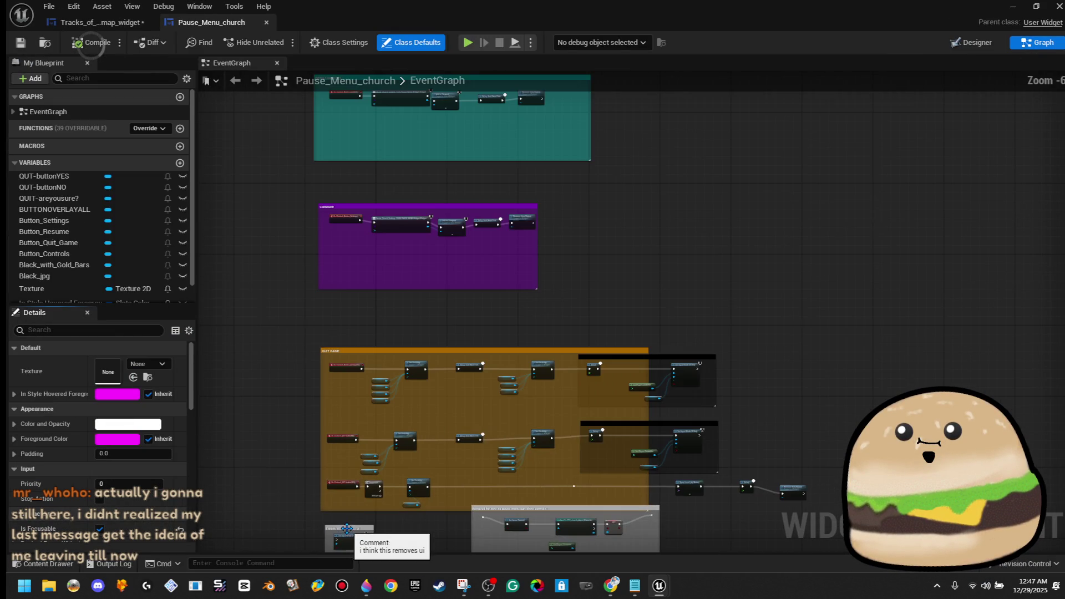
left_click_drag(358, 180, 320, 378)
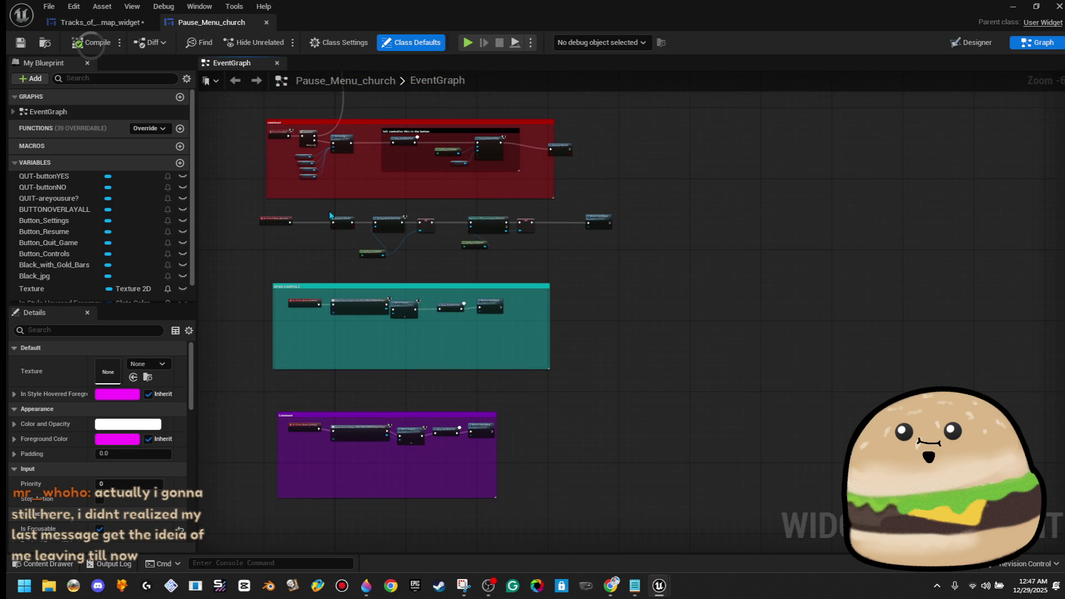
scroll(330, 221, "up", 4)
scroll(436, 304, "down", 1)
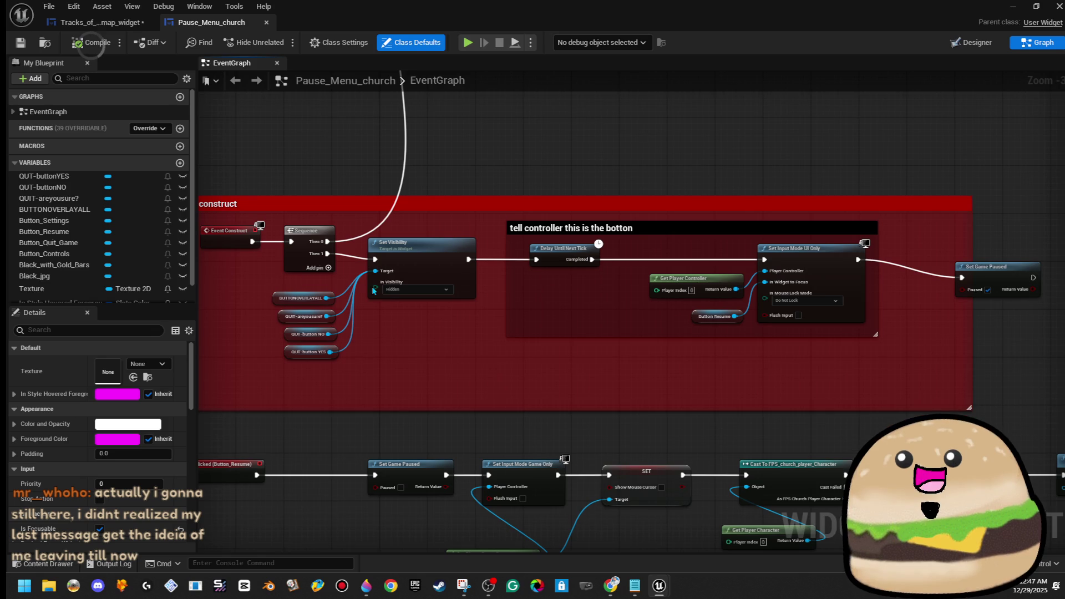
left_click_drag(320, 284, 185, 291)
left_click_drag(364, 229, 715, 339)
left_click(857, 275, "ctrl")
Step: Copy the selected nodes and return to the map widget's event graph
right_click(874, 286)
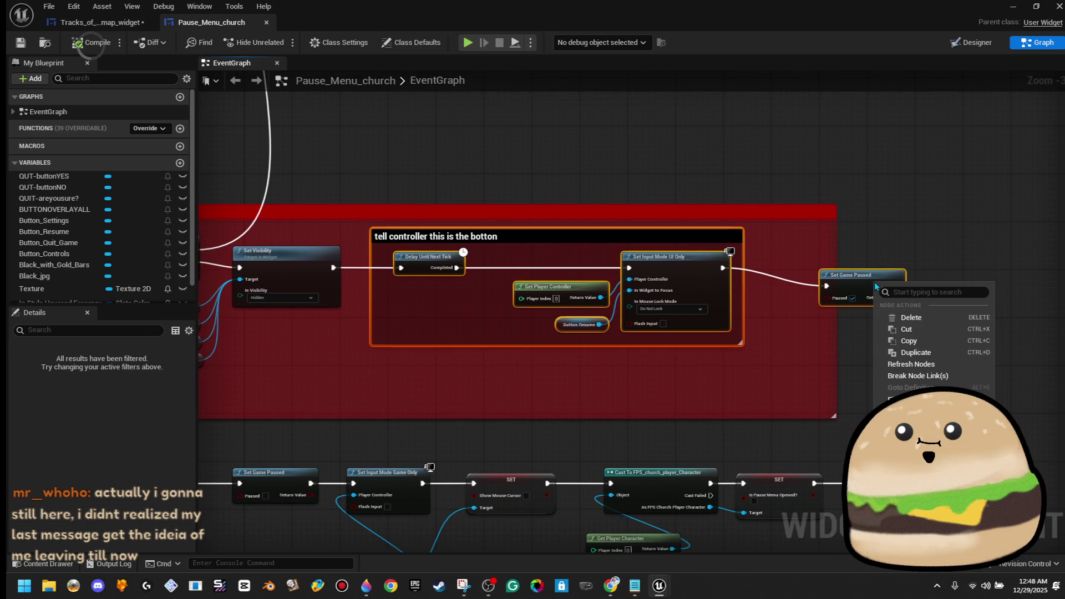
left_click(953, 343)
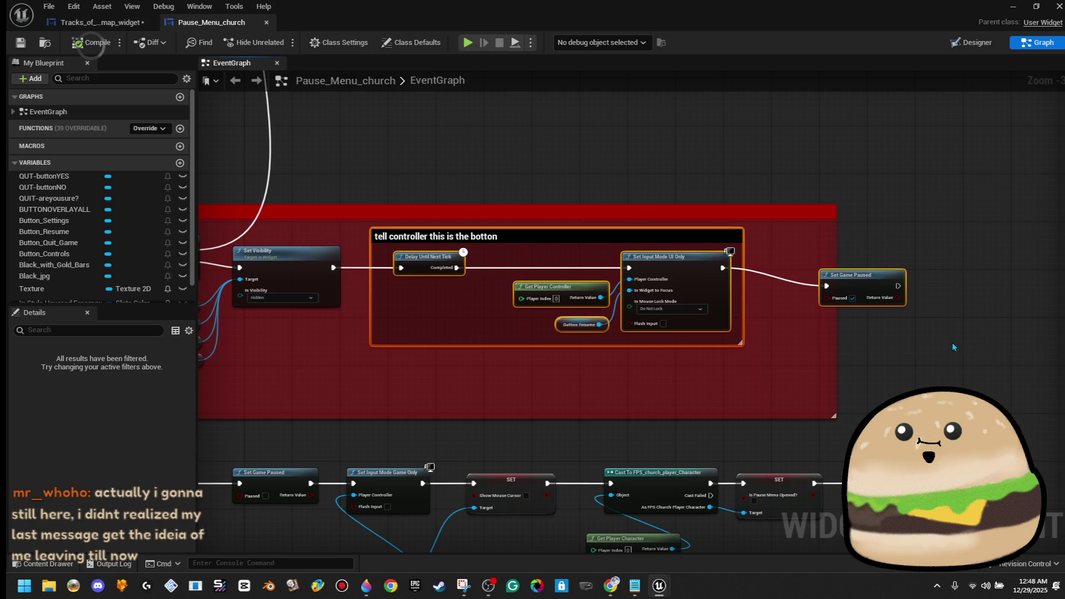
mouse_move(709, 384)
left_mouse_down()
mouse_move(694, 264)
mouse_move(789, 284)
mouse_move(700, 381)
left_mouse_up()
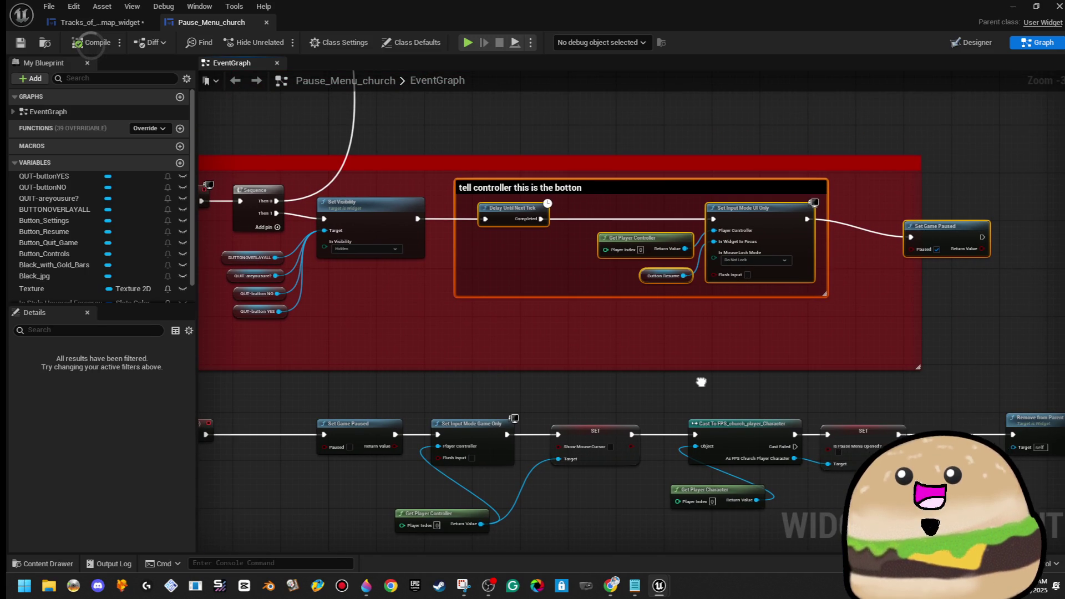
left_click(95, 22)
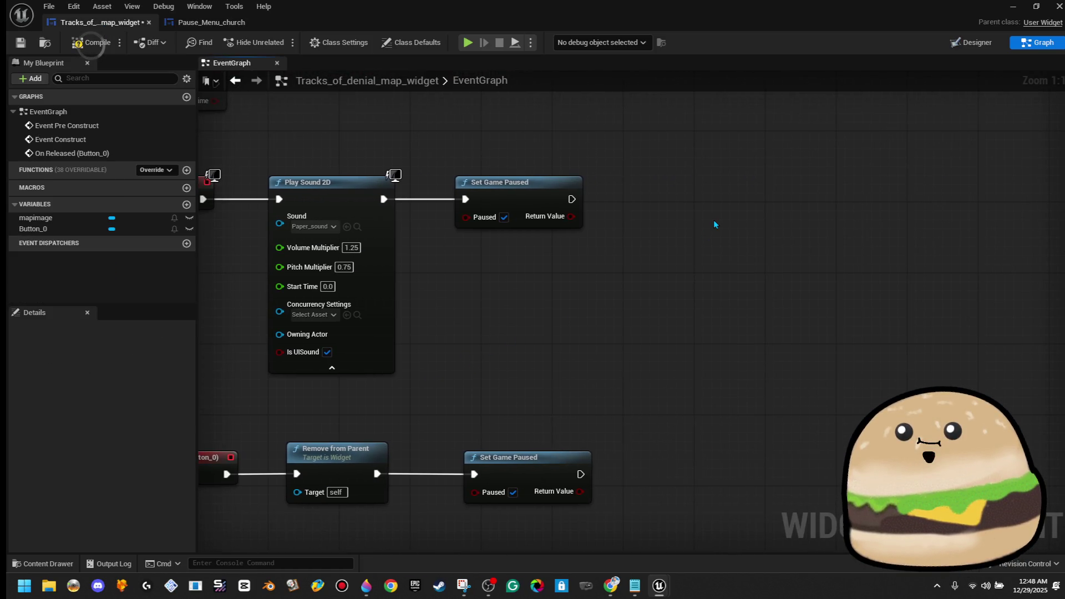
Step: Paste the button-focus nodes, delete the old Set Game Paused, and wire Play Sound 2D into Delay Until Next Tick
key("ctrl+v")
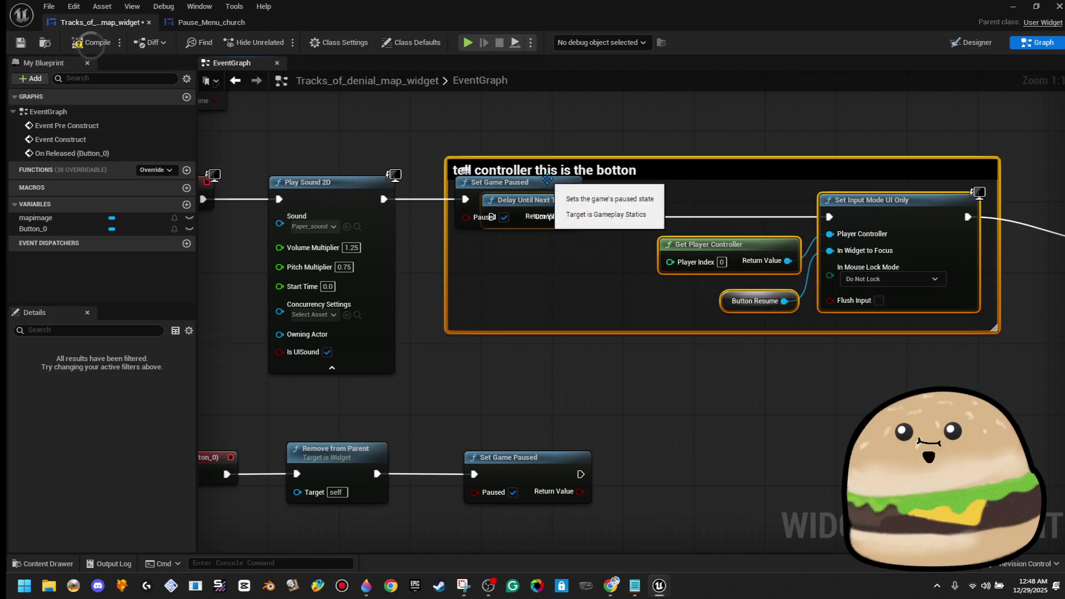
left_click(571, 183)
key("Delete")
left_click_drag(481, 216, 384, 199)
left_click_drag(475, 157, 570, 281)
left_click_drag(527, 219, 527, 236)
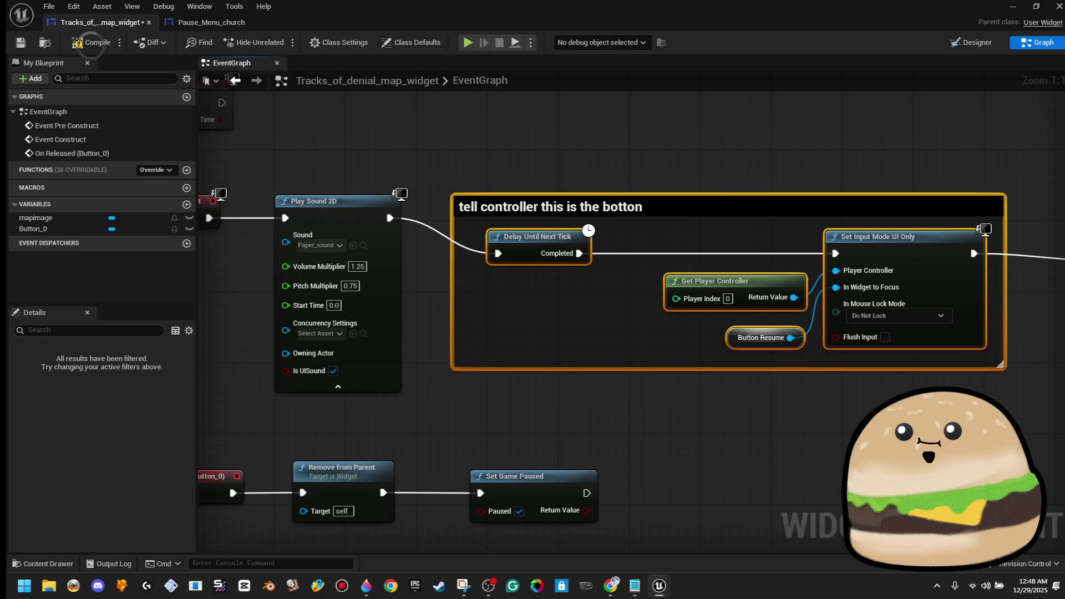
left_click(1007, 287)
Step: Rearrange the pasted comment group and move the On Released chain lower
mouse_move(1007, 288)
left_mouse_down()
mouse_move(779, 303)
mouse_move(1035, 327)
mouse_move(827, 309)
left_mouse_up()
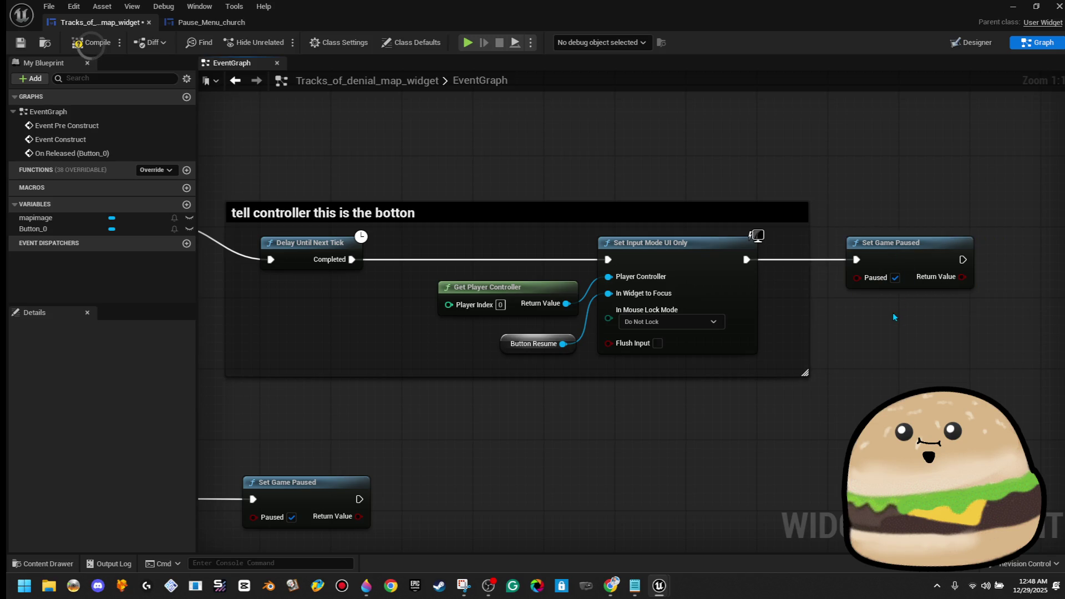
scroll(894, 313, "down", 3)
left_click_drag(898, 315, 925, 256)
left_click_drag(970, 163, 595, 260)
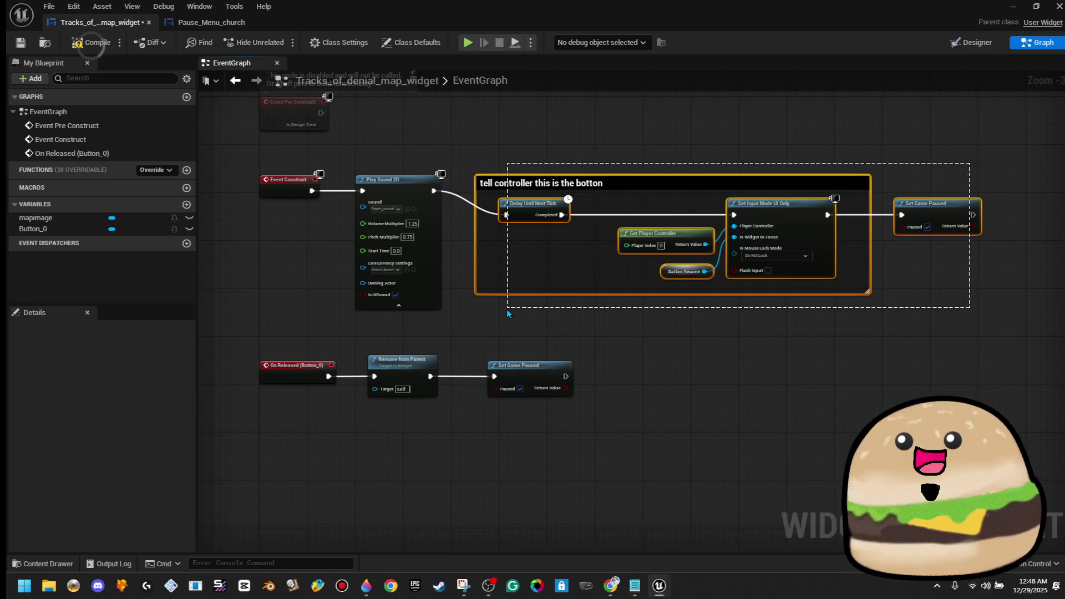
left_click_drag(507, 314, 509, 311)
mouse_move(612, 335)
left_mouse_down()
mouse_move(191, 405)
mouse_move(469, 449)
left_mouse_up()
left_click_drag(554, 365, 555, 407)
Step: Untick Paused on the close path's Set Game Paused node and move it far right
mouse_move(895, 439)
left_mouse_down()
mouse_move(739, 431)
mouse_move(566, 400)
left_mouse_up()
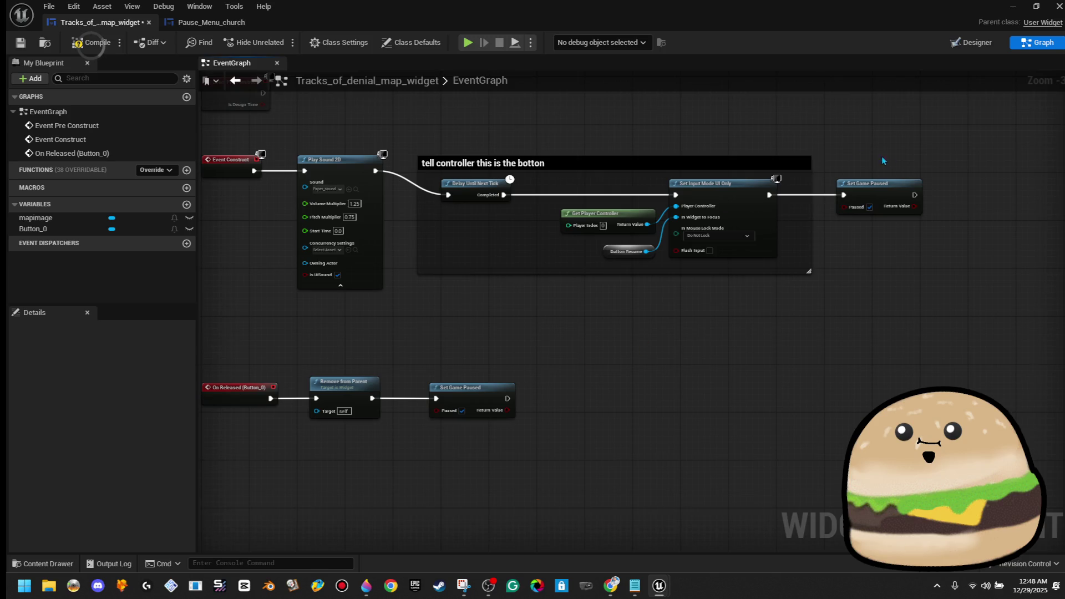
left_click(461, 410)
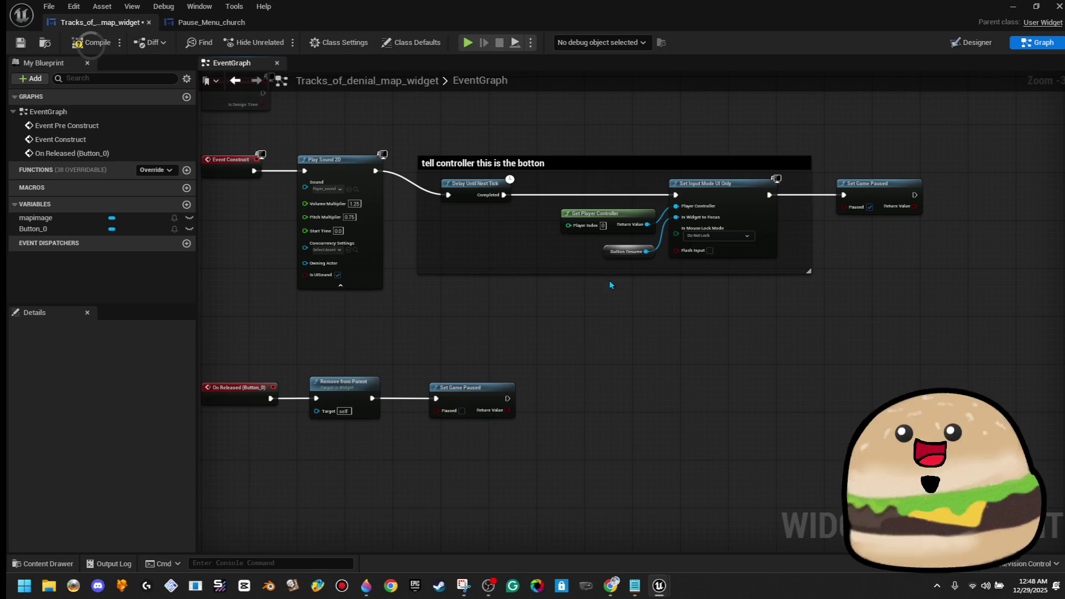
left_click_drag(488, 387, 894, 387)
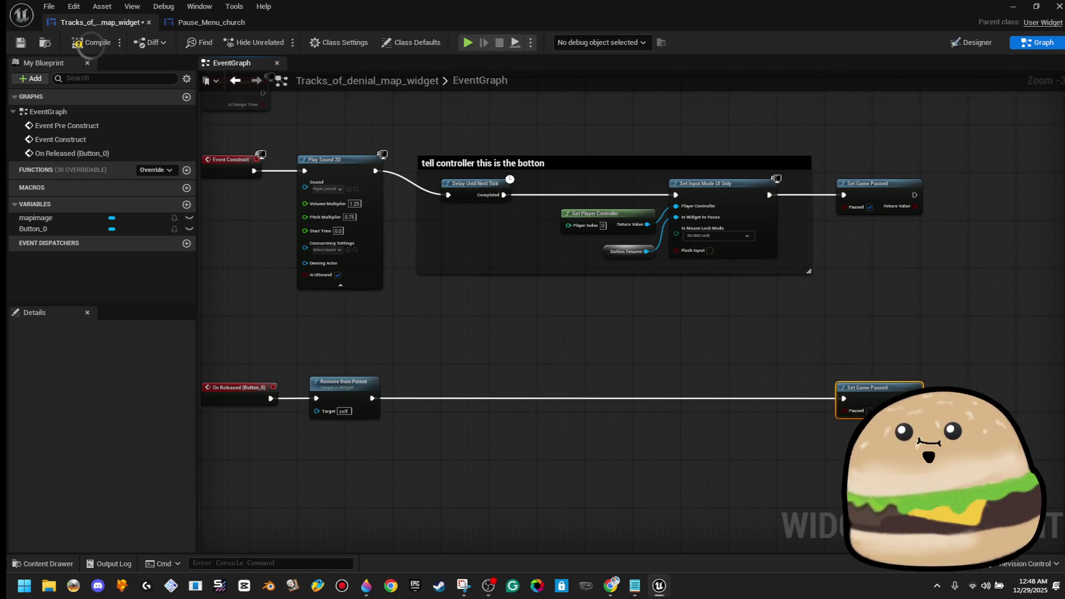
Step: Add a Set Input Mode Game Only node after Remove from Parent
mouse_move(373, 397)
left_mouse_down()
mouse_move(382, 409)
mouse_move(604, 398)
left_mouse_up()
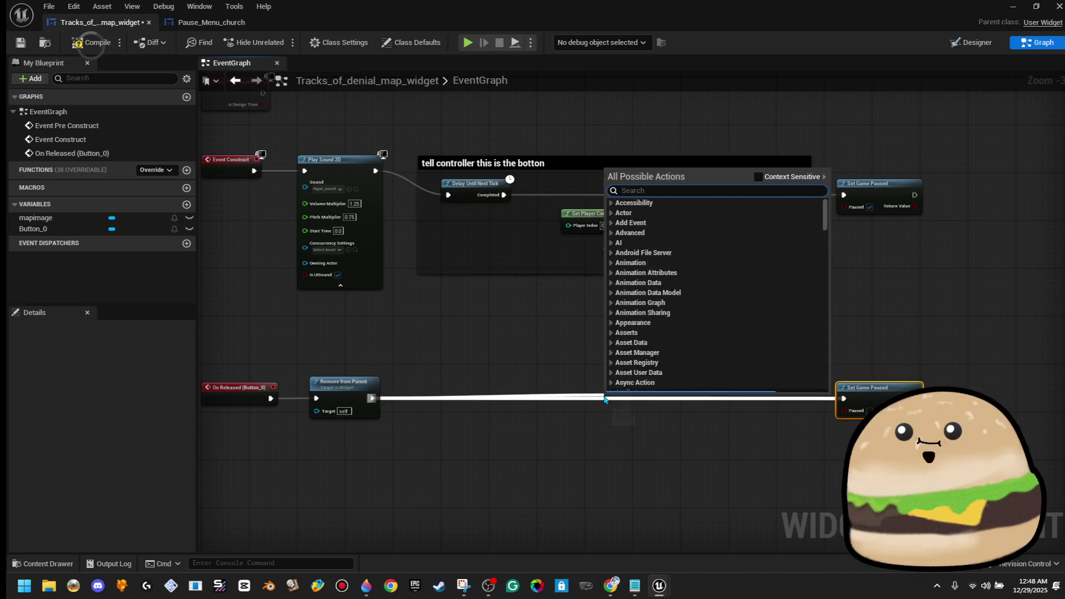
type("set game")
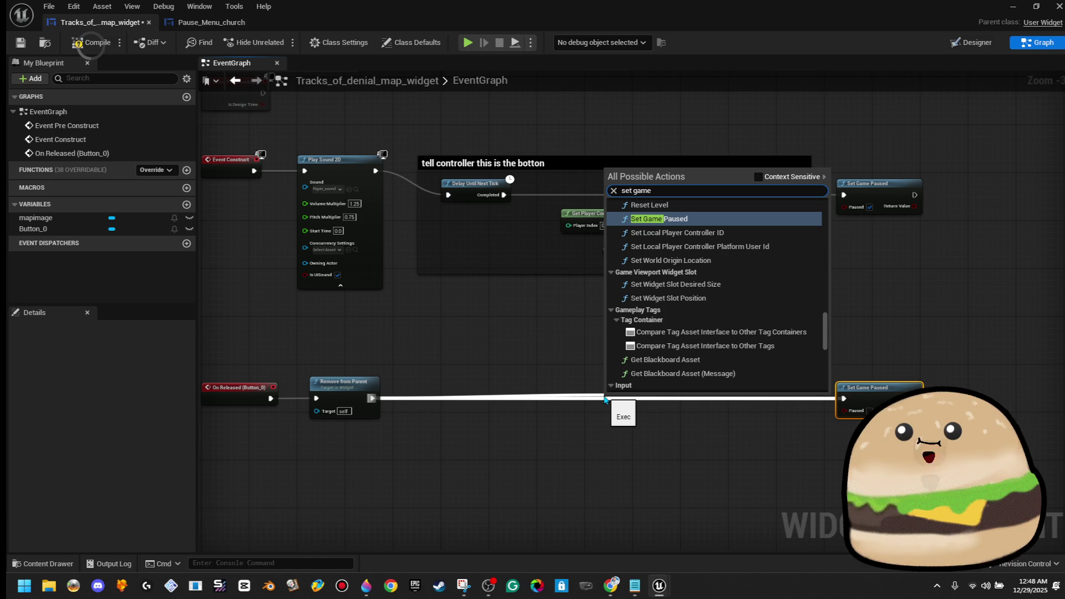
type("only")
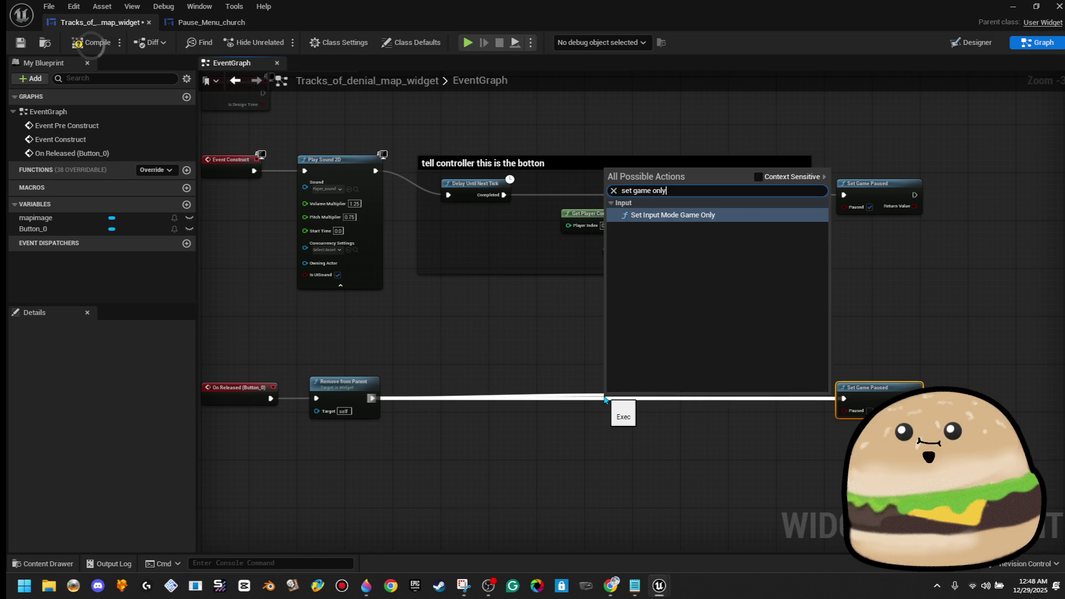
key("Return")
mouse_move(678, 416)
left_mouse_down()
mouse_move(756, 393)
mouse_move(739, 389)
mouse_move(743, 398)
left_mouse_up()
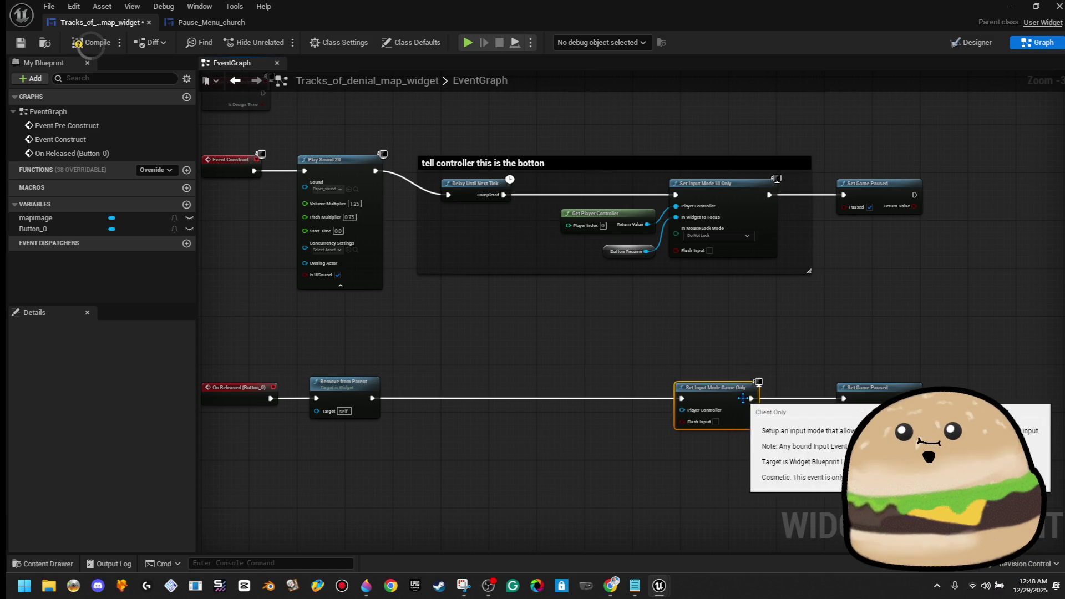
Step: Feed Get Player Controller into Set Input Mode Game Only and compile the map widget
left_click_drag(681, 410, 607, 430)
type("get player")
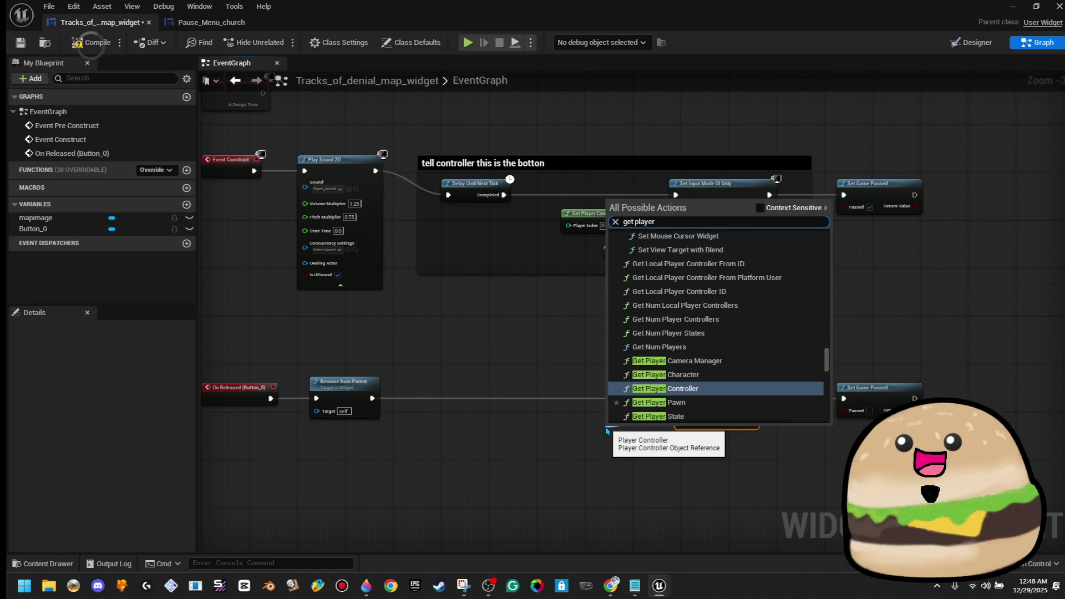
key("Up")
key("Down")
key("Return")
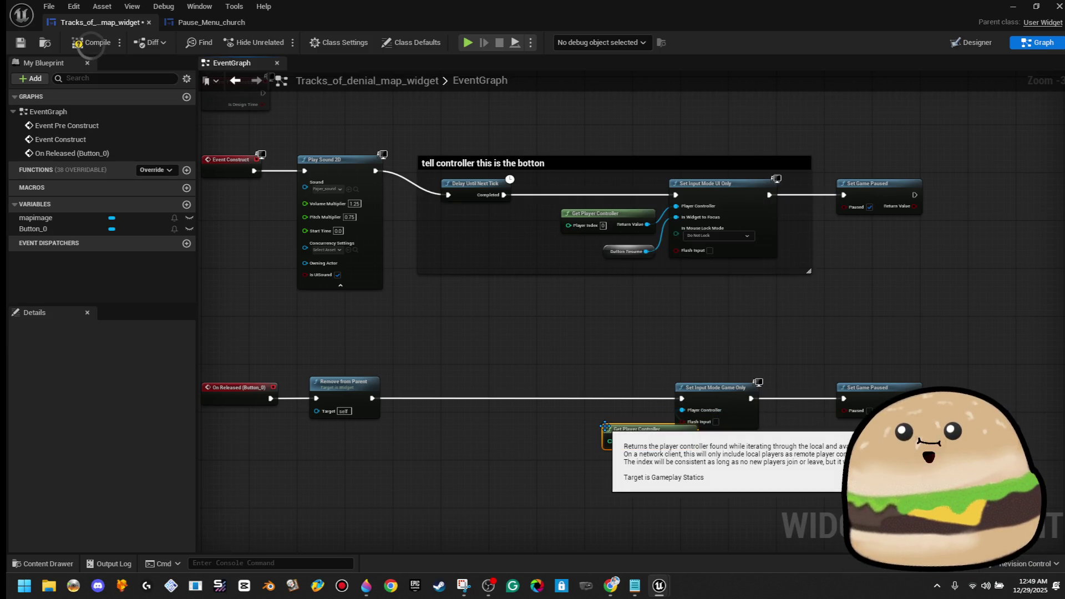
left_click_drag(641, 440, 599, 433)
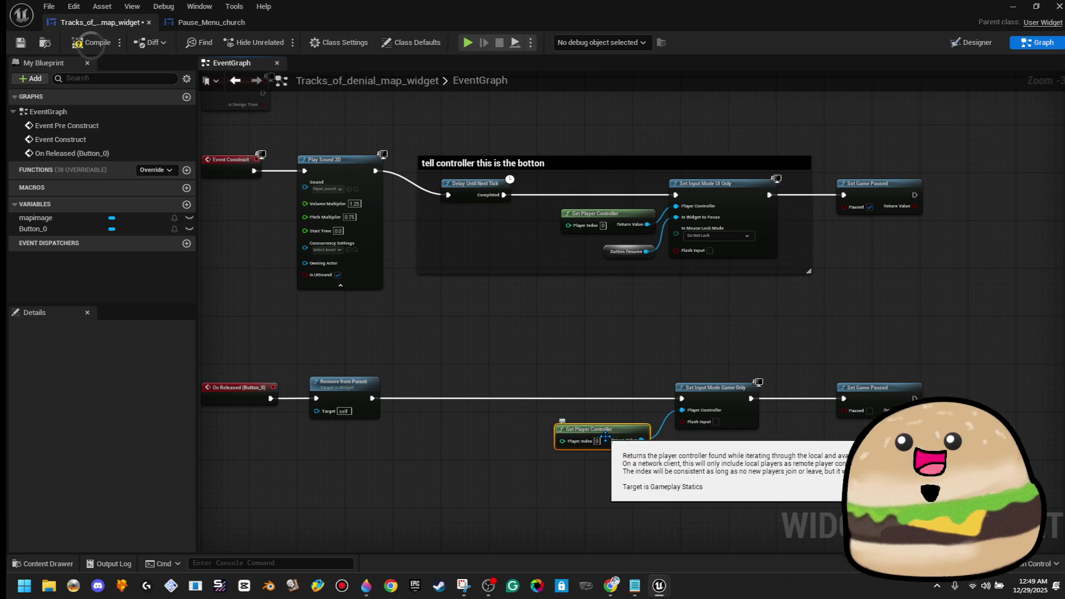
left_click(78, 45)
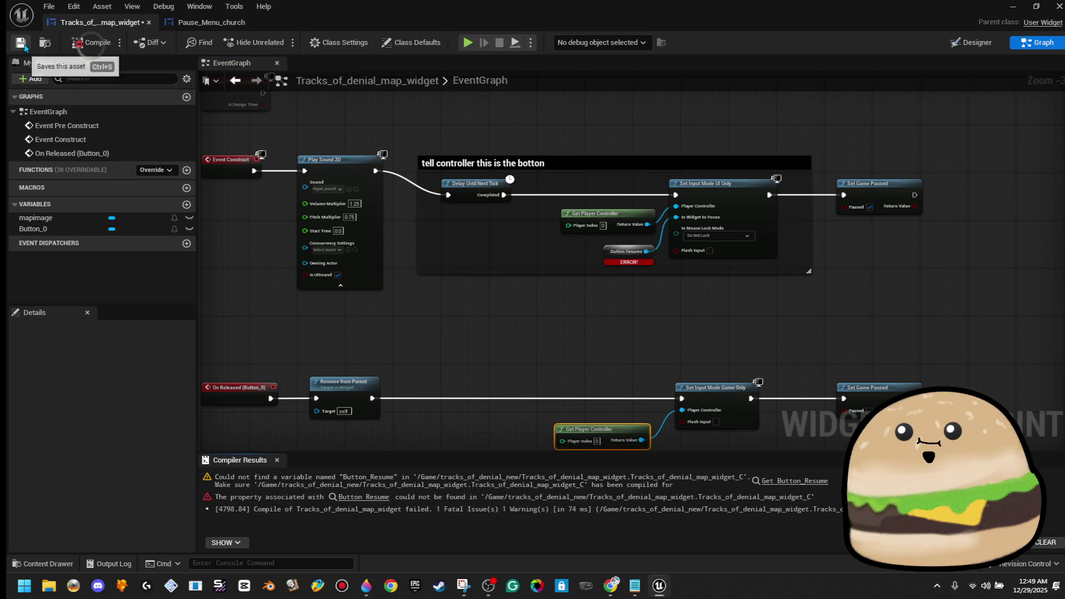
Step: Delete the broken Button Resume node and plug a Button_0 getter into In Widget to Focus
scroll(653, 250, "up", 2)
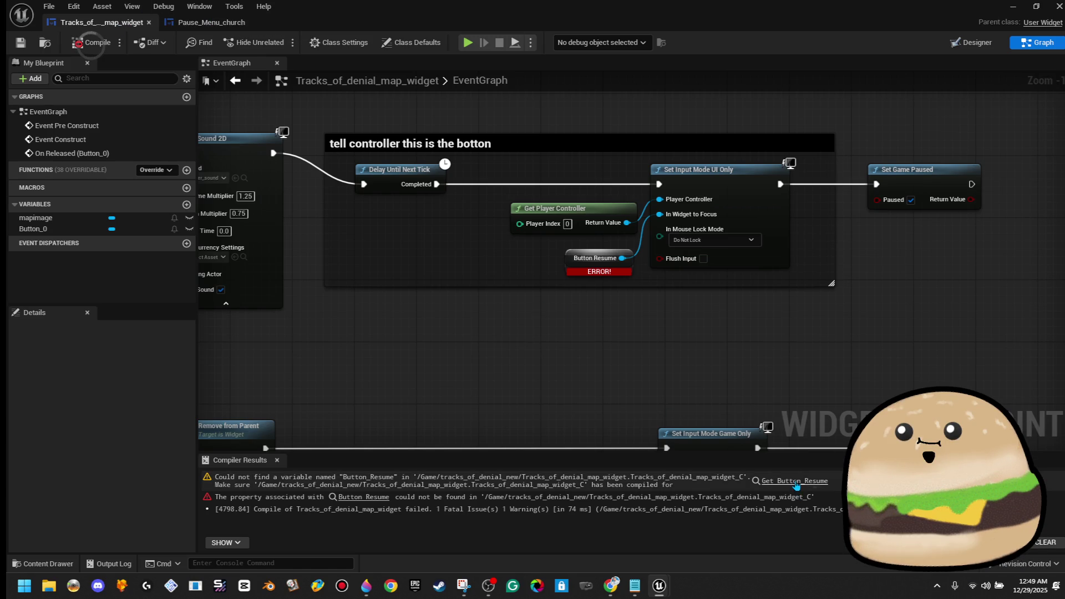
left_click(780, 480)
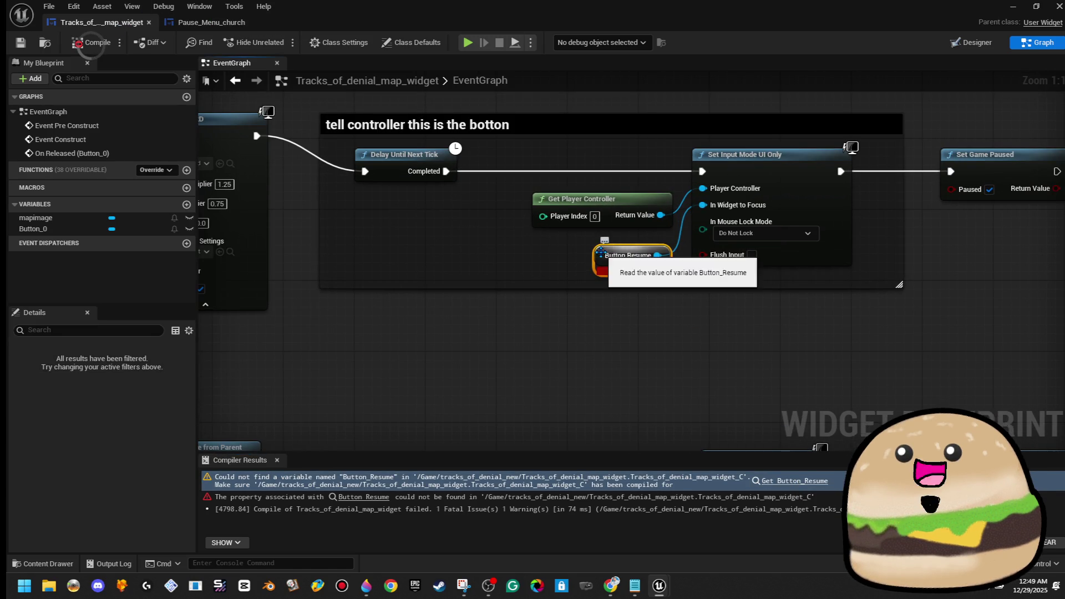
key("Delete")
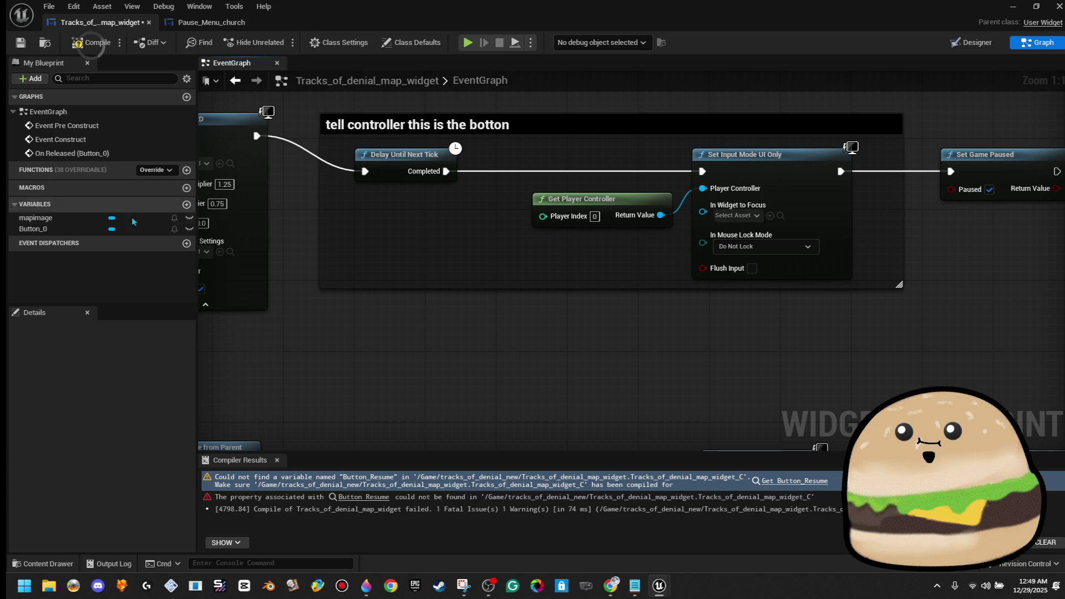
mouse_move(31, 228)
left_mouse_down()
mouse_move(271, 243)
mouse_move(727, 219)
left_mouse_up()
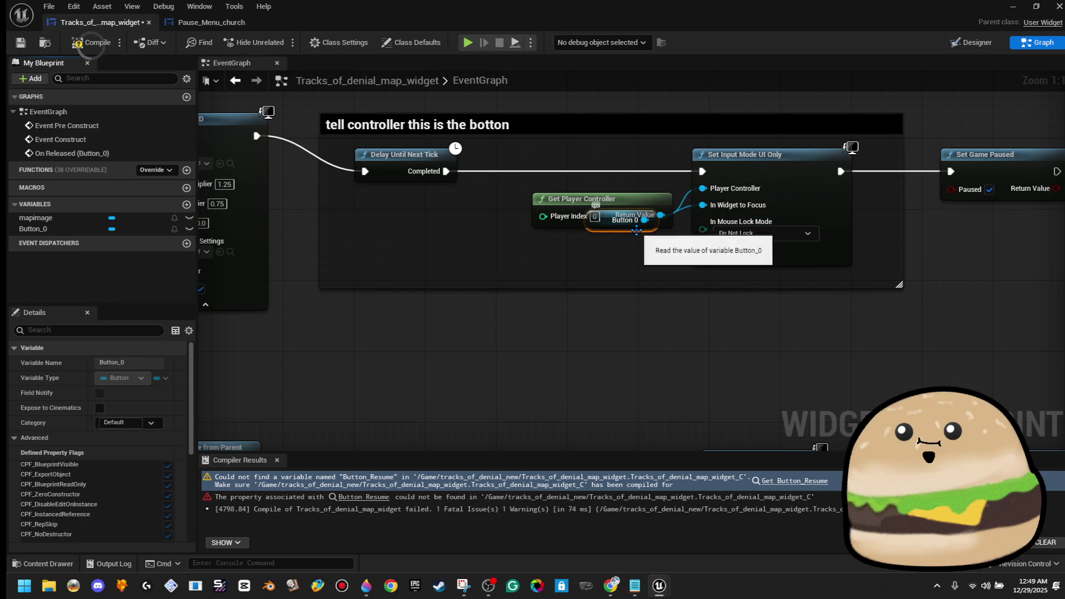
left_click_drag(636, 230, 642, 269)
right_click(59, 229)
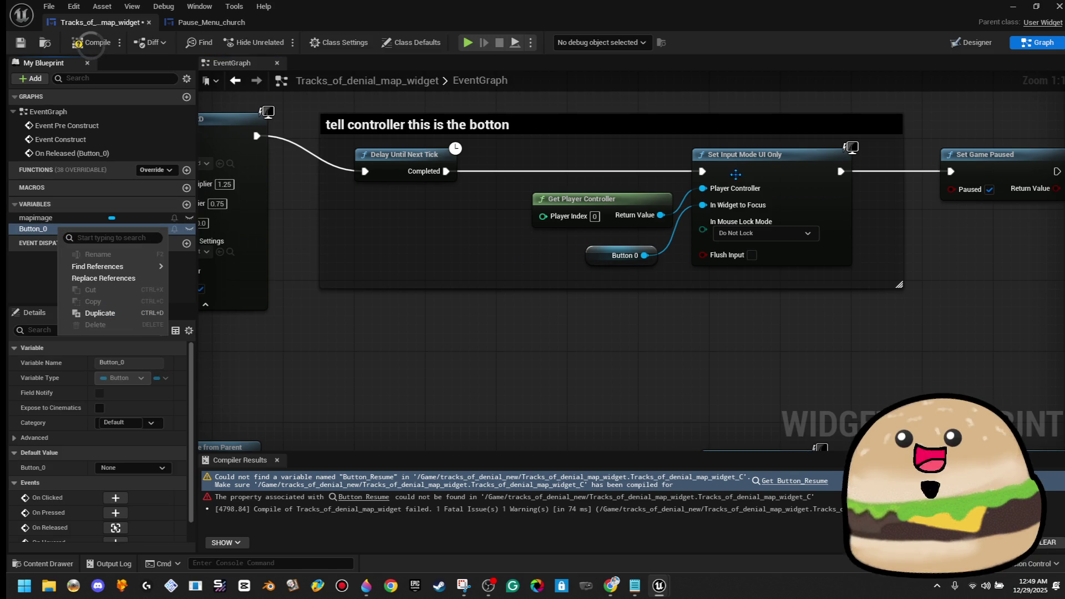
left_click(971, 43)
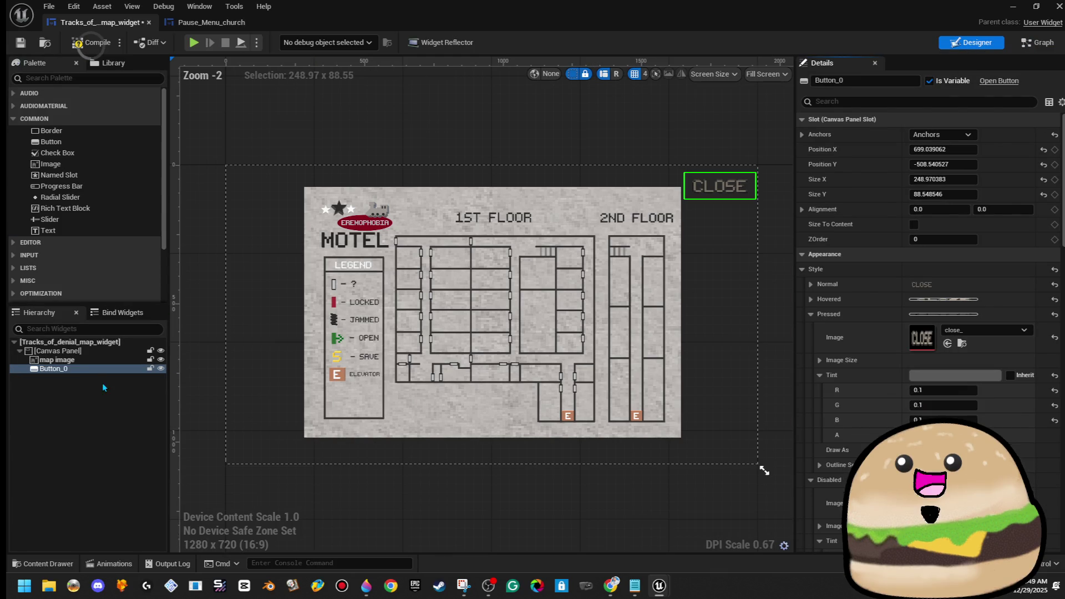
Step: Rename Button_0 to 'Close Menu Button' in the widget Hierarchy
right_click(86, 371)
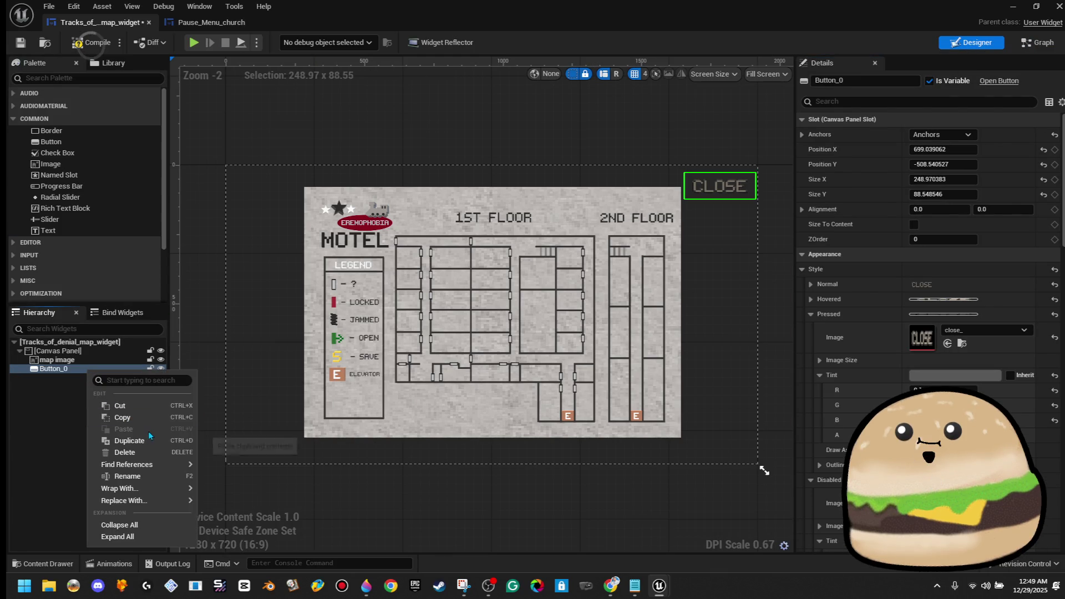
left_click(150, 480)
type("Close Menu Button")
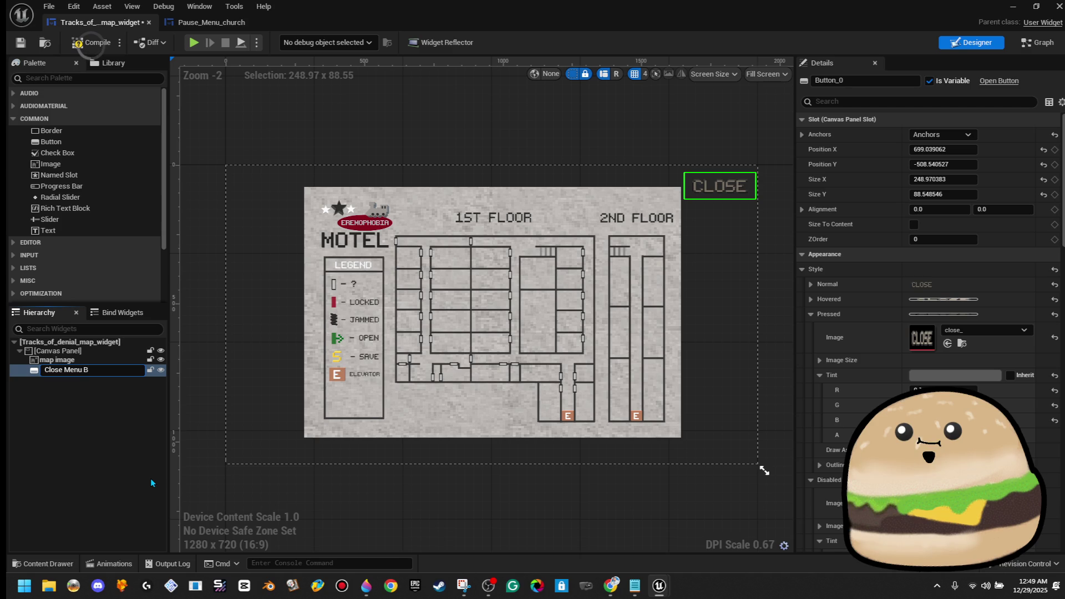
key("Return")
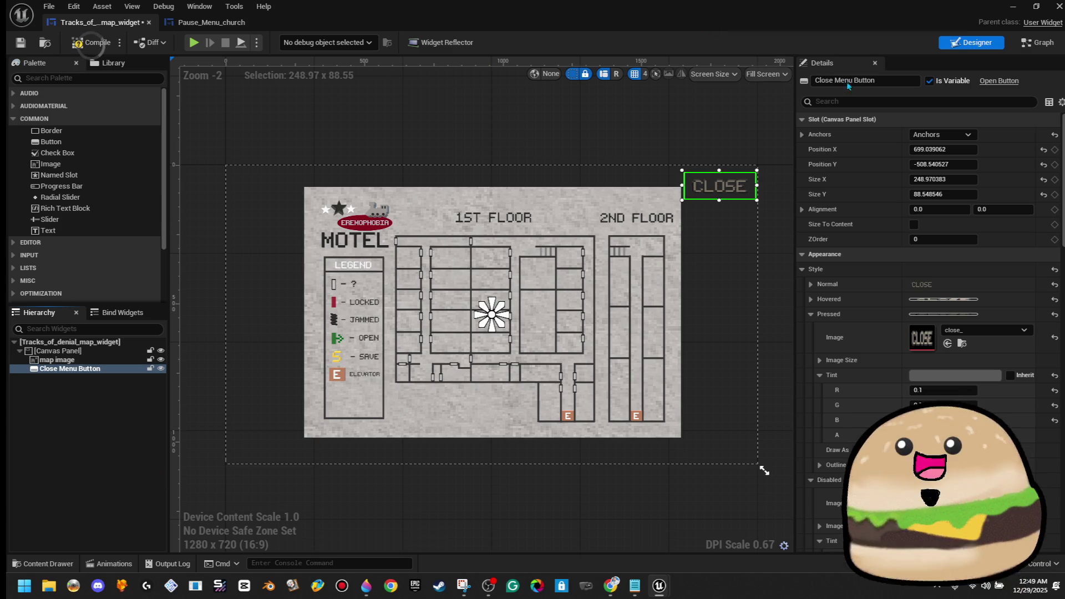
left_click(1034, 42)
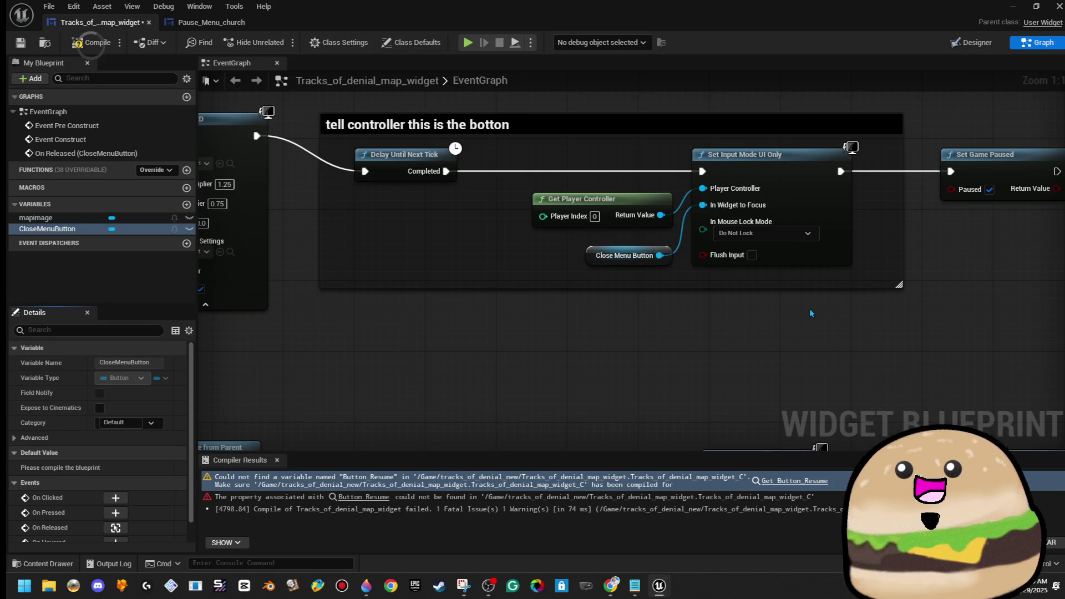
scroll(807, 301, "down", 4)
scroll(809, 301, "down", 1)
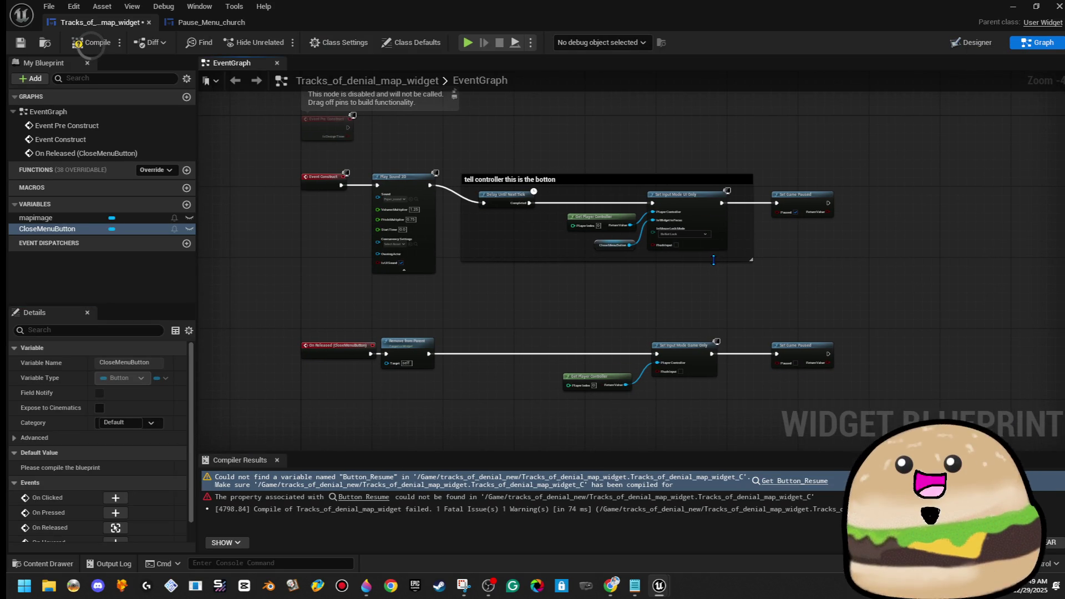
left_click_drag(714, 260, 690, 273)
scroll(680, 304, "up", 2)
scroll(687, 304, "down", 1)
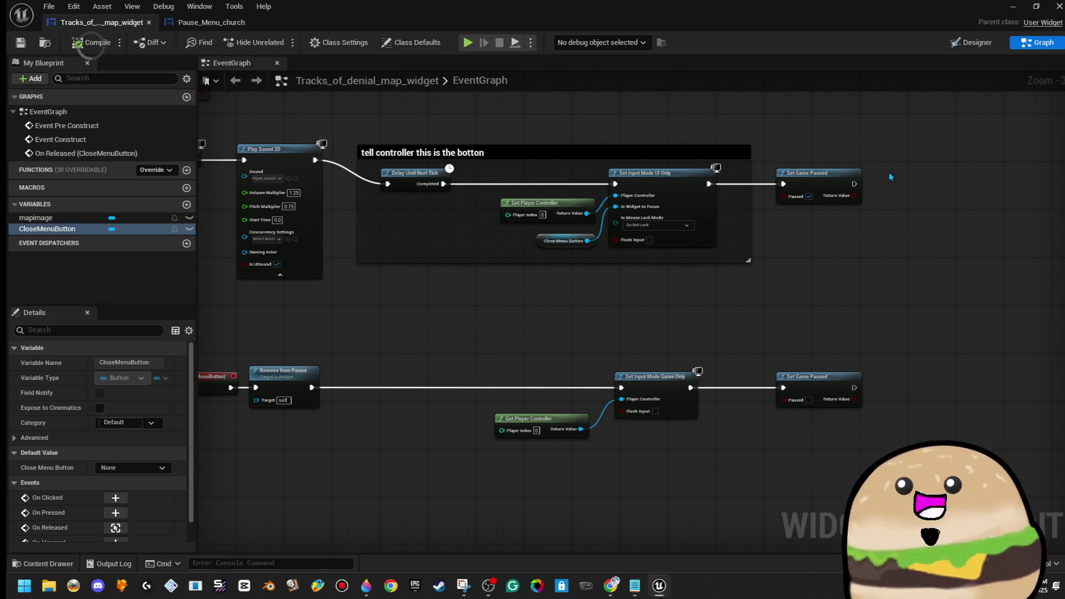
left_click(200, 25)
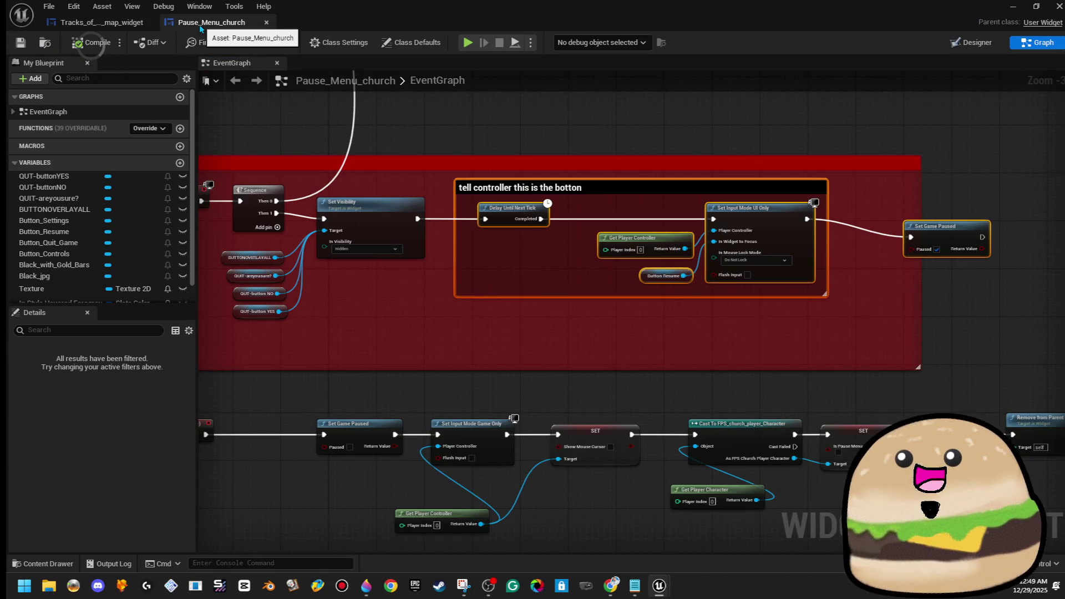
left_click(97, 22)
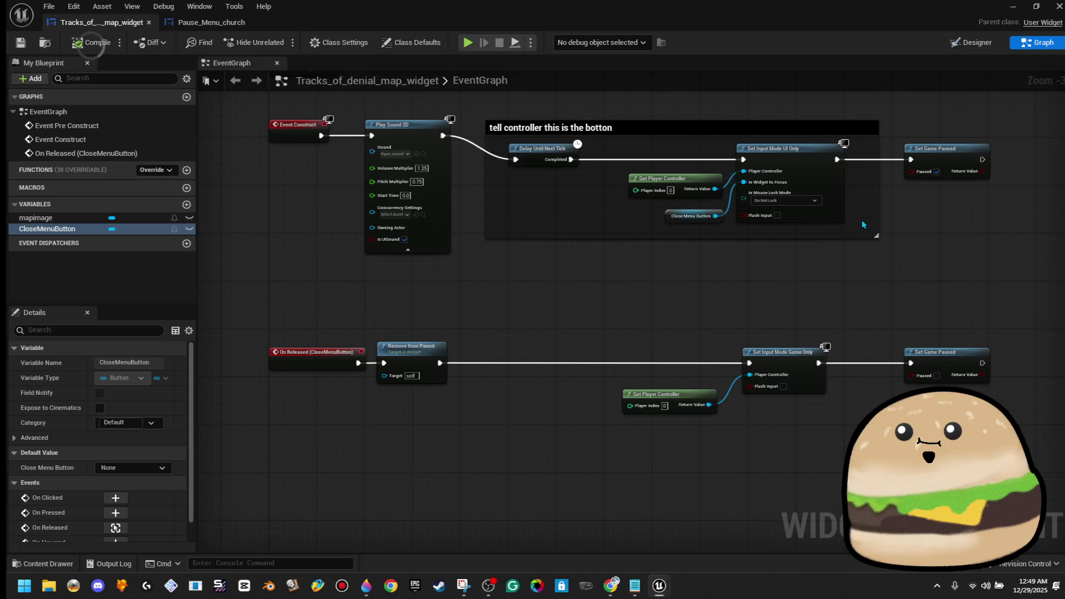
left_click_drag(862, 224, 552, 264)
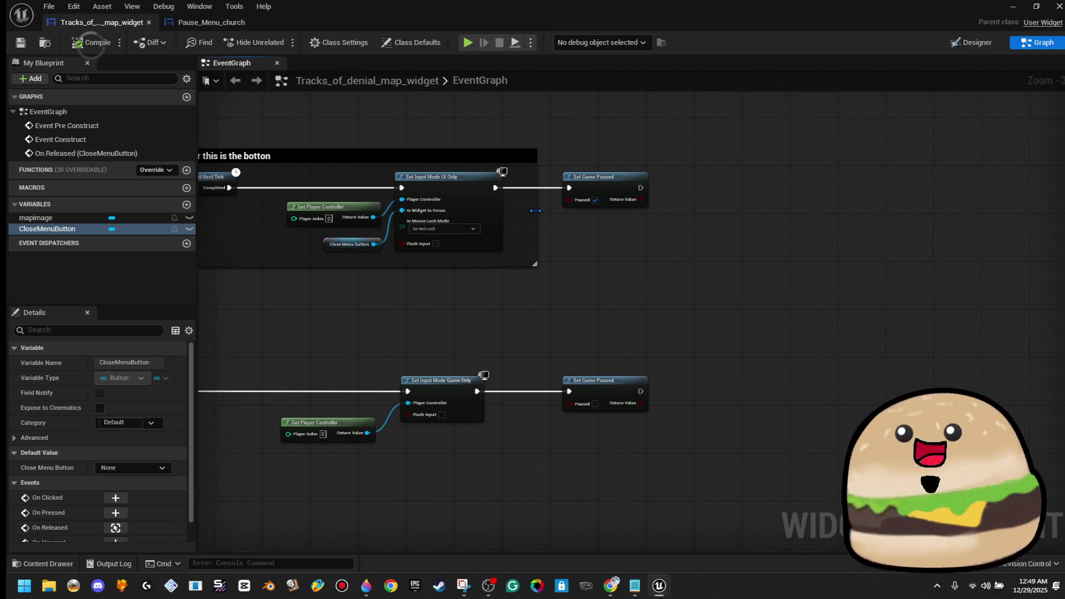
Step: Widen the comment box and add a Set Show Mouse Cursor node after Set Game Paused
left_click_drag(535, 210, 796, 211)
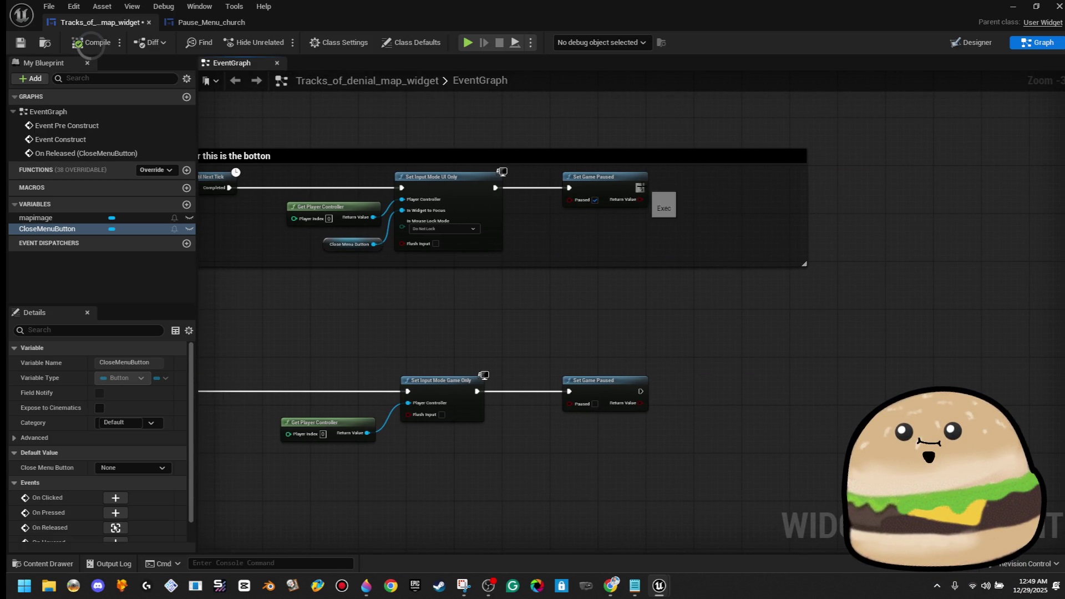
left_click_drag(639, 188, 691, 192)
type("show mouse")
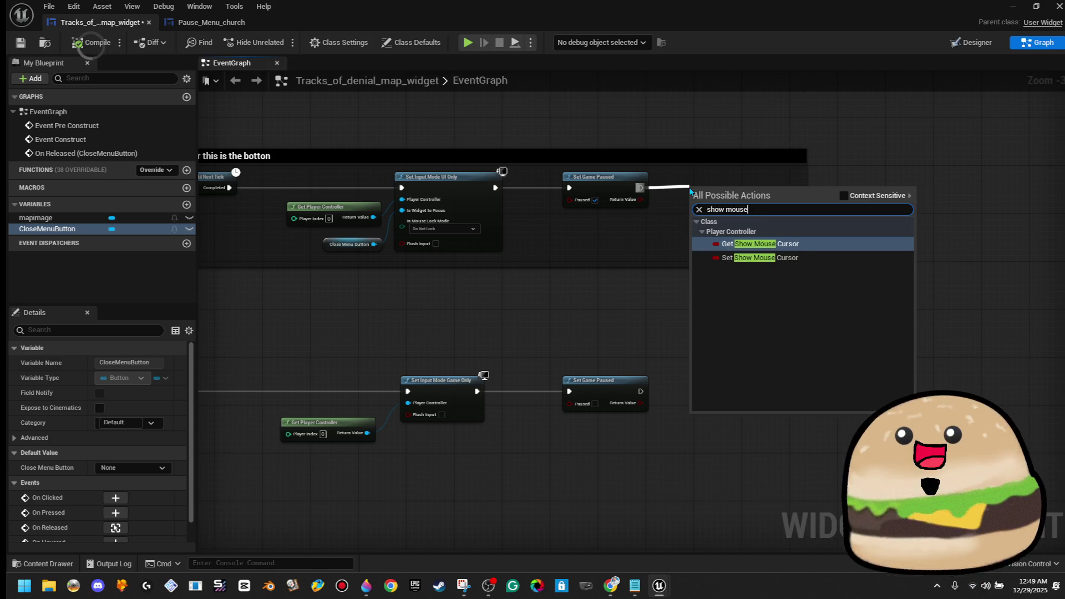
key("Down")
key("Return")
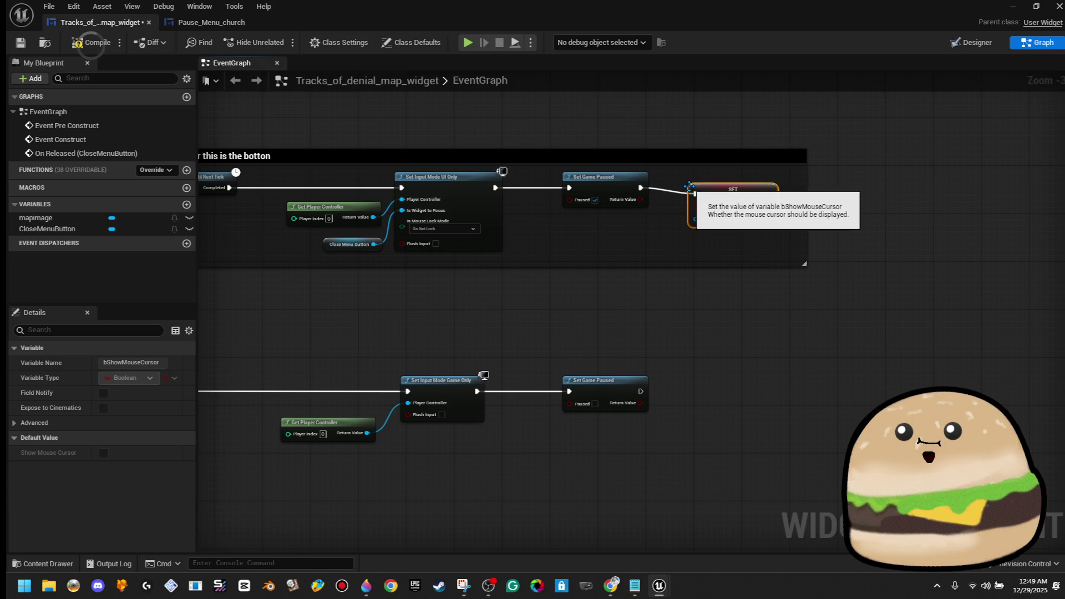
scroll(732, 216, "up", 3)
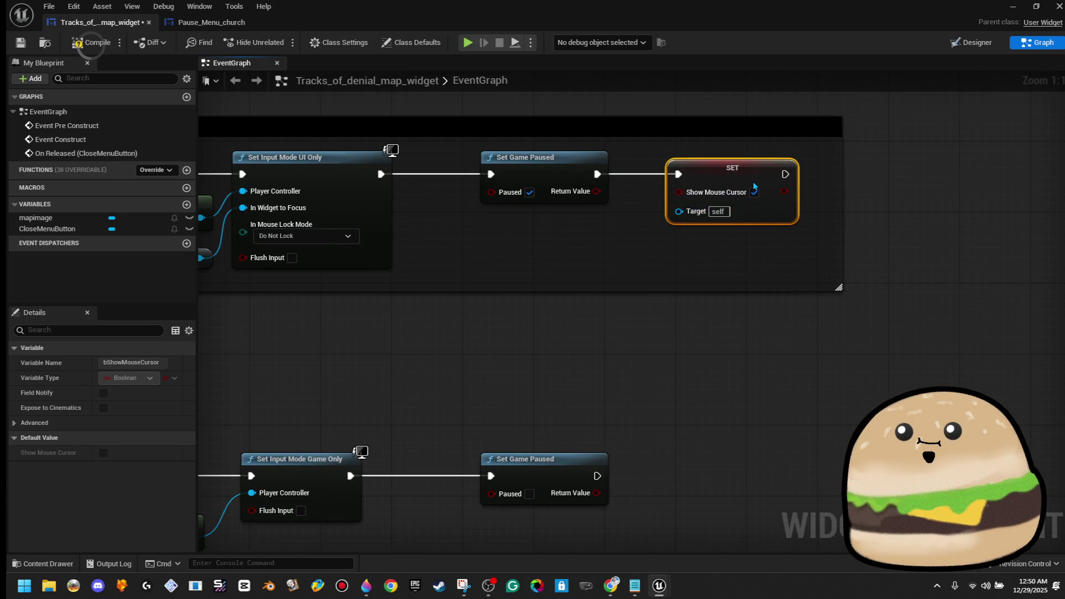
scroll(734, 274, "down", 1)
left_click_drag(759, 336, 683, 332)
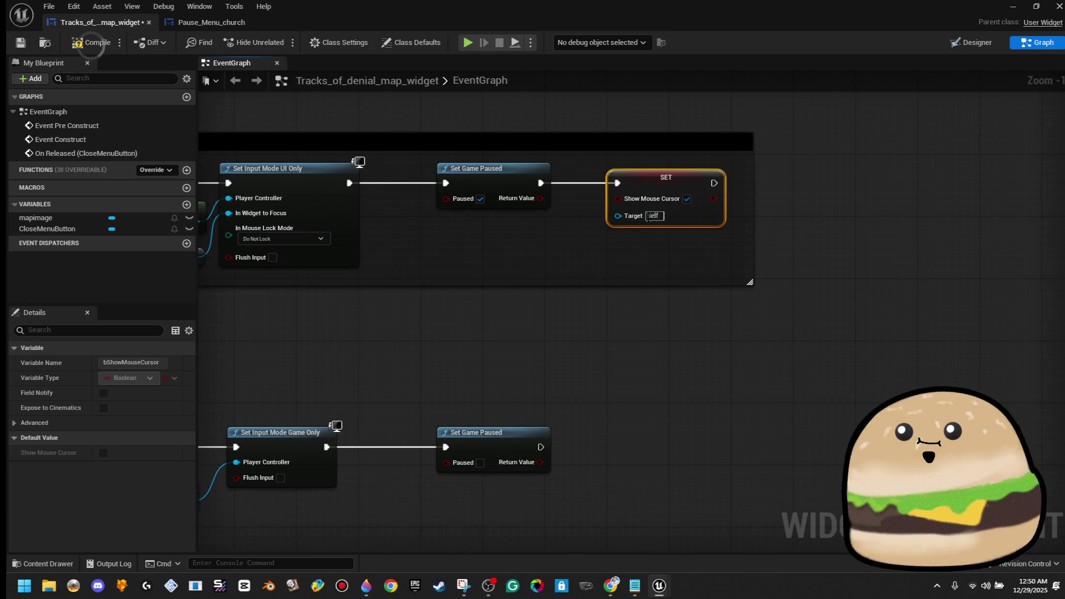
Step: Link Set Game Paused into Show Mouse Cursor, compile, then break that link and recompile
left_click_drag(536, 205, 536, 205)
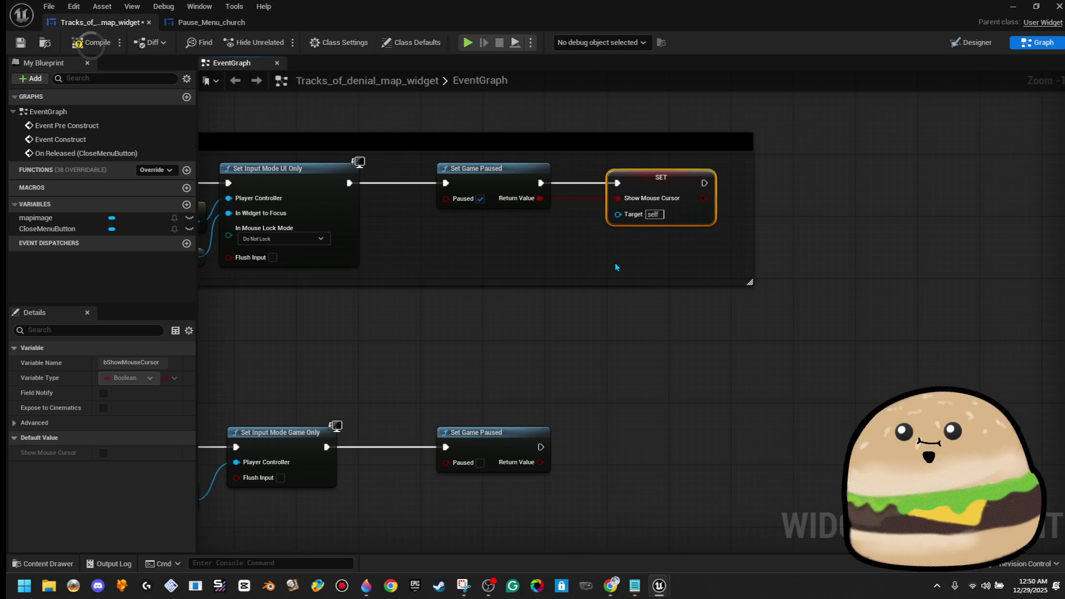
scroll(605, 270, "down", 2)
left_click(82, 43)
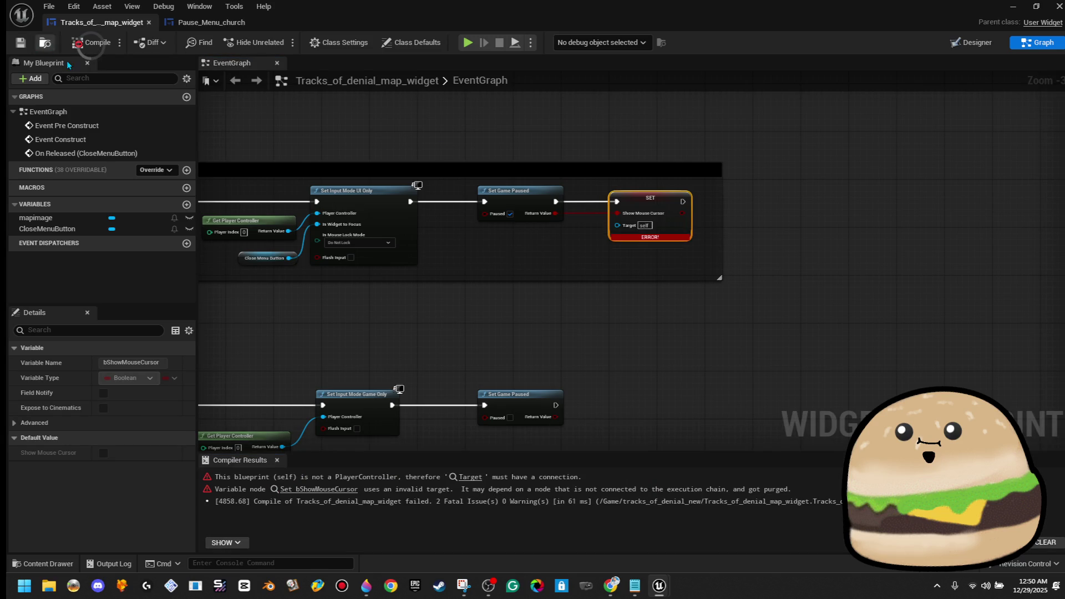
right_click(617, 213)
left_click(655, 258)
left_click(87, 49)
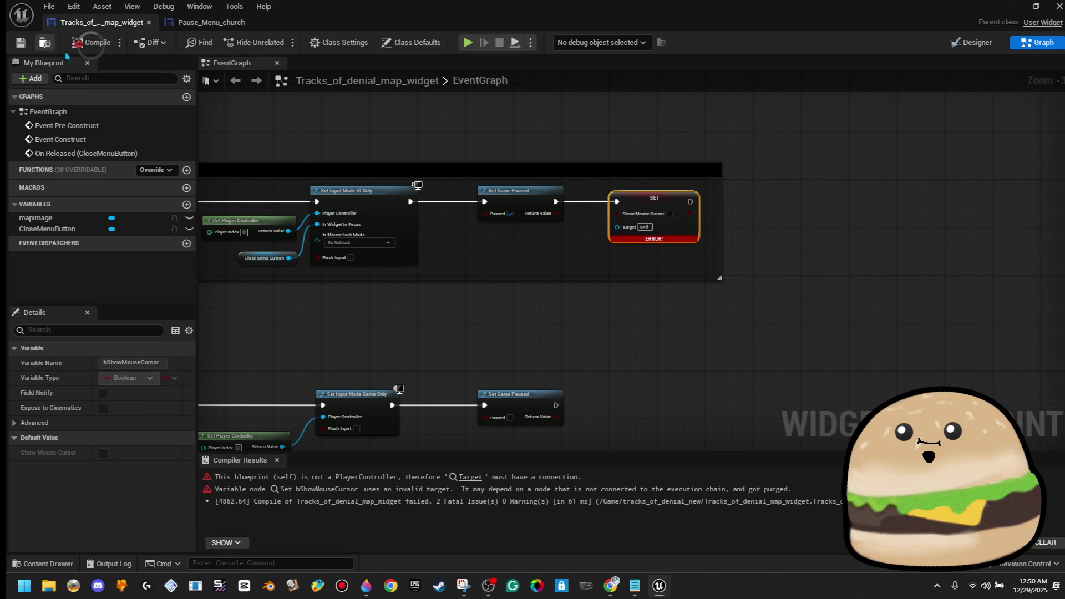
scroll(514, 216, "up", 3)
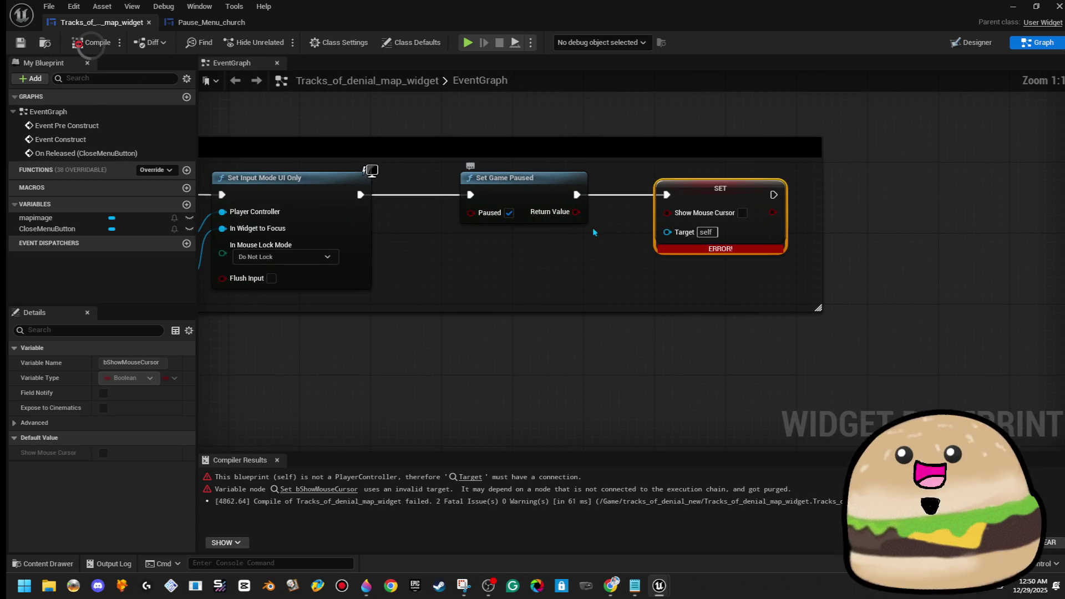
scroll(617, 259, "down", 3)
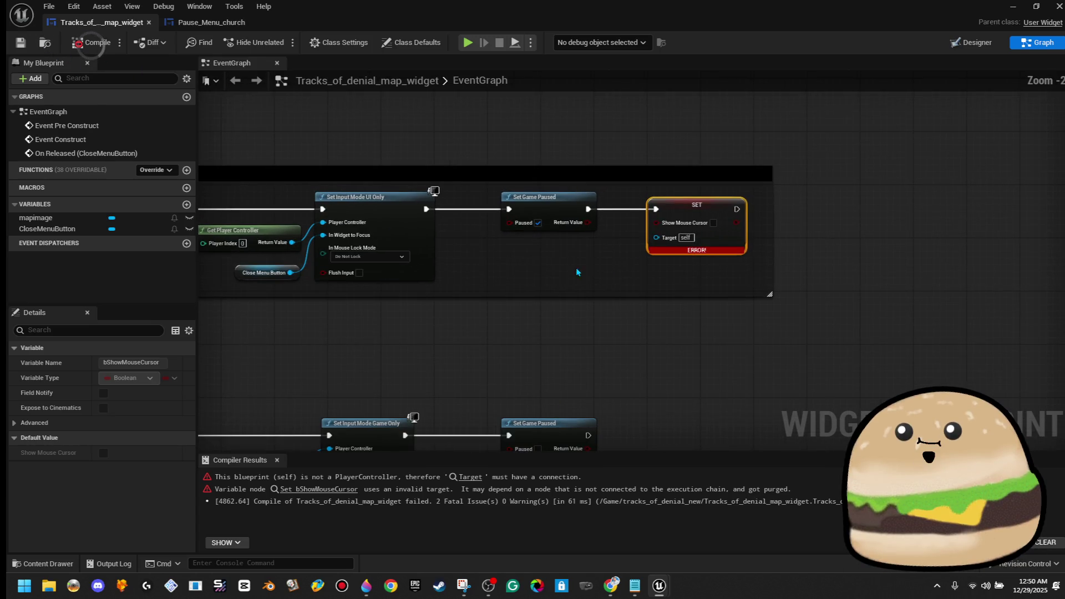
Step: After checking Pause_Menu_church's resume chain, wire the Show Mouse Cursor Target to Get Player Controller
left_click(211, 23)
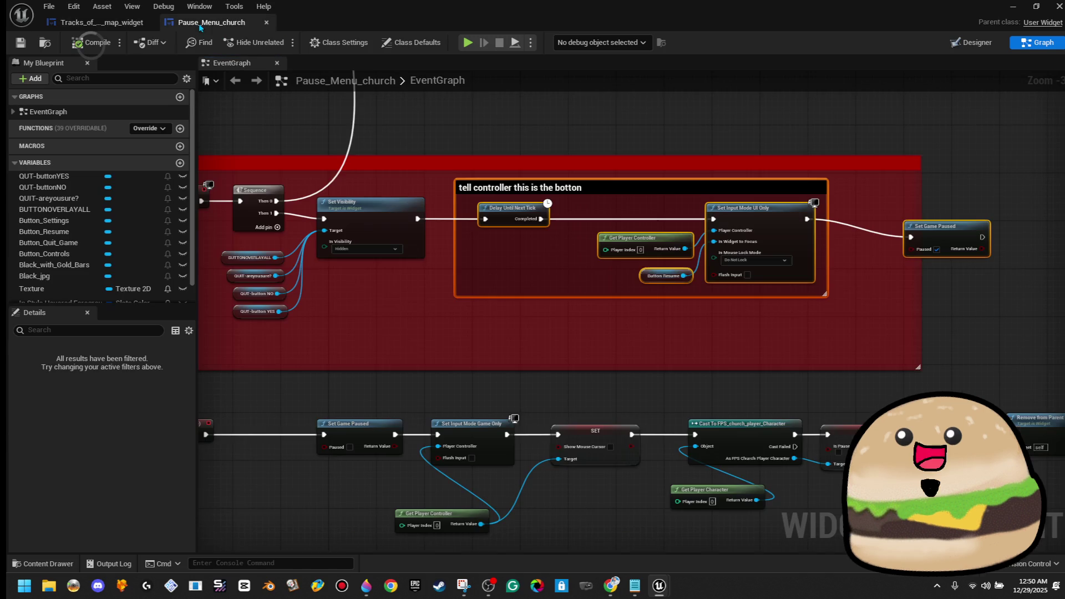
mouse_move(551, 291)
left_mouse_down()
mouse_move(741, 283)
mouse_move(615, 277)
mouse_move(616, 204)
left_mouse_up()
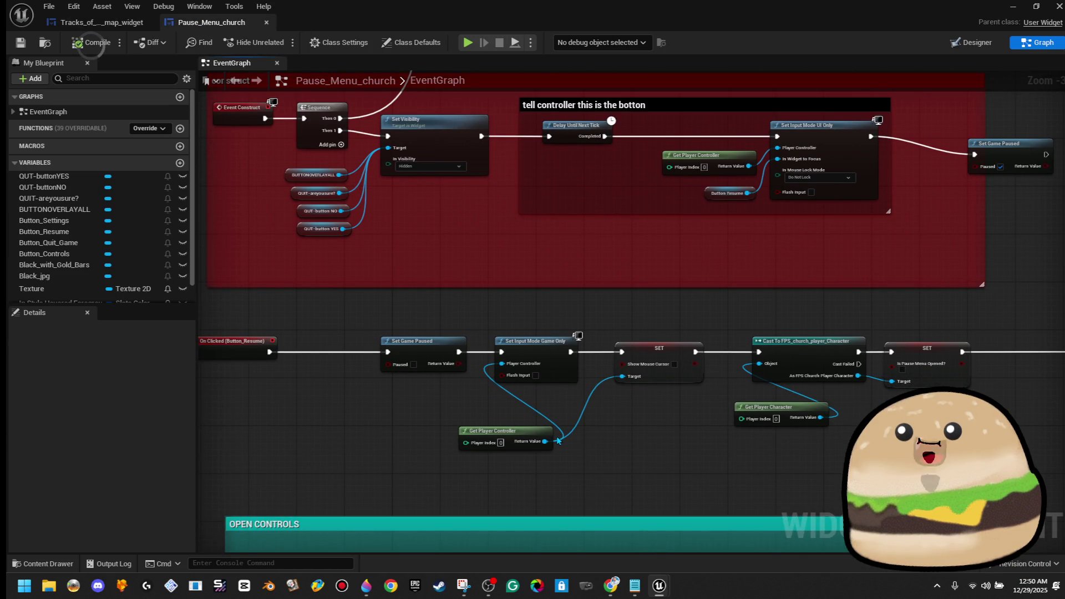
left_click(100, 22)
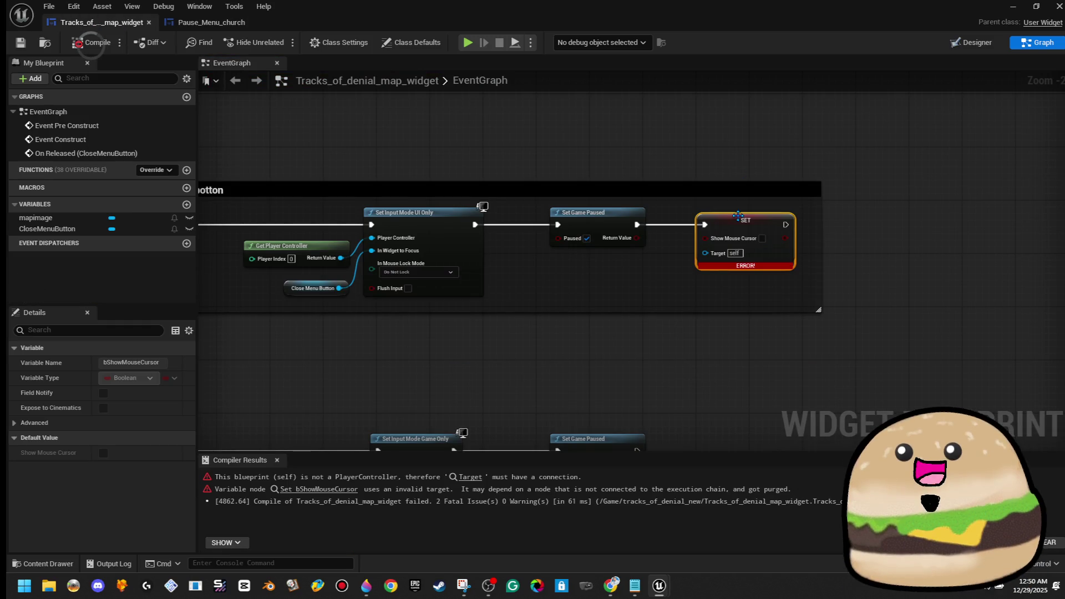
mouse_move(704, 253)
left_mouse_down()
mouse_move(349, 276)
mouse_move(340, 258)
left_mouse_up()
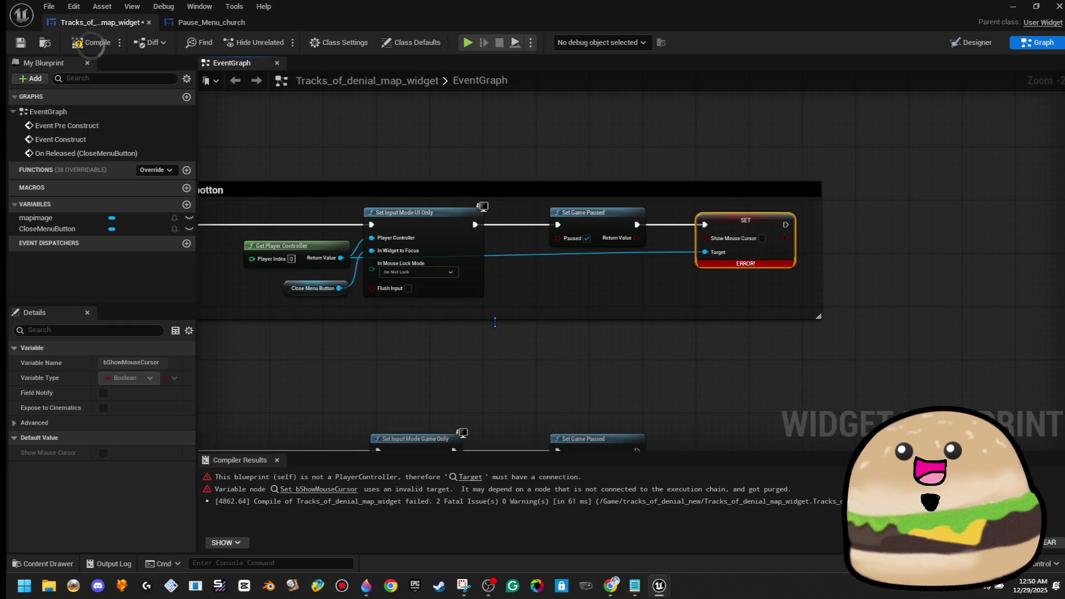
mouse_move(511, 357)
left_mouse_down()
mouse_move(757, 268)
mouse_move(777, 273)
left_mouse_up()
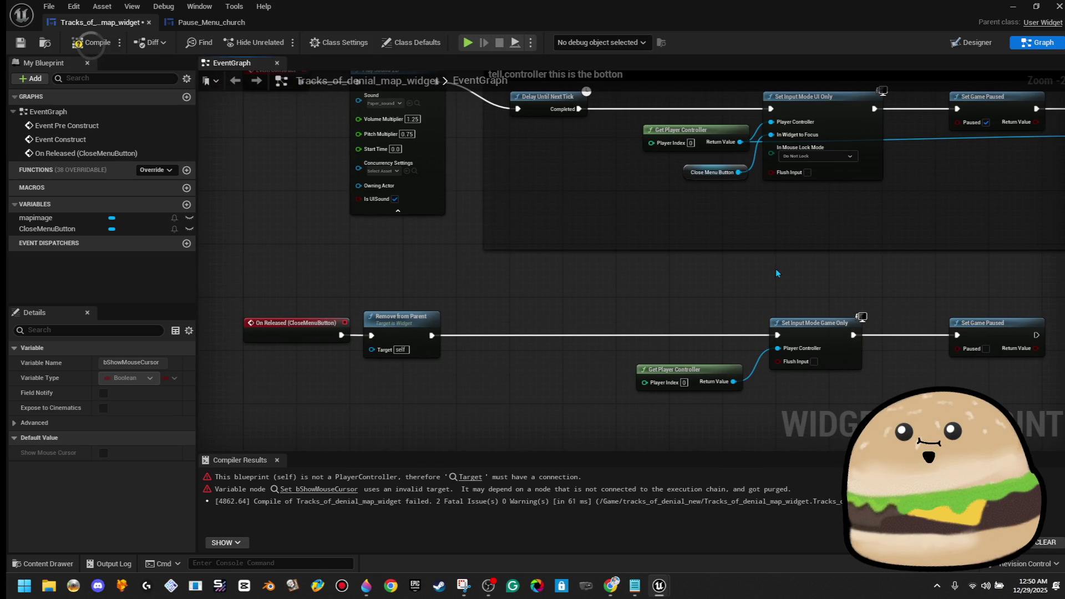
Step: Move Get Player Controller lower and add a reroute point to straighten its wire
mouse_move(668, 127)
left_mouse_down()
mouse_move(668, 206)
mouse_move(663, 199)
mouse_move(774, 216)
left_mouse_up()
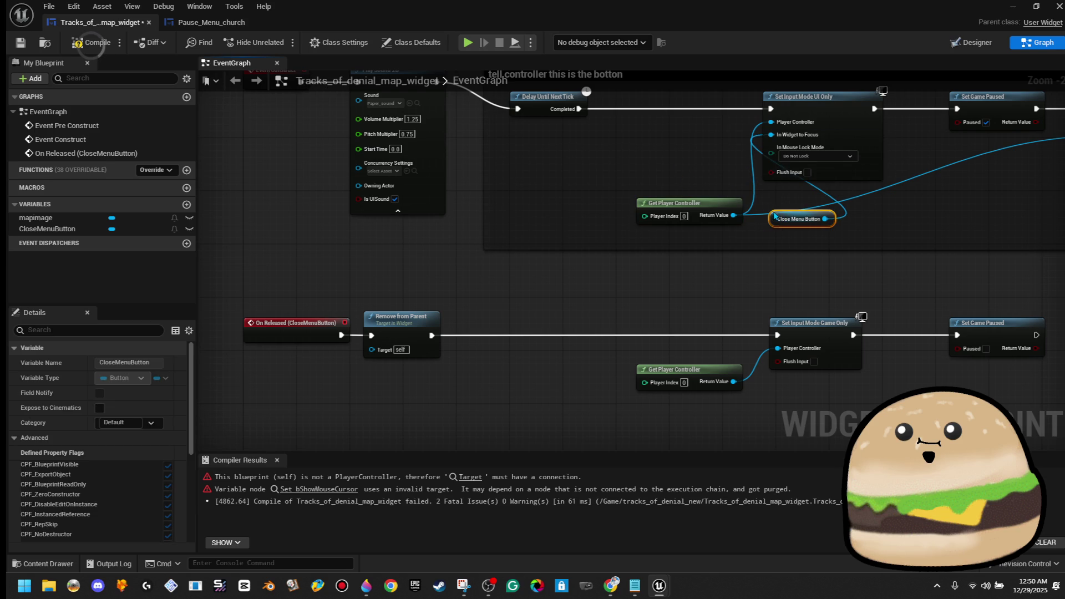
mouse_move(677, 185)
left_mouse_down()
mouse_move(630, 136)
mouse_move(628, 167)
left_mouse_up()
double_click(724, 159)
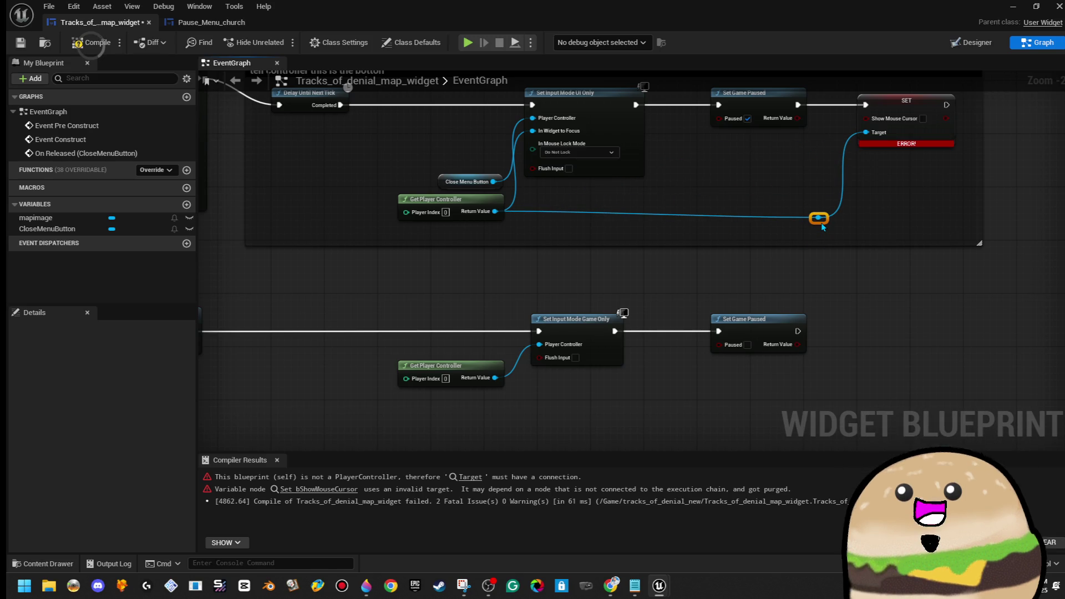
left_click_drag(822, 228, 762, 271)
Step: Add a Set Show Mouse Cursor node from the lower Get Player Controller, running after Set Game Paused, with a rerouted Target wire
mouse_move(450, 454)
left_mouse_down()
mouse_move(796, 427)
mouse_move(821, 383)
left_mouse_up()
type("show mouse")
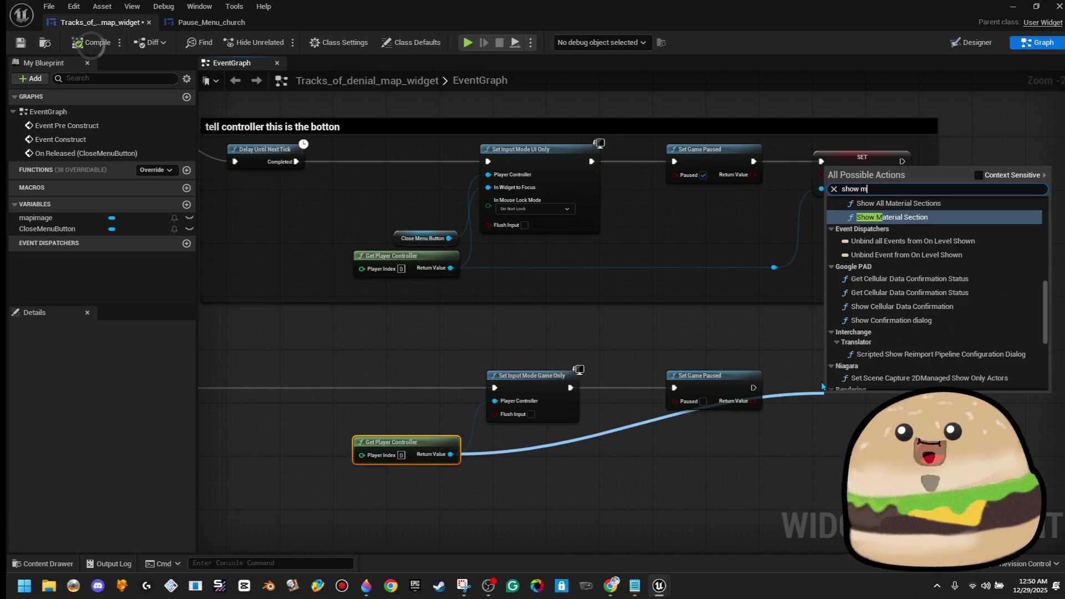
key("Down")
key("Return")
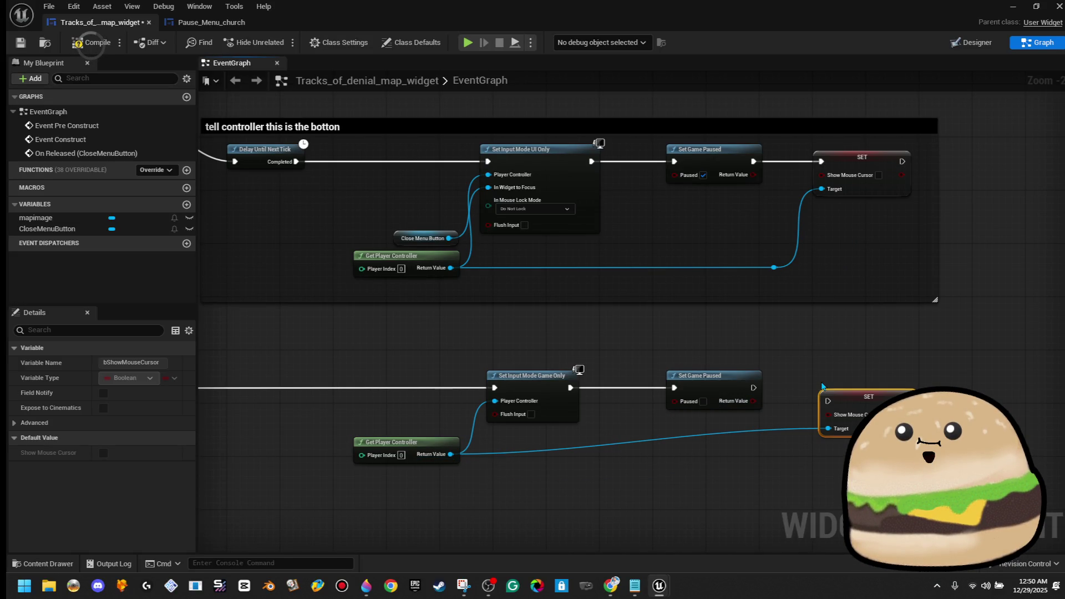
left_click_drag(826, 400, 759, 393)
mouse_move(885, 412)
left_mouse_down()
mouse_move(879, 393)
mouse_move(852, 414)
left_mouse_up()
double_click(722, 423)
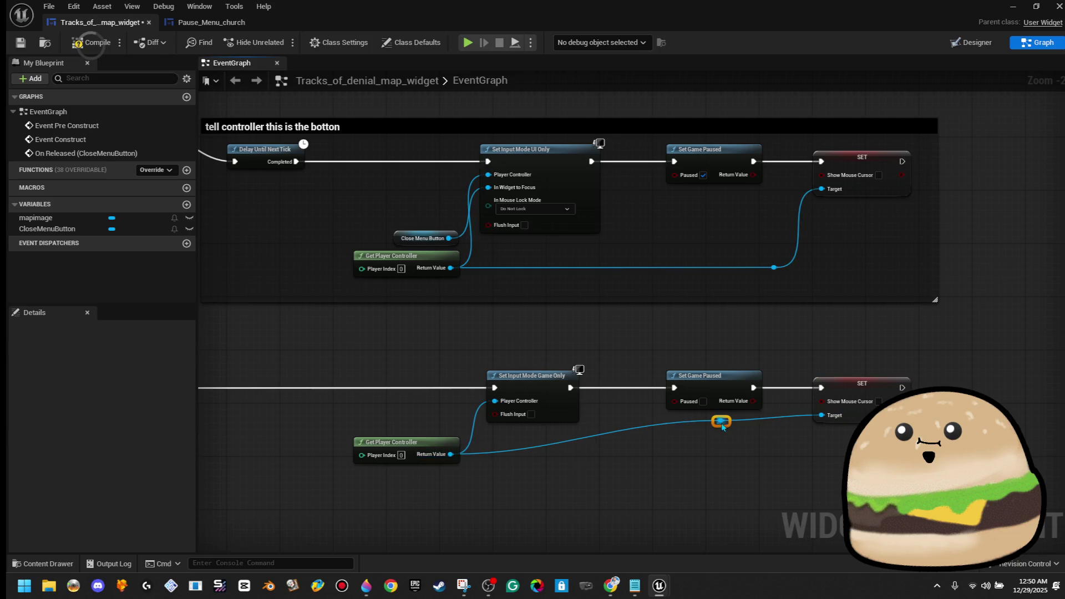
left_click_drag(770, 476, 791, 466)
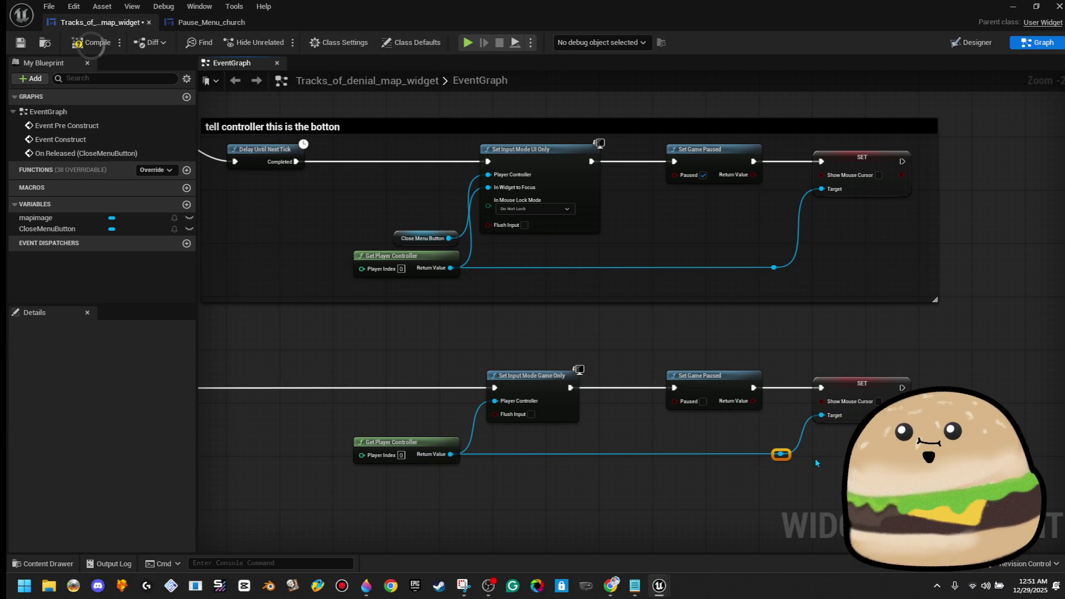
scroll(793, 461, "down", 3)
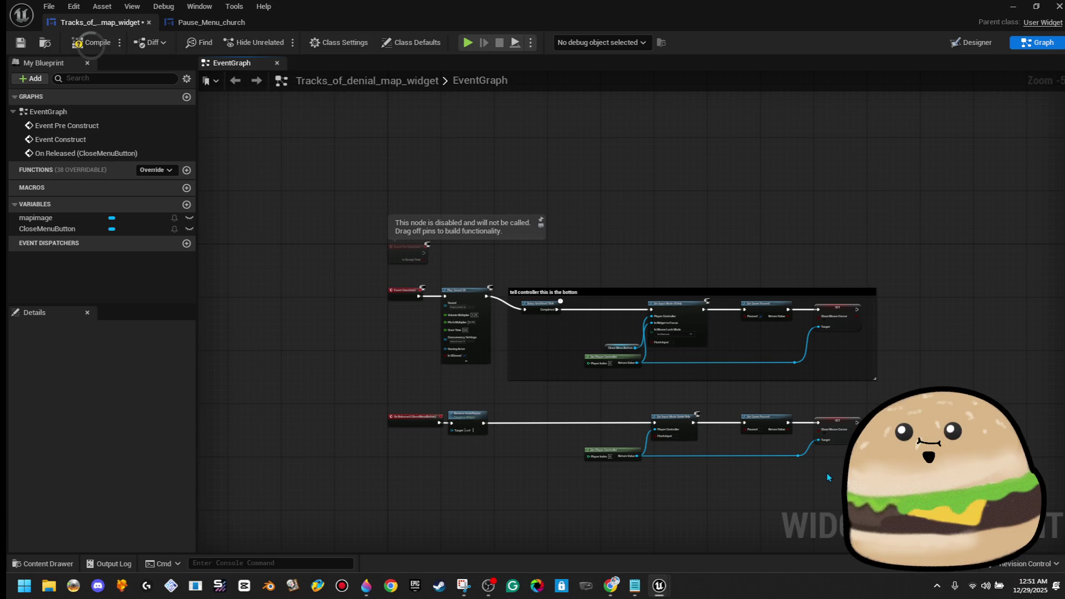
Step: Wrap the close-button node row in a comment titled 'CLOSE EXIT' with a reddish orange colour
left_click(588, 450)
key("Escape")
left_click_drag(376, 394, 377, 395)
key("c")
type("CLOSE EXIT")
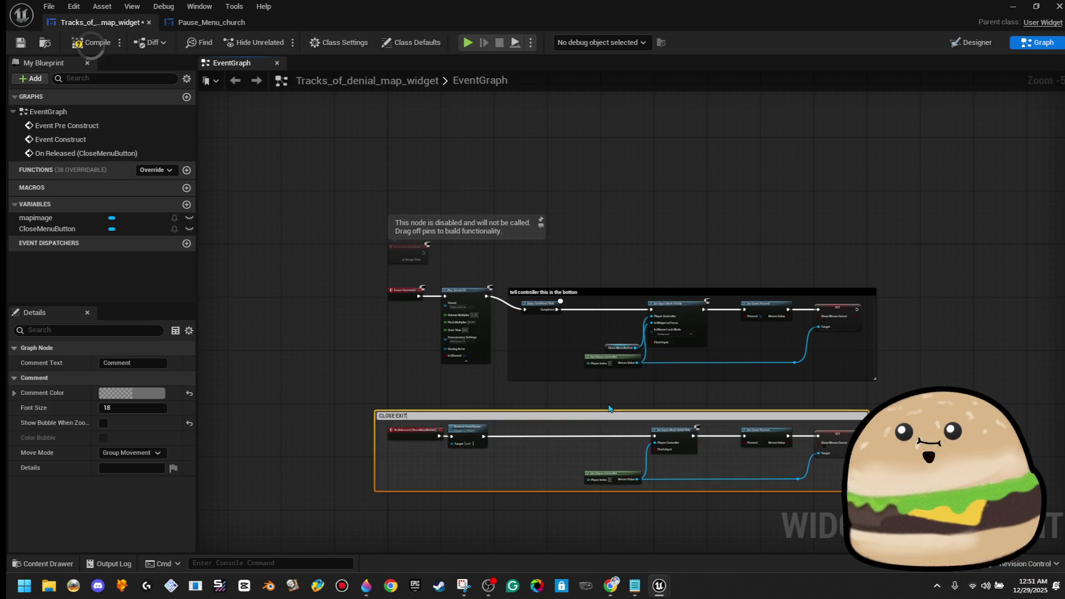
key("Return")
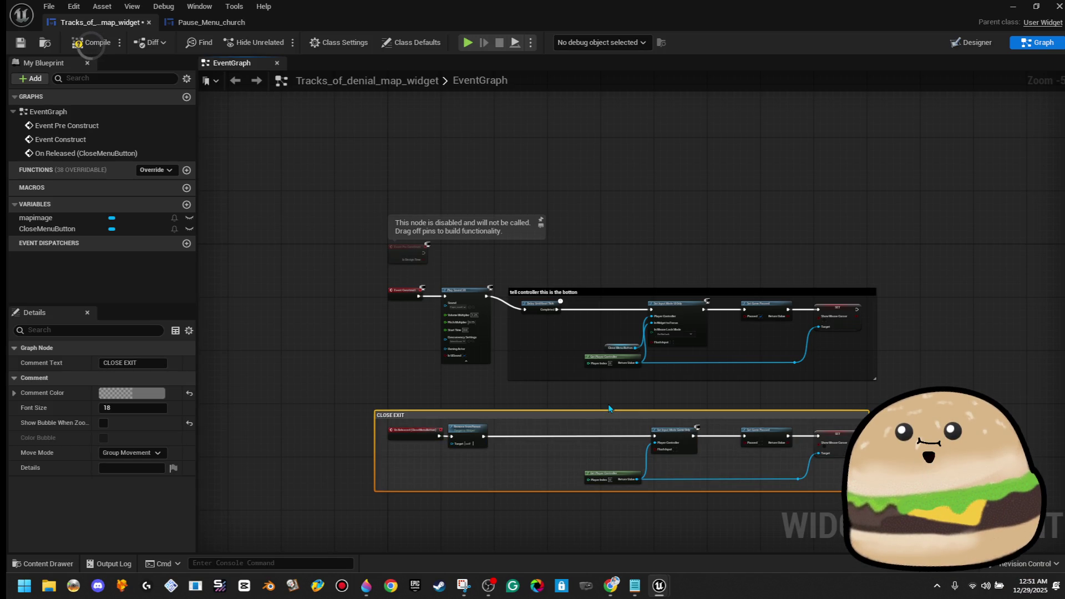
left_click(140, 395)
mouse_move(246, 353)
left_mouse_down()
mouse_move(254, 363)
mouse_move(262, 343)
left_mouse_up()
left_click(737, 191)
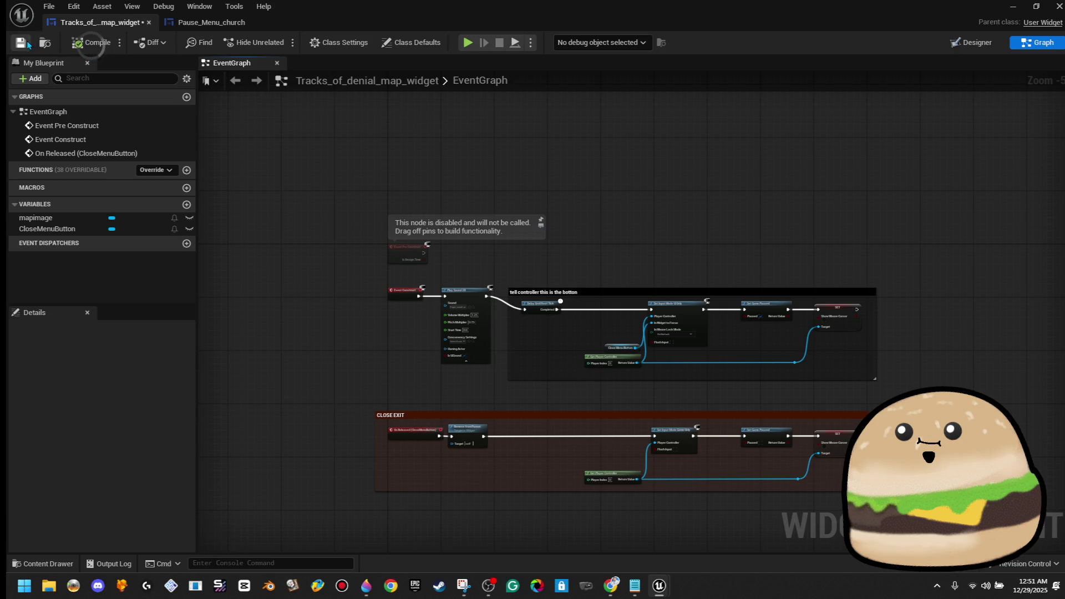
scroll(428, 372, "up", 1)
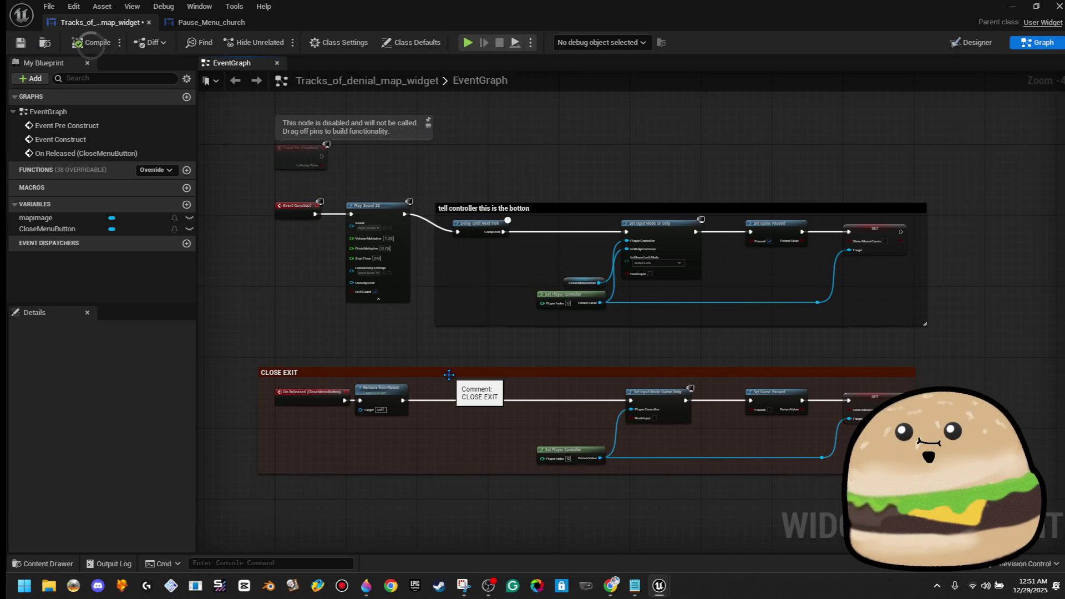
Step: Review the pause menu graph's Delay Until Next Tick, Set Game Paused and Show Mouse Cursor chains
scroll(343, 237, "up", 5)
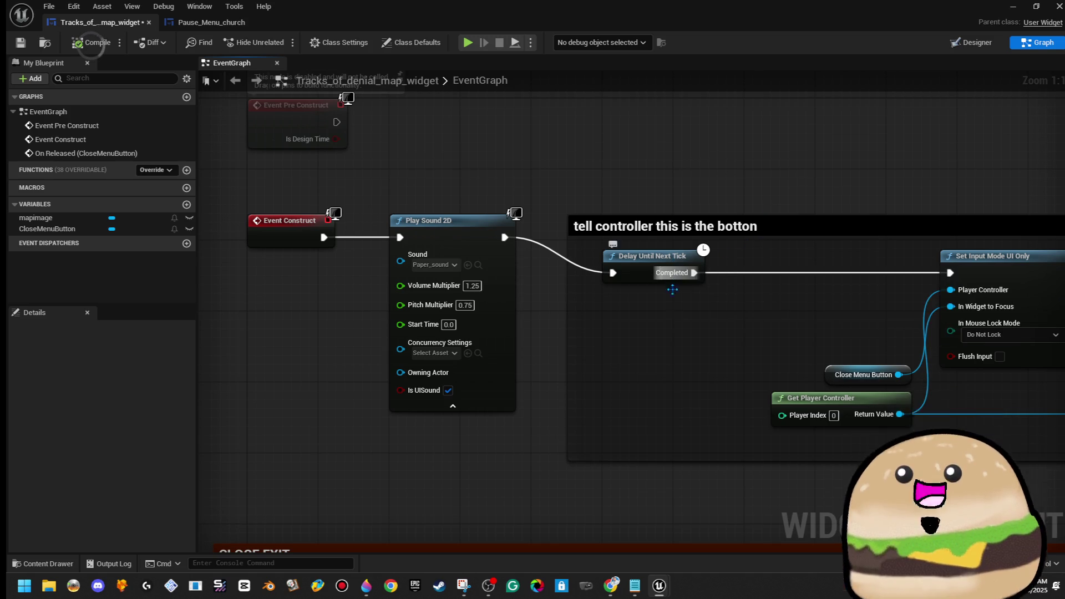
left_click_drag(674, 323, 587, 318)
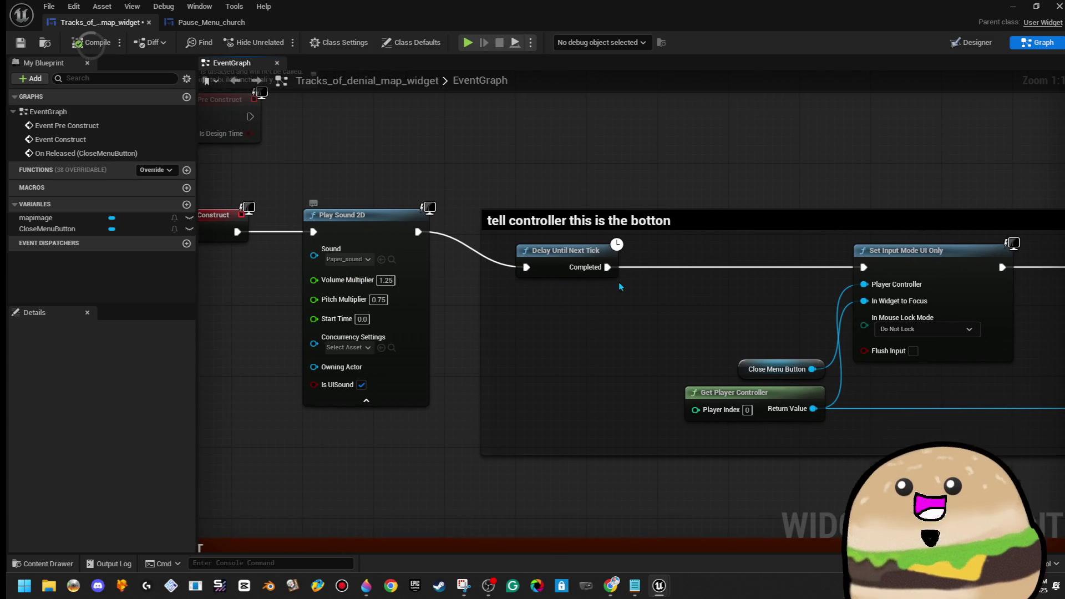
left_click_drag(360, 271, 402, 271)
left_click_drag(694, 281, 397, 294)
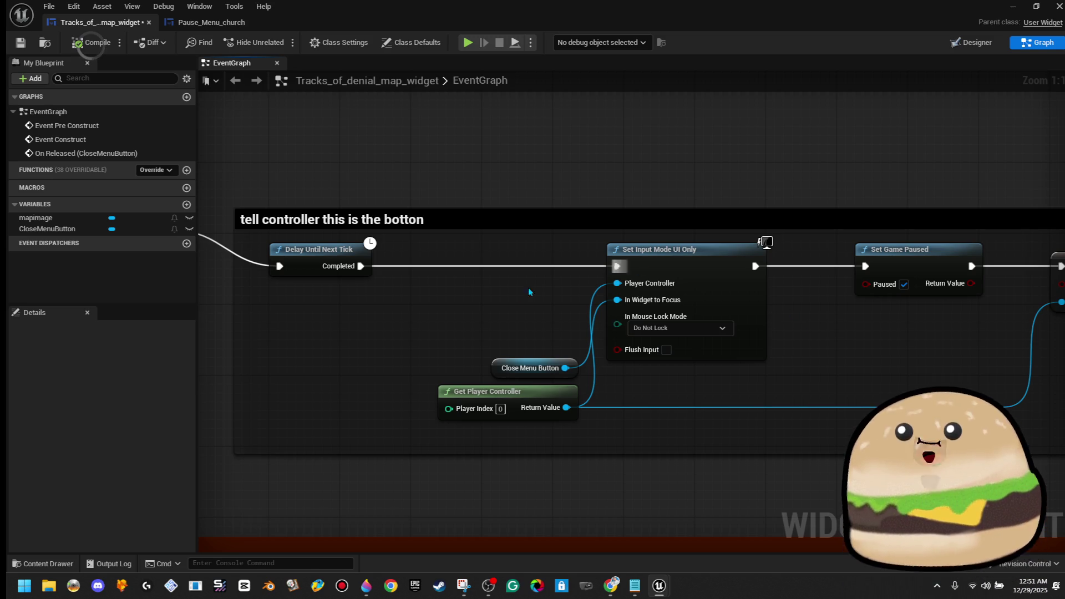
left_click_drag(720, 364, 610, 365)
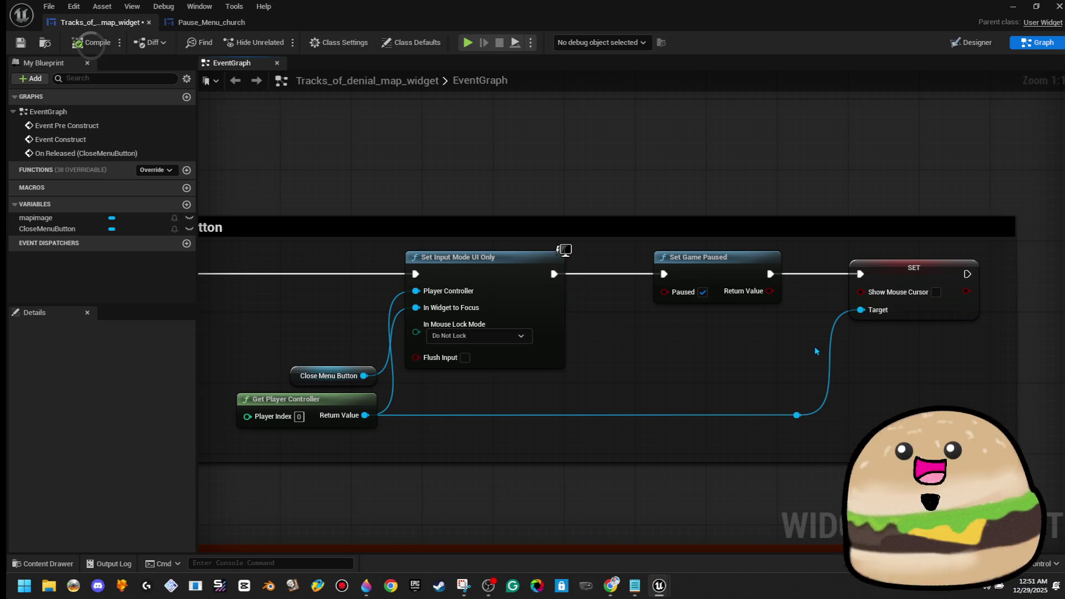
scroll(783, 388, "down", 3)
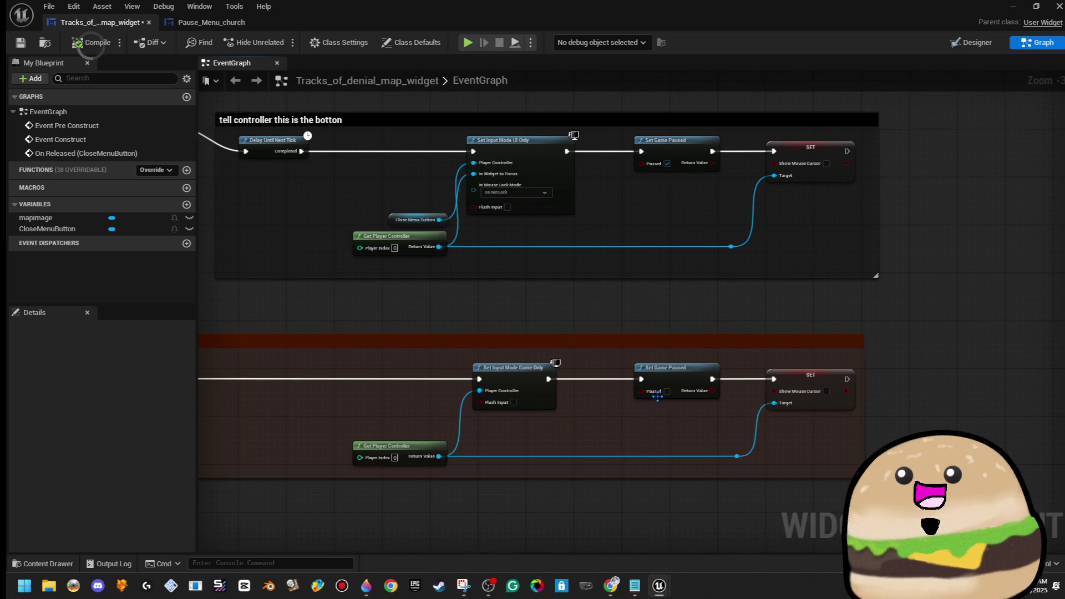
left_click_drag(542, 396, 682, 384)
scroll(682, 384, "up", 3)
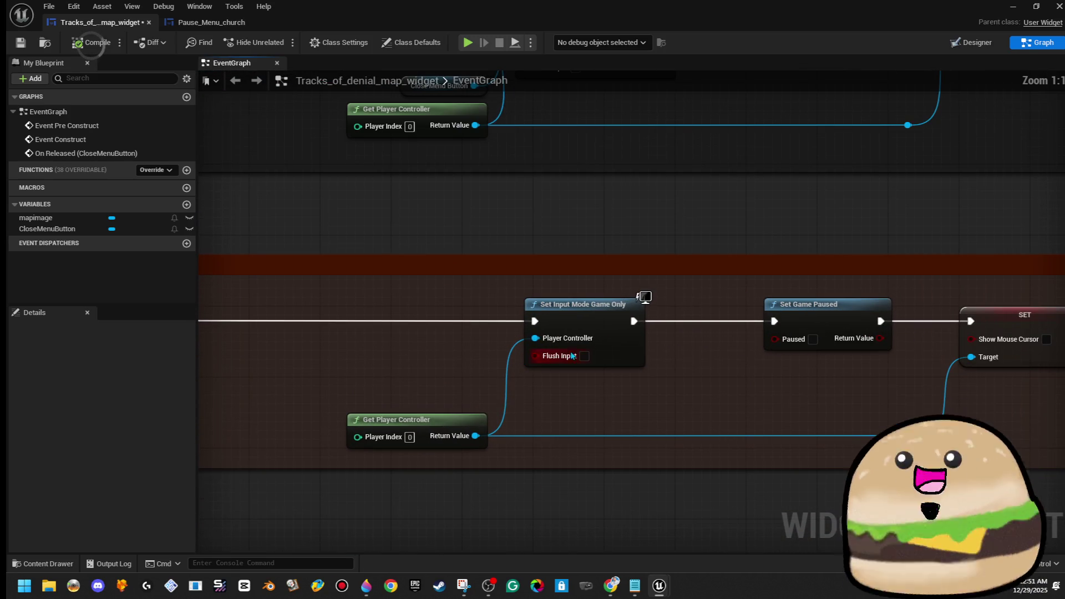
Step: Inspect the lower chain's Set Game Paused and SET nodes, then close both widget blueprint editors
left_click_drag(595, 330, 388, 340)
left_click(632, 331)
left_click(815, 333)
left_click(795, 231)
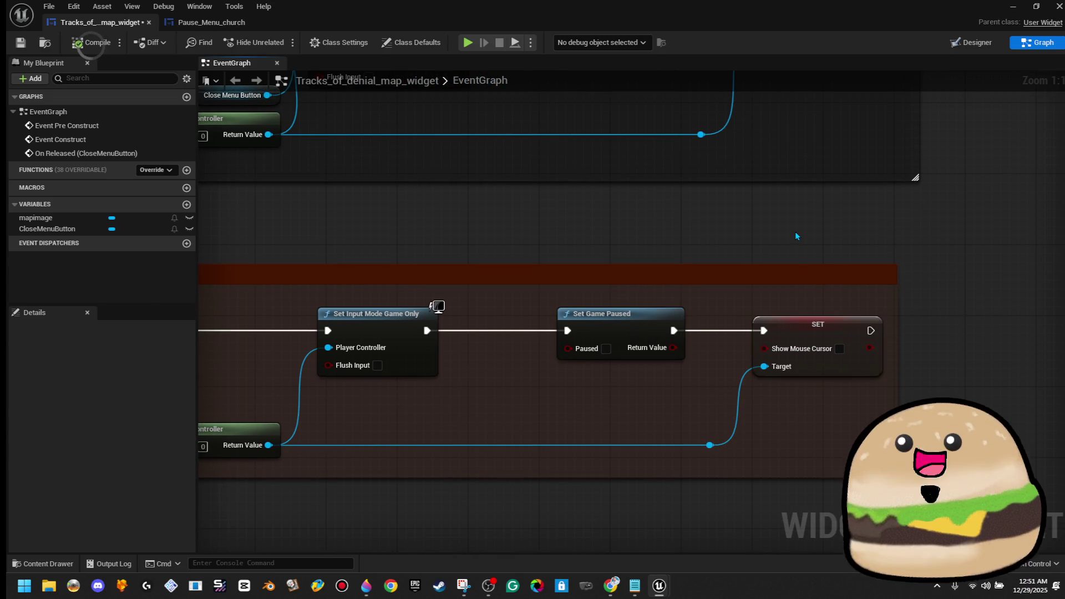
left_click_drag(794, 231, 811, 268)
scroll(811, 267, "down", 5)
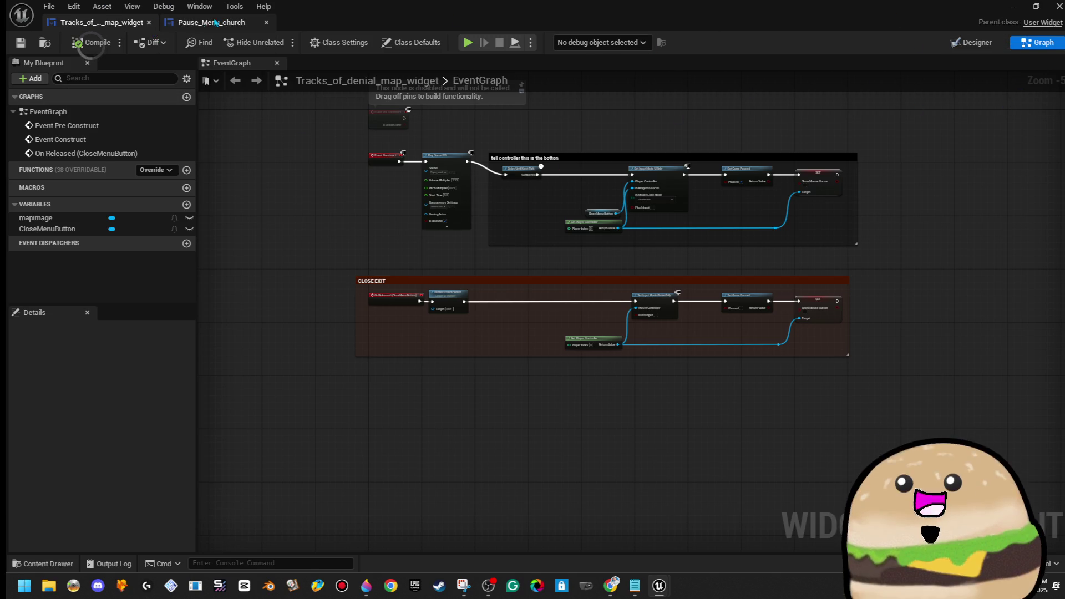
left_click(149, 23)
left_click(149, 23)
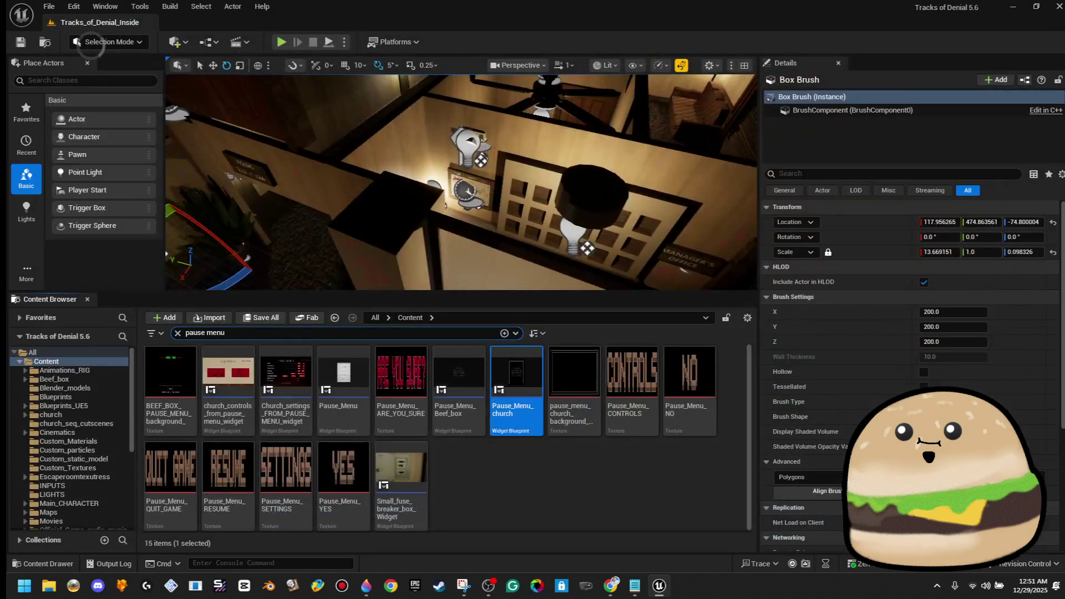
Step: Search the Content Browser for 'fps' and open the FPS_Tracks_player_character blueprint
key("BackSpace")
key("BackSpace")
key("BackSpace")
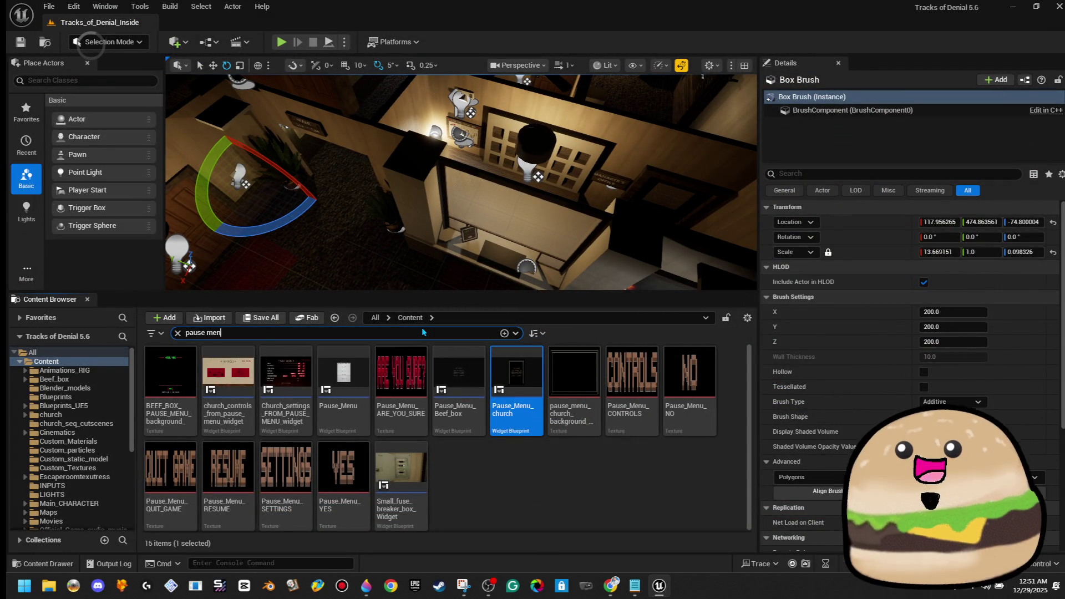
type("fps")
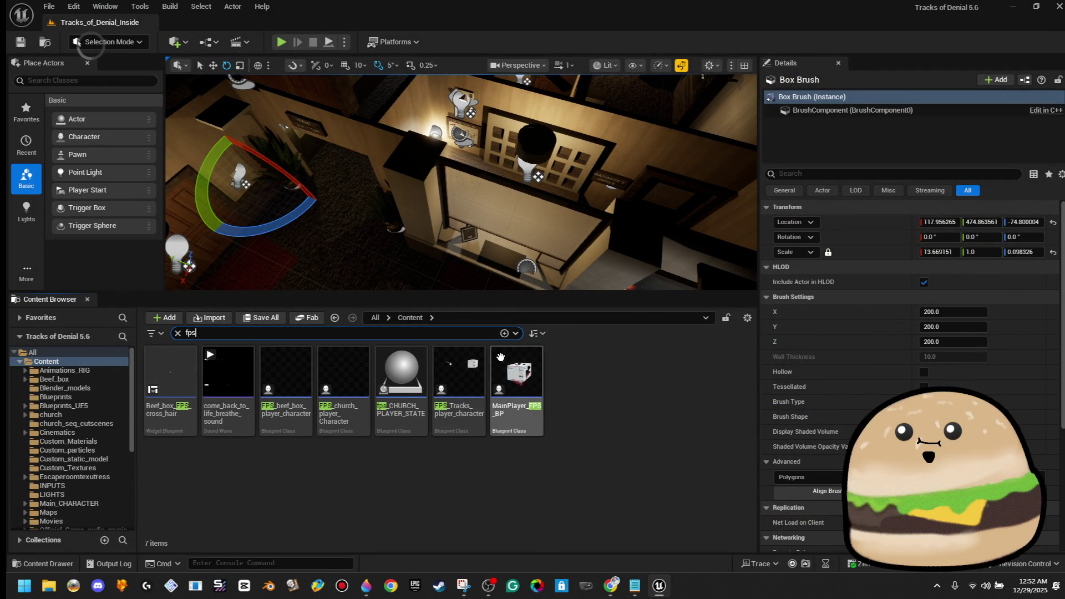
double_click(454, 368)
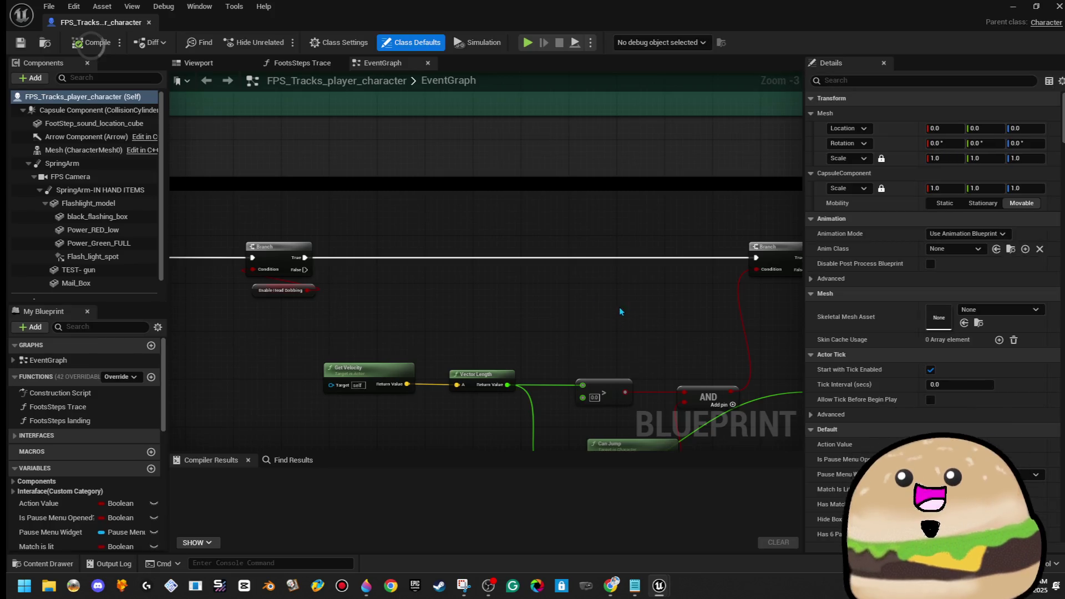
Step: Shrink the grey comment box to fit, compile and save the blueprint, and close it
scroll(442, 234, "down", 9)
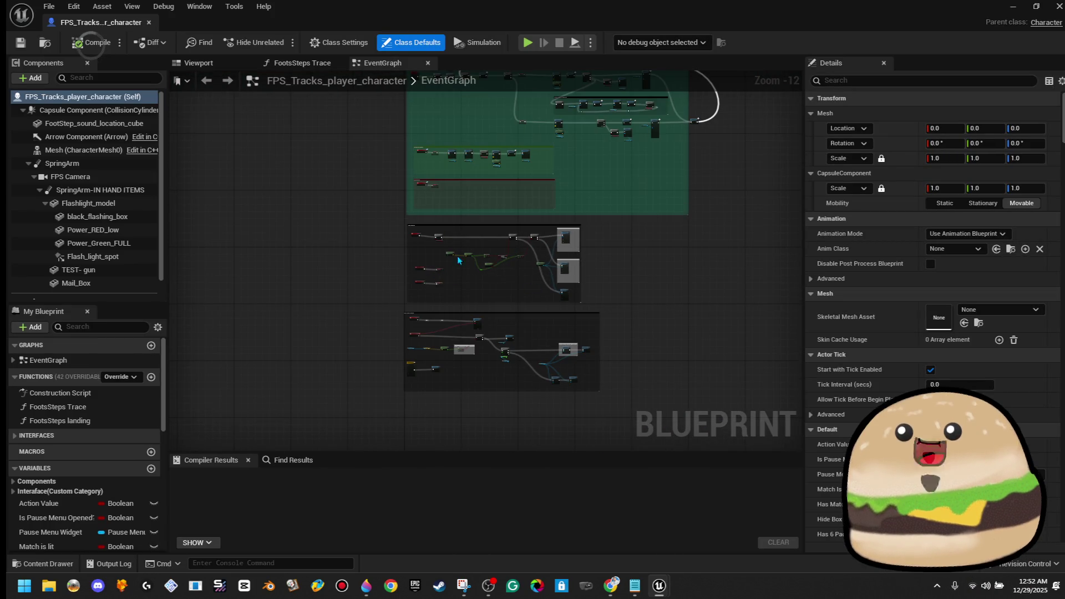
scroll(505, 264, "up", 5)
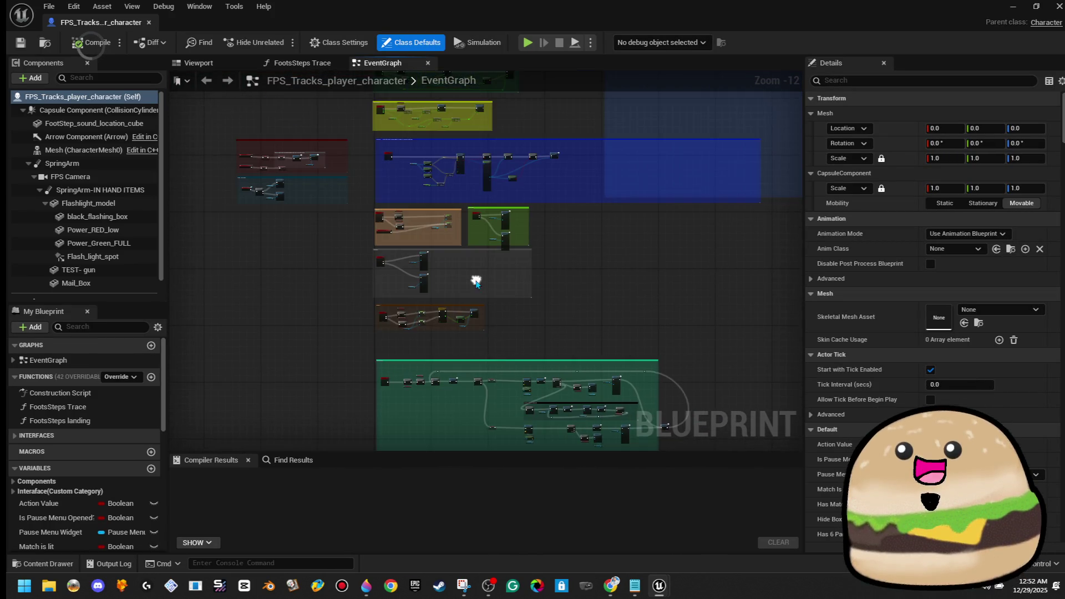
left_click_drag(596, 284, 444, 294)
scroll(475, 252, "up", 3)
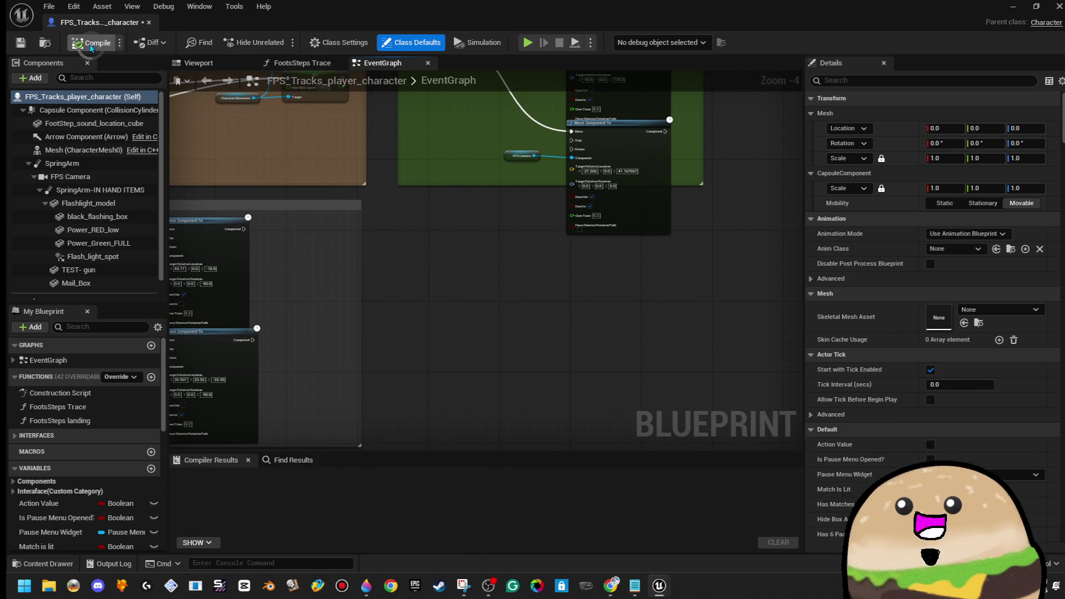
left_click(20, 43)
left_click(148, 22)
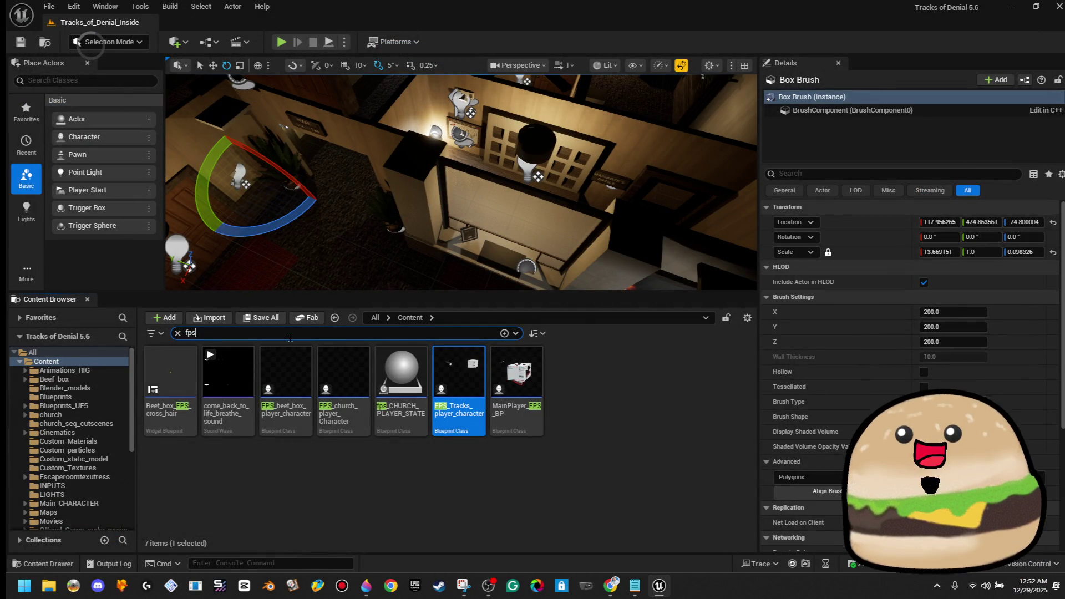
Step: Search the Content Browser for 'bind', then 'key', and scroll through the key results
type("keyb")
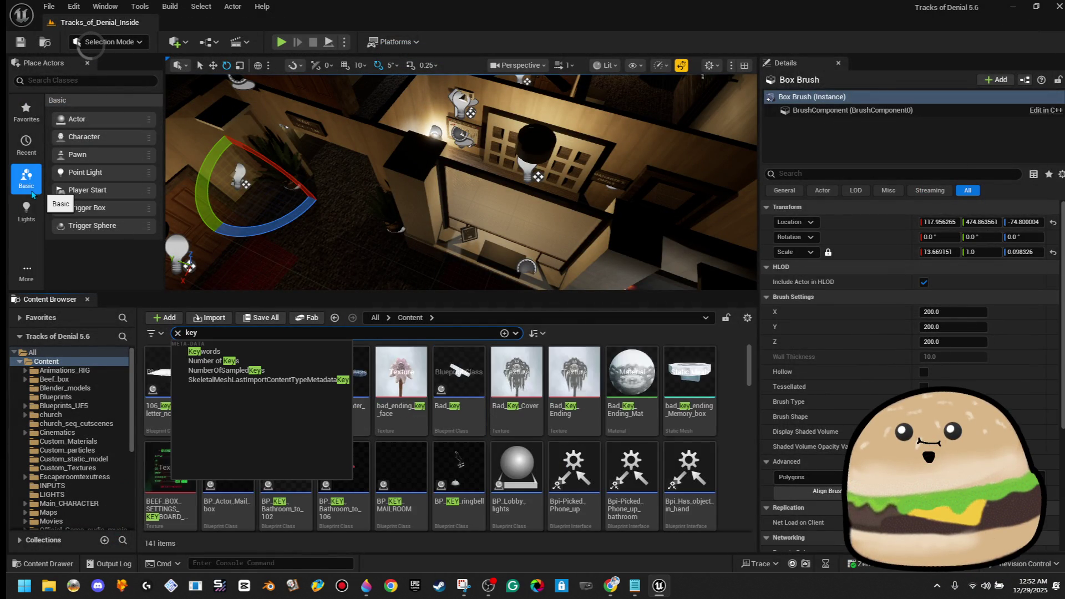
key("BackSpace")
type("bind")
left_click(417, 365)
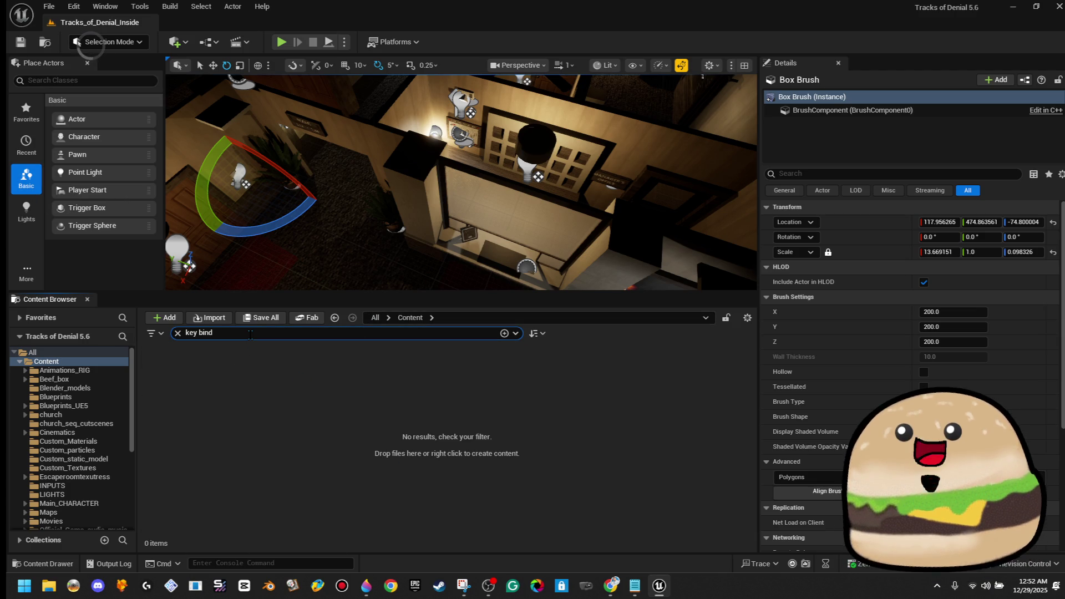
key("BackSpace")
key("BackSpace")
key("BackSpace")
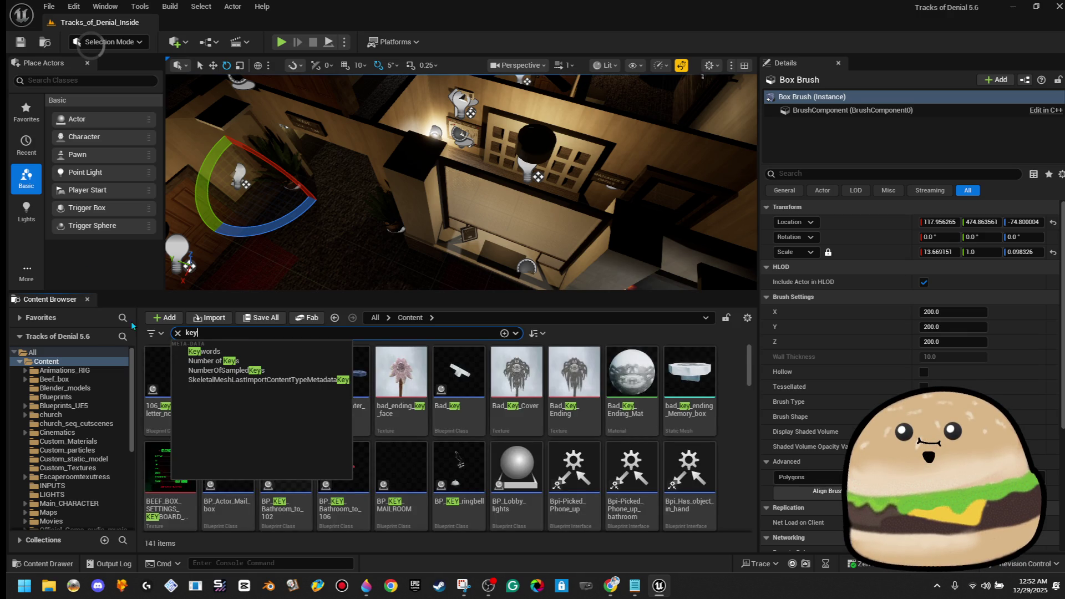
scroll(621, 455, "down", 2)
left_click(621, 471)
scroll(666, 472, "down", 10)
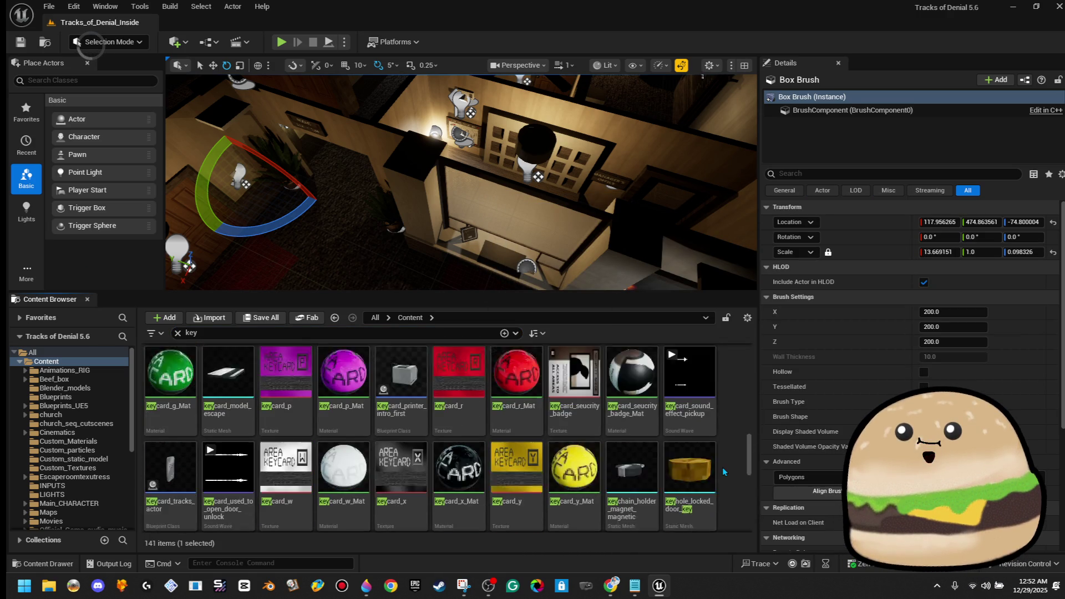
scroll(723, 472, "down", 15)
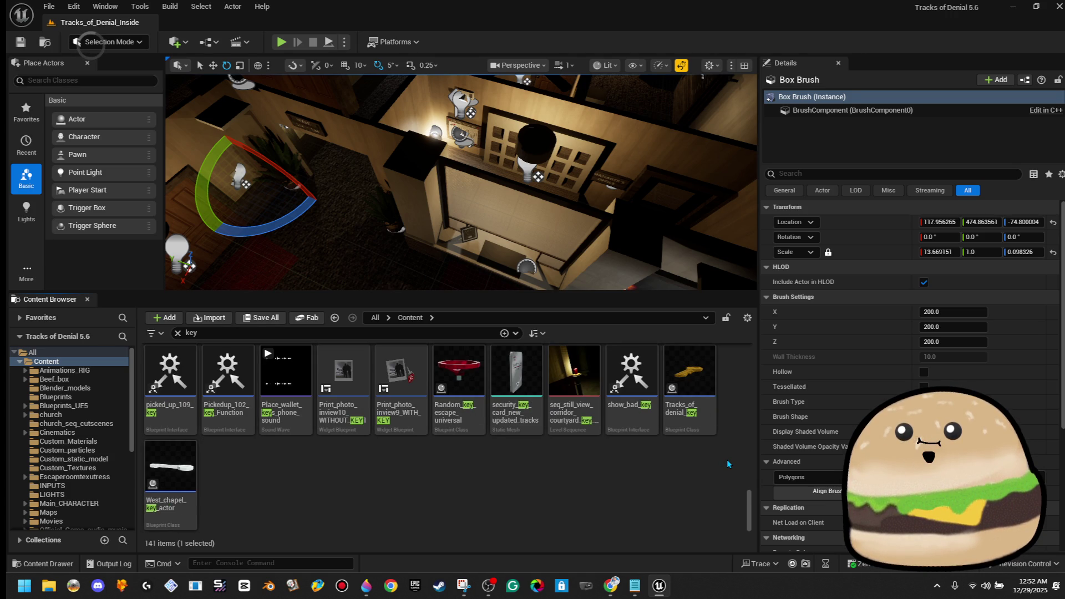
scroll(726, 459, "up", 2)
scroll(728, 464, "up", 4)
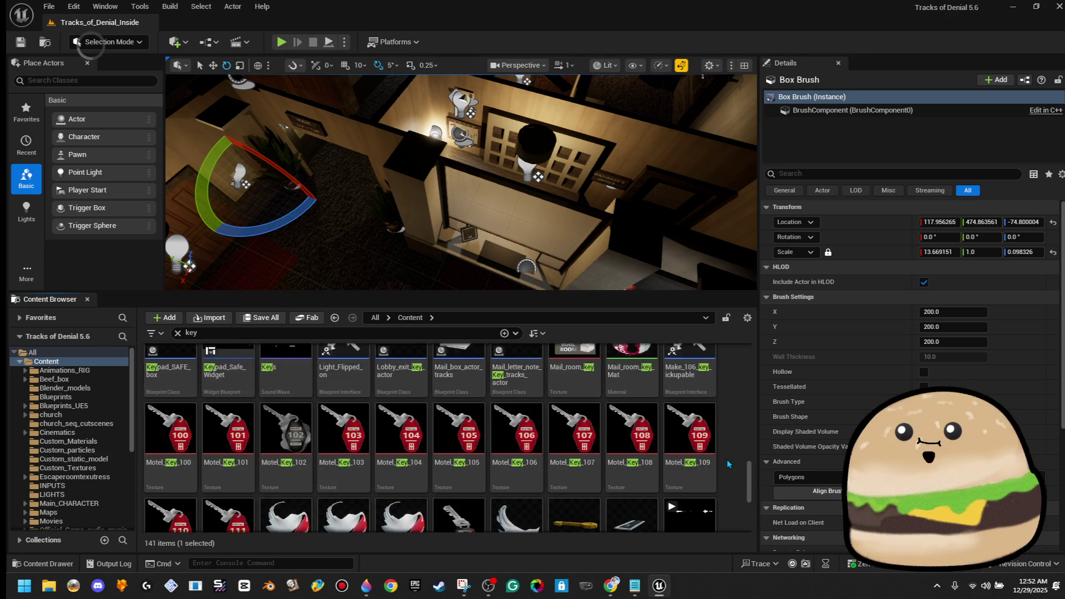
scroll(728, 464, "up", 5)
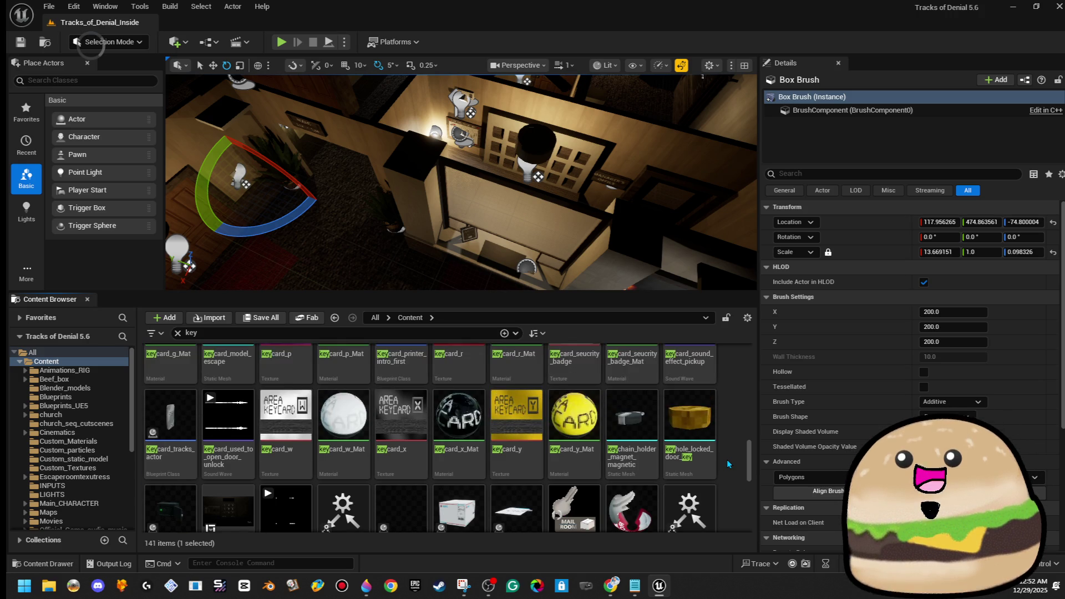
Step: Browse the church, church cutscenes, church_sounds and tracks_of_denial_new folders for key assets
left_click(89, 415)
left_click(114, 423)
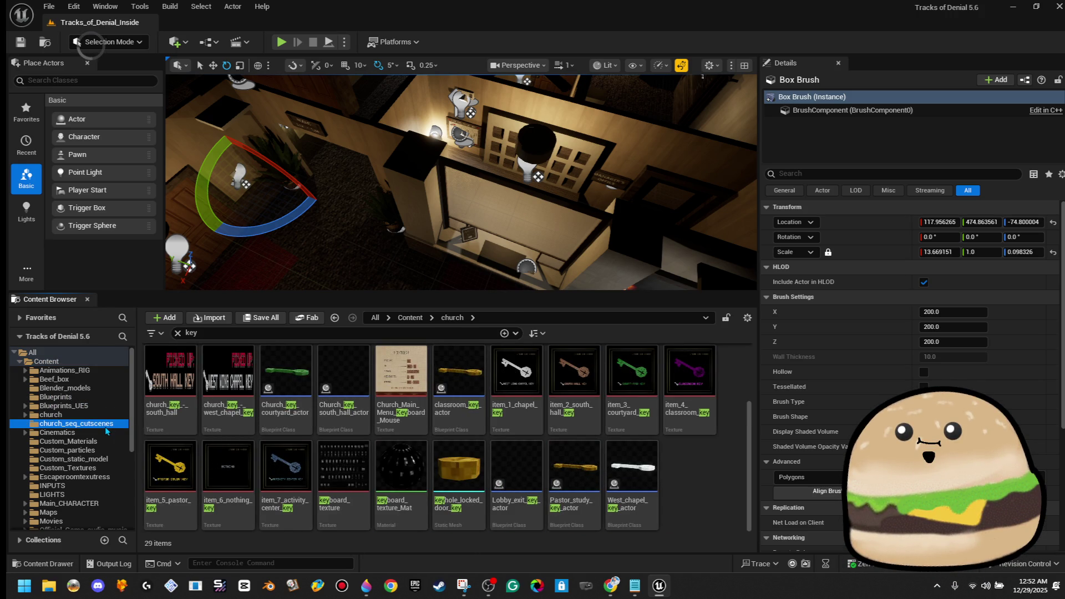
left_click(103, 416)
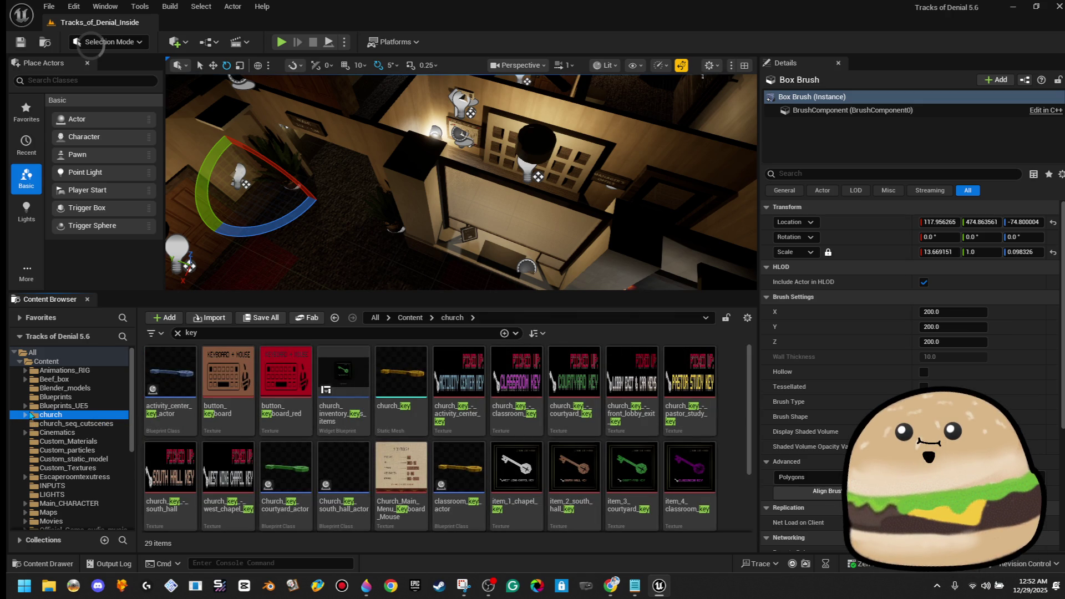
left_click(25, 415)
left_click(85, 424)
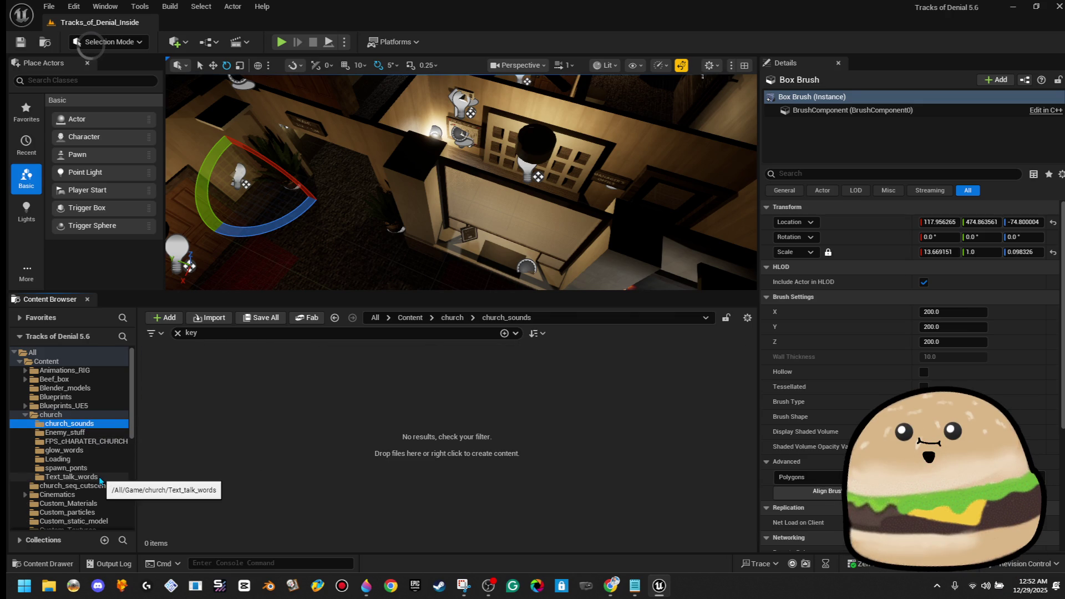
left_click(78, 418)
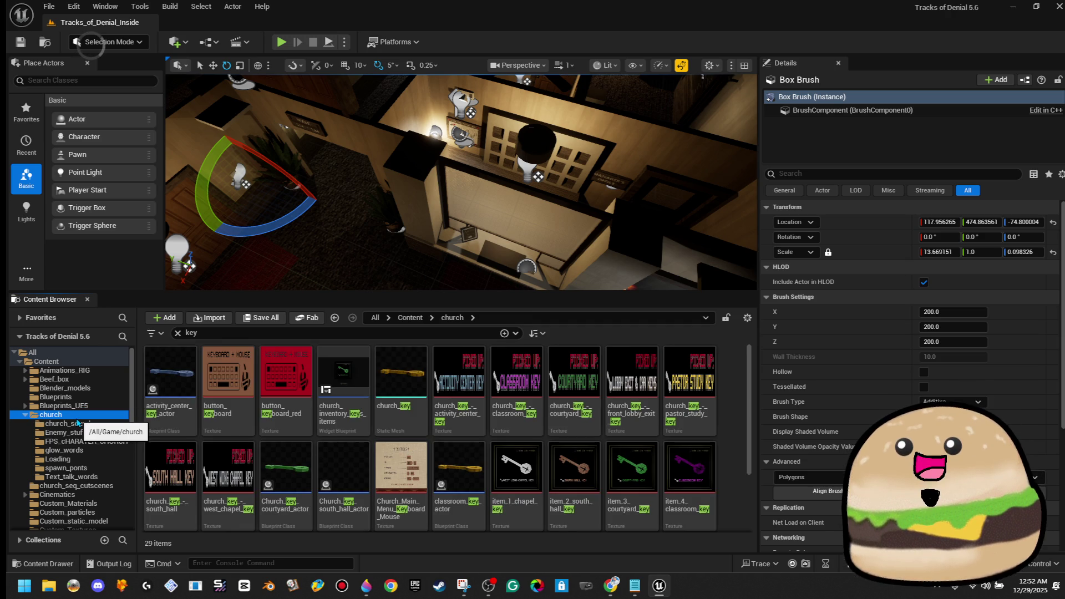
scroll(97, 488, "down", 10)
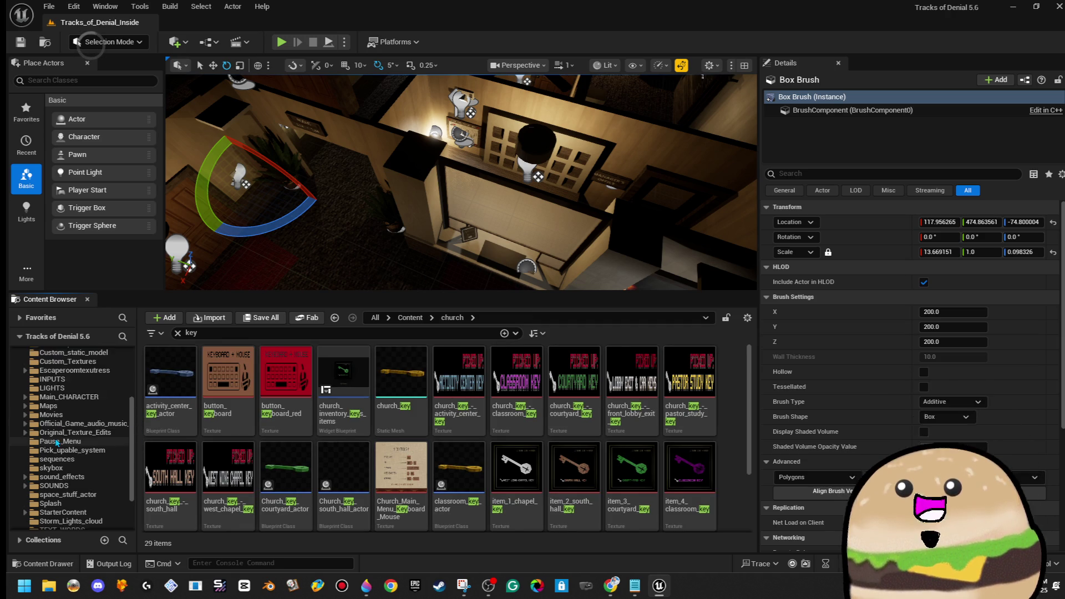
left_click(103, 517)
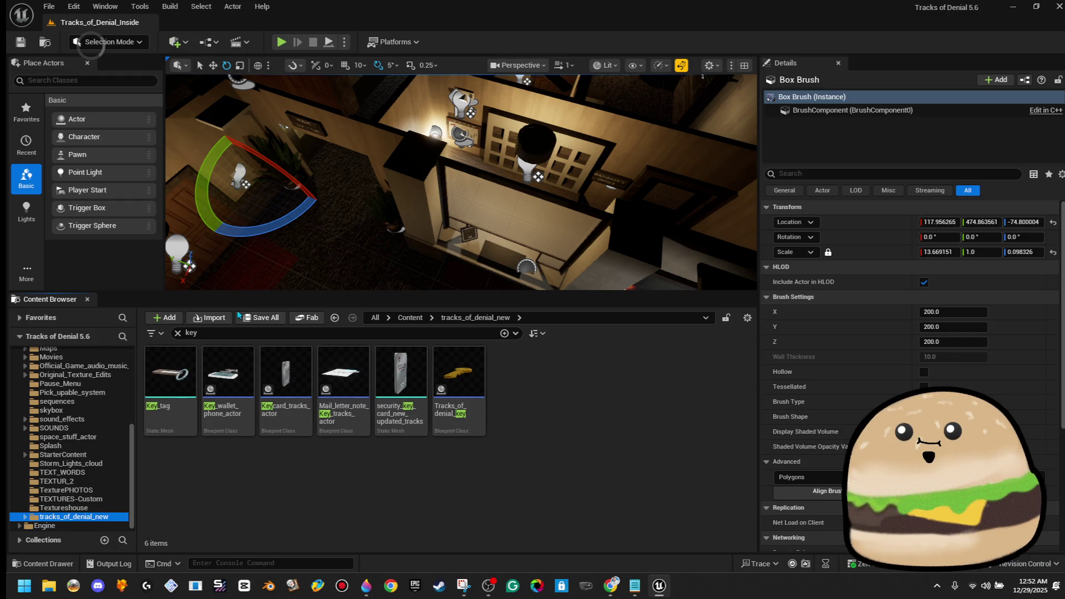
Step: Search for walk, then run, then crouch across all Content to find IA_Crouch
type("walk")
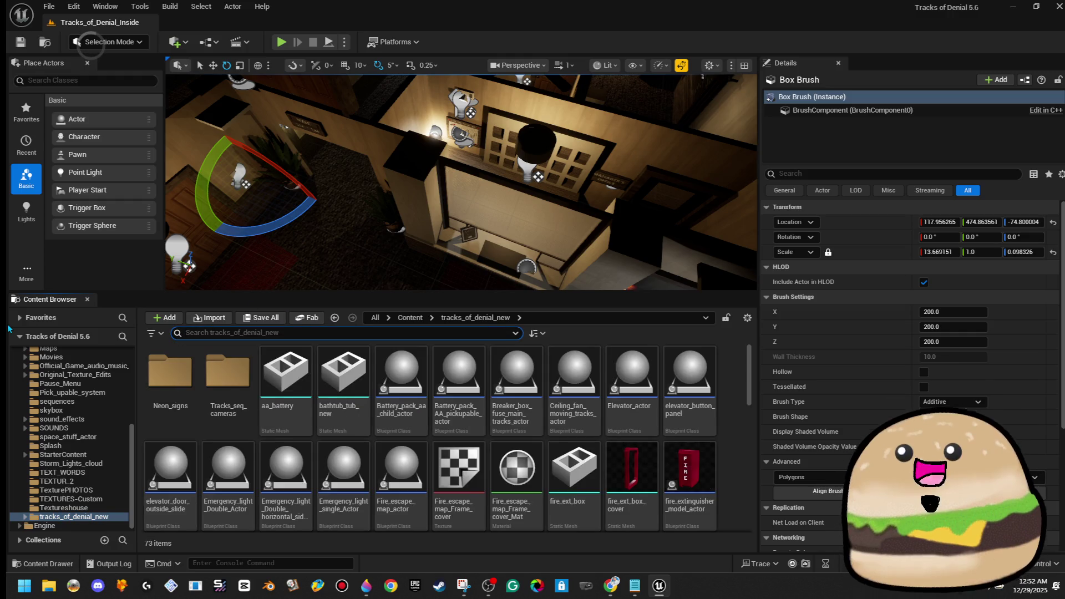
key("BackSpace")
key("BackSpace")
key("BackSpace")
type("run")
key("BackSpace")
key("BackSpace")
type("cro")
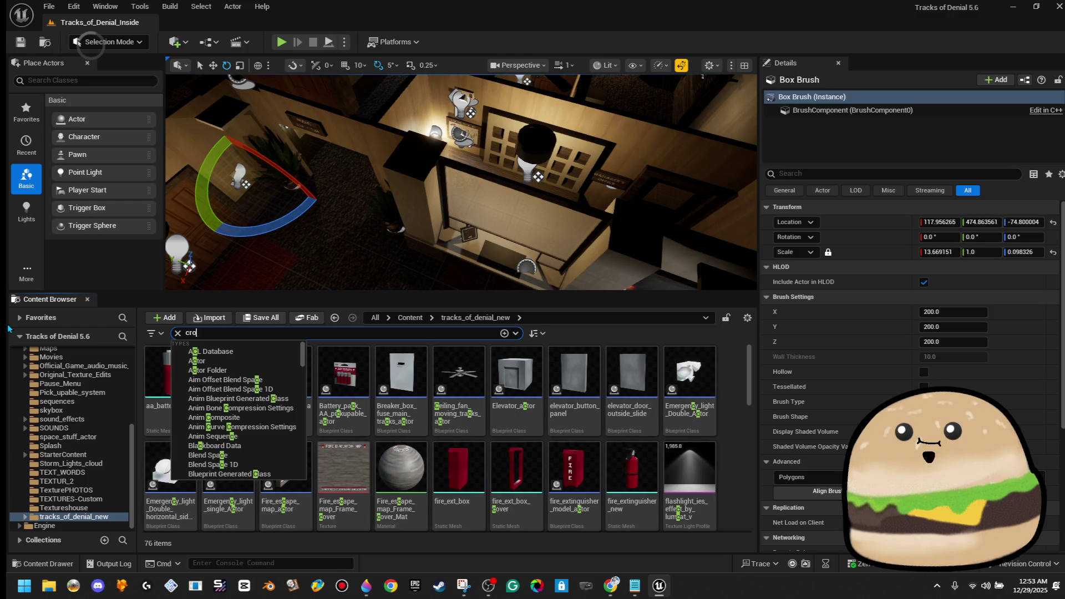
left_click(412, 317)
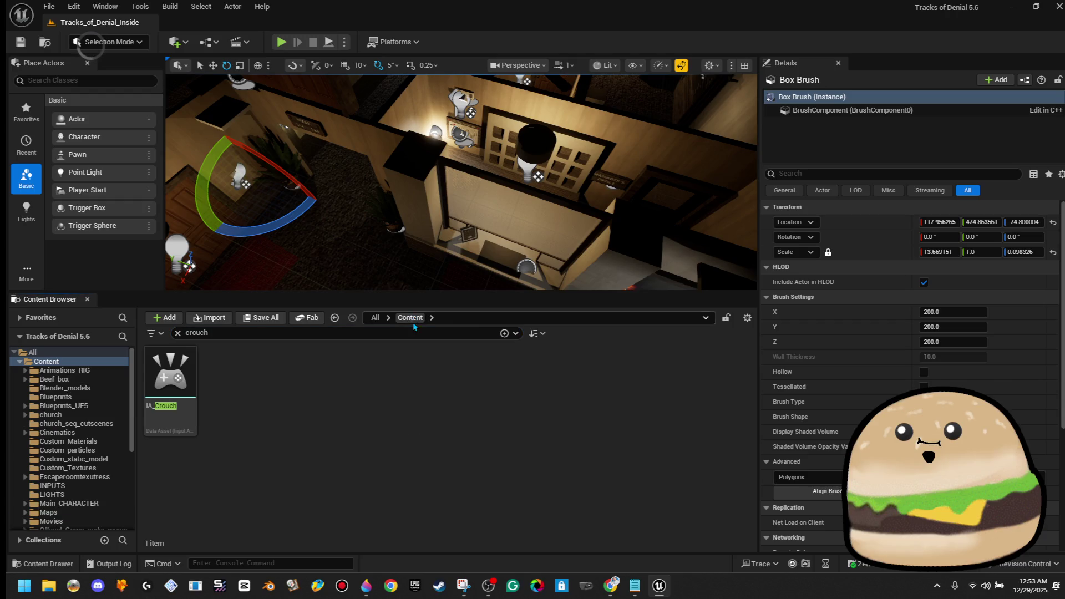
Step: Jump to the INPUTS folder holding IA_Crouch via Show in Folder View
right_click(172, 388)
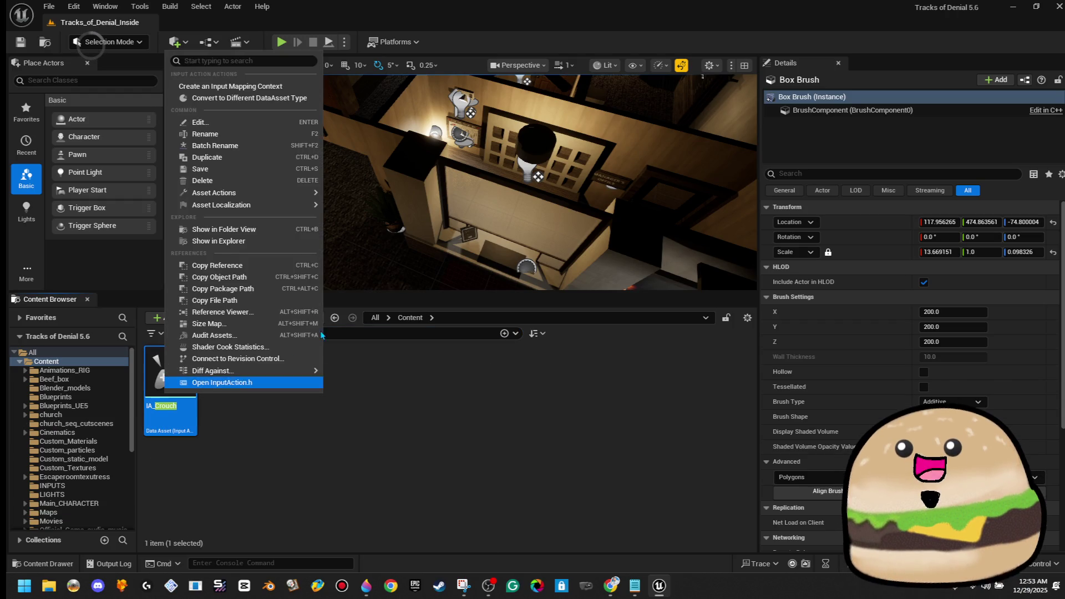
left_click(301, 233)
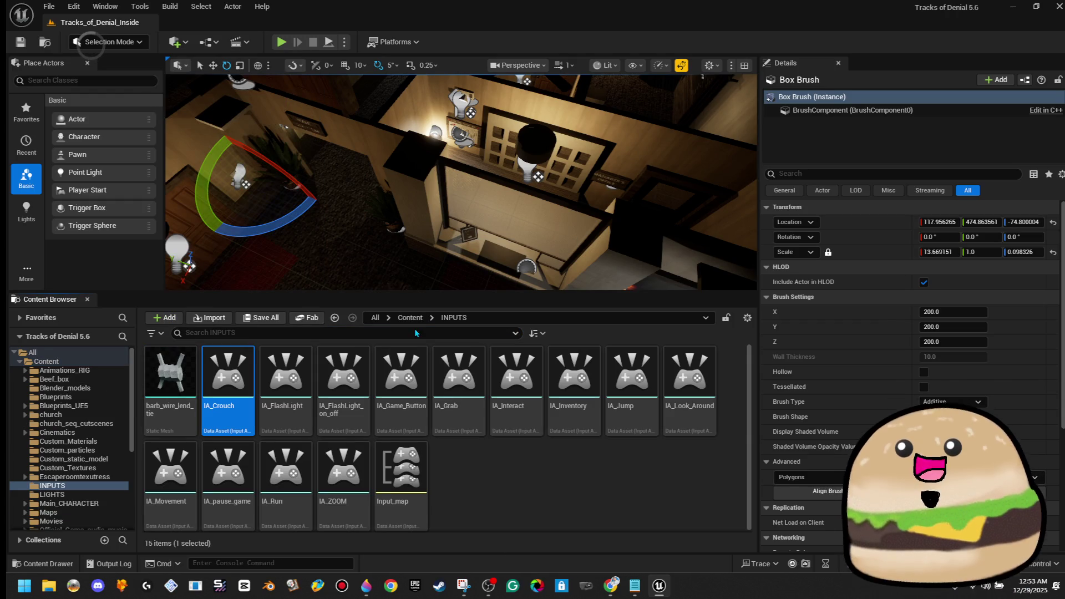
left_click(493, 457)
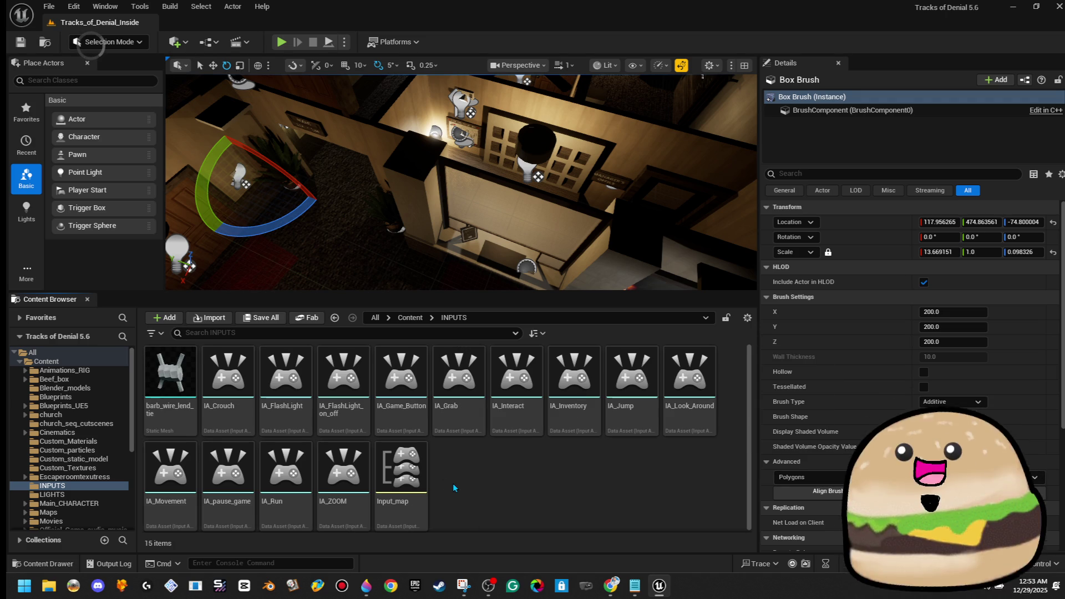
Step: Create a new Input Action in the INPUTS folder named IA_MAP
right_click(456, 488)
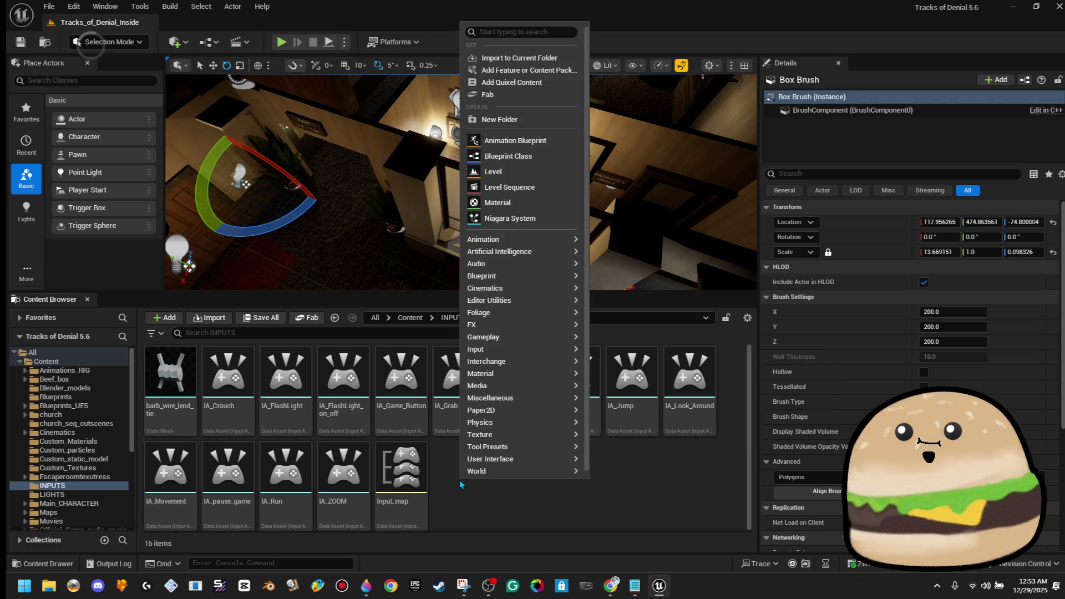
left_click(504, 503)
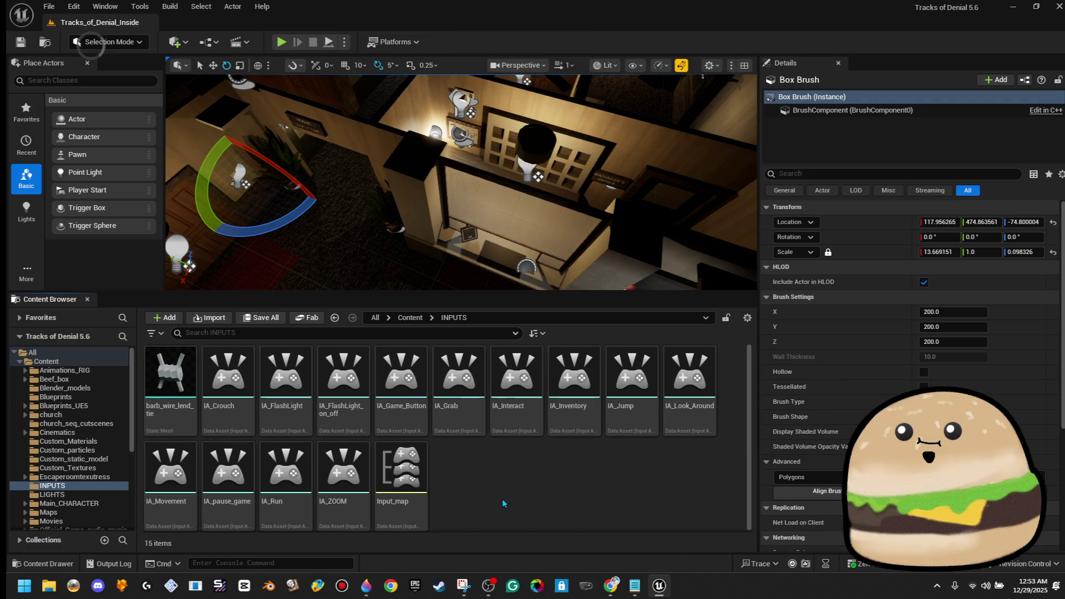
right_click(489, 470)
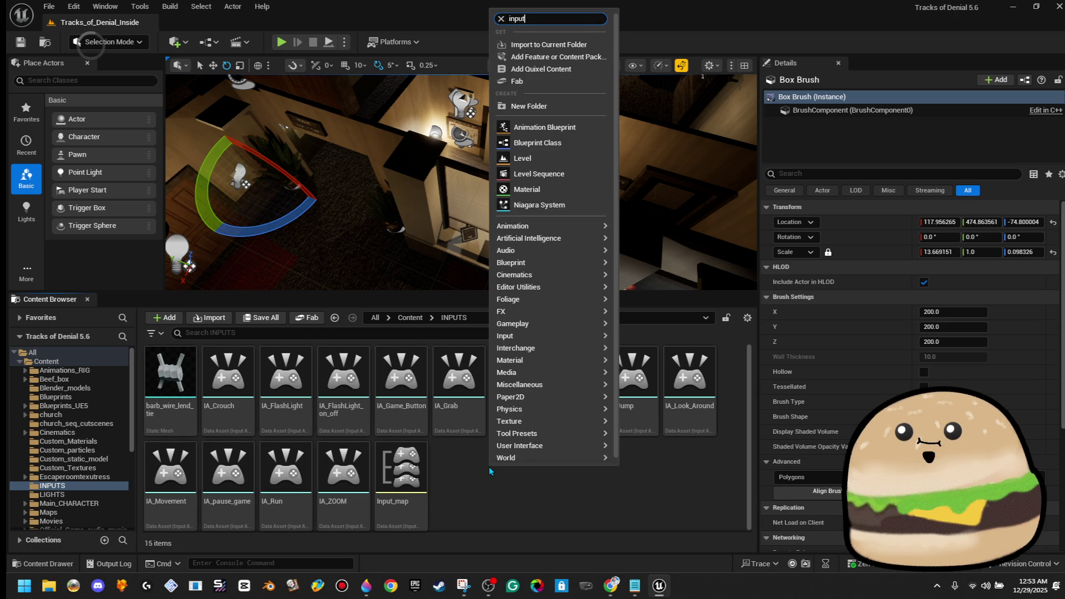
type("input")
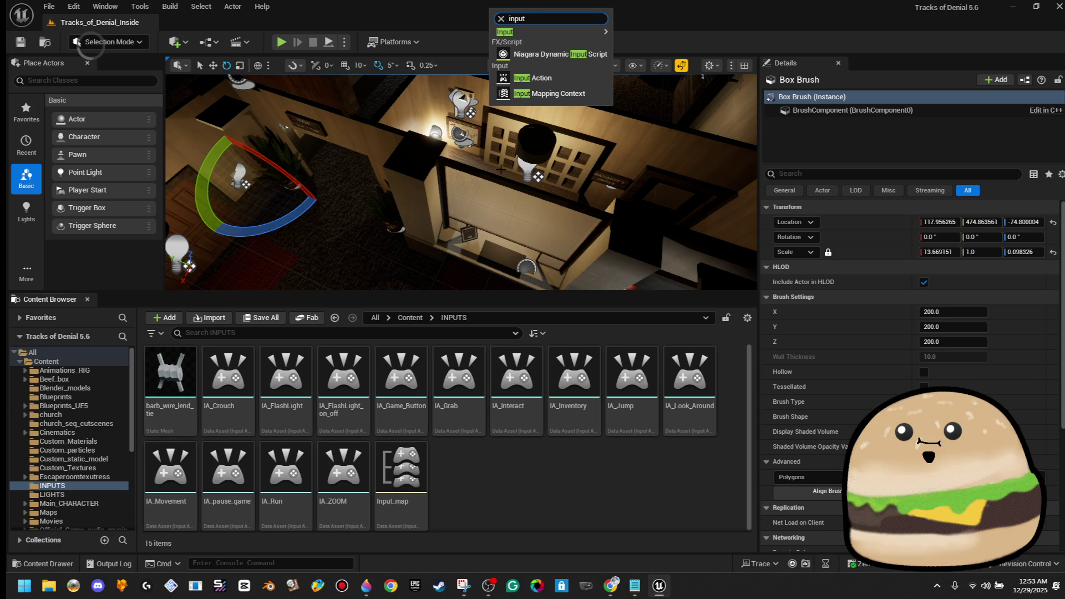
left_click(533, 78)
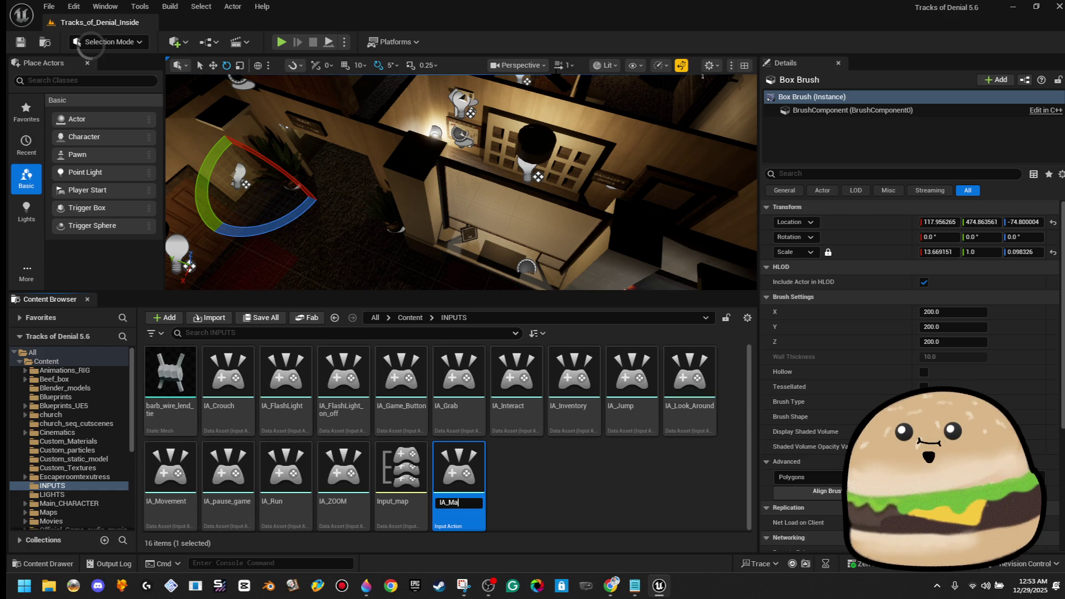
type("P")
key("Return")
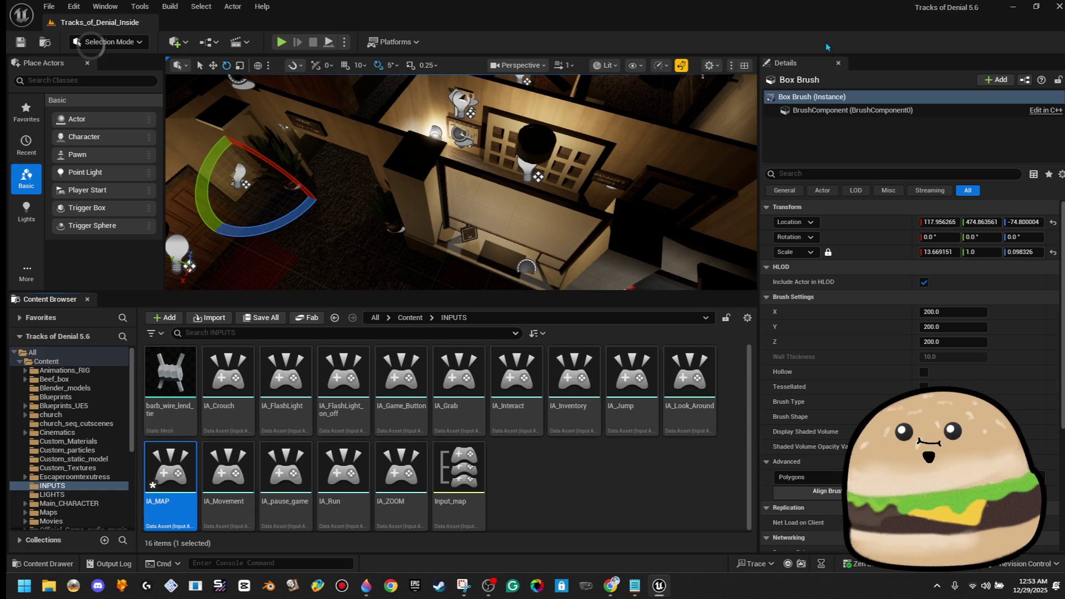
left_click(515, 488)
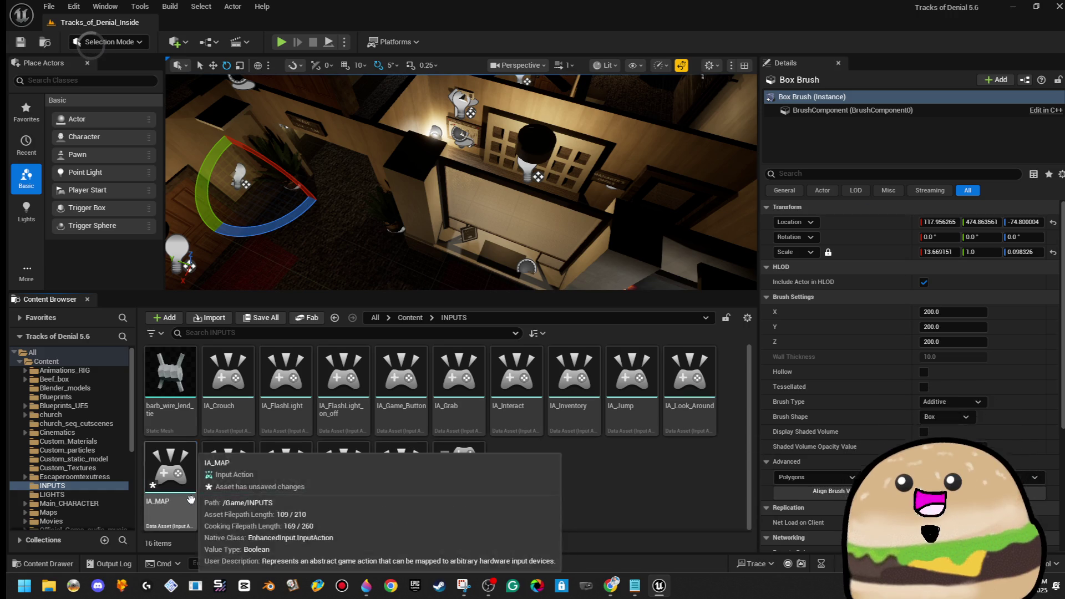
Step: Compare the IA_MAP and IA_Crouch input action editors, close both, then open Input_map
double_click(190, 500)
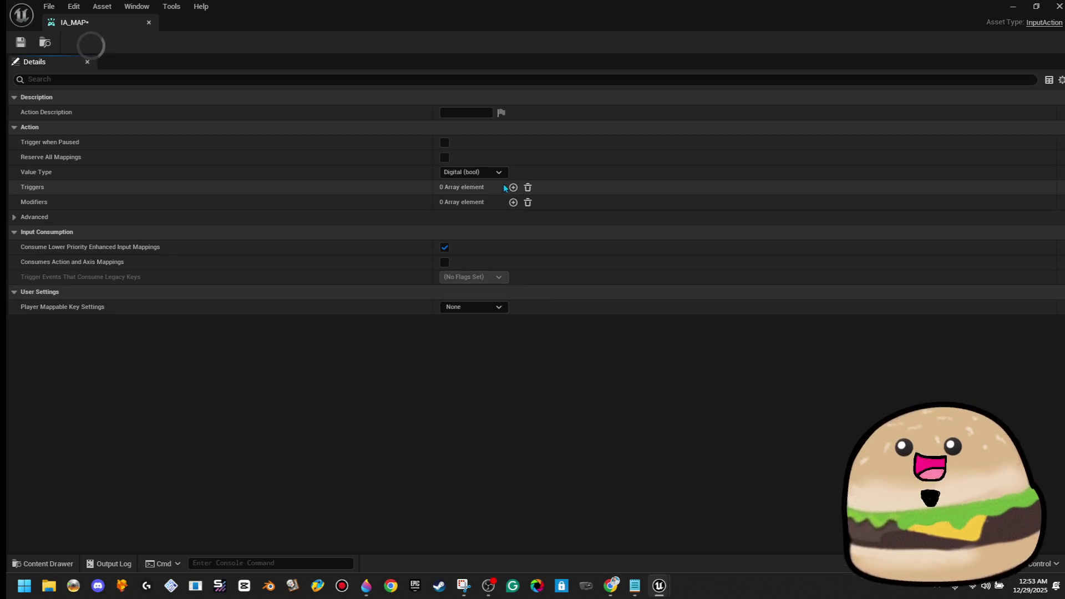
double_click(563, 20)
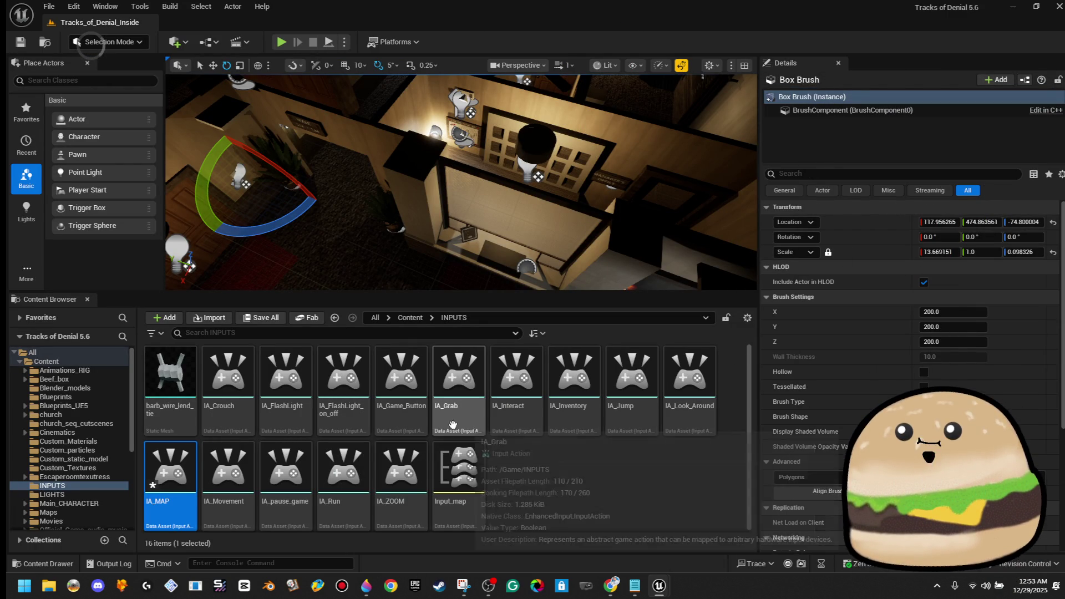
left_click(241, 425)
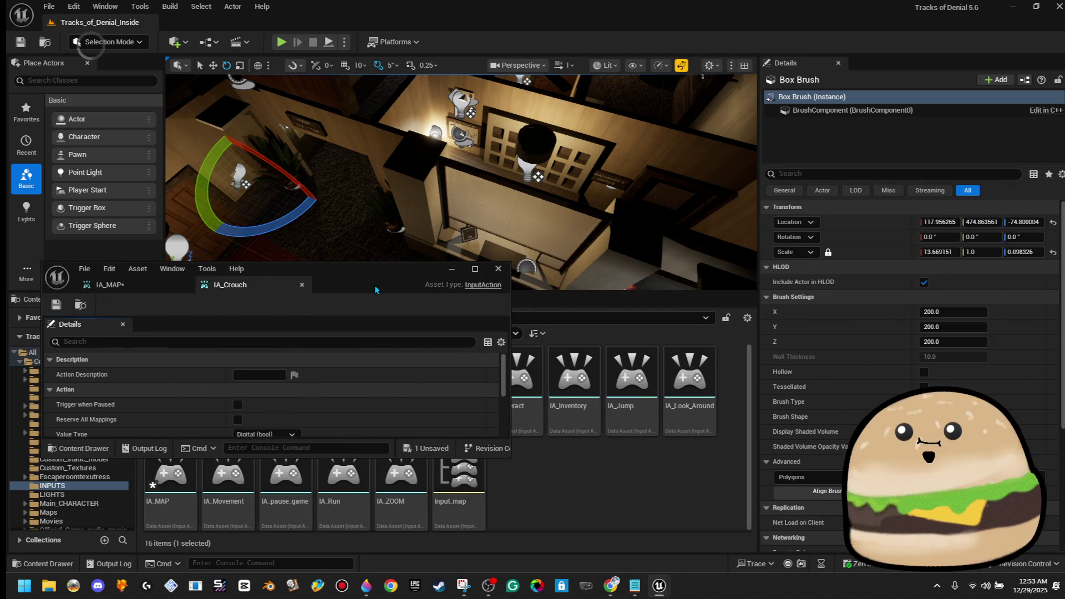
double_click(375, 289)
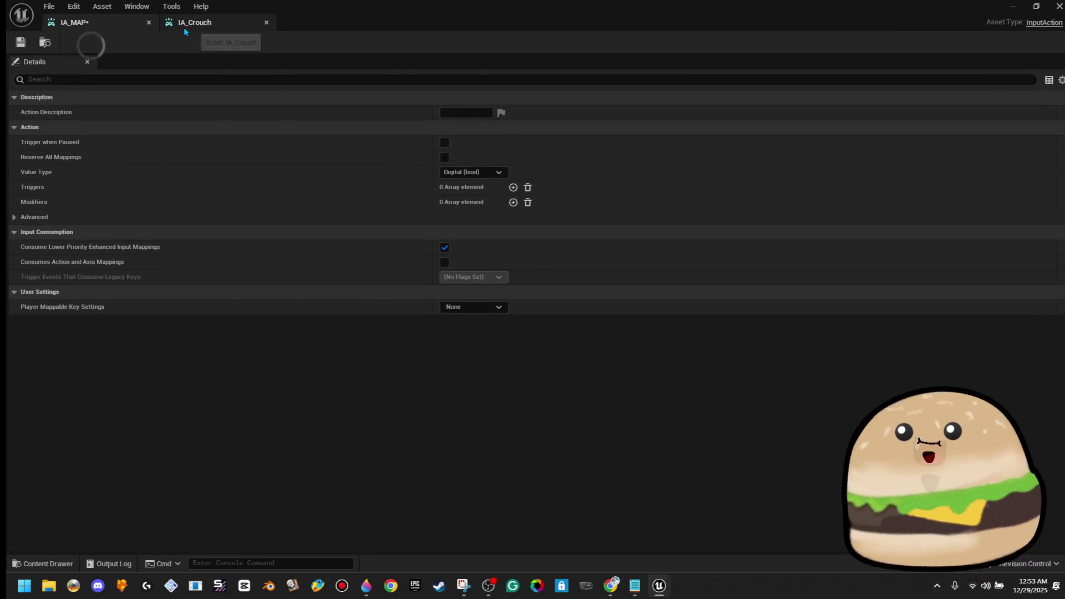
left_click(148, 22)
left_click(146, 24)
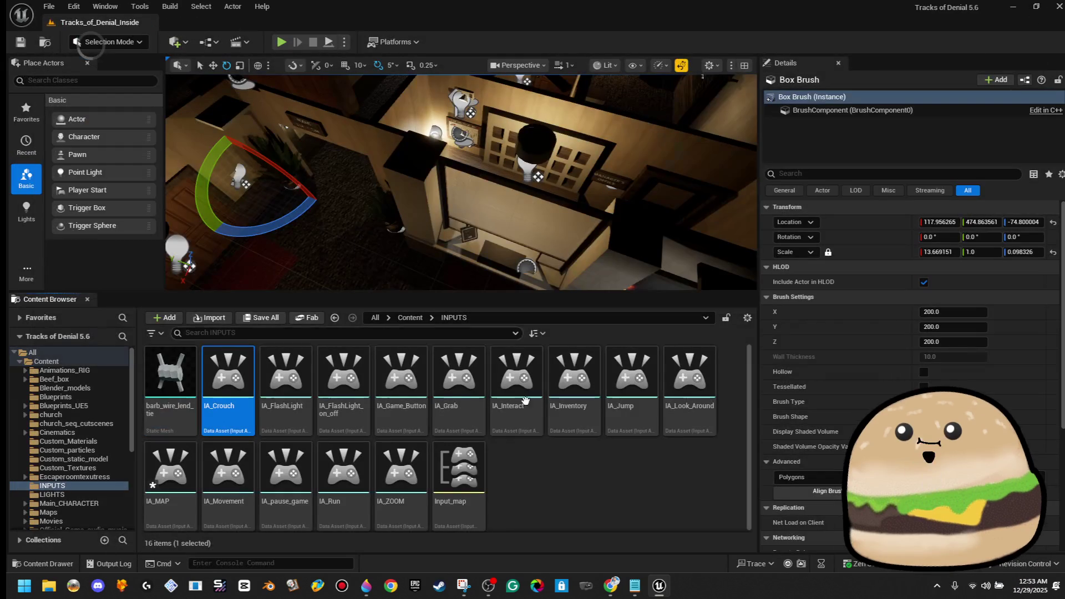
double_click(444, 471)
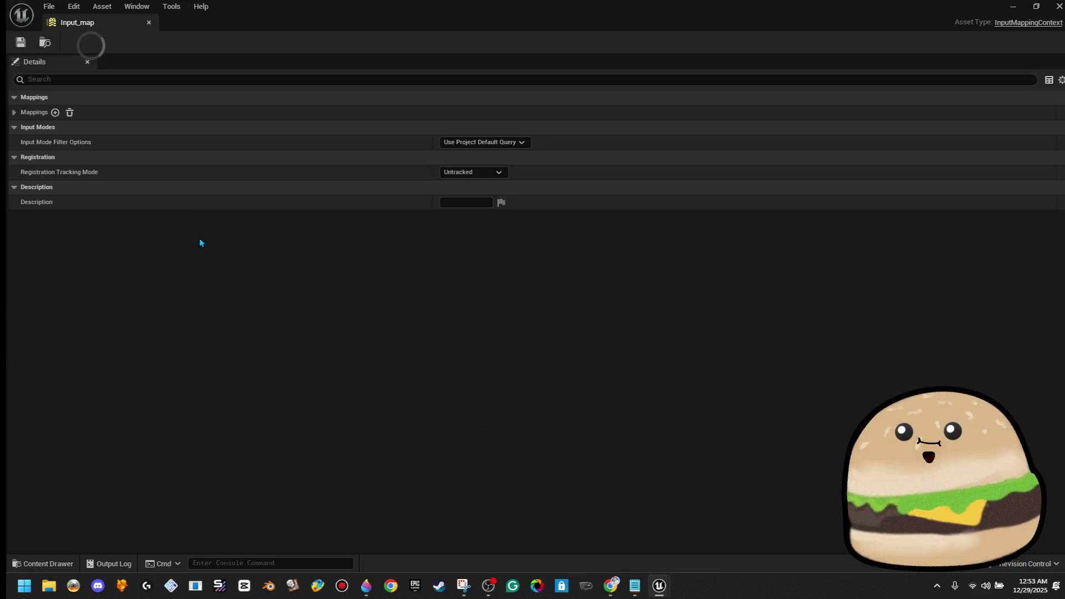
Step: Add a new mapping to Input_map and assign it the IA_MAP action
left_click(13, 112)
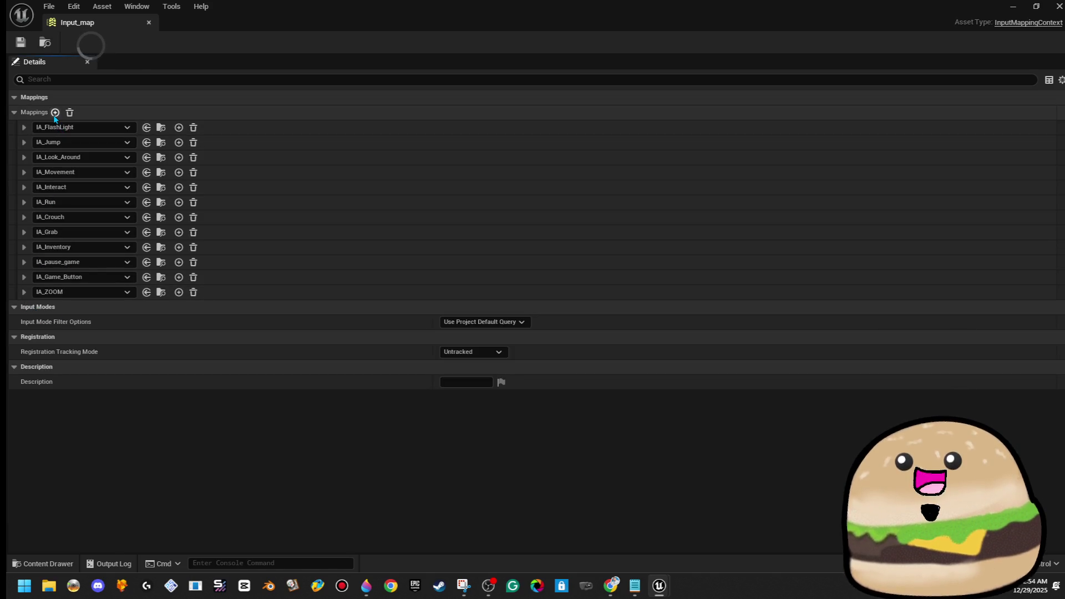
left_click(53, 112)
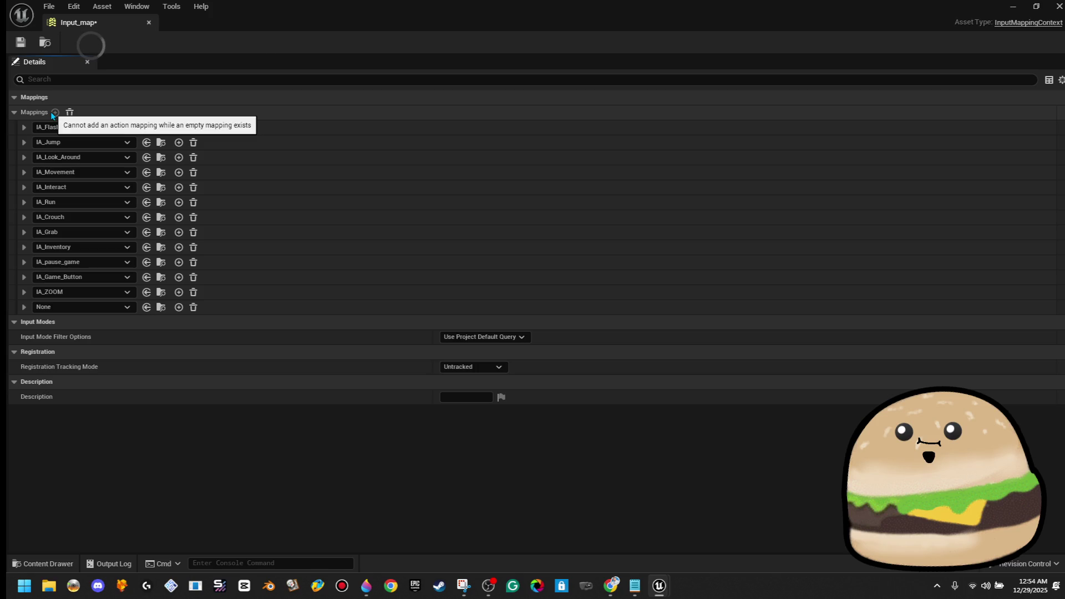
left_click(110, 309)
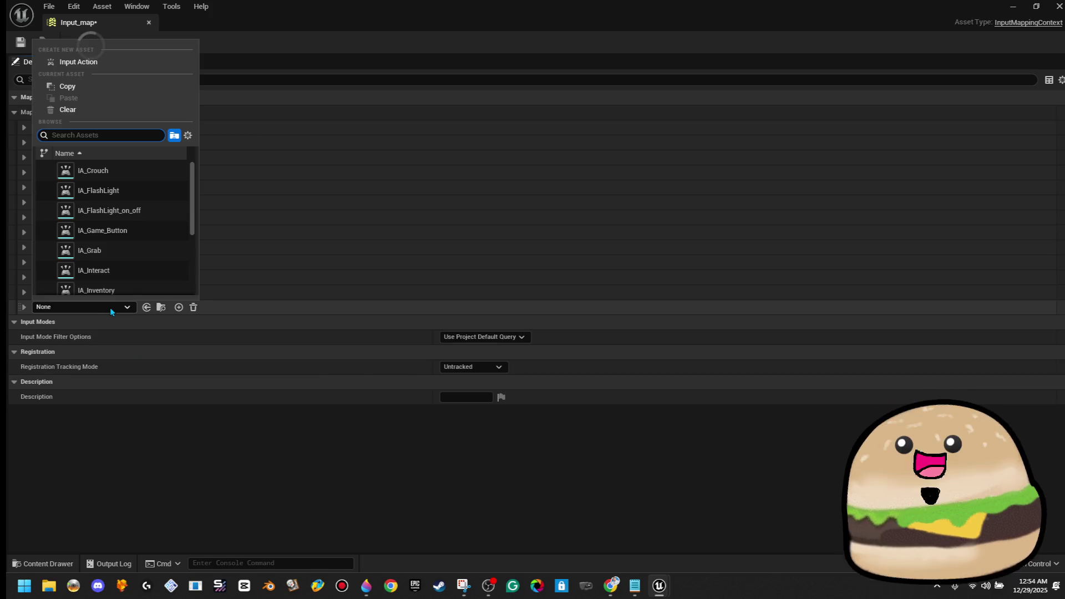
type("ia_map")
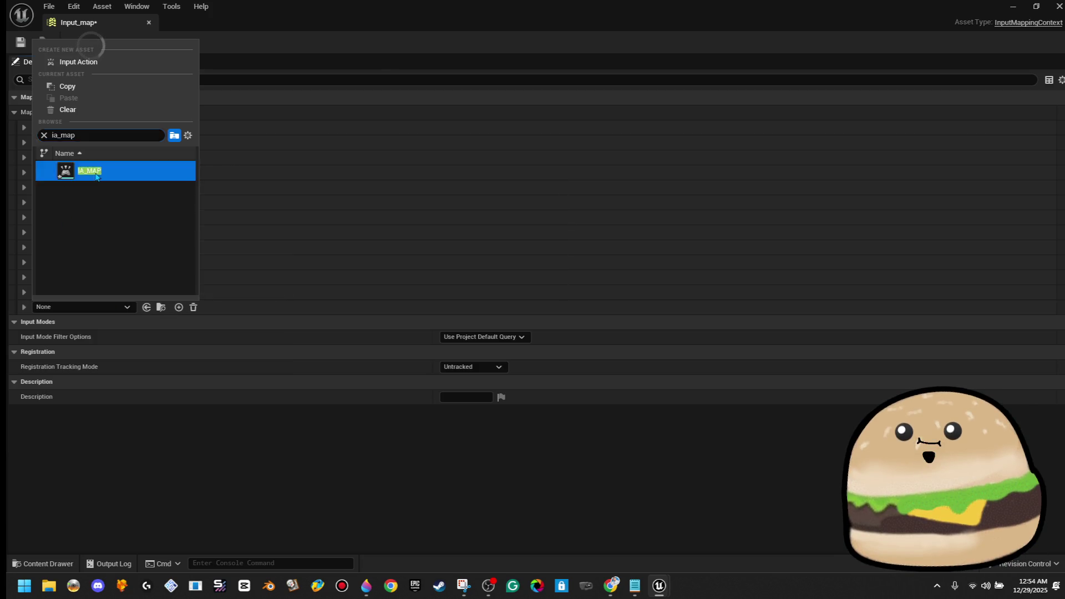
left_click(89, 171)
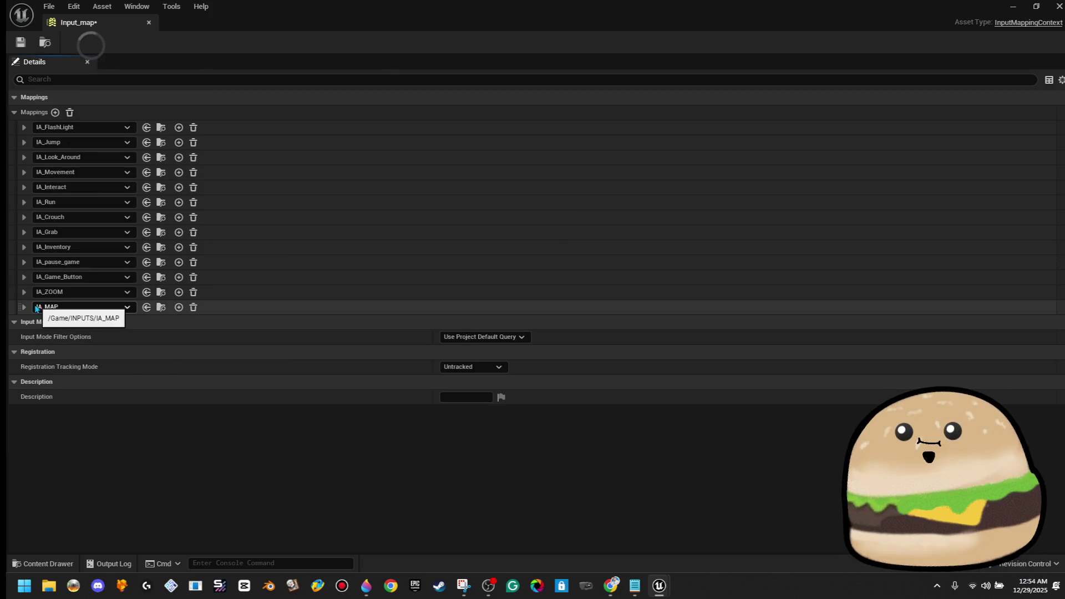
Step: Bind the IA_MAP mapping to the Keyboard M key
left_click(35, 307)
left_click(81, 322)
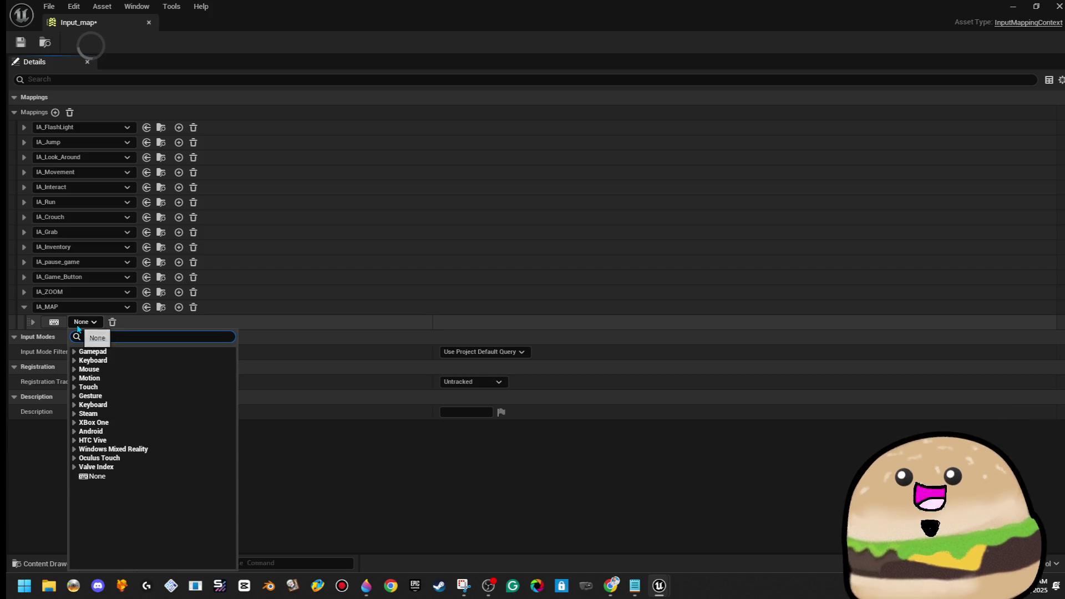
type("m")
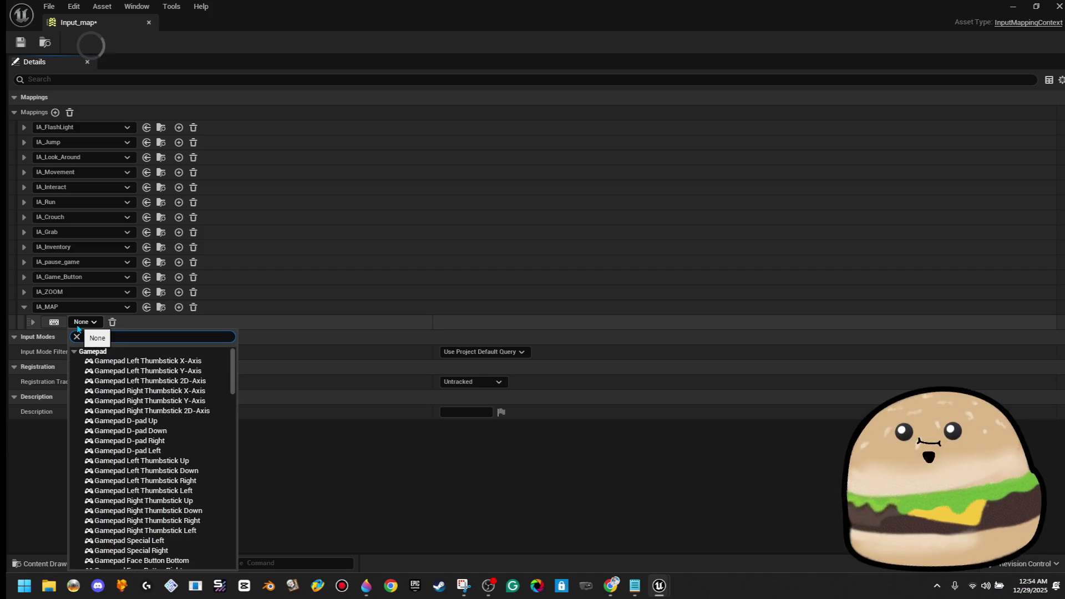
key("BackSpace")
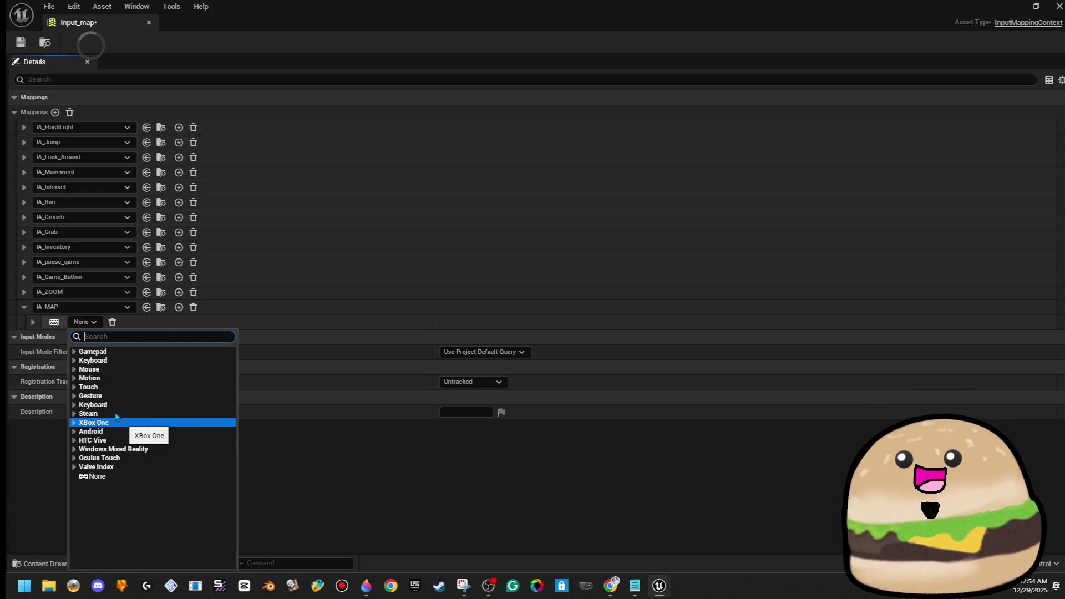
left_click(80, 352)
left_click(80, 353)
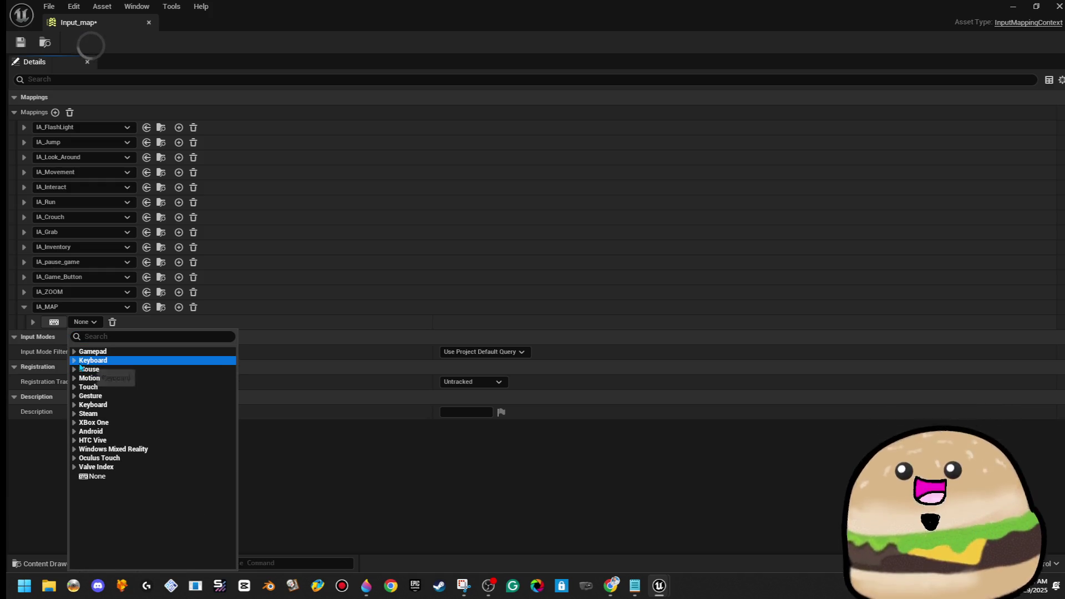
left_click(75, 360)
scroll(189, 504, "down", 10)
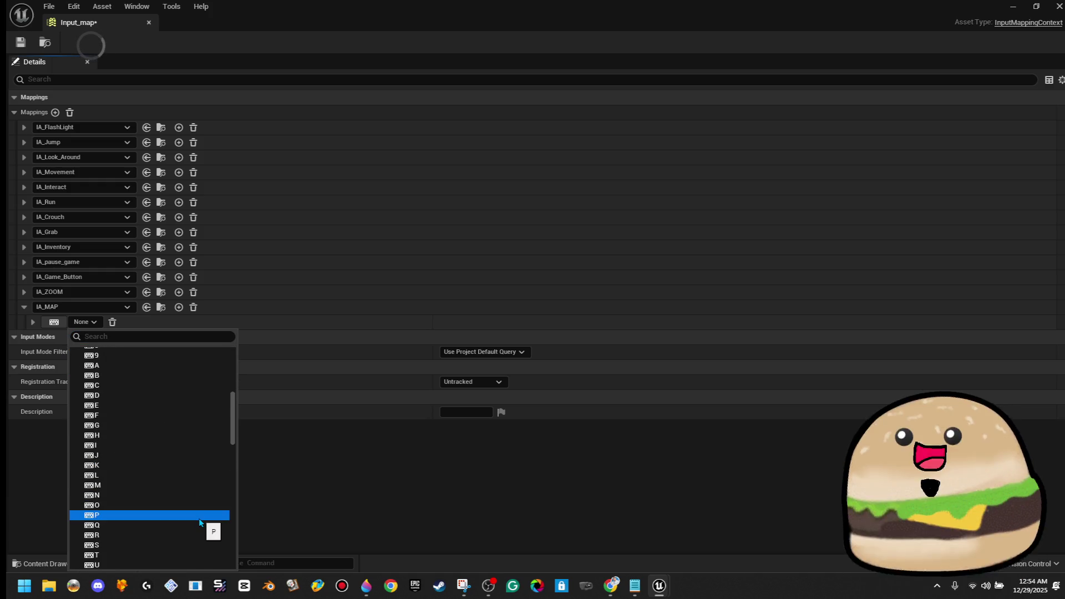
left_click(147, 471)
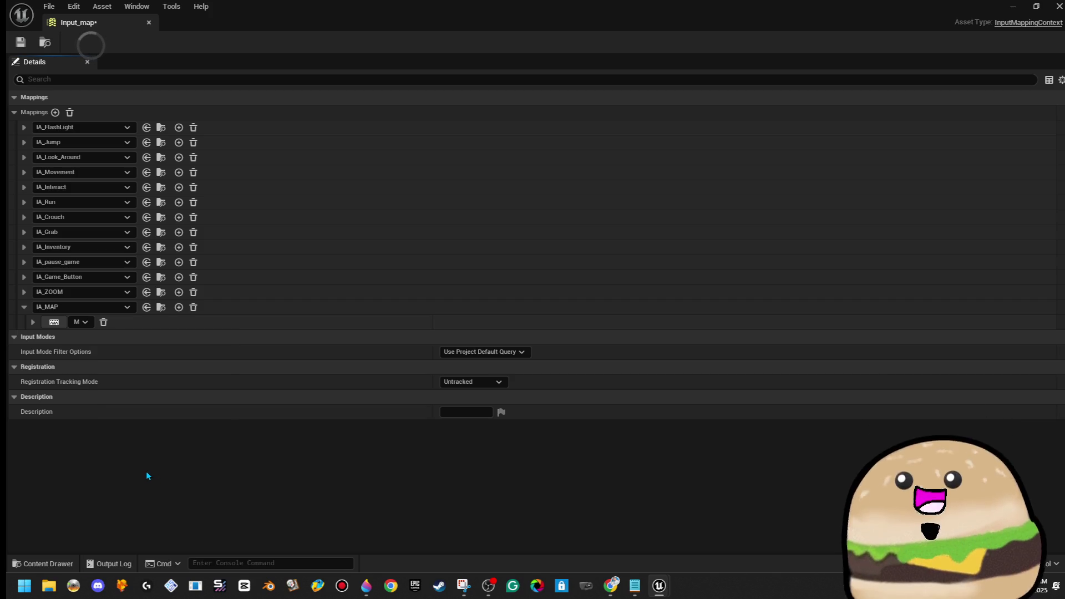
Step: Expand the M key and IA_ZOOM Right Mouse Button mapping settings to compare them
left_click(33, 323)
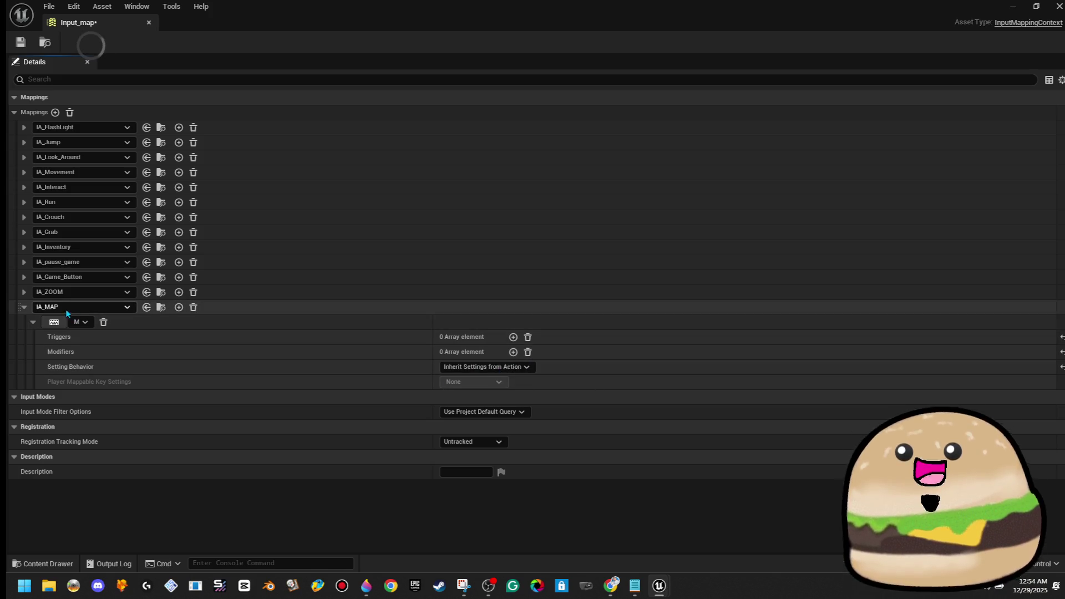
left_click(24, 292)
left_click(33, 308)
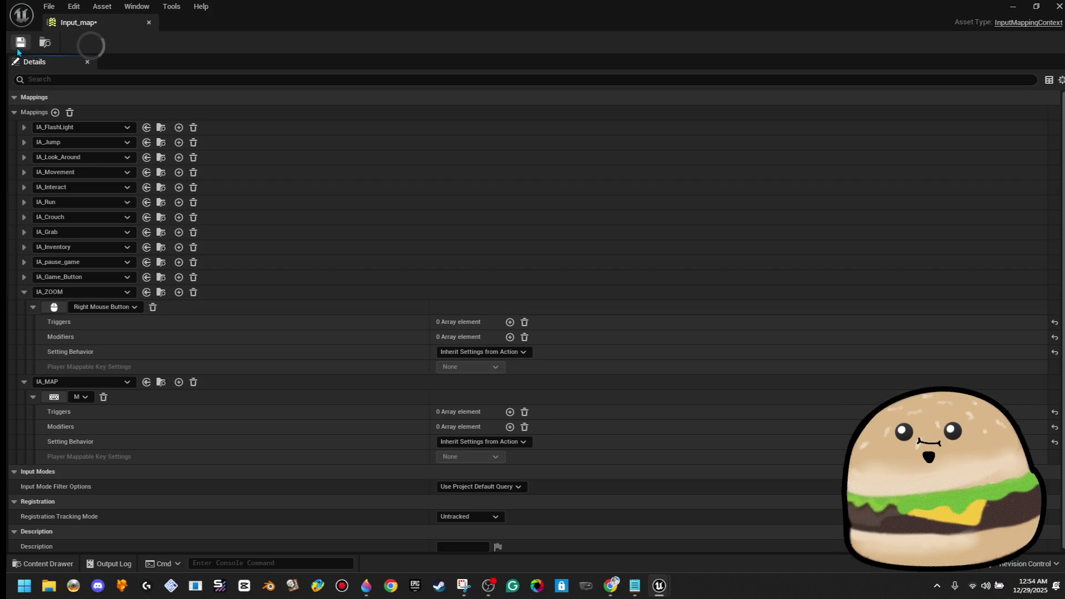
Step: Close Input_map, search all Content for 'fps' and open FPS_Tracks_player_character
left_click(148, 22)
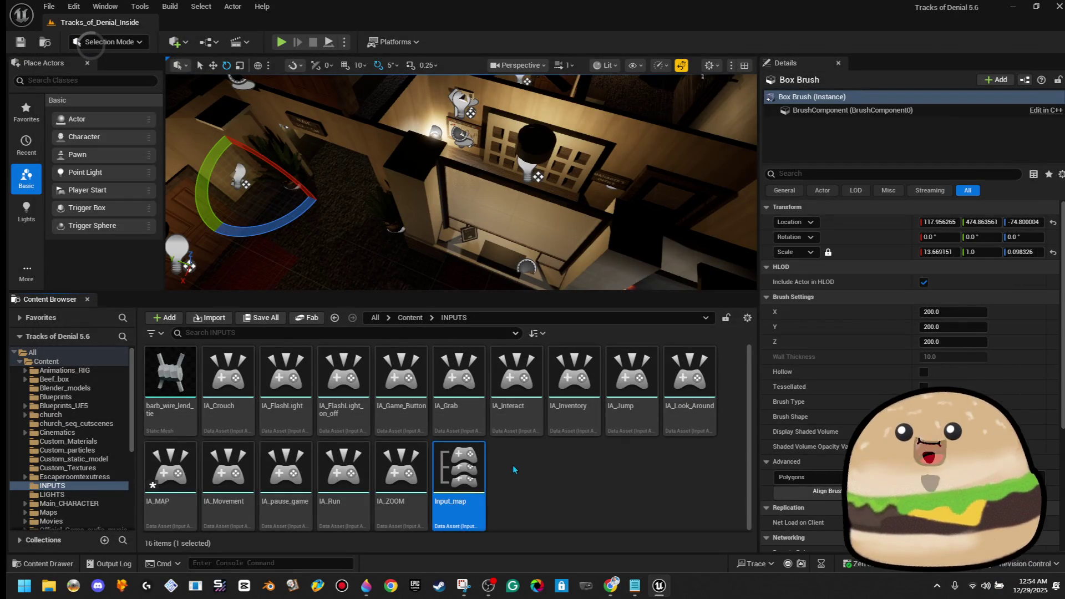
mouse_move(461, 183)
left_mouse_down()
mouse_move(416, 172)
mouse_move(467, 161)
left_mouse_up()
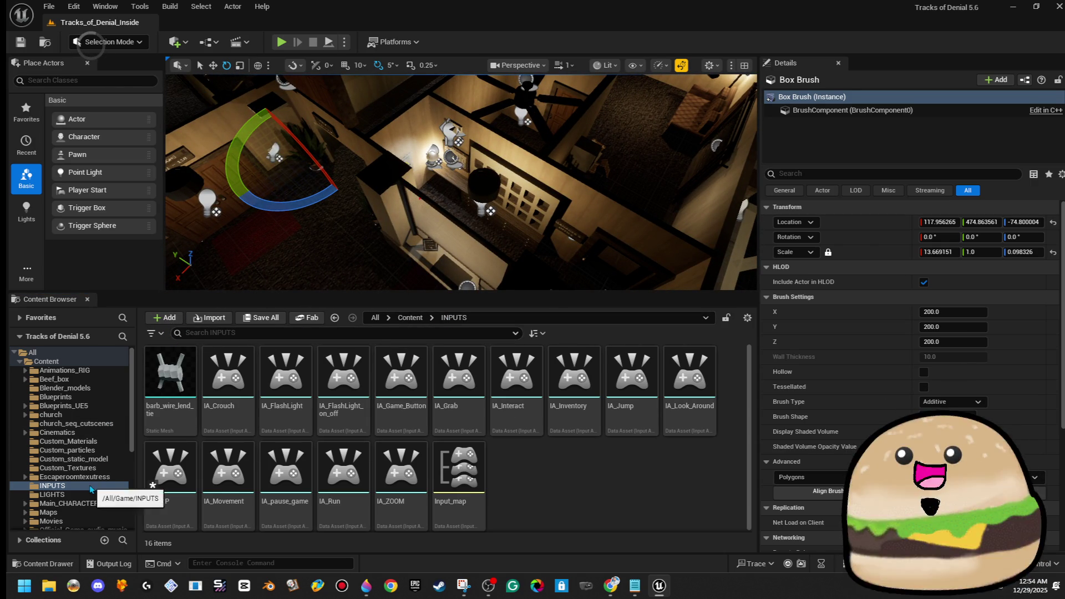
mouse_move(422, 183)
left_mouse_down()
mouse_move(421, 150)
mouse_move(443, 146)
left_mouse_up()
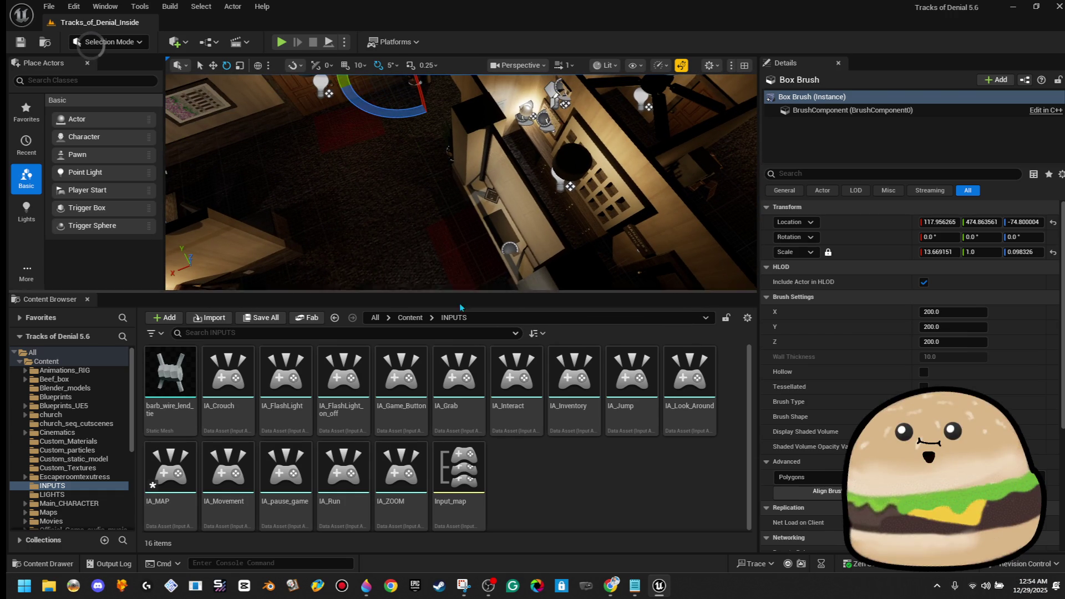
left_click(393, 332)
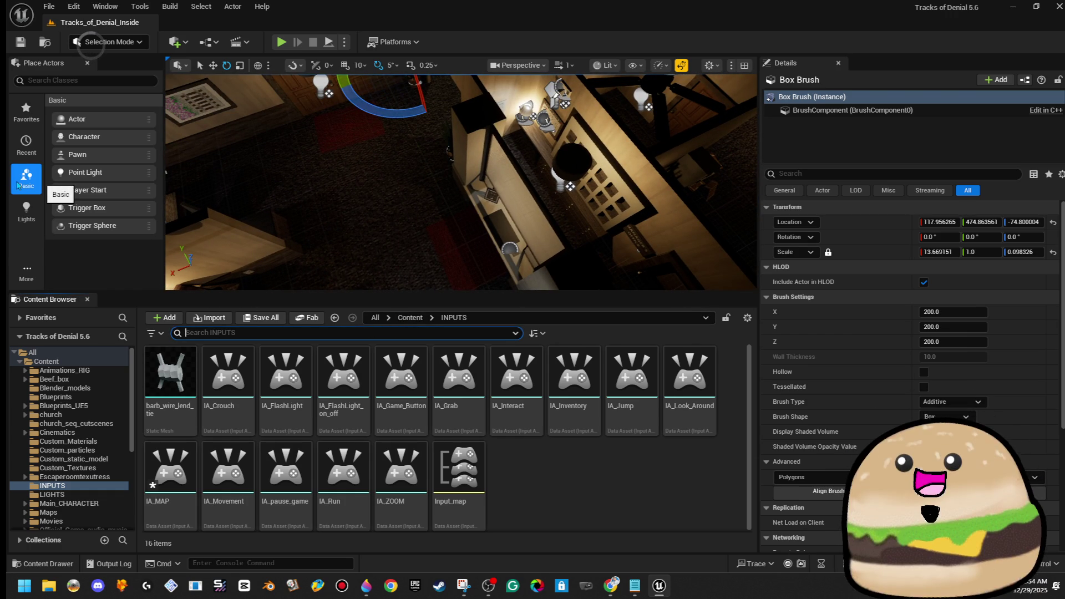
left_click(405, 320)
double_click(461, 388)
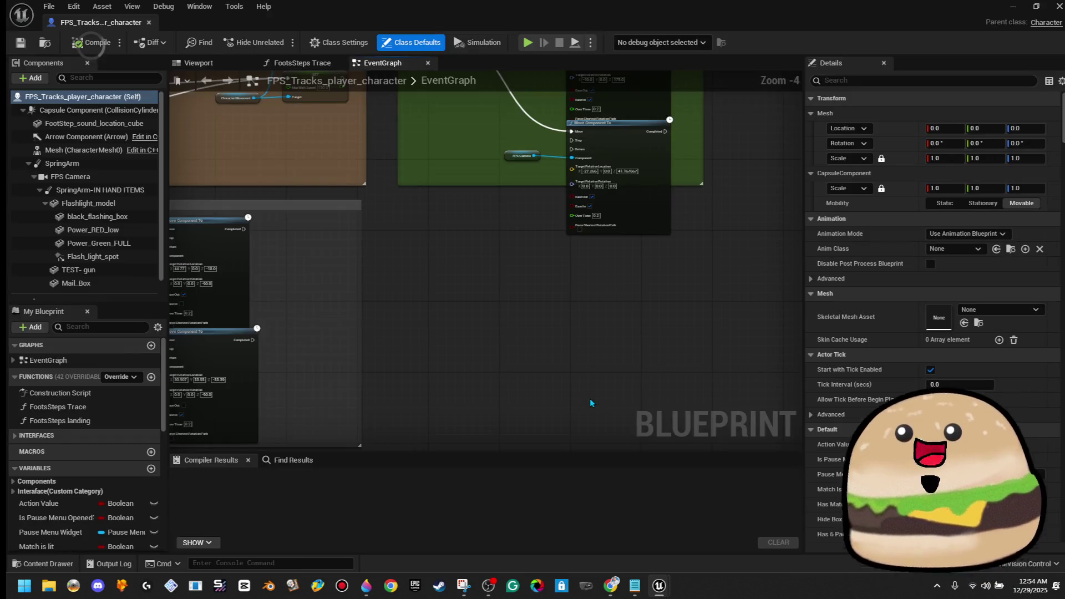
Step: Extend the green comment box downward in the Running and LOOK BACK area
left_click_drag(419, 245, 557, 342)
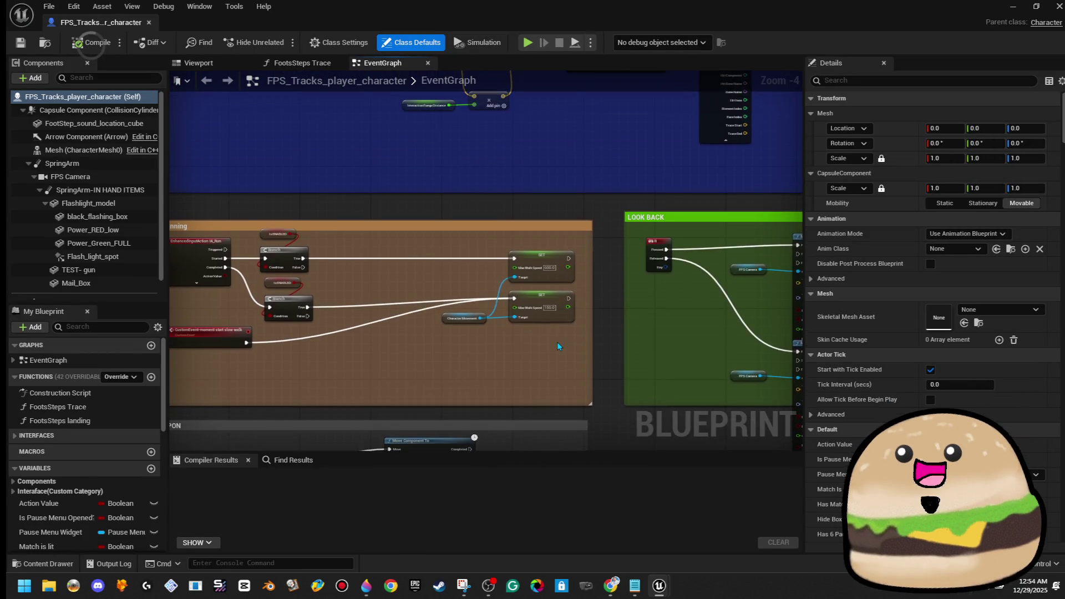
scroll(558, 344, "down", 4)
scroll(368, 305, "up", 2)
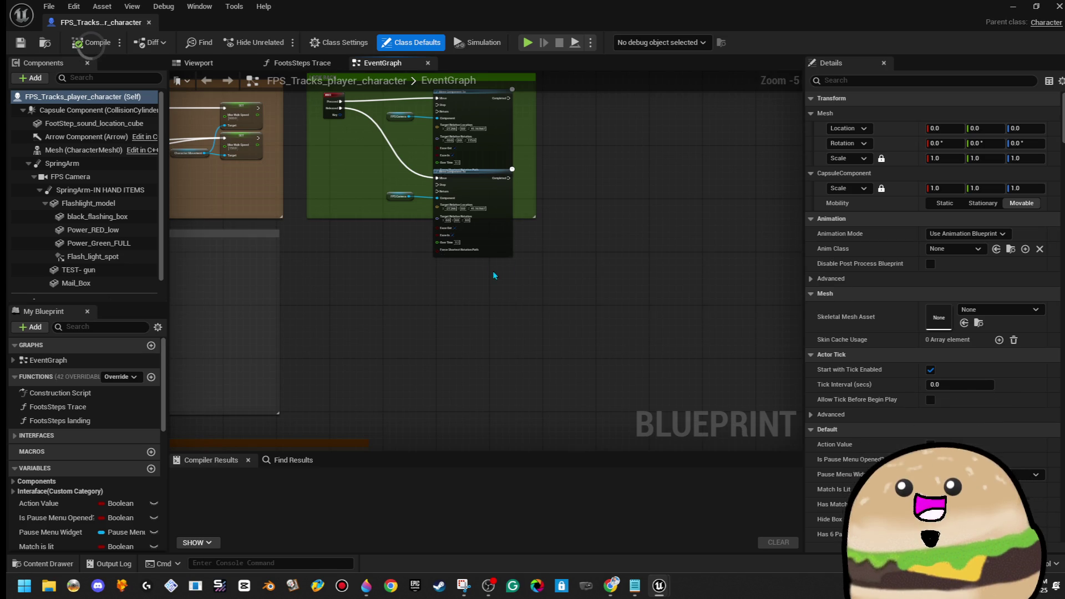
scroll(424, 304, "down", 3)
scroll(417, 315, "up", 3)
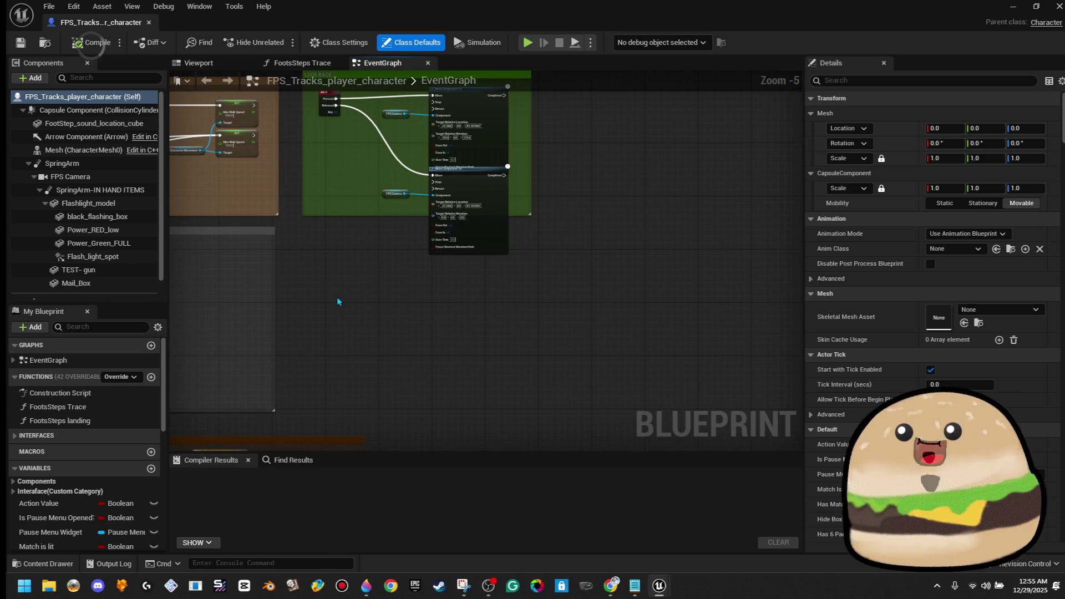
right_click(337, 301)
left_click(328, 209)
left_click_drag(329, 214, 336, 268)
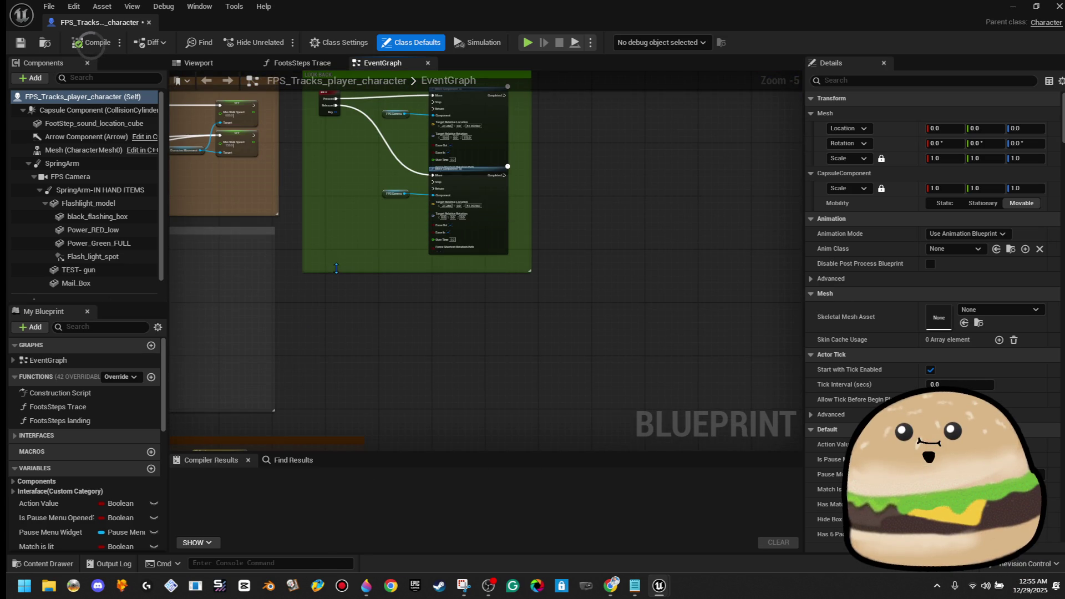
scroll(346, 298, "down", 5)
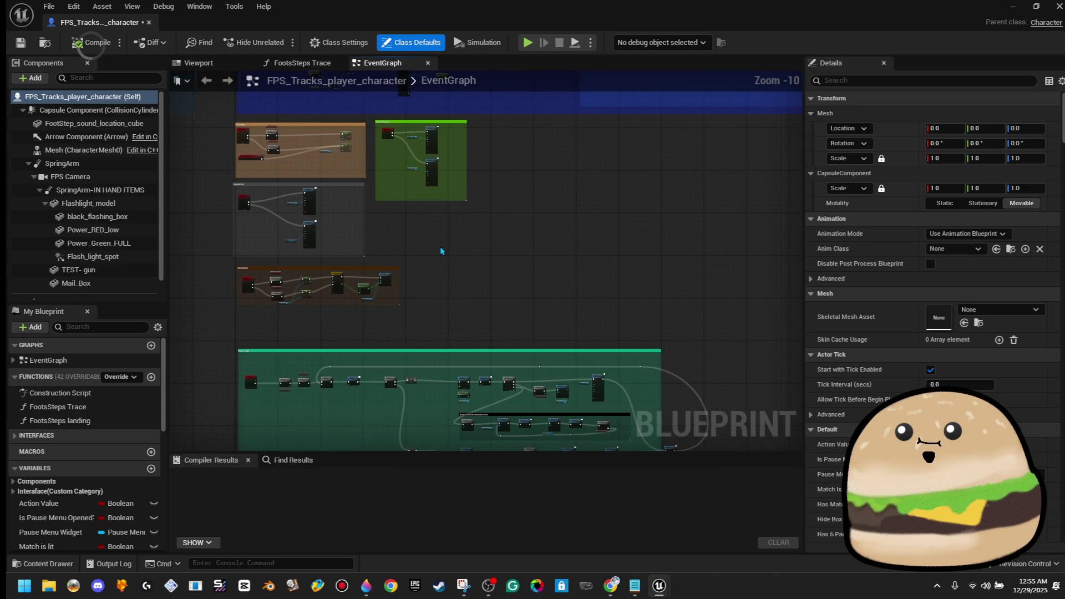
Step: Lower the orange comment box, narrow the grey box, and move WEAPON beneath the green group
left_click_drag(423, 266, 237, 311)
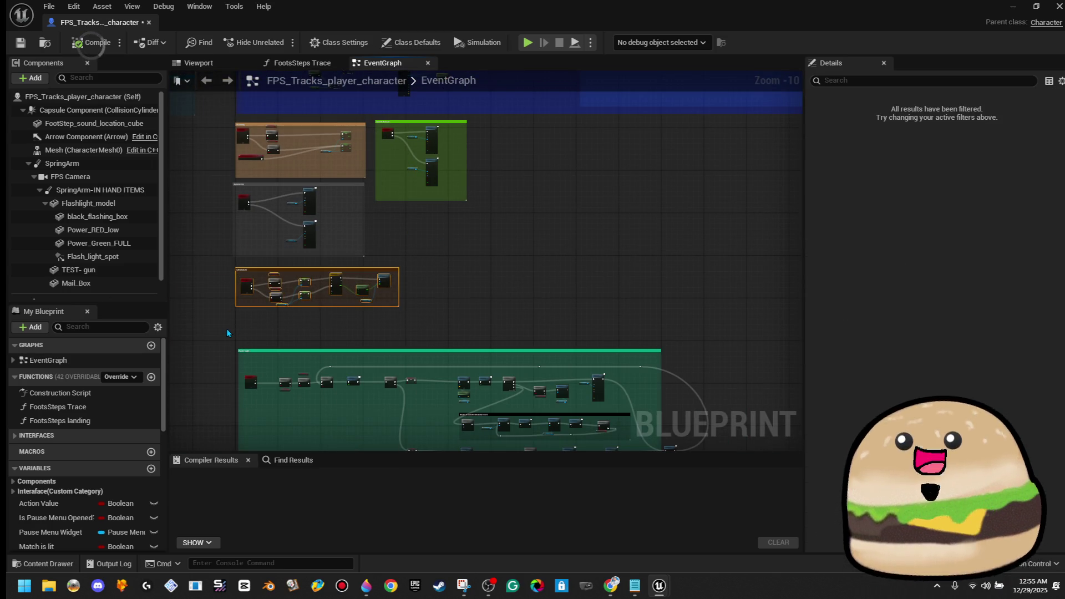
left_click_drag(256, 268, 256, 296)
left_click(365, 203)
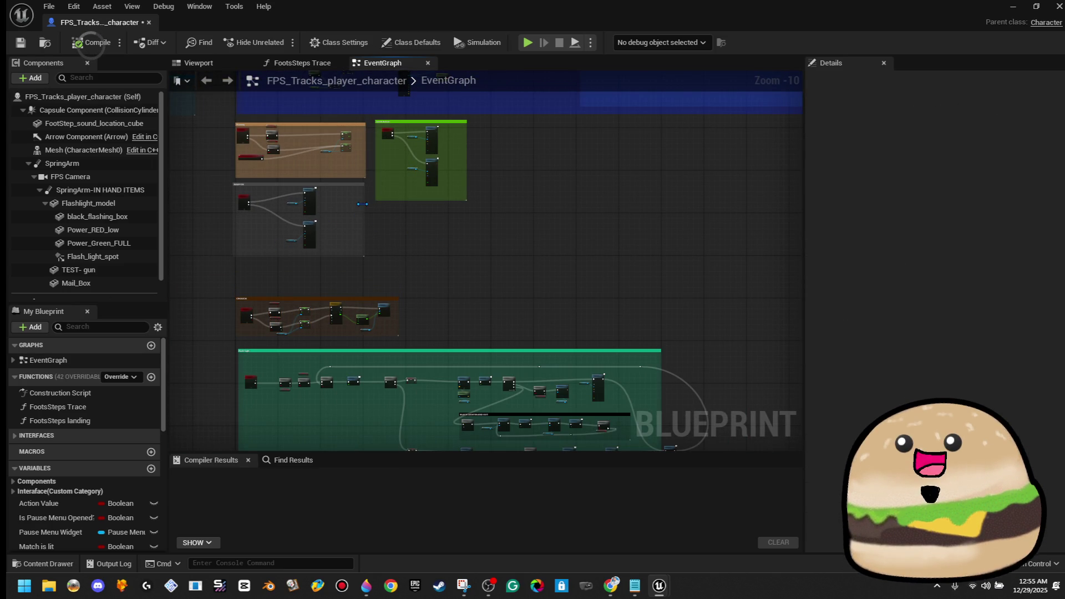
left_click_drag(362, 204, 327, 207)
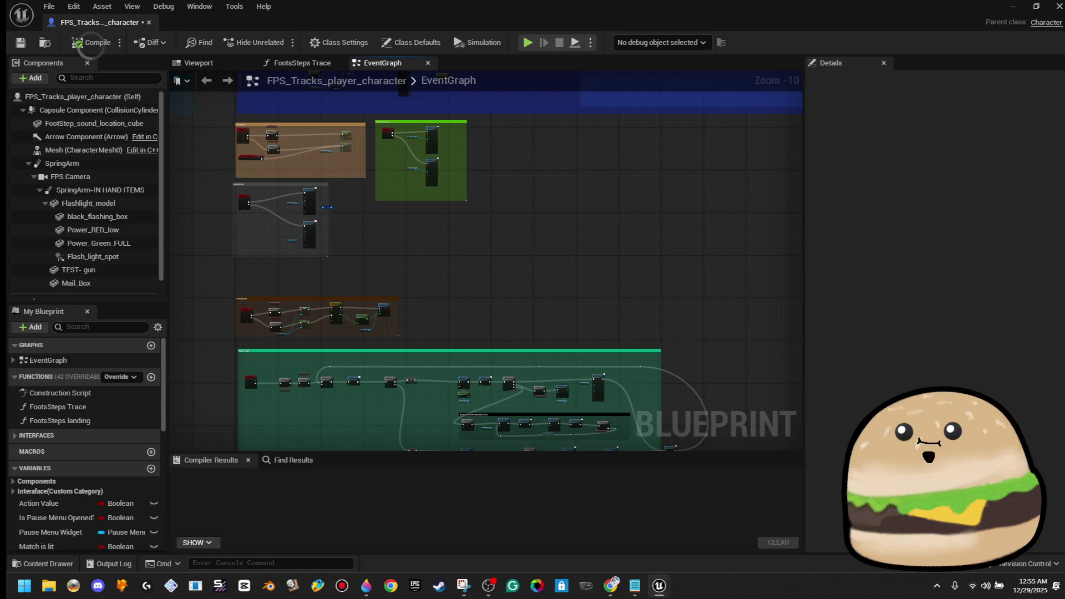
left_click(290, 184)
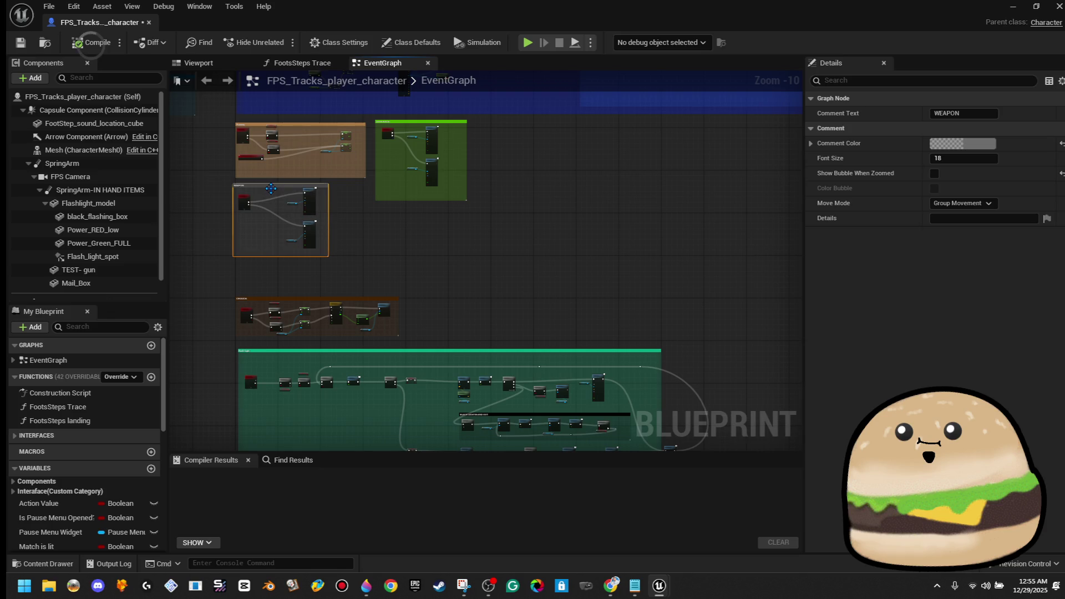
left_click_drag(276, 193, 413, 219)
right_click(258, 208)
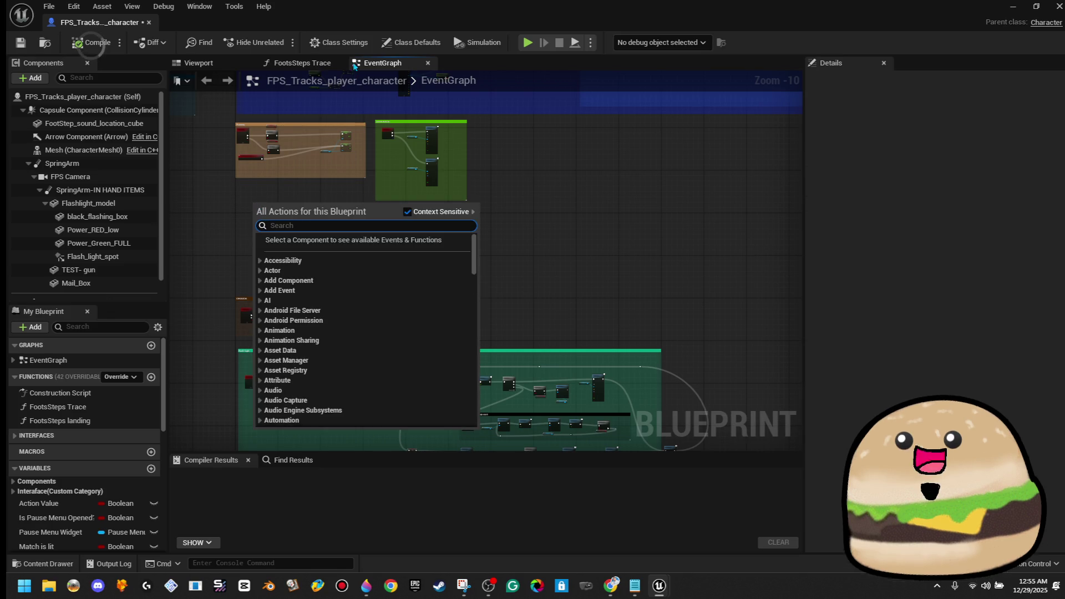
Step: Search the Implemented Interfaces list and graph actions for 'ia' without adding anything
left_click(339, 42)
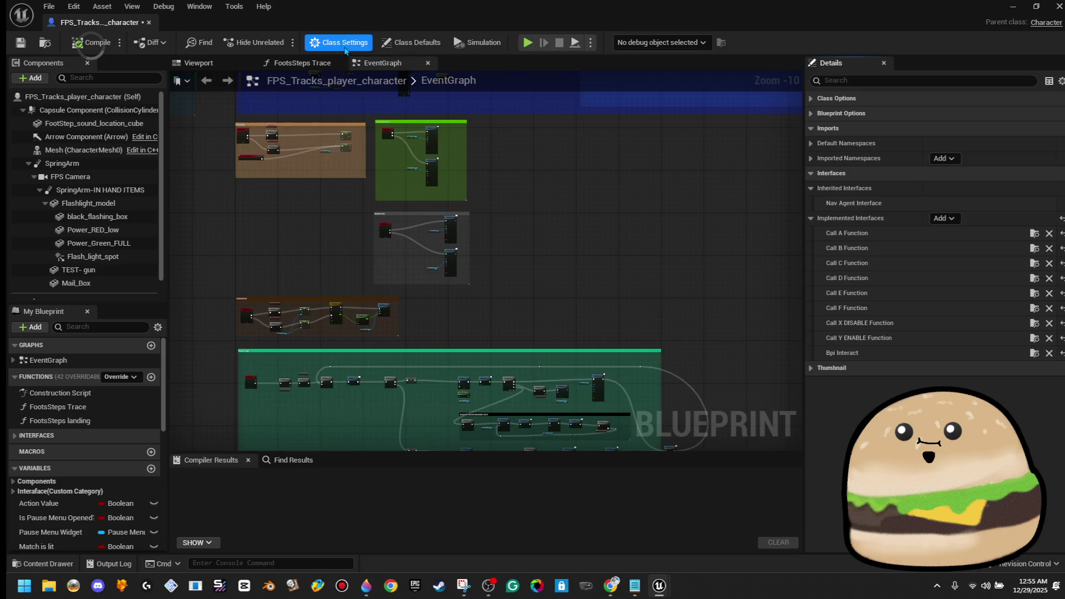
left_click(946, 219)
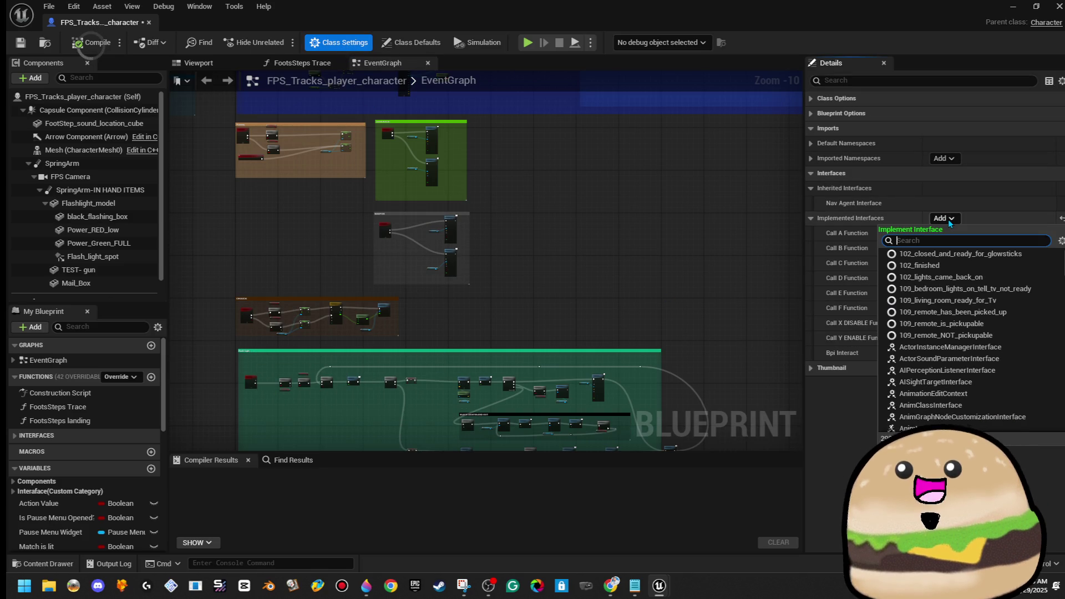
type("ia")
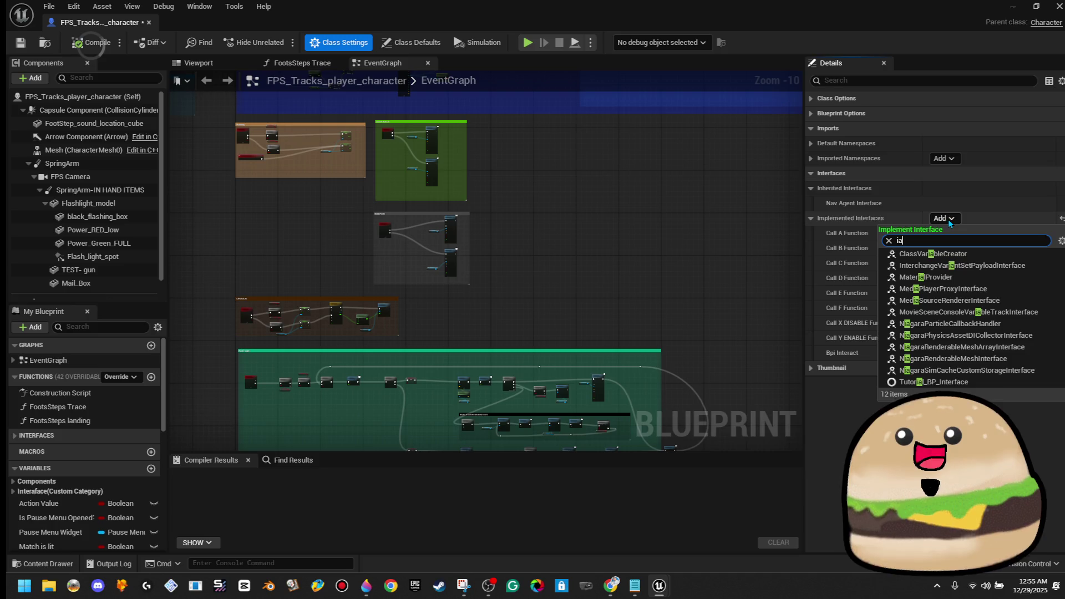
left_click(490, 201)
scroll(251, 216, "up", 4)
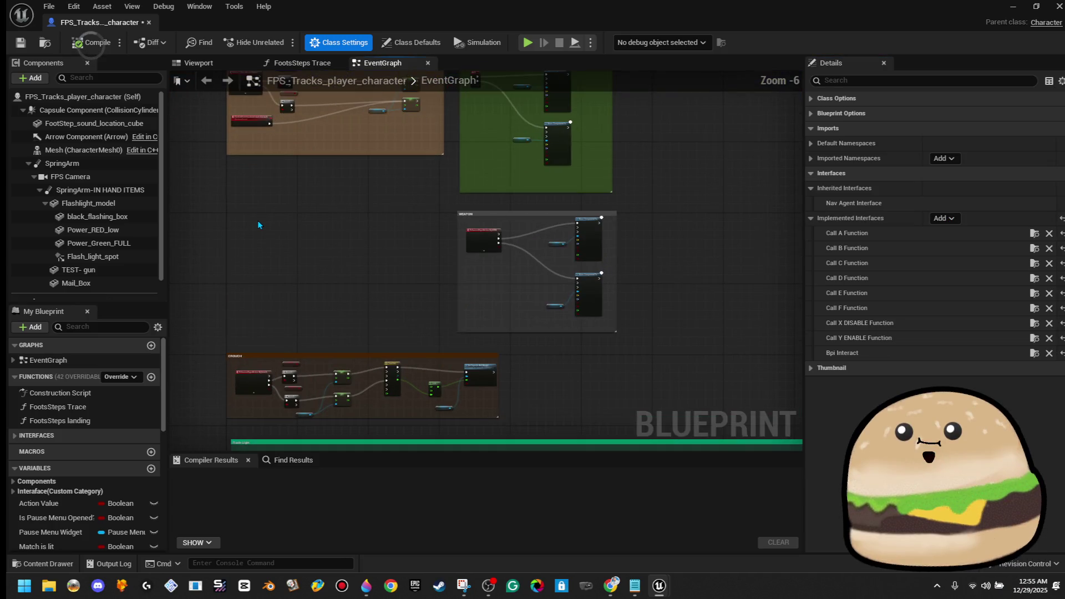
right_click(253, 225)
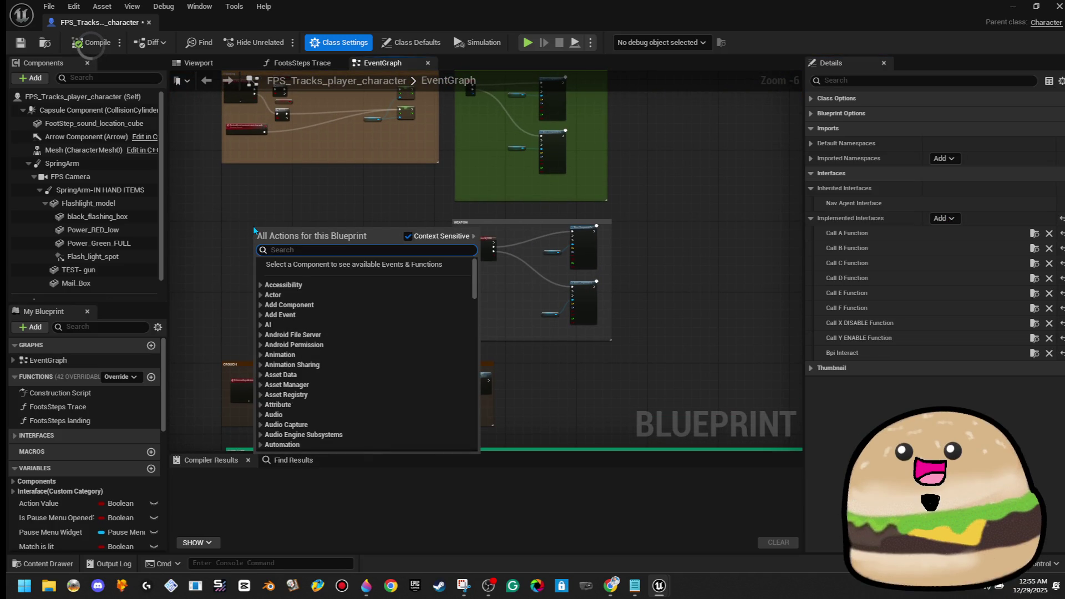
type("ia")
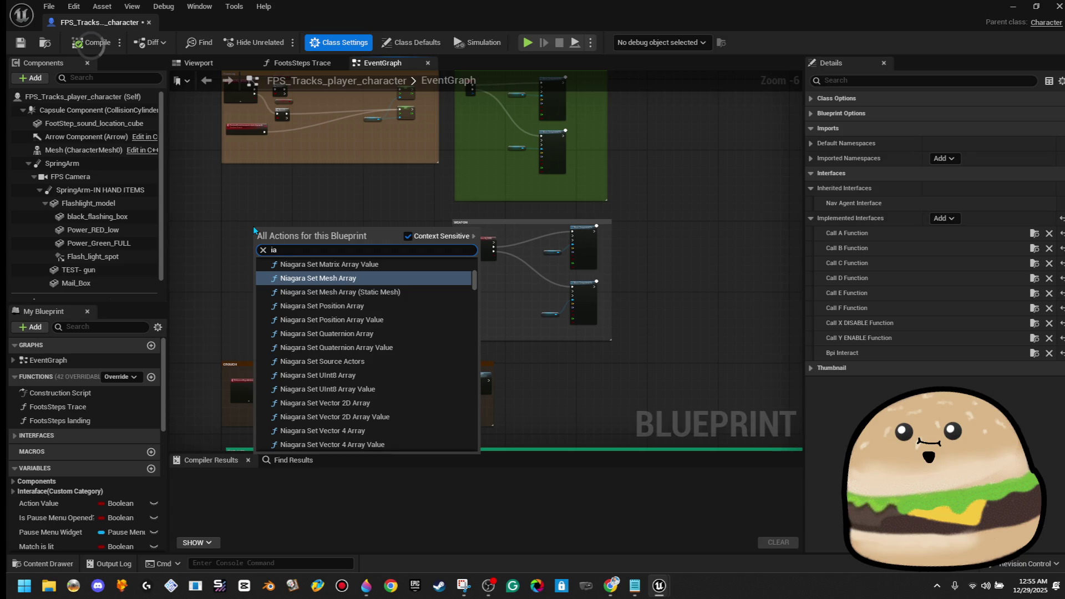
key("Escape")
scroll(277, 397, "up", 6)
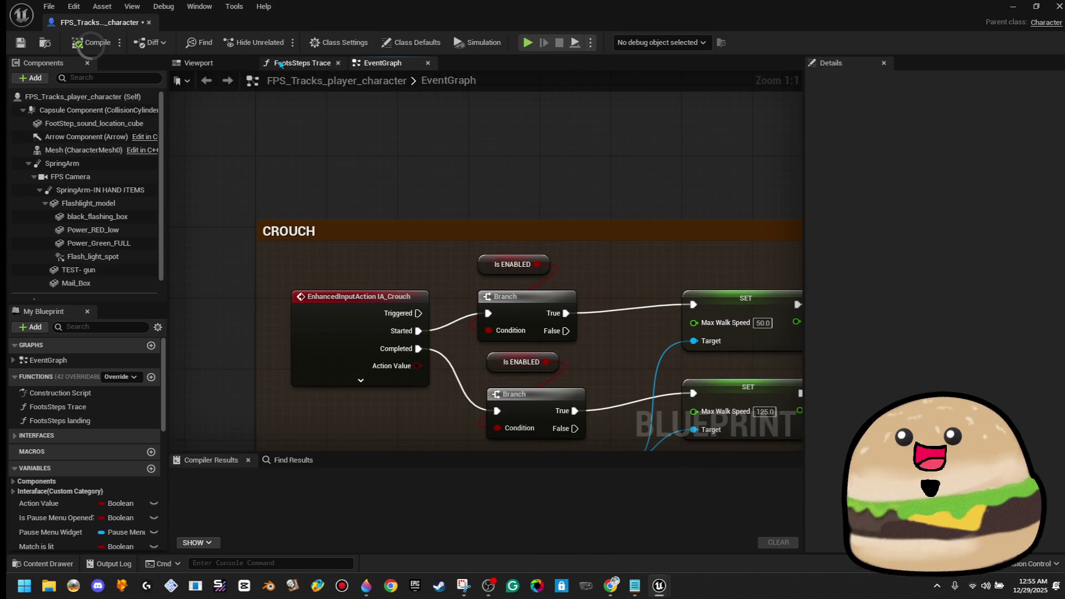
Step: Reopen Class Settings and expand the Interfaces category in My Blueprint
left_click(333, 43)
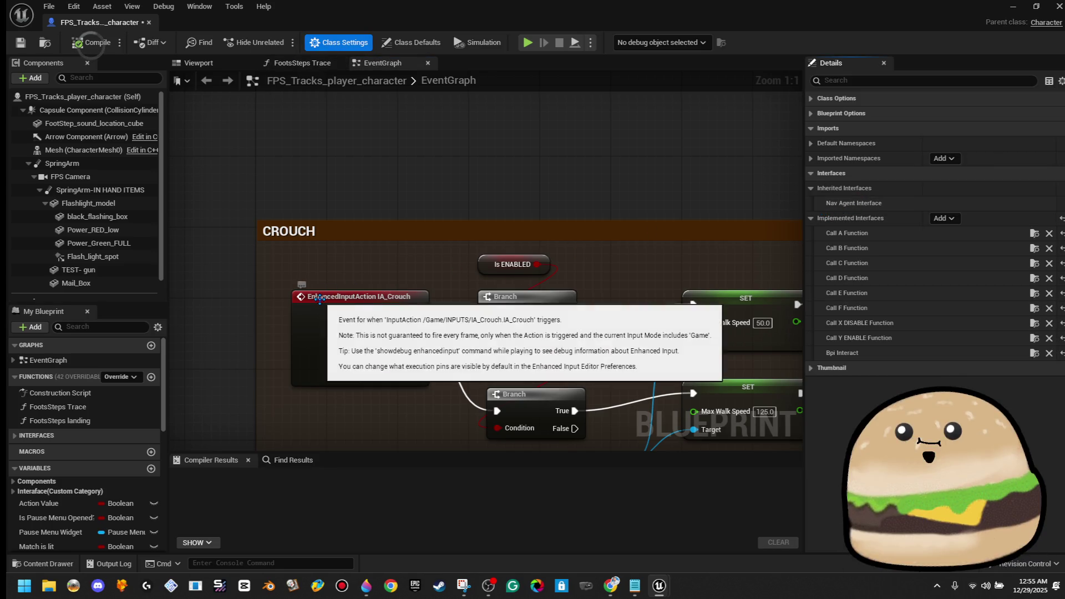
scroll(122, 384, "down", 4)
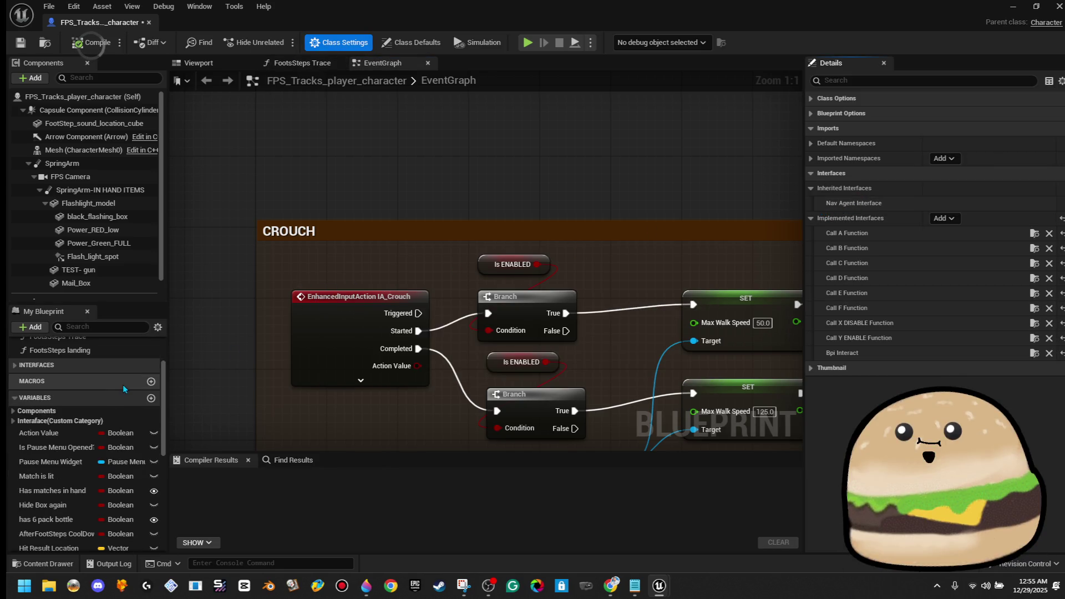
left_click(18, 367)
scroll(21, 374, "down", 8)
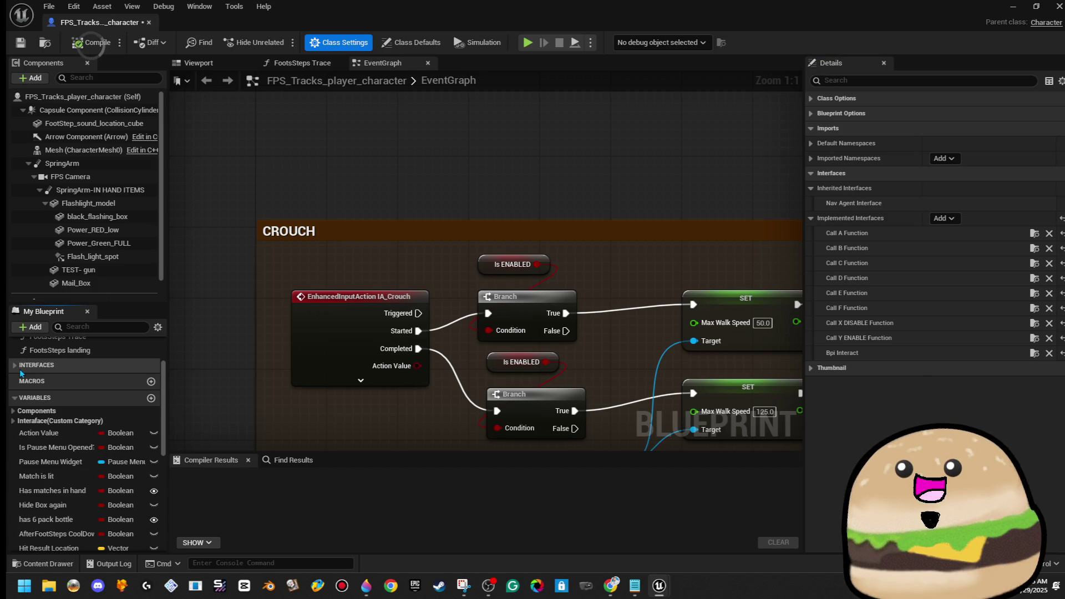
scroll(102, 413, "down", 8)
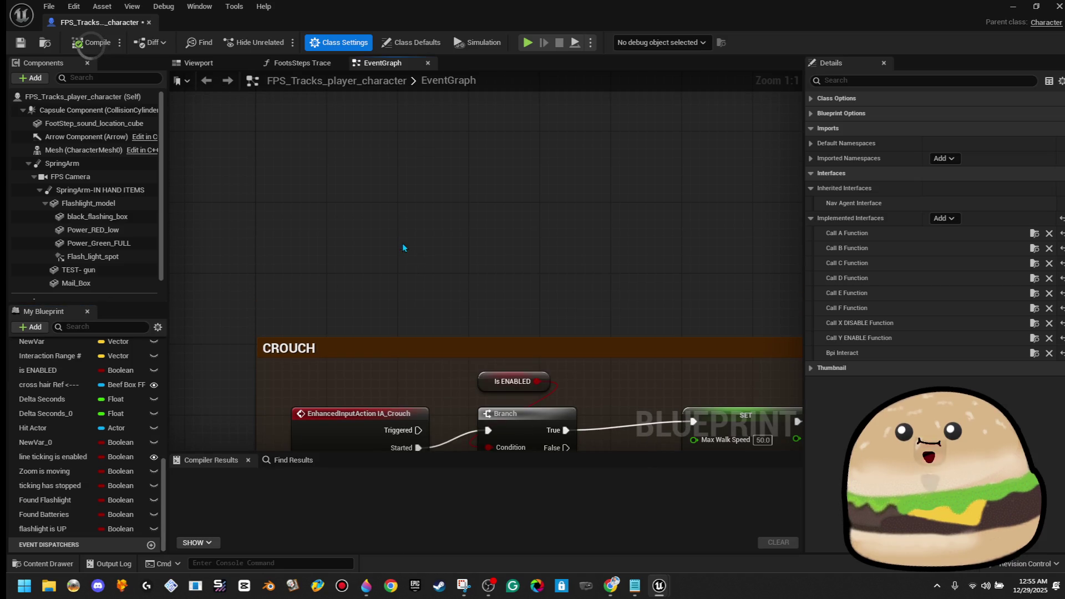
Step: Place an EnhancedInputAction IA_MAP event node and expand all its pins
right_click(387, 226)
type("ia_map")
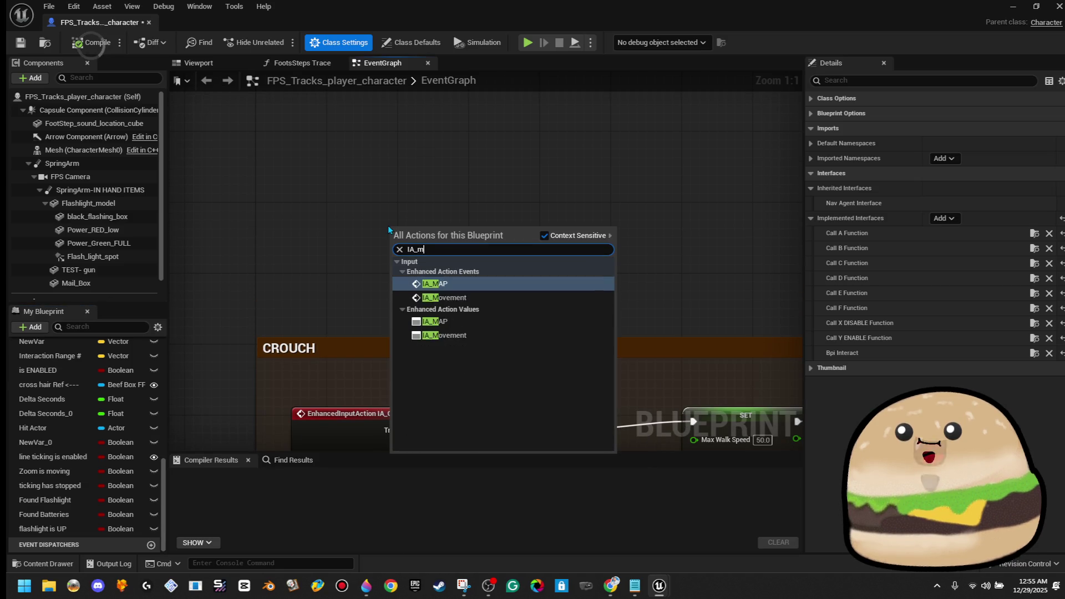
key("Return")
scroll(388, 227, "down", 3)
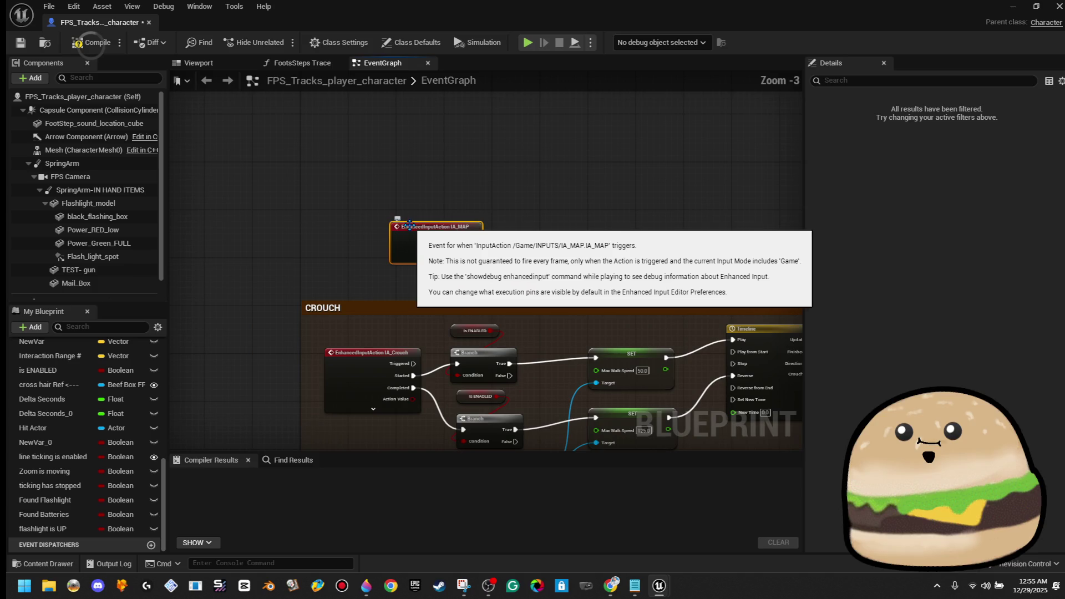
left_click(370, 175)
Step: Move the IA_MAP node up beside the WEAPON group, above the CROUCH group
mouse_move(427, 197)
left_mouse_down()
mouse_move(397, 214)
mouse_move(401, 232)
mouse_move(366, 253)
mouse_move(349, 293)
left_mouse_up()
scroll(401, 232, "down", 2)
mouse_move(308, 338)
left_mouse_down()
mouse_move(317, 219)
mouse_move(303, 207)
left_mouse_up()
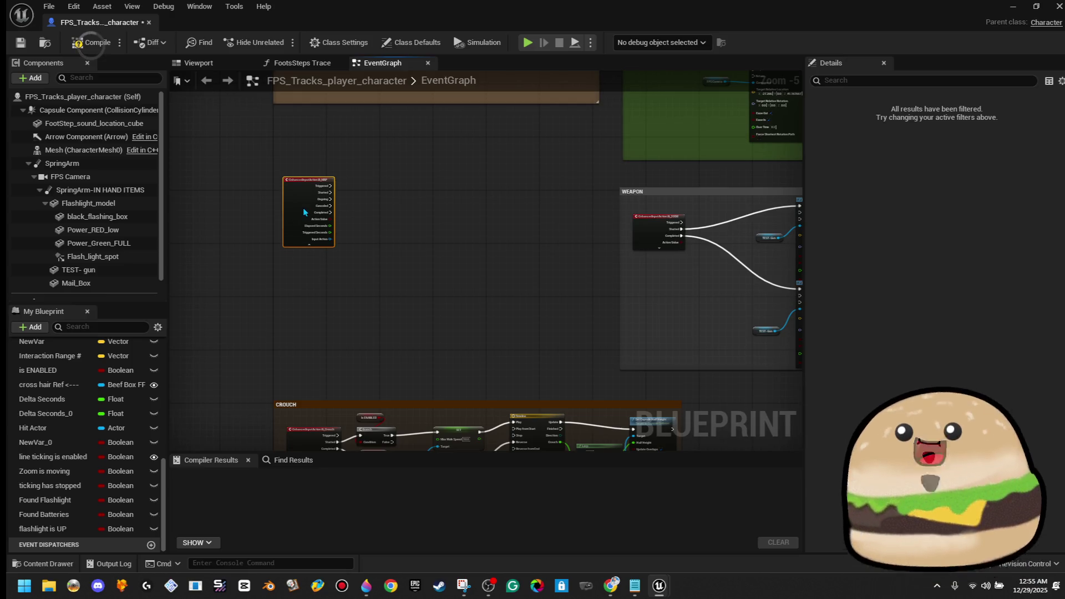
scroll(361, 204, "up", 2)
left_click_drag(382, 271, 399, 84)
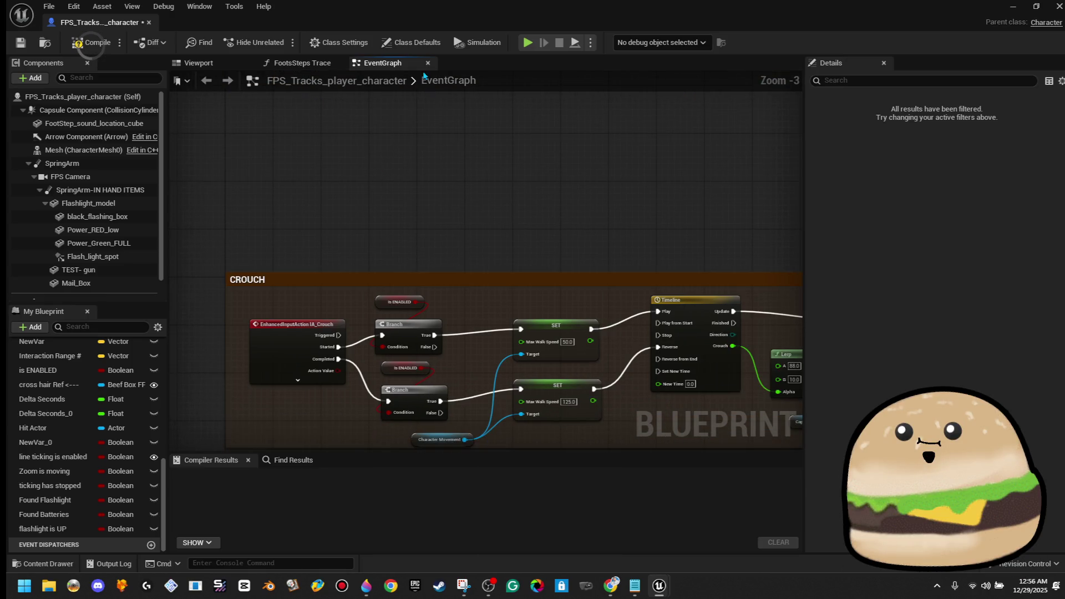
scroll(427, 257, "down", 1)
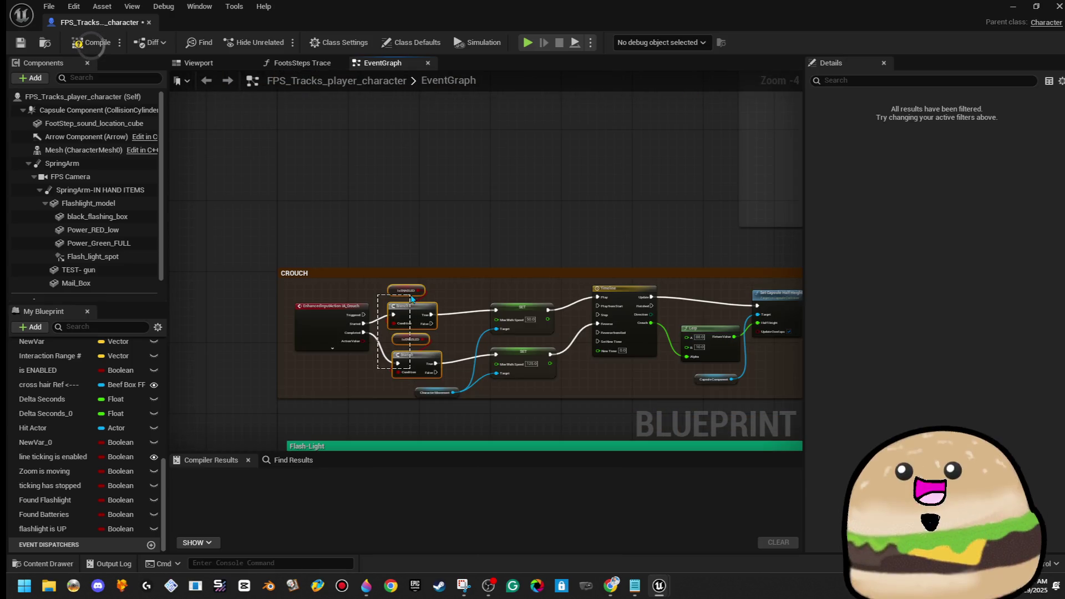
right_click(411, 297)
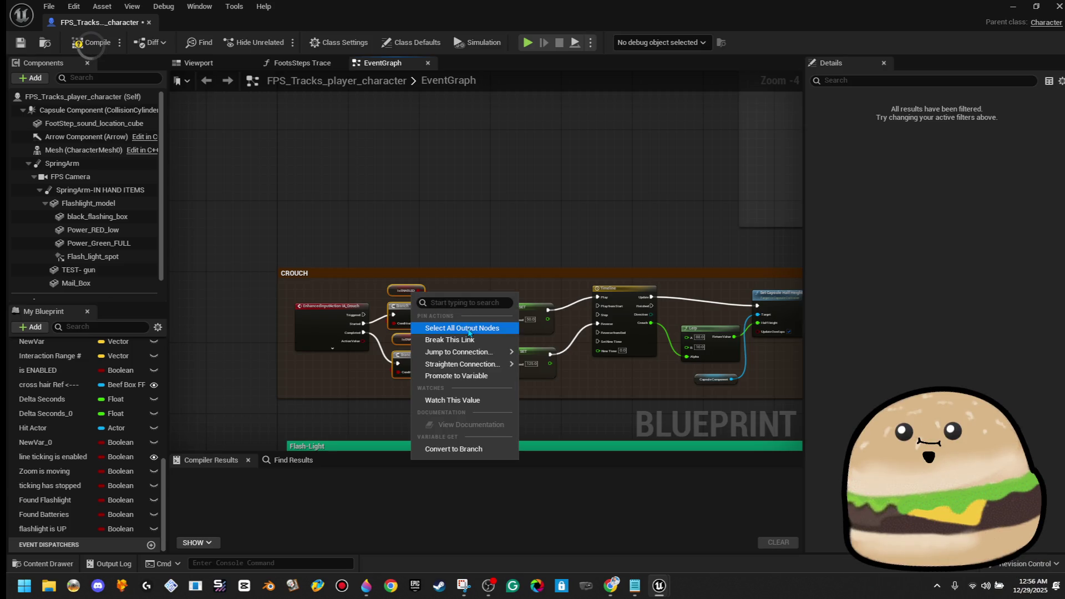
Step: Copy the Is ENABLED and Branch nodes from the CROUCH logic and paste them beside IA_MAP
left_click(388, 299)
right_click(417, 354)
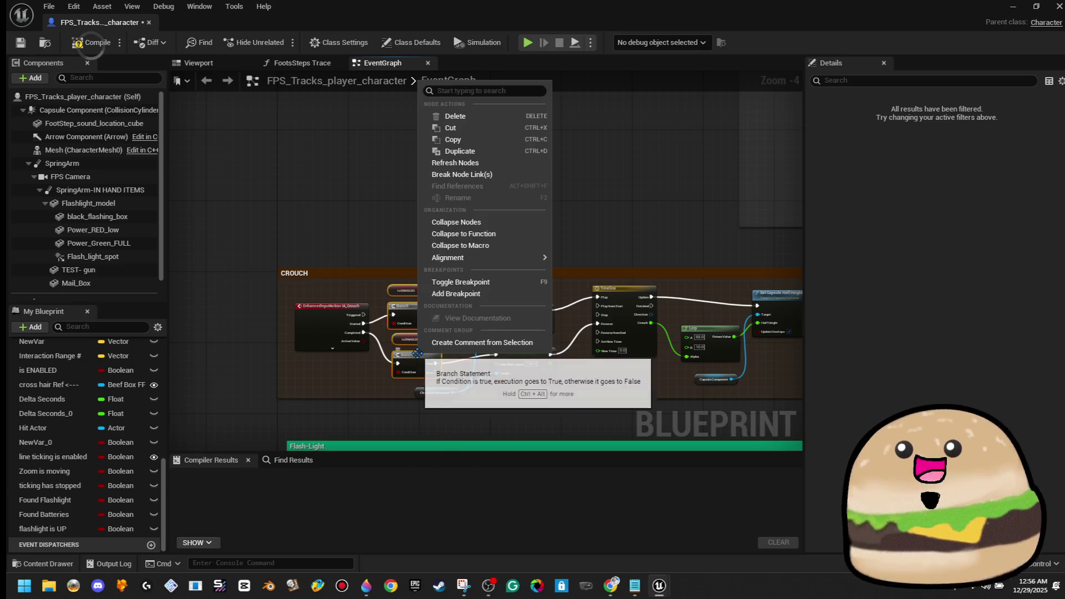
left_click(475, 150)
left_click_drag(474, 148, 398, 170)
scroll(431, 310, "up", 2)
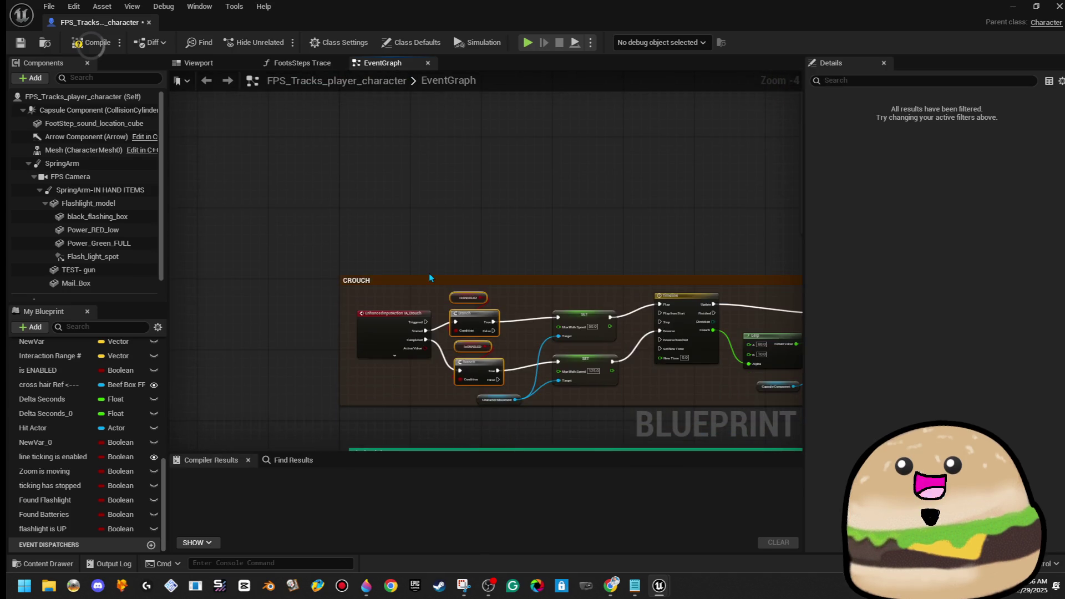
scroll(403, 160, "down", 1)
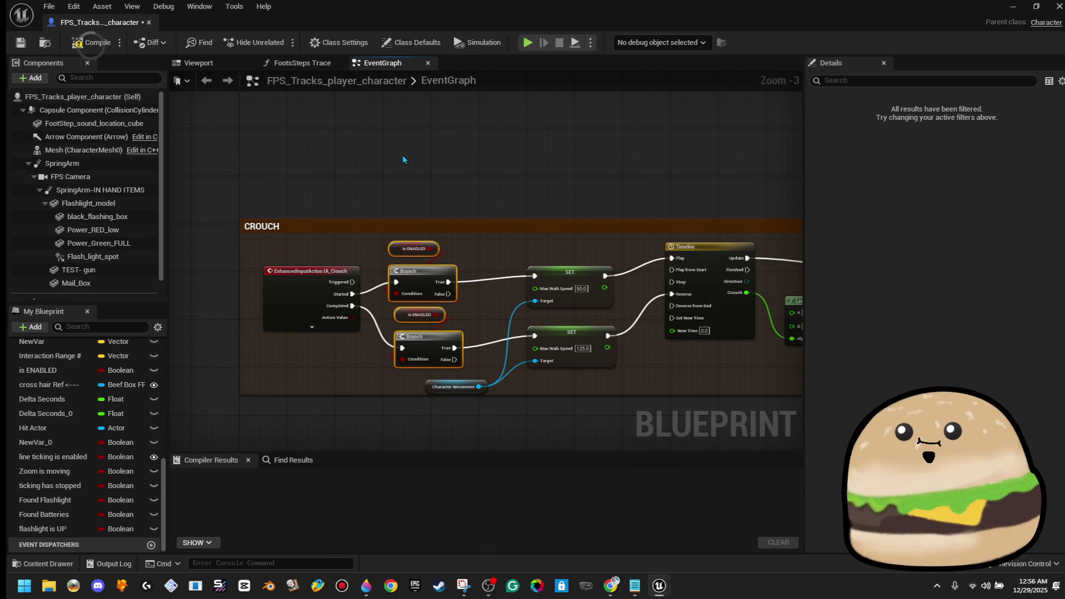
left_click_drag(419, 175, 468, 410)
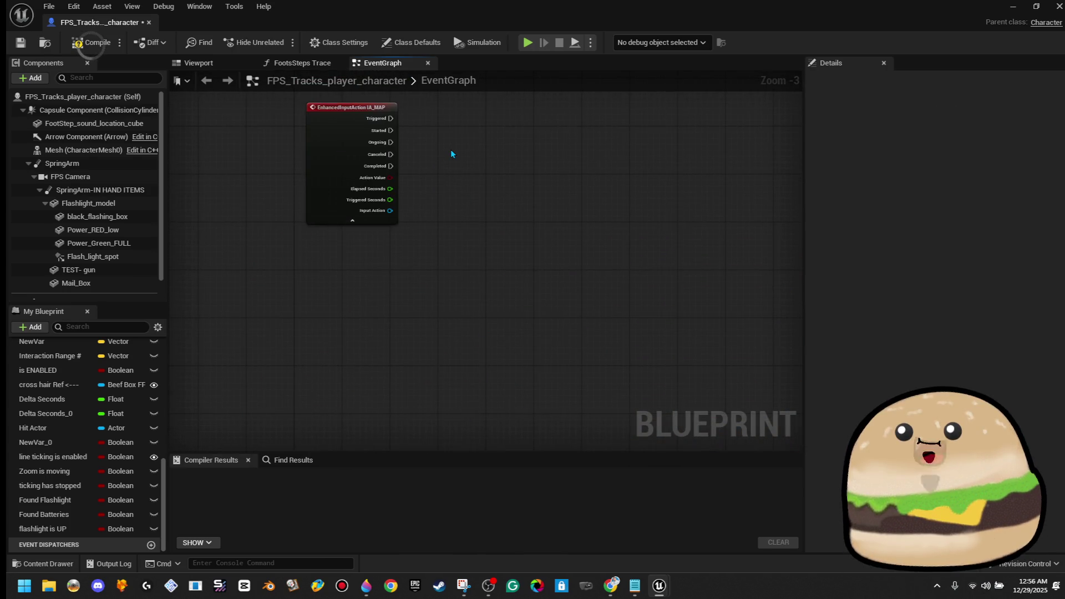
key("ctrl+v")
Step: Wire IA_MAP's Started pin to the upper Branch and Completed to the lower Branch
scroll(452, 154, "up", 3)
mouse_move(398, 140)
left_mouse_down()
mouse_move(390, 232)
mouse_move(454, 239)
left_mouse_up()
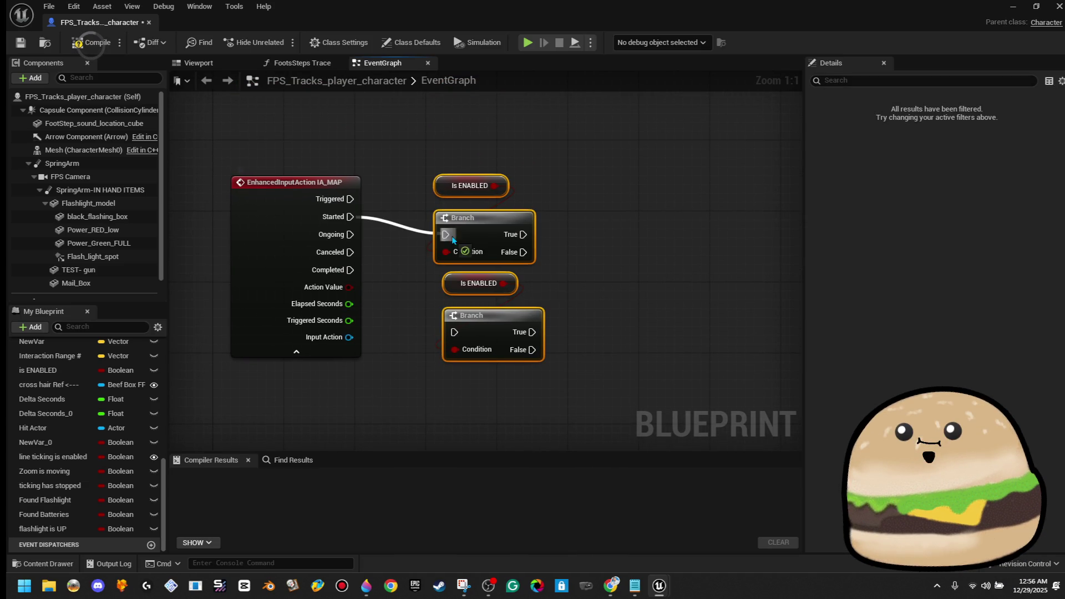
mouse_move(350, 270)
left_mouse_down()
mouse_move(417, 321)
mouse_move(454, 332)
left_mouse_up()
scroll(388, 266, "down", 4)
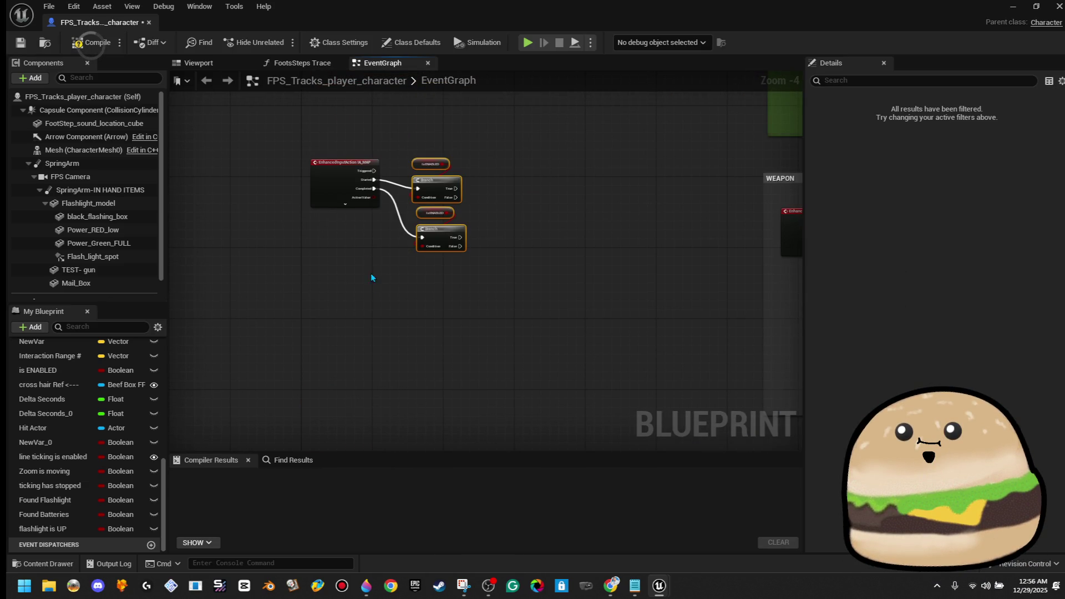
Step: Nudge the four pasted nodes up and right into place beside IA_MAP
left_click_drag(371, 275, 419, 132)
scroll(418, 365, "up", 3)
scroll(427, 327, "down", 3)
left_click_drag(427, 327, 413, 349)
scroll(441, 330, "up", 3)
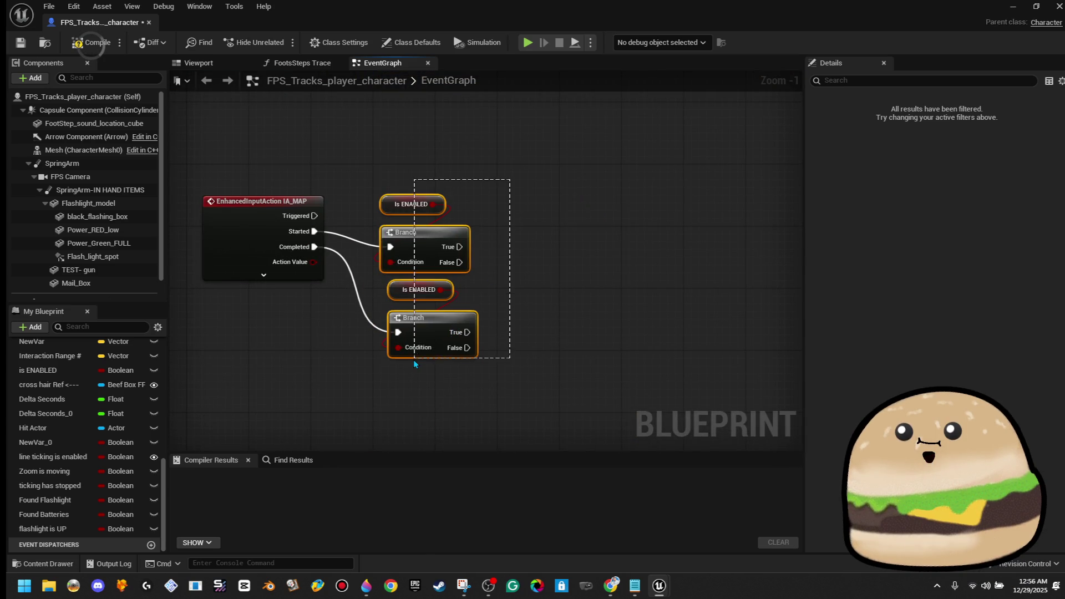
key("Up")
key("Up")
key("Right")
key("Right")
key("Right")
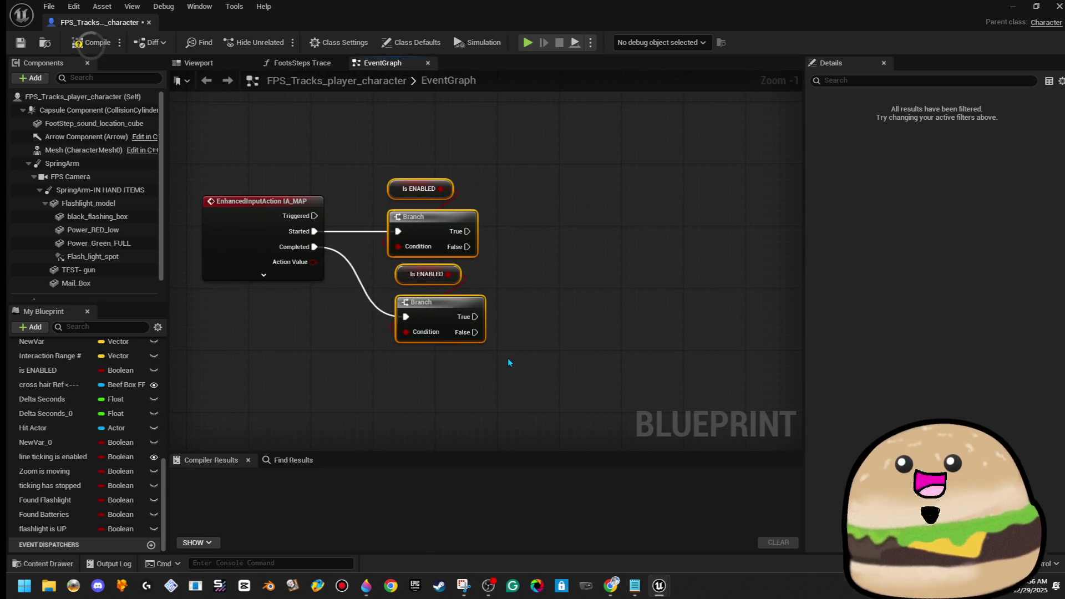
left_click(522, 338)
scroll(521, 338, "down", 2)
scroll(536, 335, "up", 1)
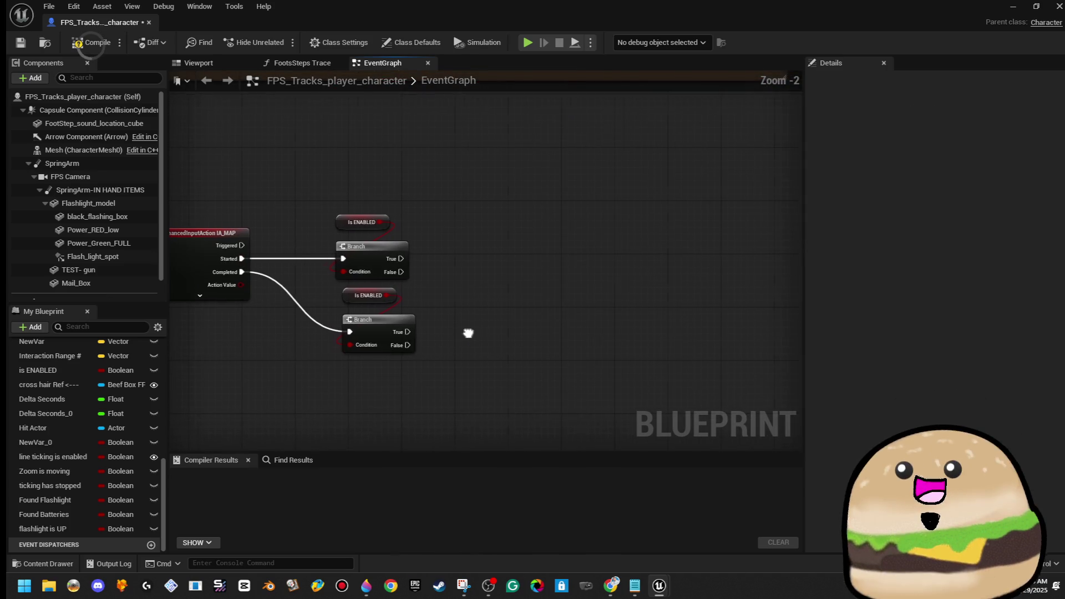
Step: Add a Create Widget node on the upper Branch's True, using the Tracks of Denial map widget class
left_click_drag(471, 242, 481, 240)
type("c")
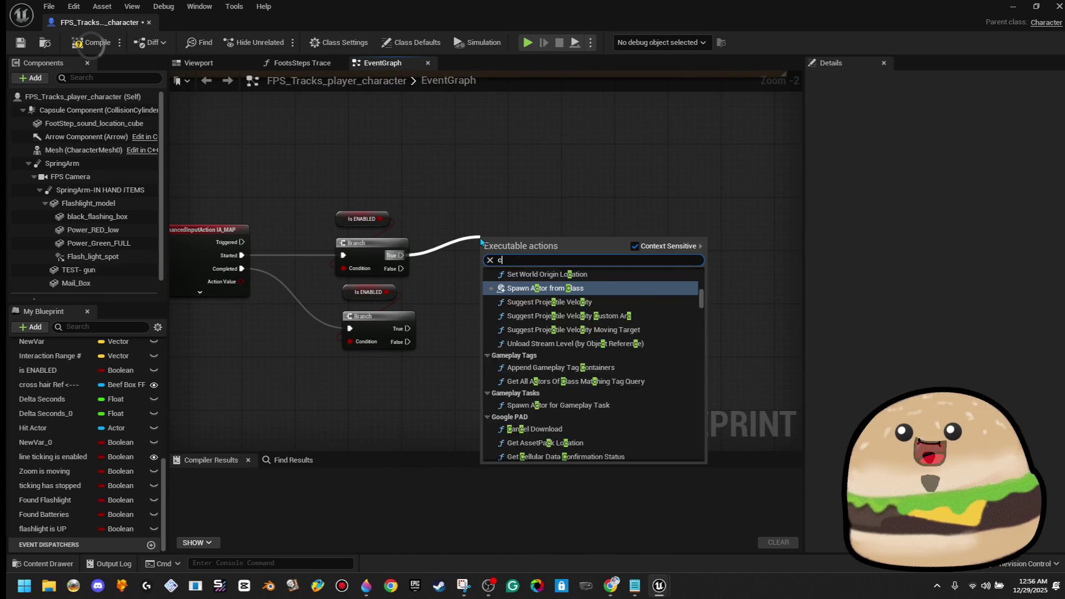
type("reate widget")
key("Return")
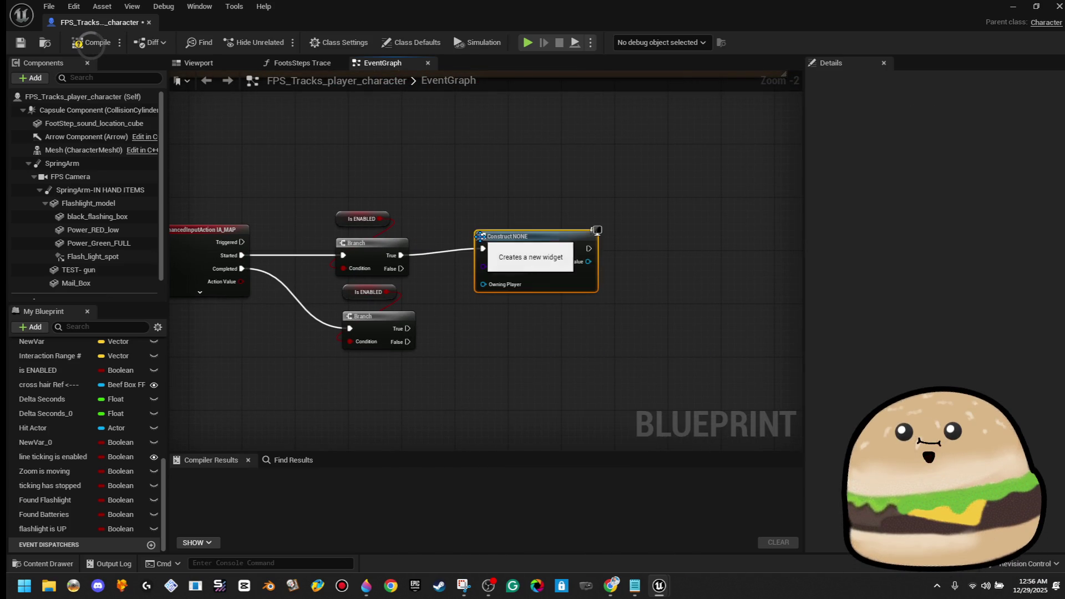
left_click(520, 270)
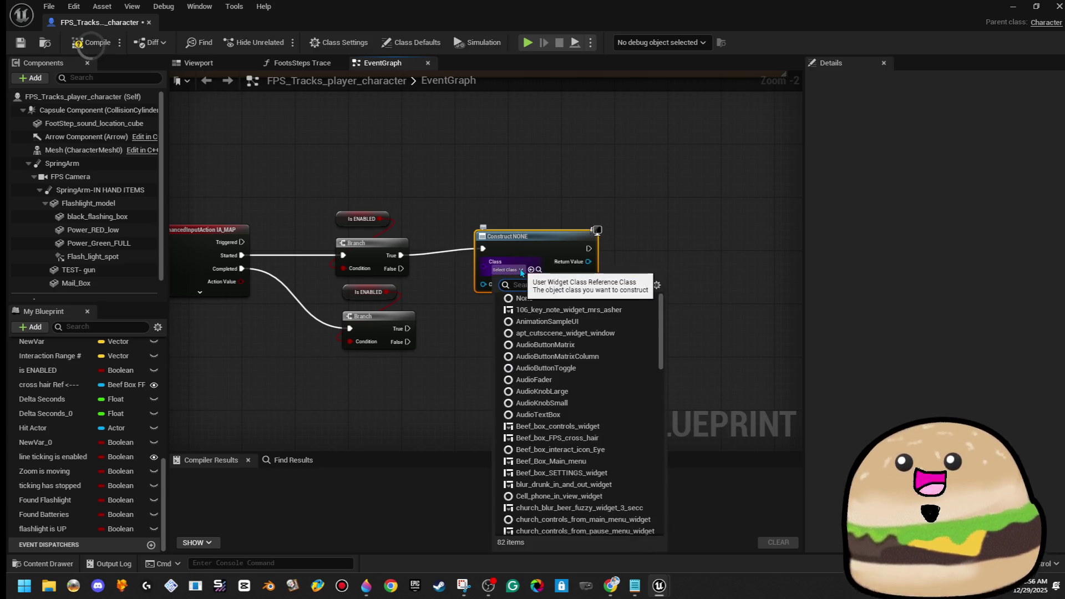
type("map")
left_click(605, 310)
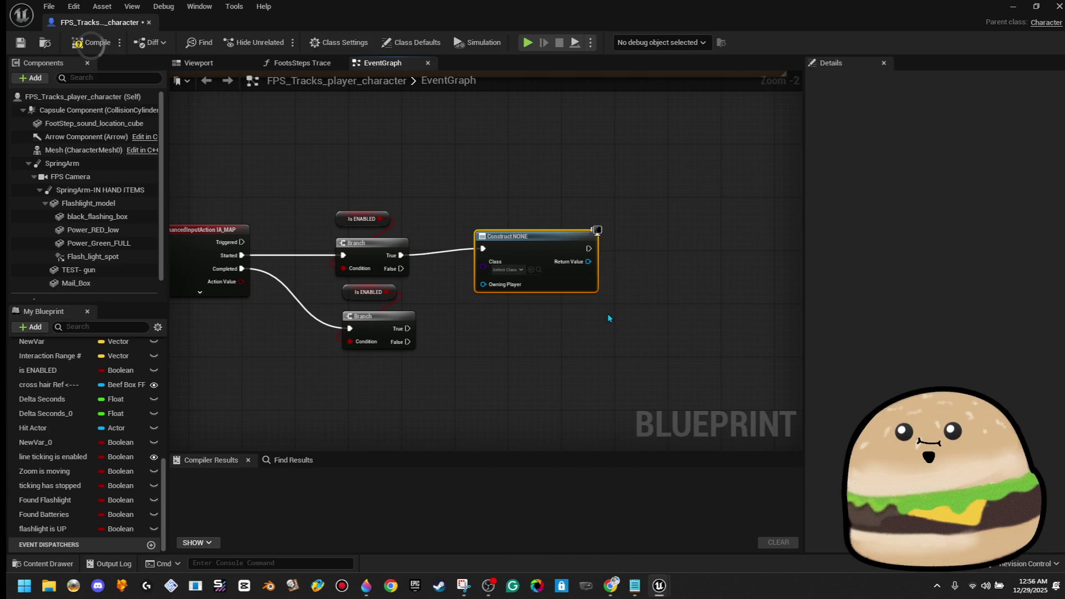
Step: Add an Add to Viewport node after the widget creation, align it, and compile the blueprint
left_click_drag(600, 248, 720, 254)
type("add to view")
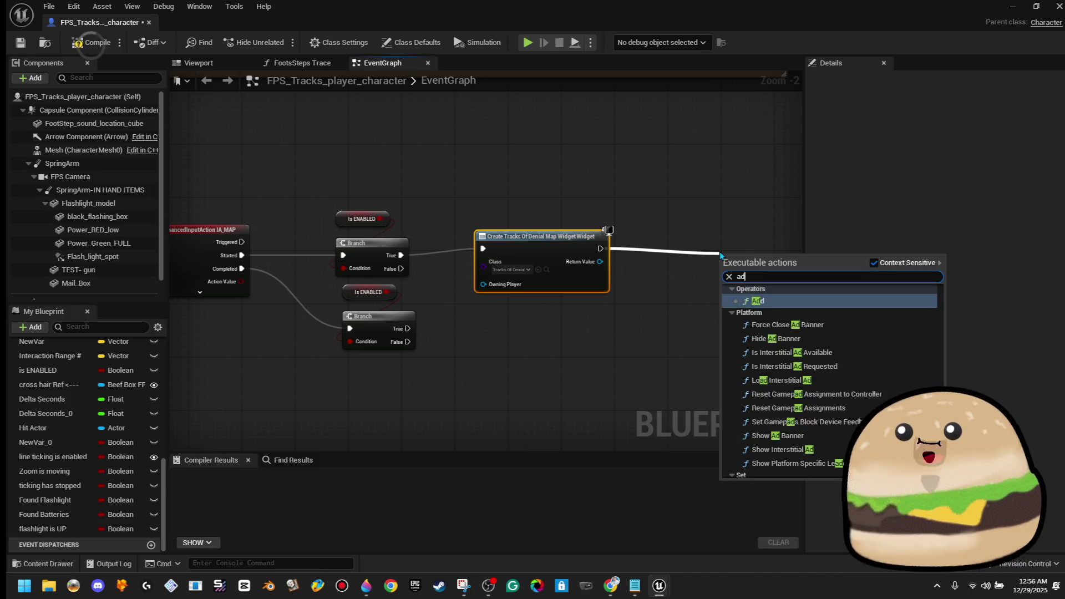
key("Return")
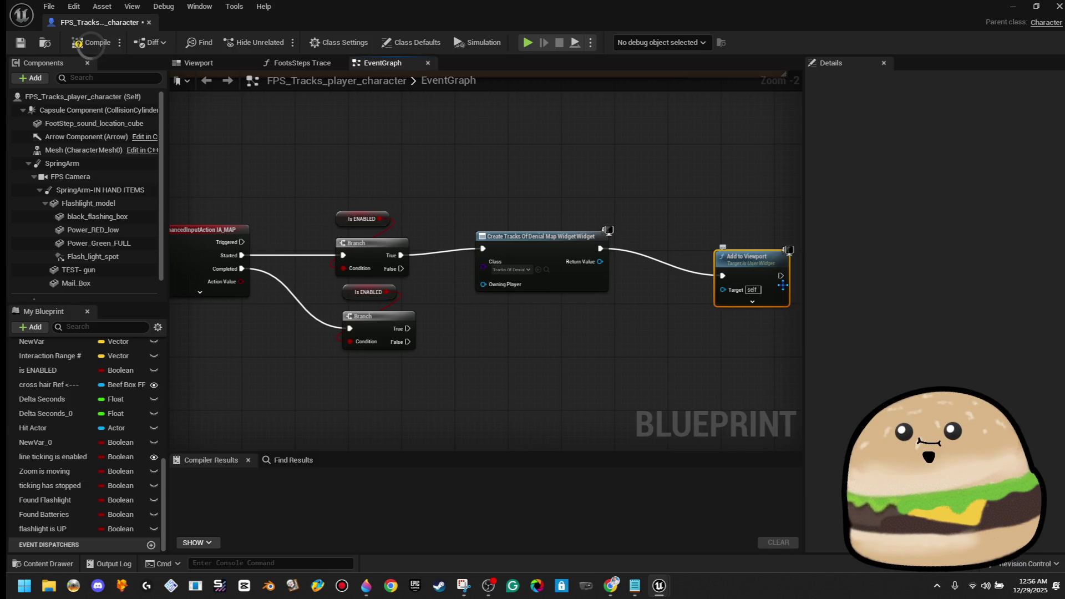
mouse_move(770, 282)
left_mouse_down()
mouse_move(720, 256)
mouse_move(600, 264)
left_mouse_up()
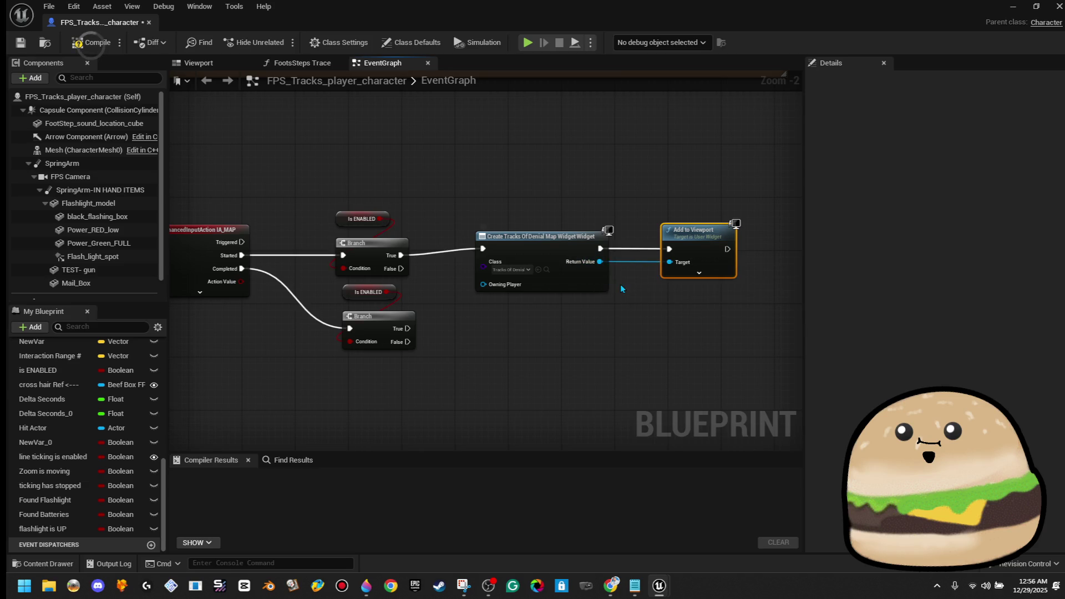
left_click(92, 42)
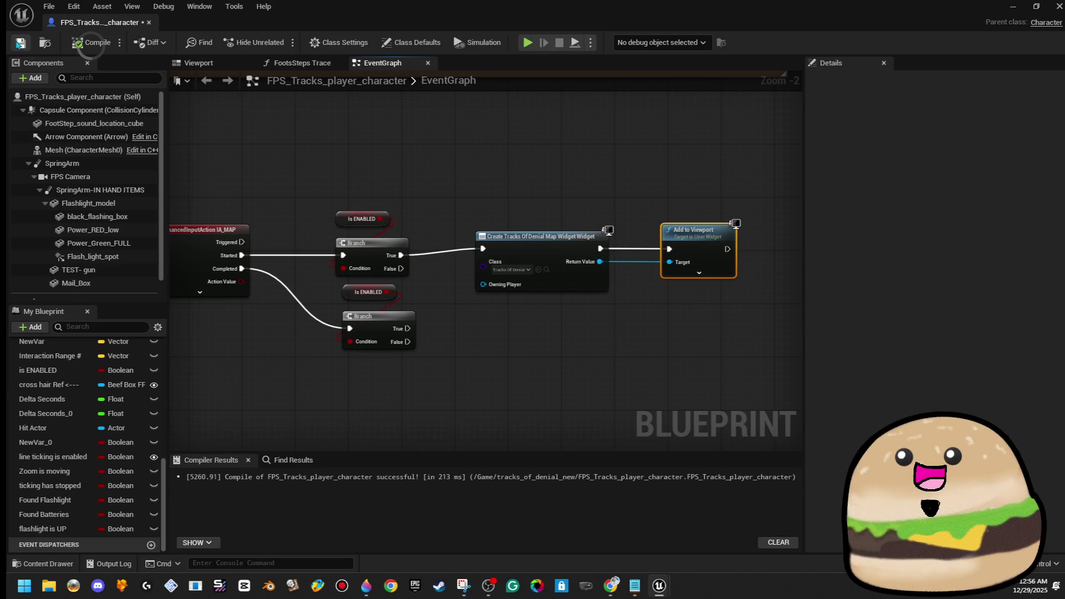
Step: Check the IA_MAP event's advanced pins, then delete the Completed-side Branch and its Is ENABLED getter
scroll(344, 307, "down", 3)
scroll(383, 314, "up", 2)
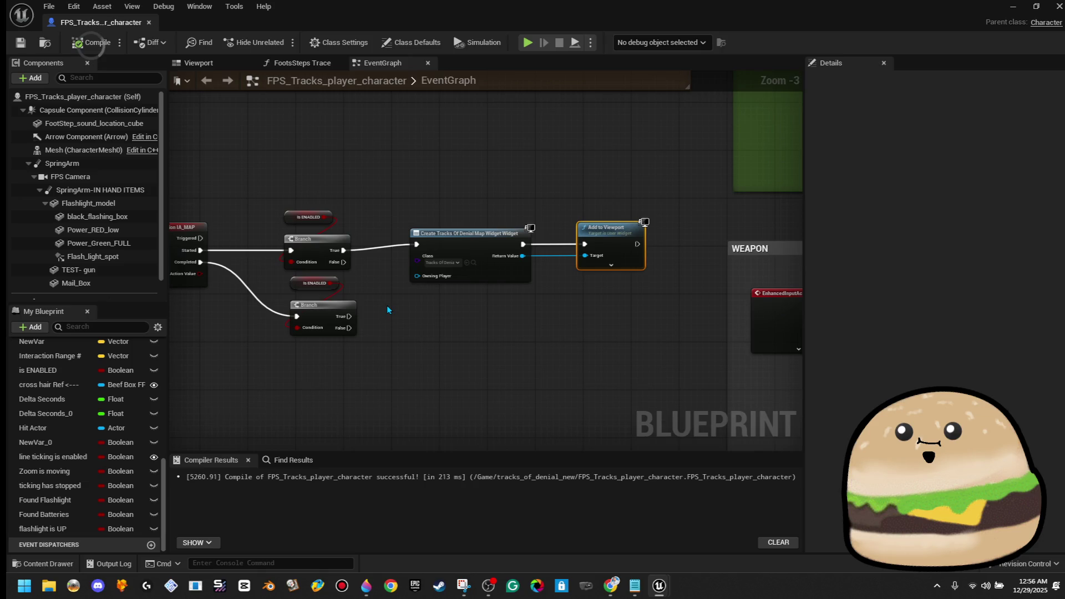
left_click_drag(387, 307, 453, 297)
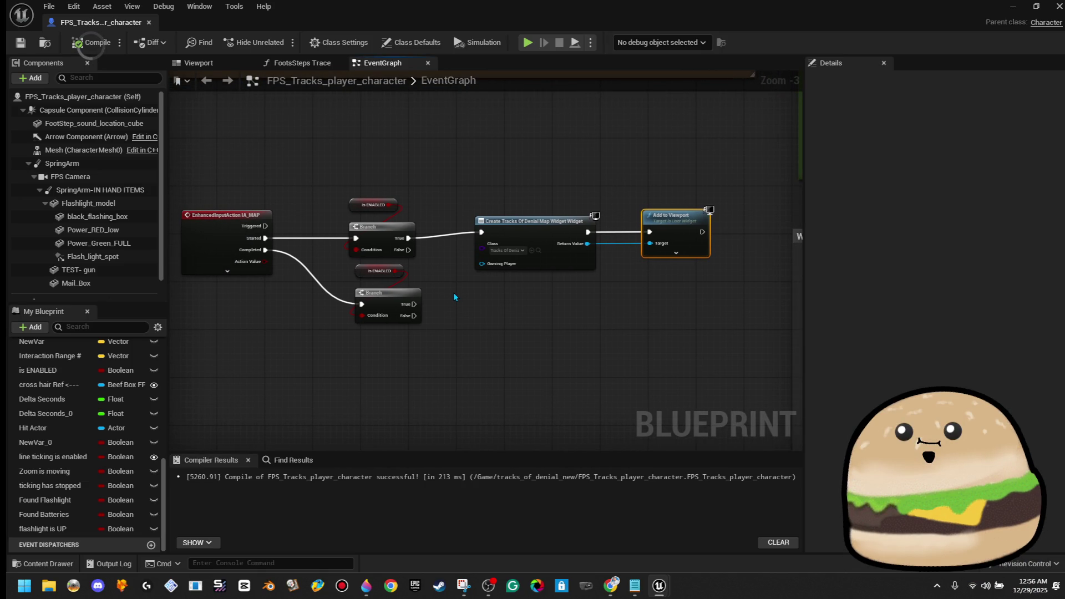
scroll(460, 294, "down", 3)
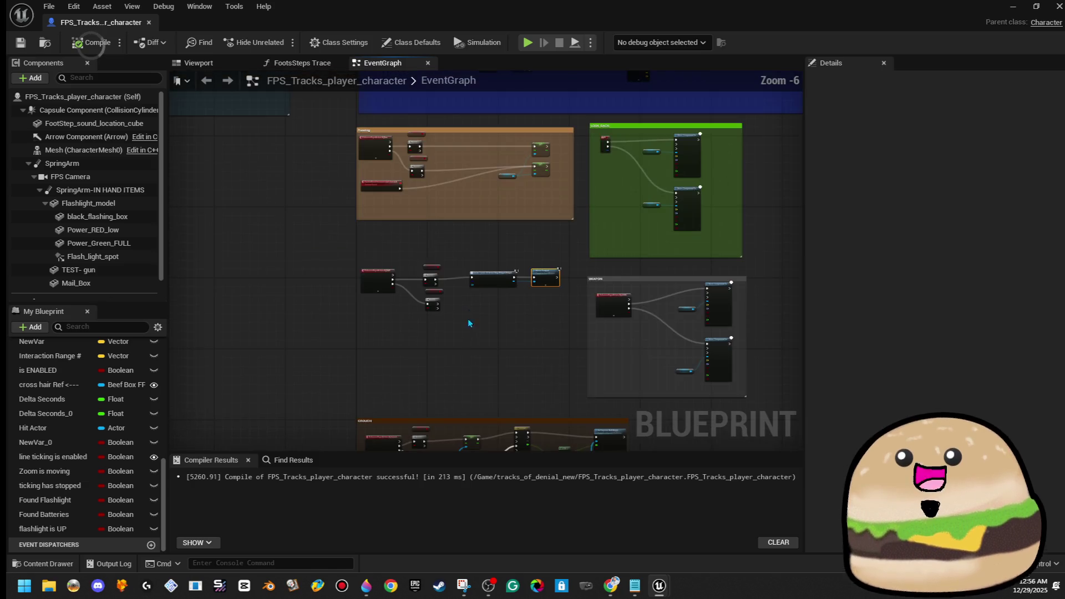
mouse_move(465, 293)
left_mouse_down()
mouse_move(442, 331)
mouse_move(447, 373)
left_mouse_up()
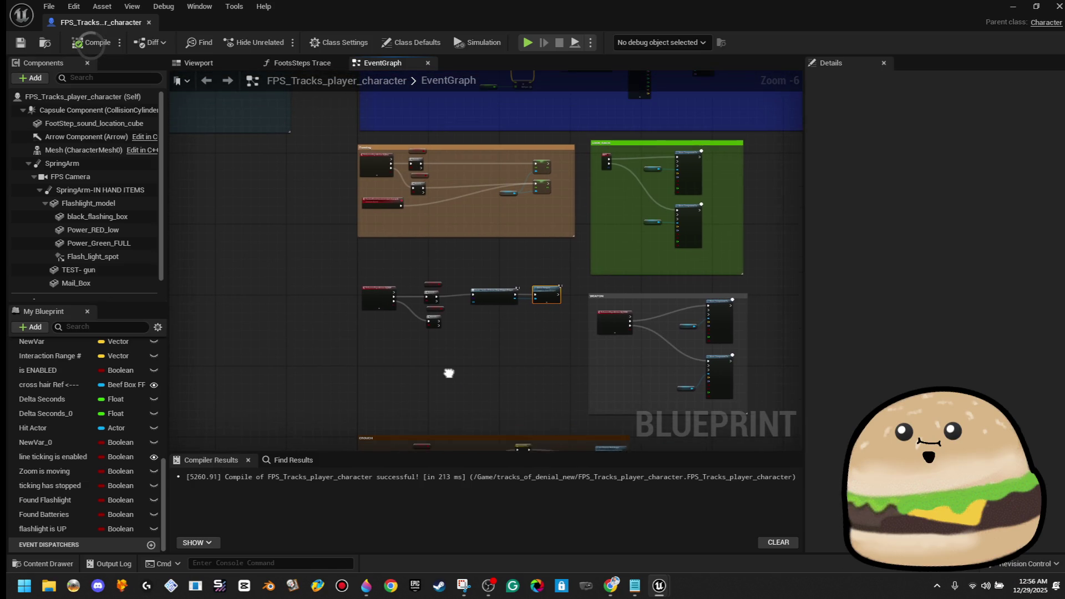
scroll(446, 321, "up", 1)
scroll(454, 352, "up", 1)
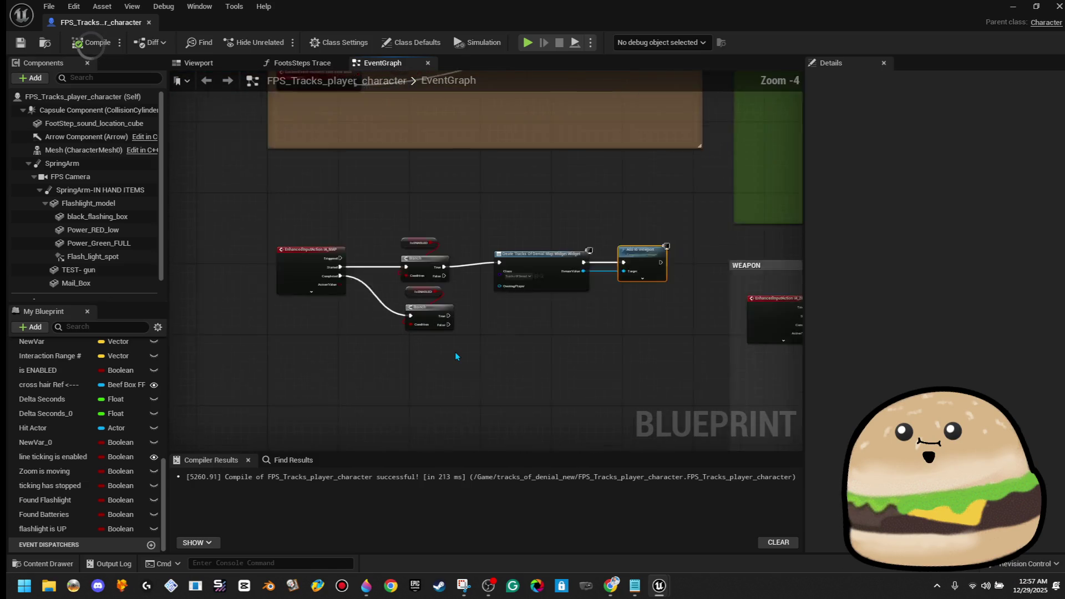
scroll(456, 356, "up", 2)
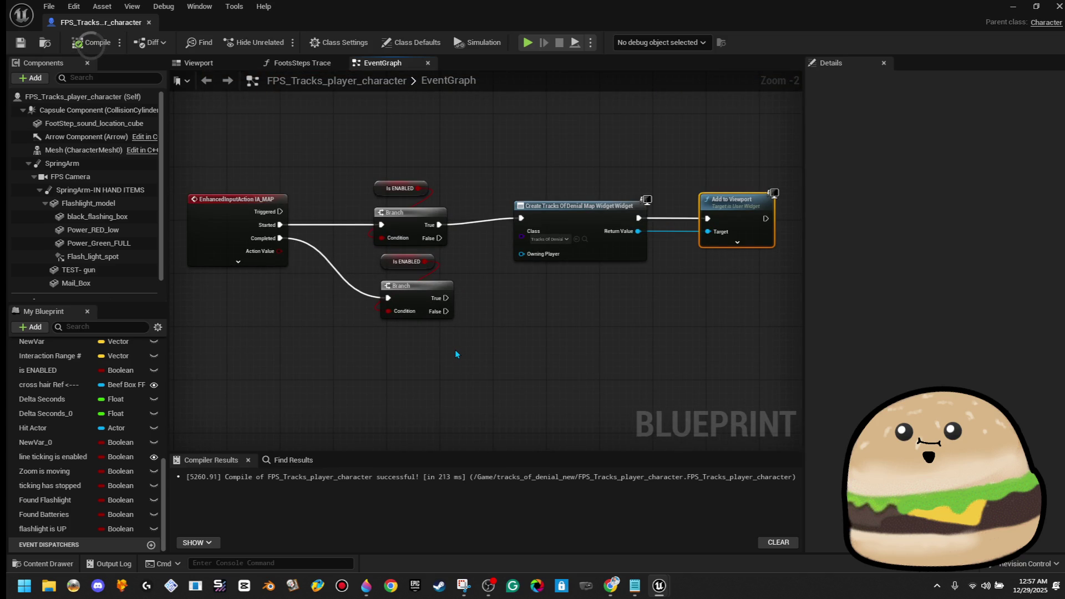
left_click(238, 261)
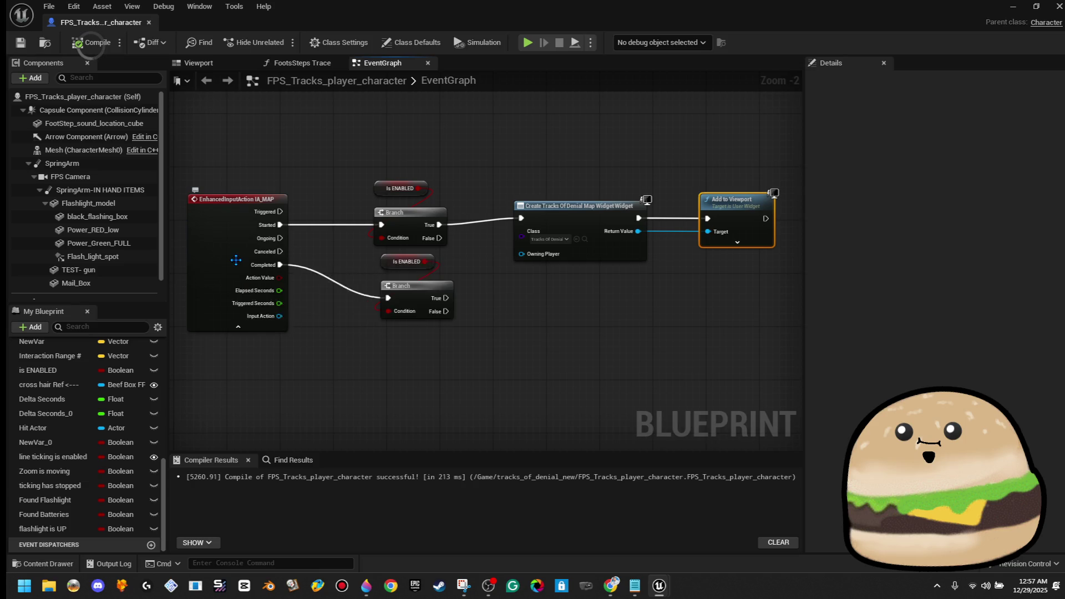
left_click(238, 331)
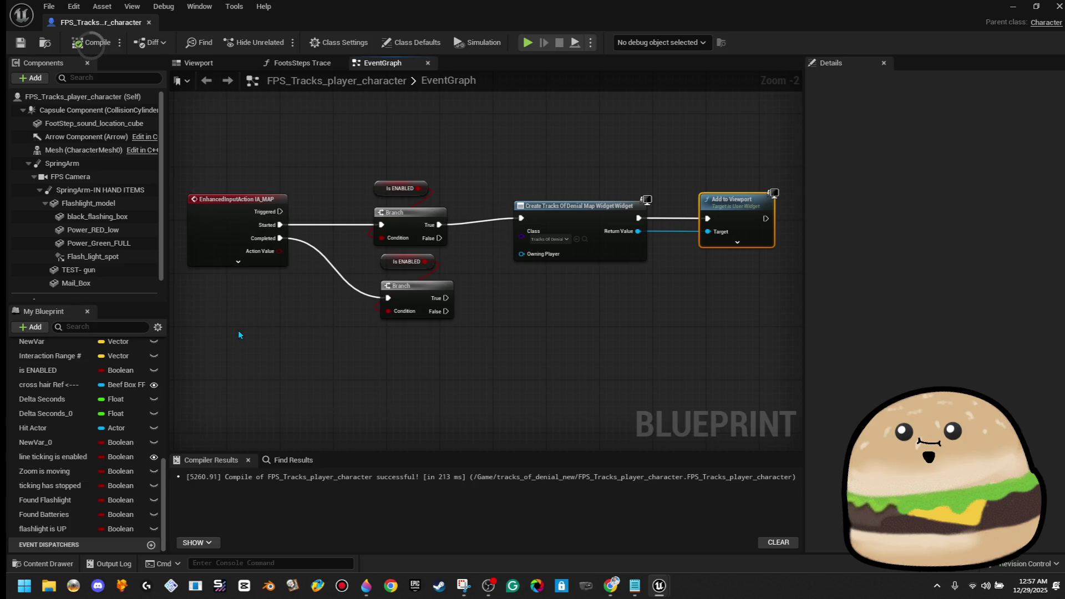
left_click(242, 264)
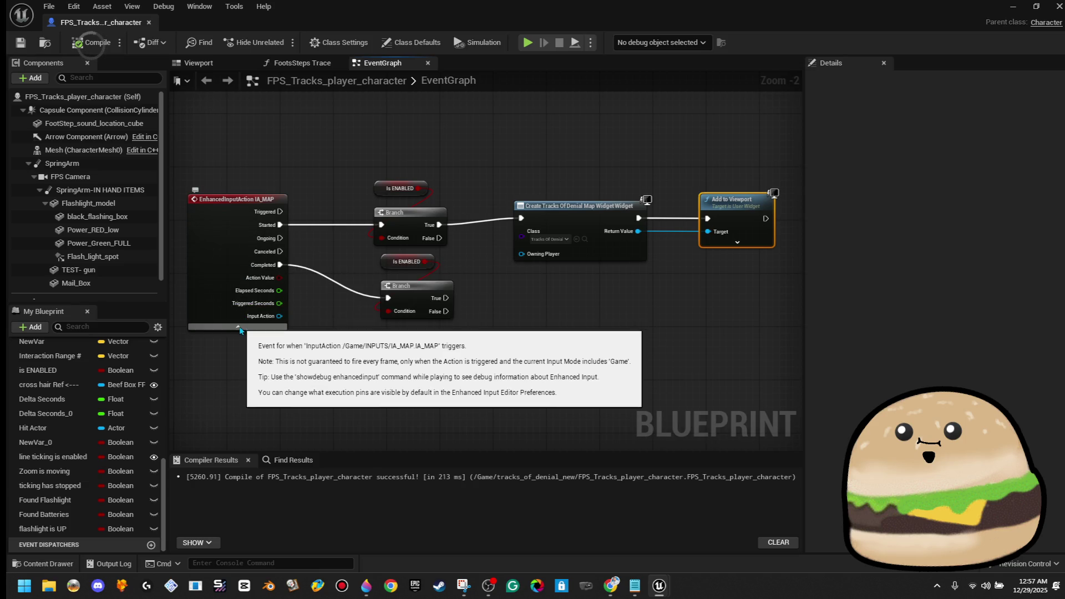
left_click(238, 327)
left_click_drag(467, 334, 400, 254)
key("Delete")
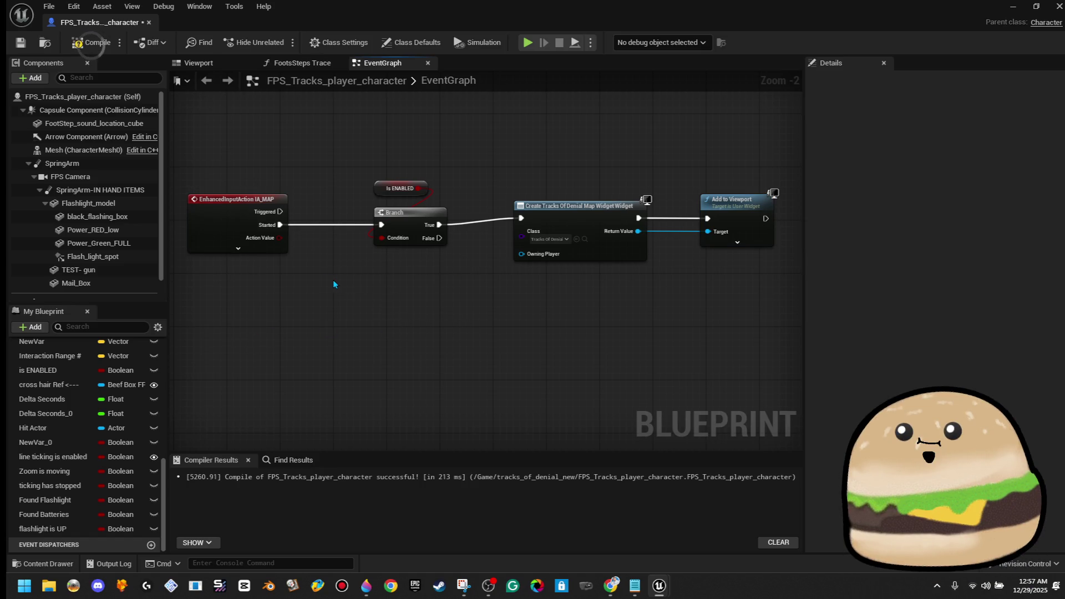
Step: Shift the widget nodes right and add Remove from Parent targeting the created widget's Return Value
left_click(239, 248)
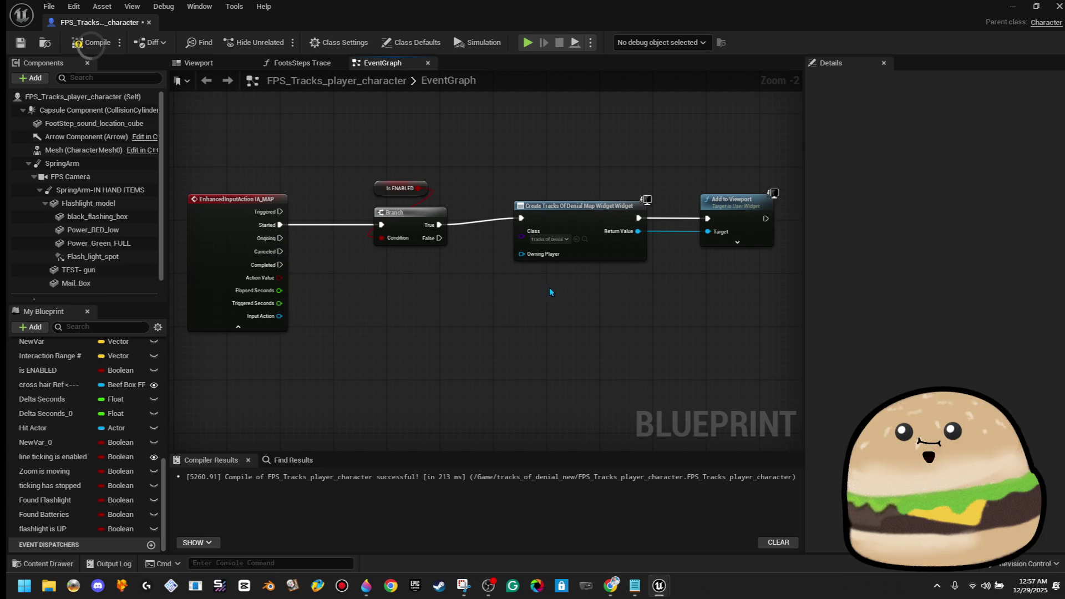
left_click_drag(548, 287, 370, 306)
left_click_drag(399, 167, 582, 316)
mouse_move(569, 254)
left_mouse_down()
mouse_move(612, 264)
mouse_move(596, 260)
left_mouse_up()
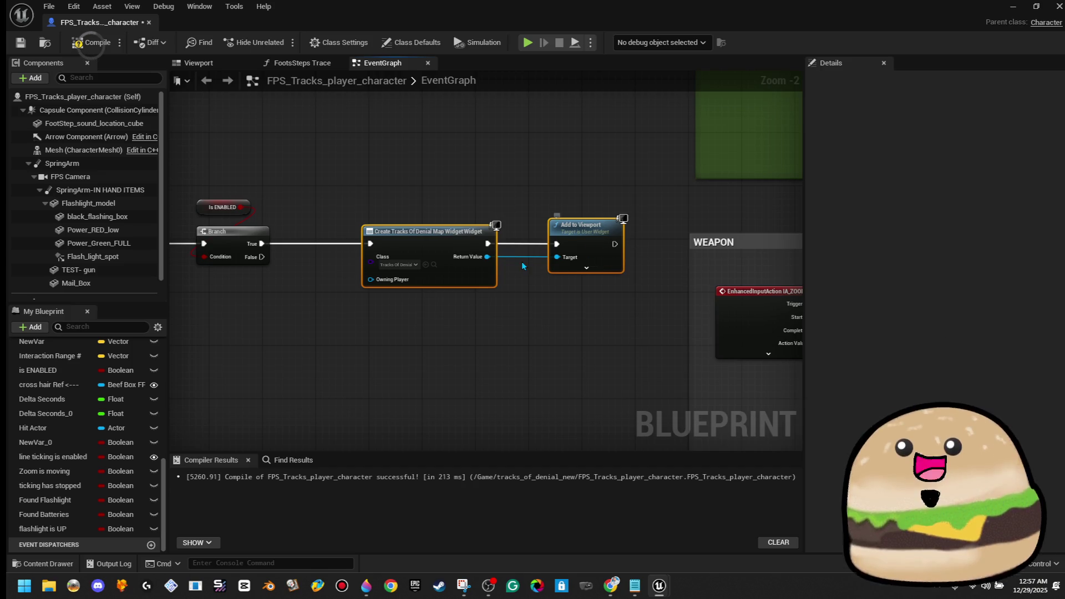
left_click_drag(487, 256, 518, 303)
type("remove from")
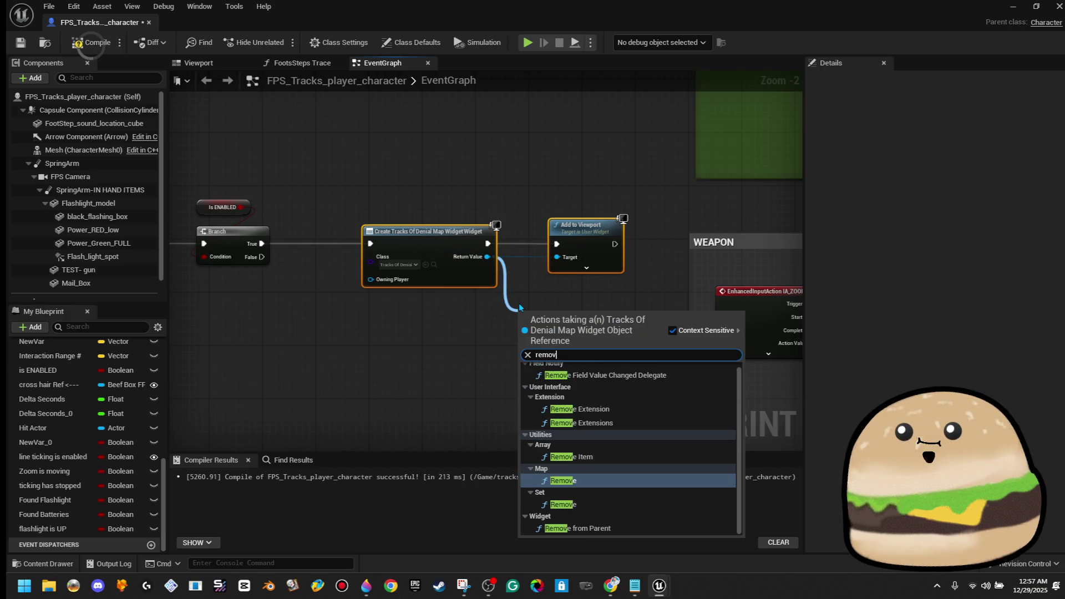
key("Return")
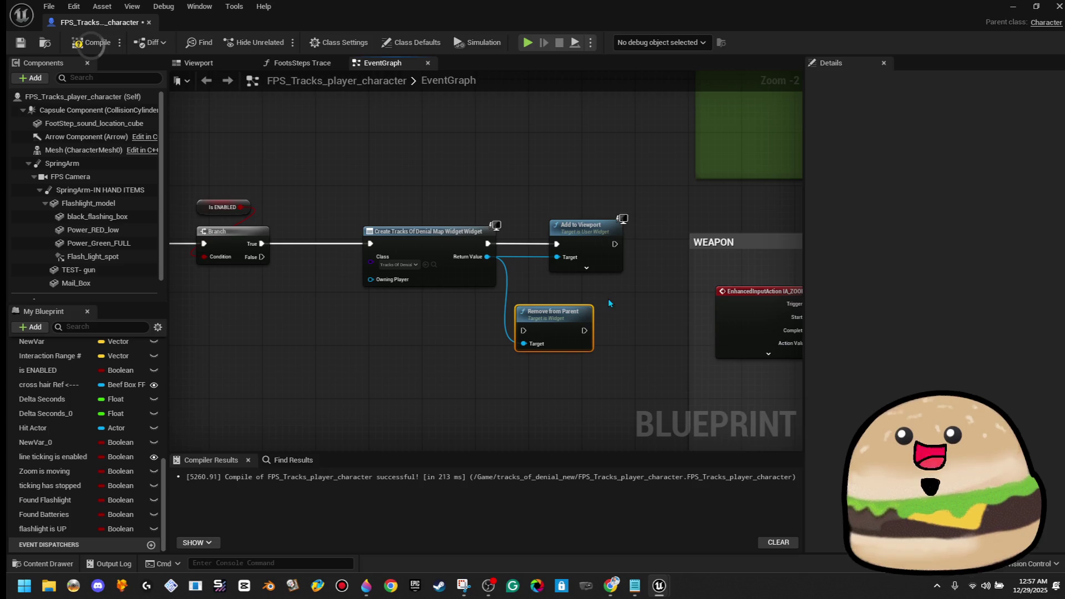
left_click_drag(566, 317, 602, 330)
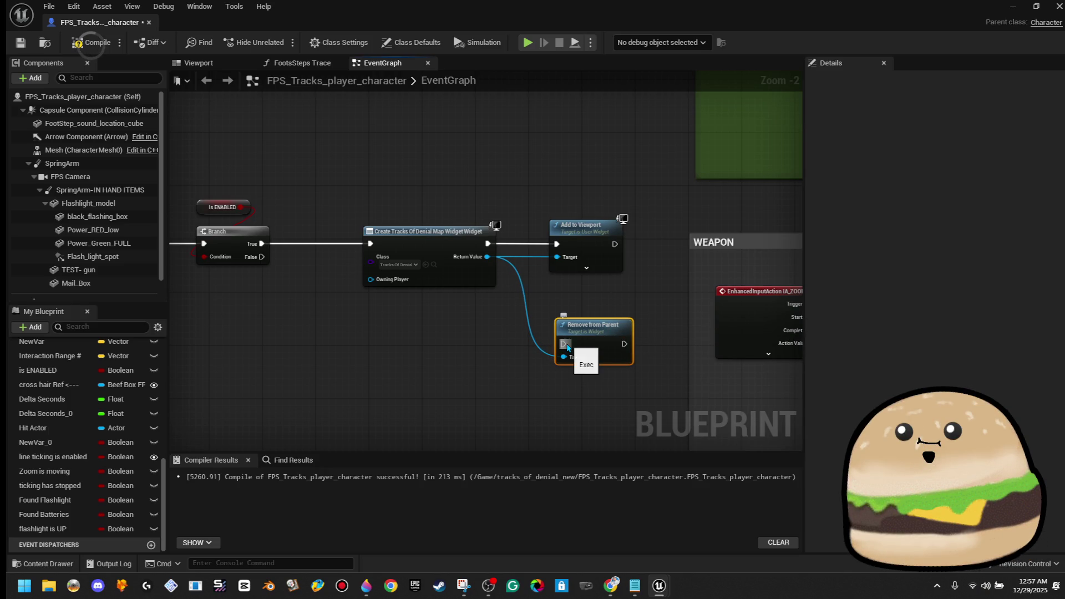
Step: Move the Branch left and place a Flip Flop node after Branch True
scroll(391, 206, "down", 1)
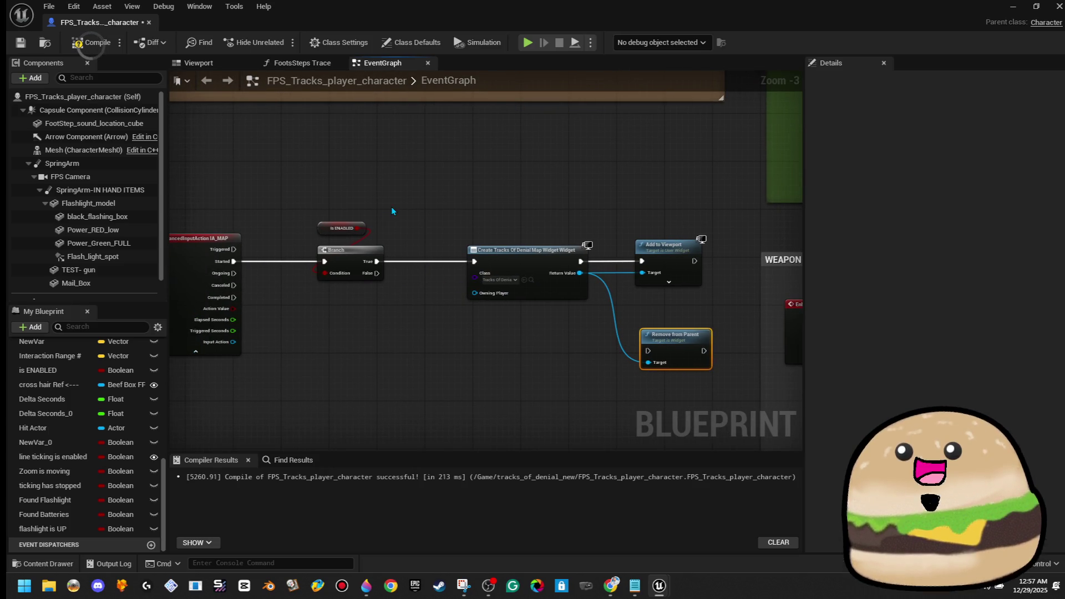
left_click_drag(391, 206, 311, 345)
mouse_move(349, 250)
left_mouse_down()
mouse_move(314, 251)
mouse_move(360, 265)
left_mouse_up()
type("flif")
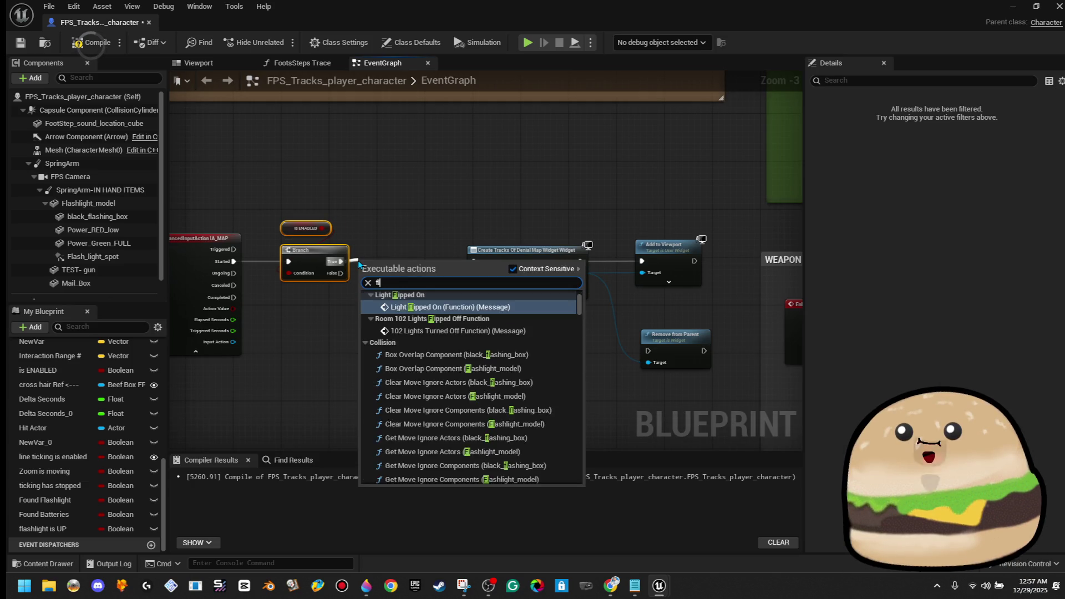
key("BackSpace")
type("pf")
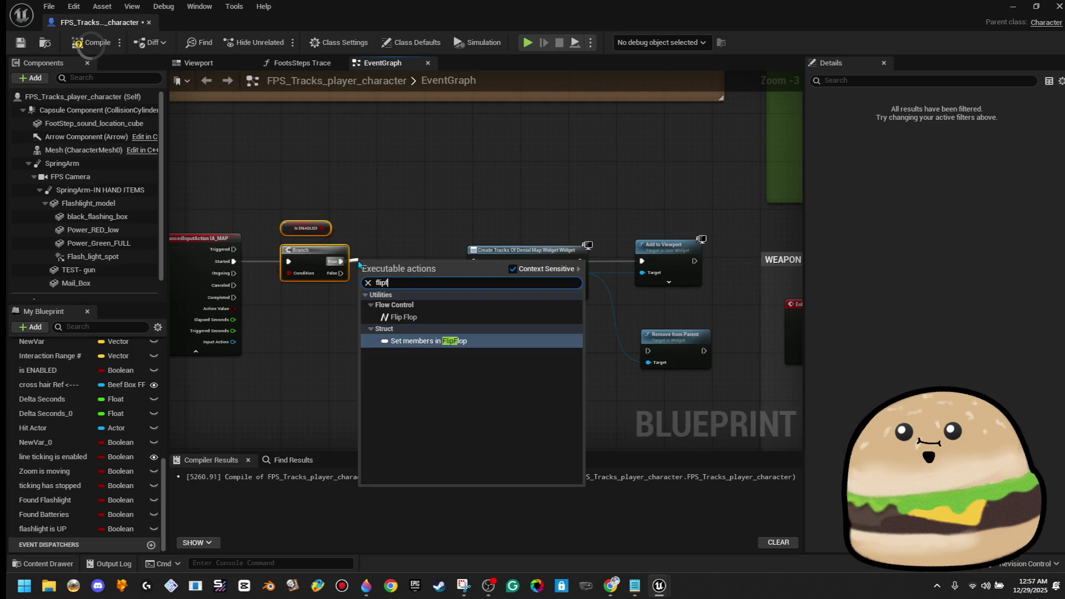
key("Up")
key("Return")
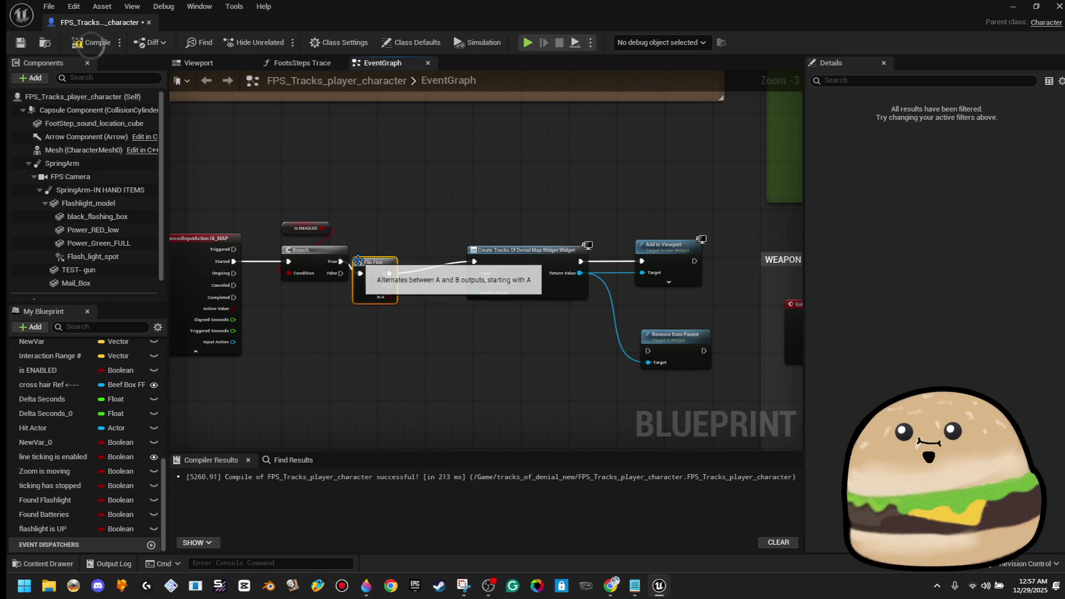
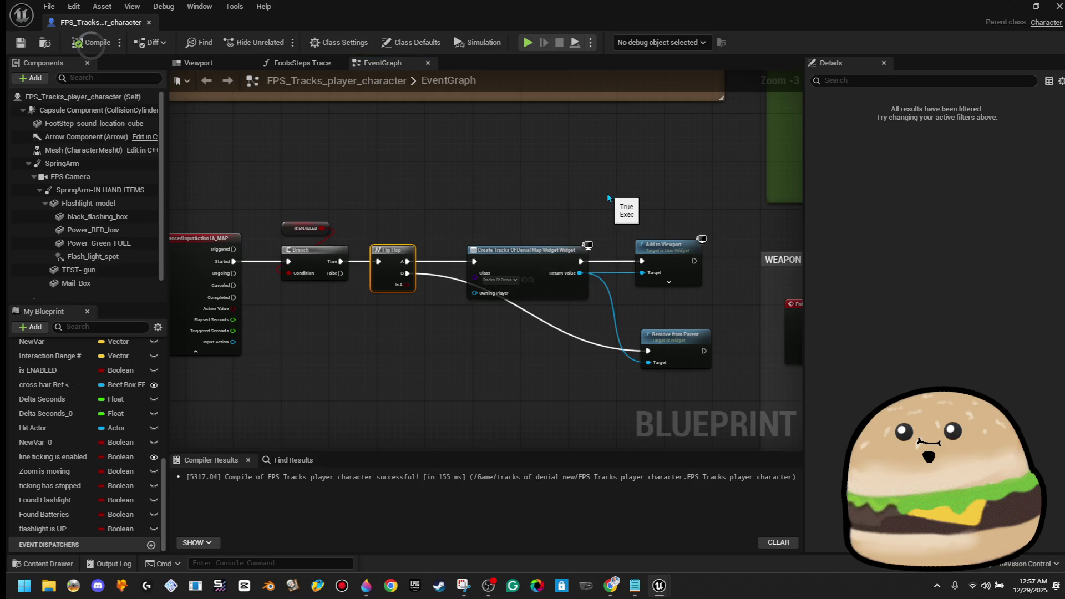
Step: Play-test the level full-screen, open the motel floor-plan map with M, then stop
scroll(608, 193, "down", 5)
key("alt+Tab")
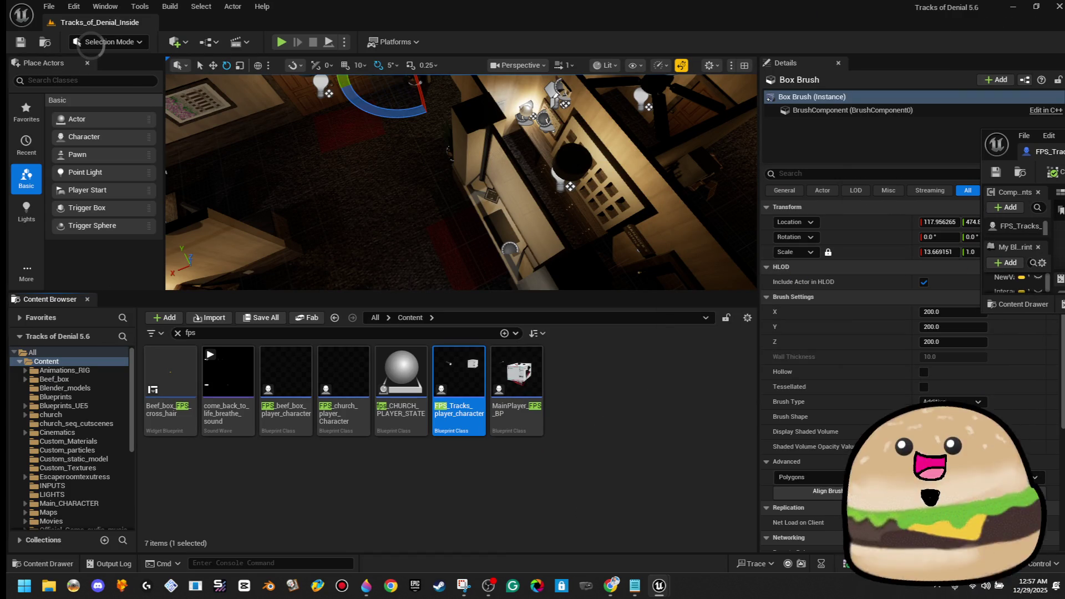
right_click(463, 203)
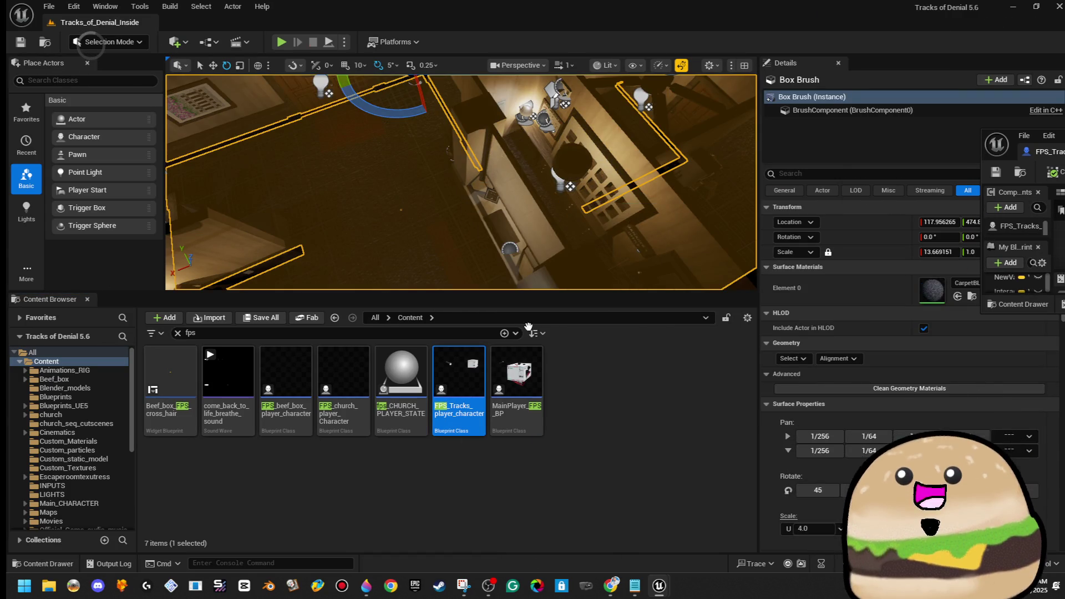
key("alt+p")
key("F11")
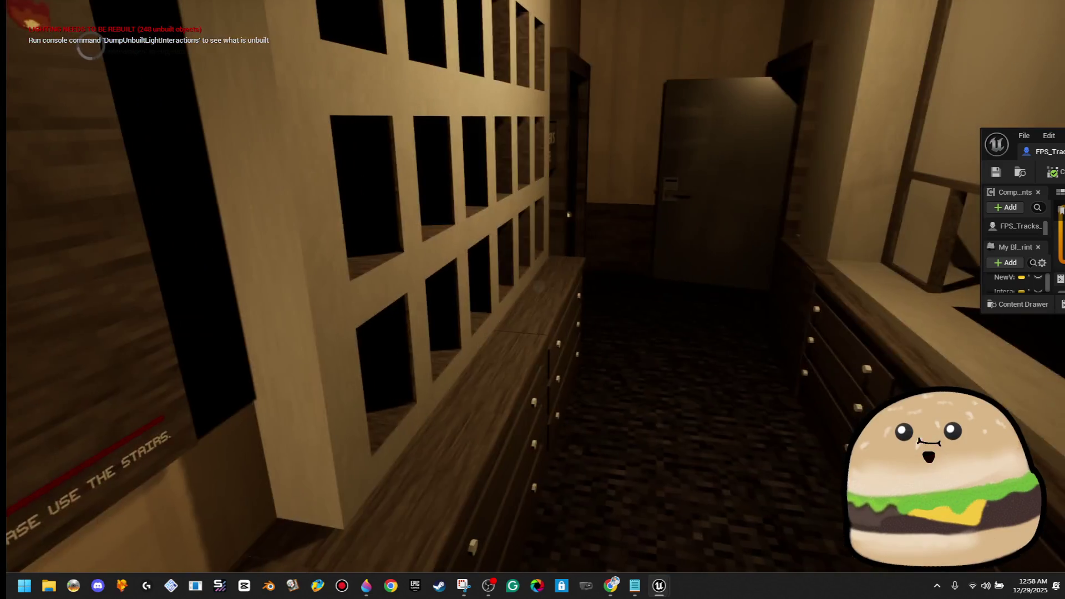
key("m")
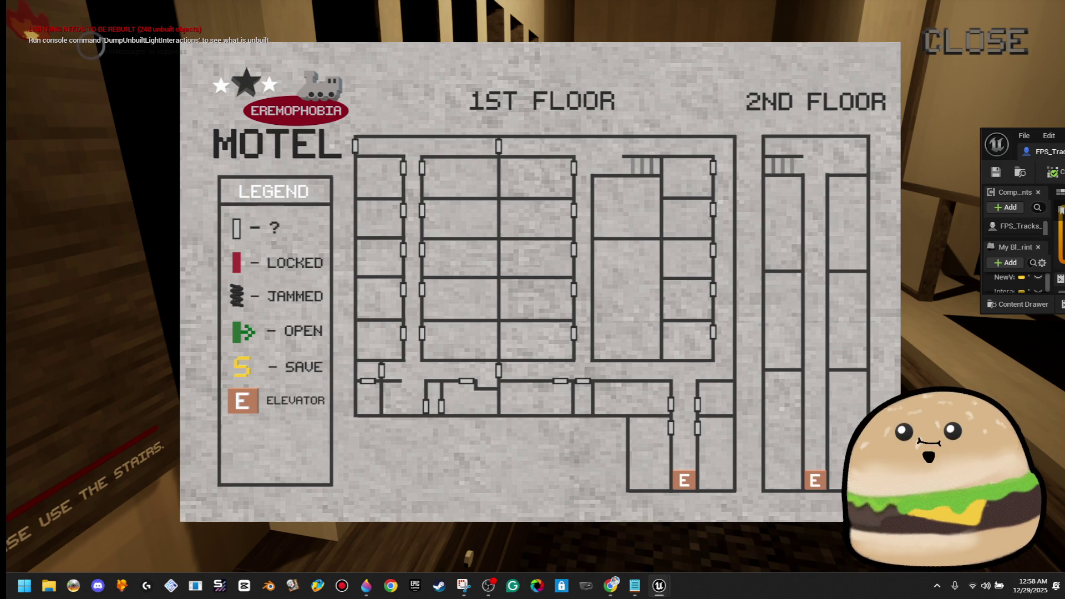
key("Escape")
Step: Play From Here on the floor, reopen the map with E, and stop the session
right_click(599, 391)
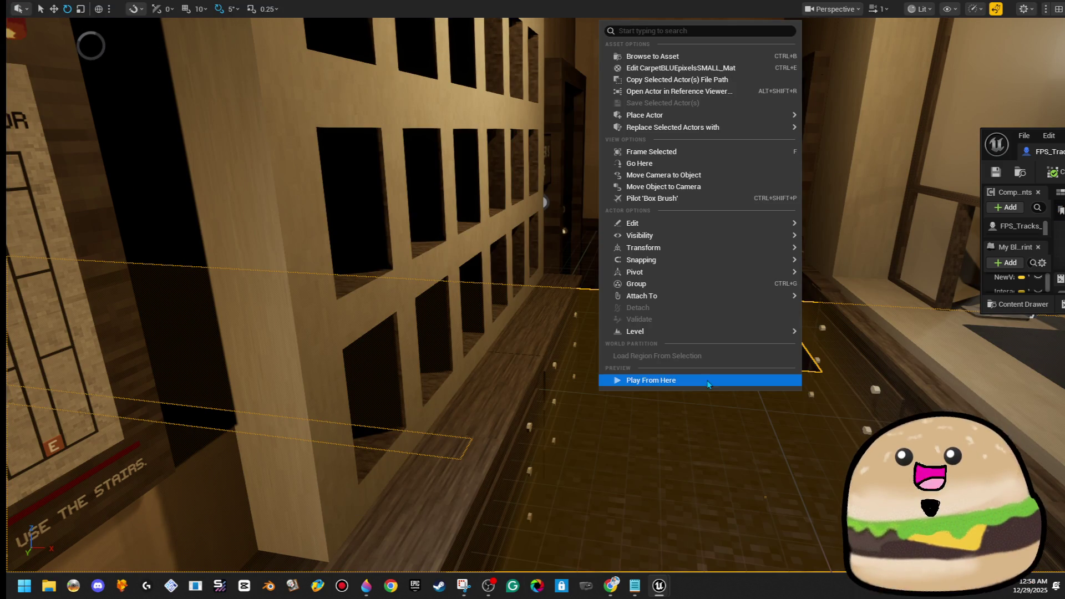
left_click(708, 381)
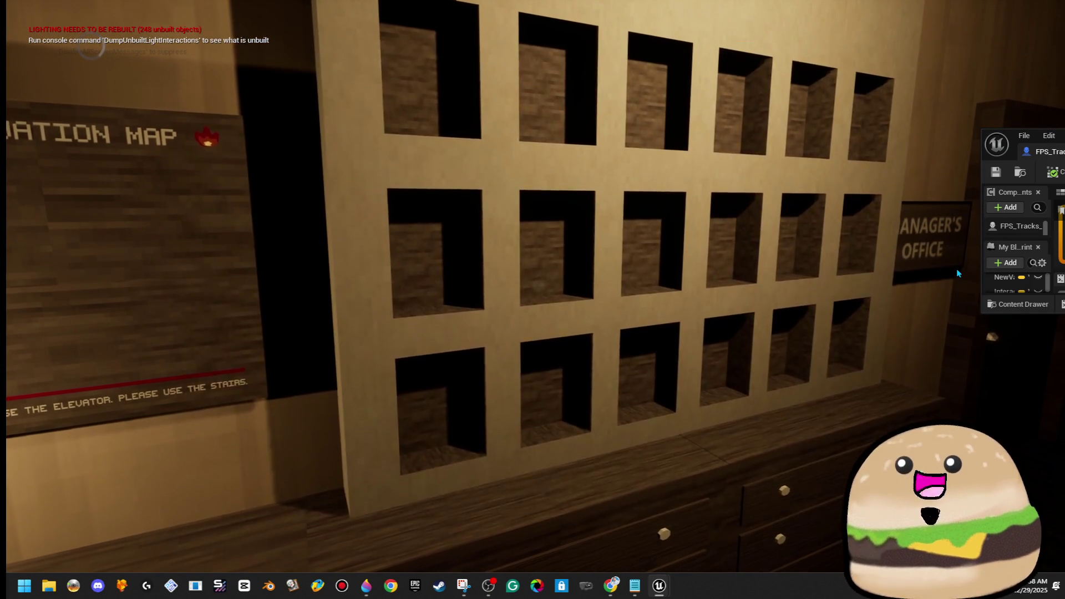
key("e")
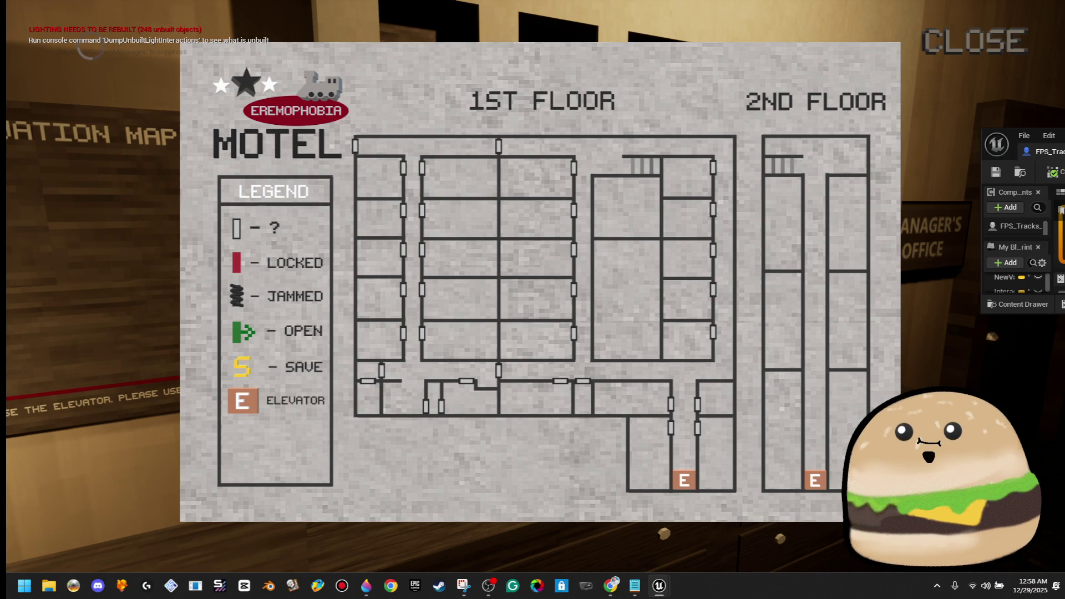
key("Escape")
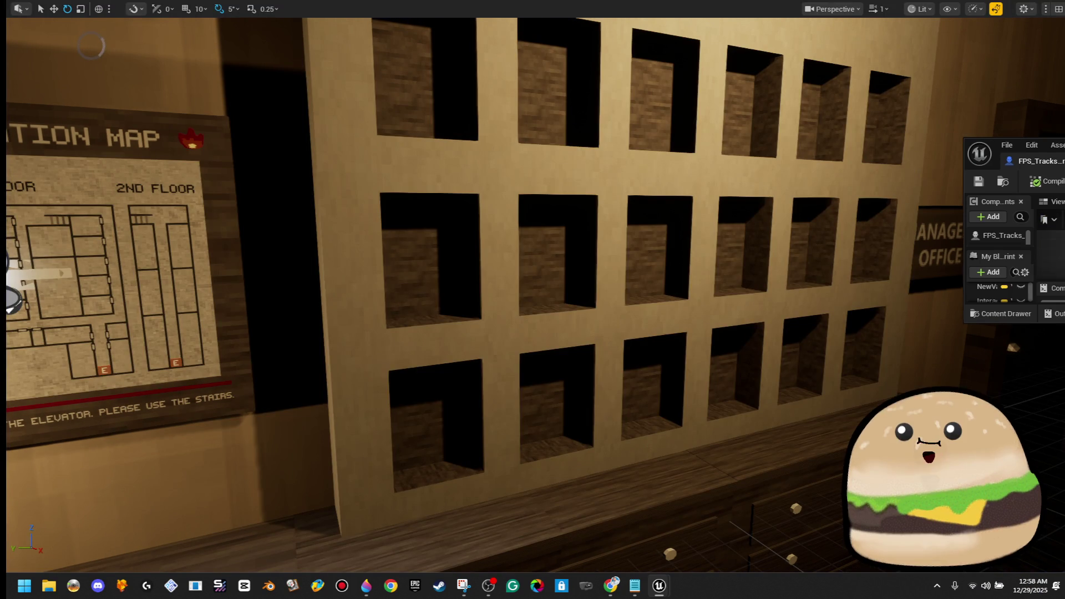
Step: Maximize the character Blueprint and delete the Remove from Parent and Flip Flop nodes
left_click_drag(1064, 144, 547, 208)
double_click(547, 212)
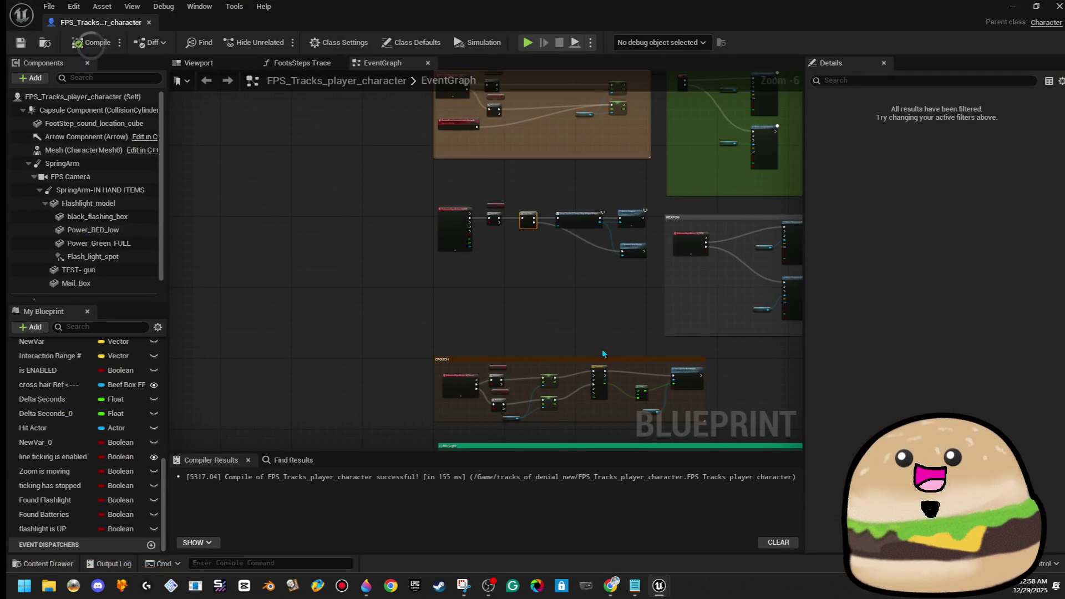
scroll(583, 262, "up", 4)
left_click_drag(588, 262, 721, 222)
key("Delete")
left_click_drag(575, 229, 537, 293)
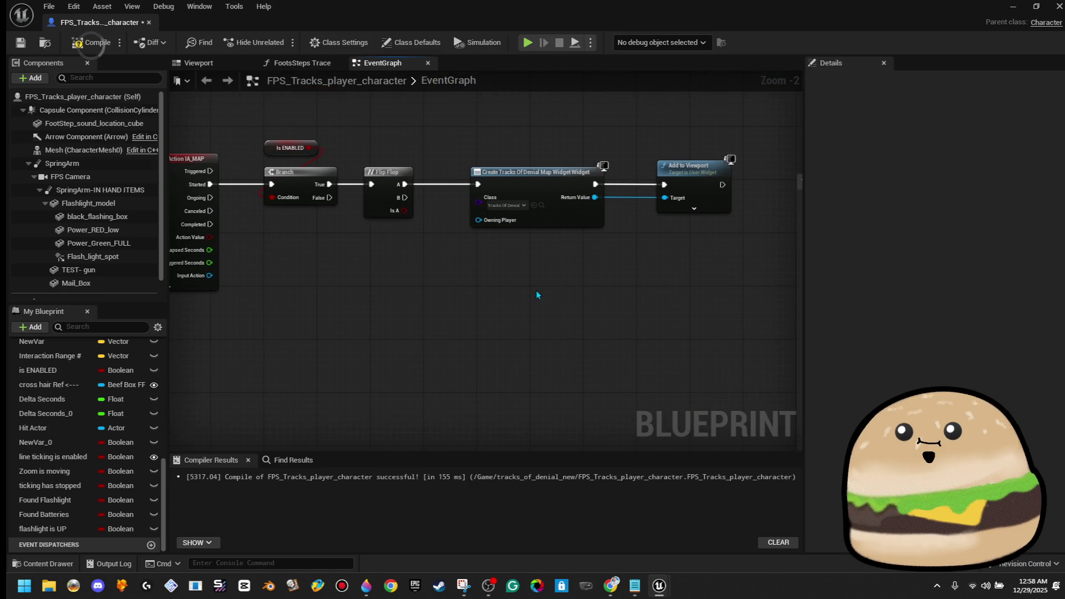
key("Delete")
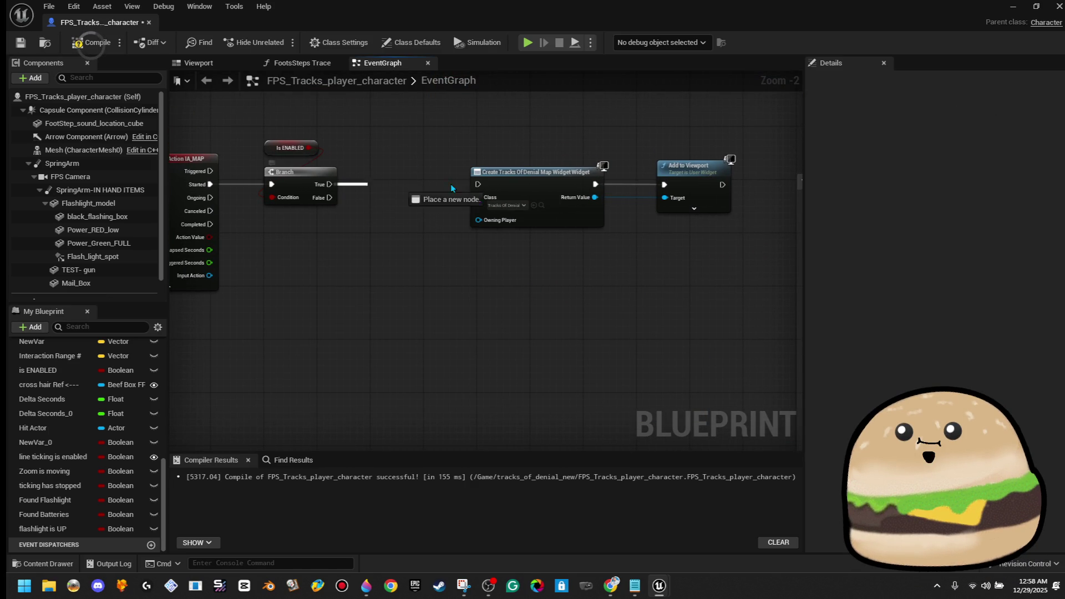
Step: Connect Branch True to Create Widget, save FPS_Tracks_player_character, and close it
left_click_drag(480, 187, 456, 172)
left_click(401, 122)
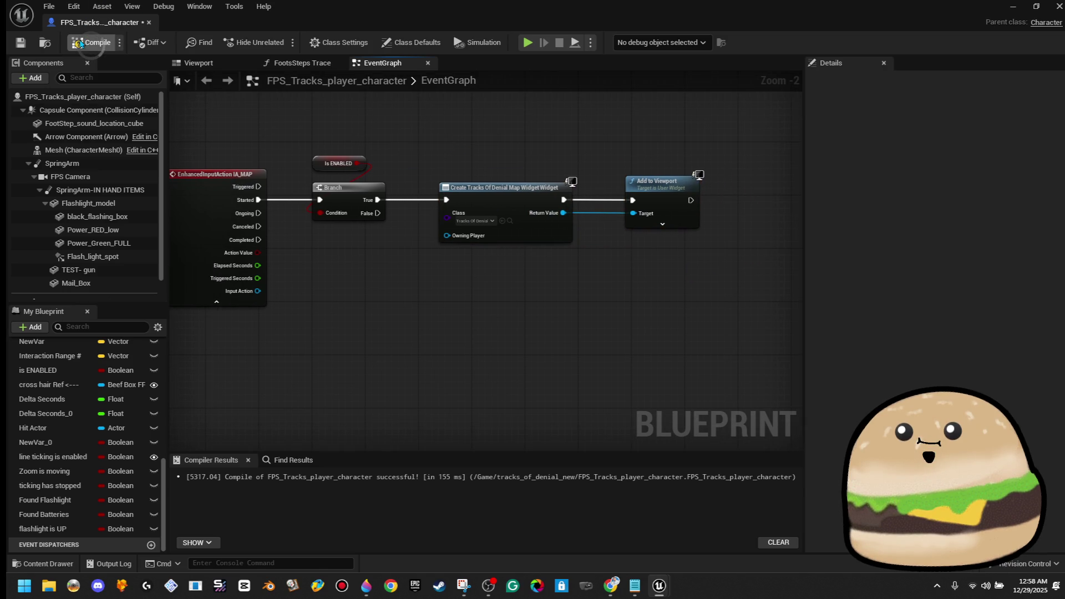
left_click(21, 50)
scroll(463, 280, "down", 2)
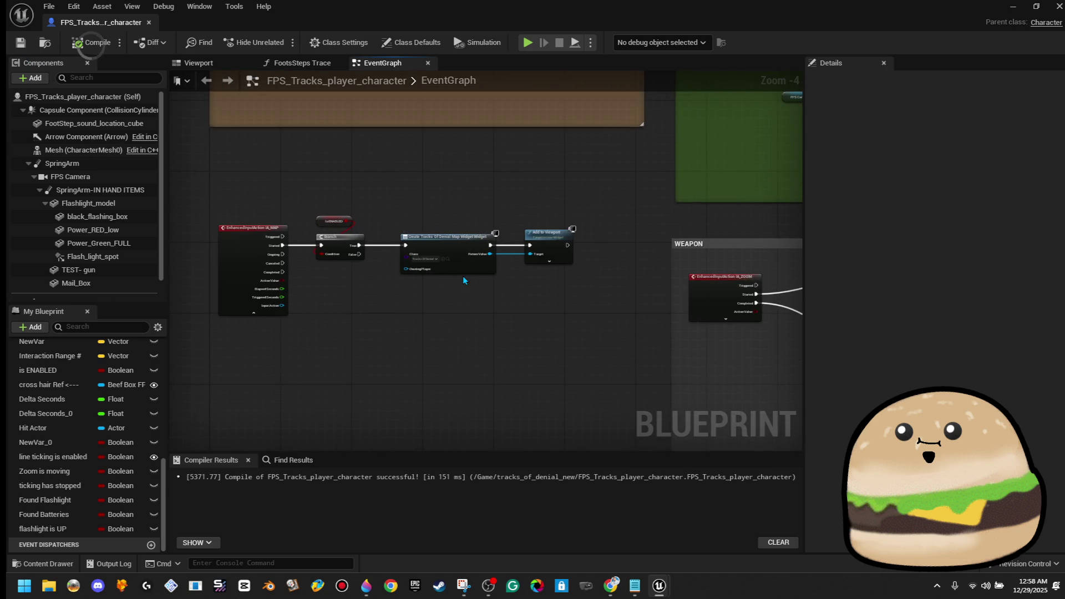
left_click(148, 23)
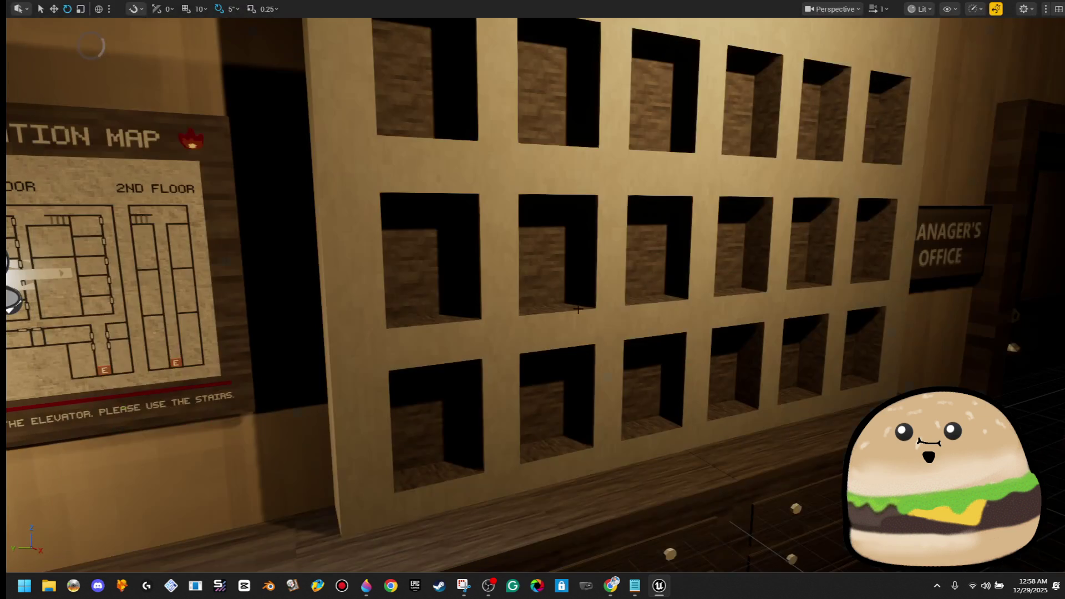
Step: Play From Here, toggle the map with E and its CLOSE label twice, then stop
right_click(507, 204)
left_click(573, 564)
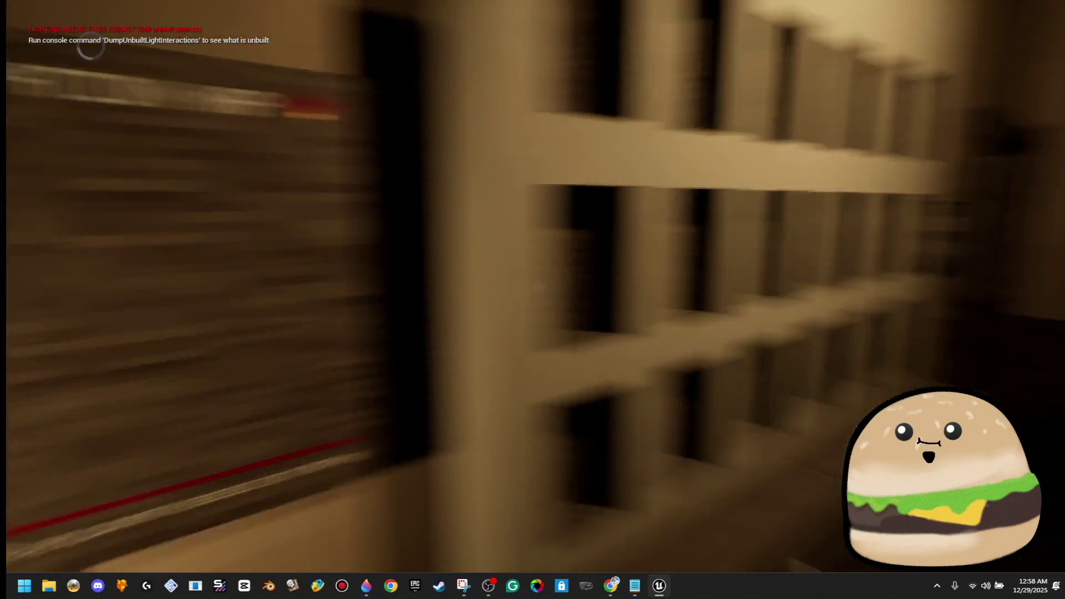
key("shift+F1")
key("e")
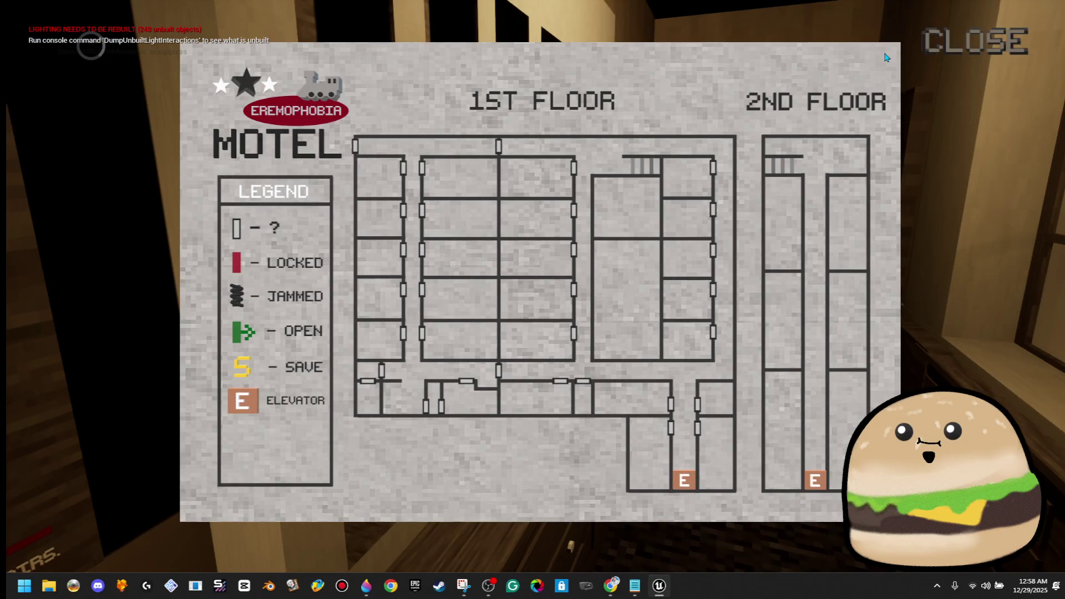
left_click(962, 59)
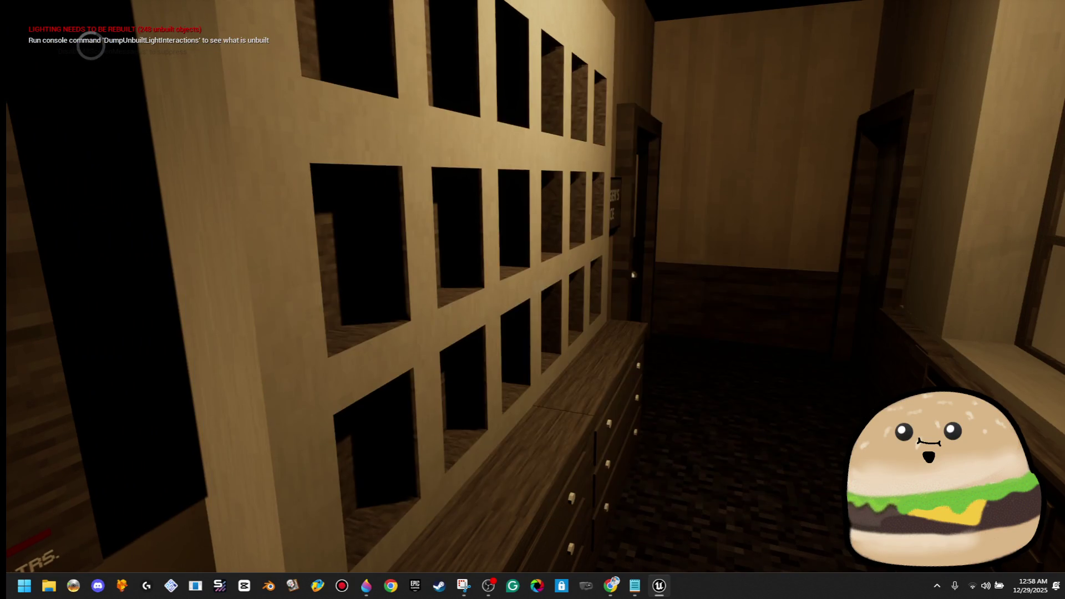
key("e")
left_click(991, 49)
key("e")
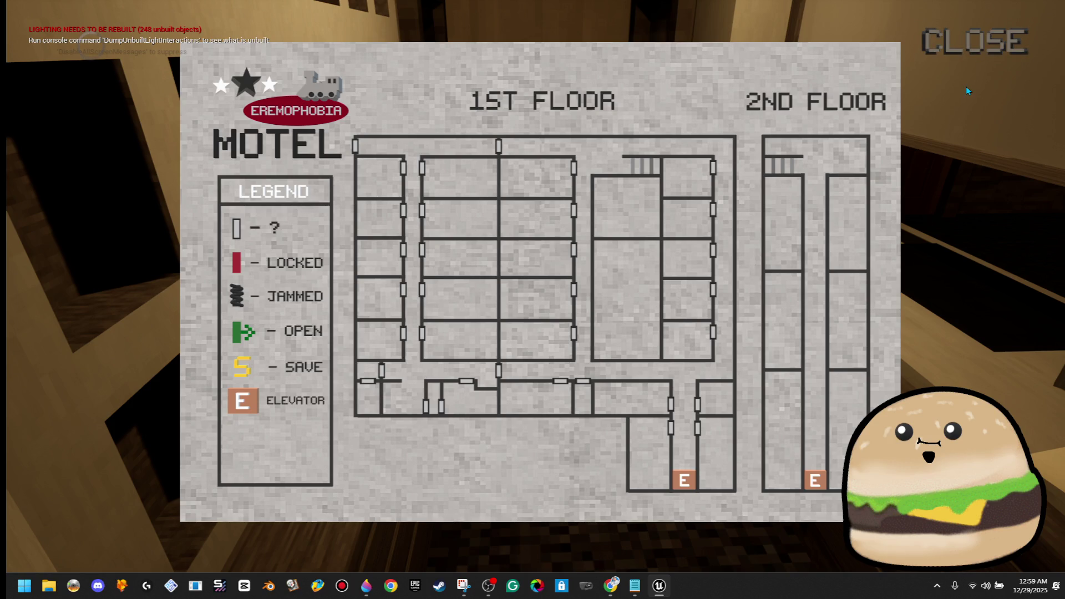
key("Escape")
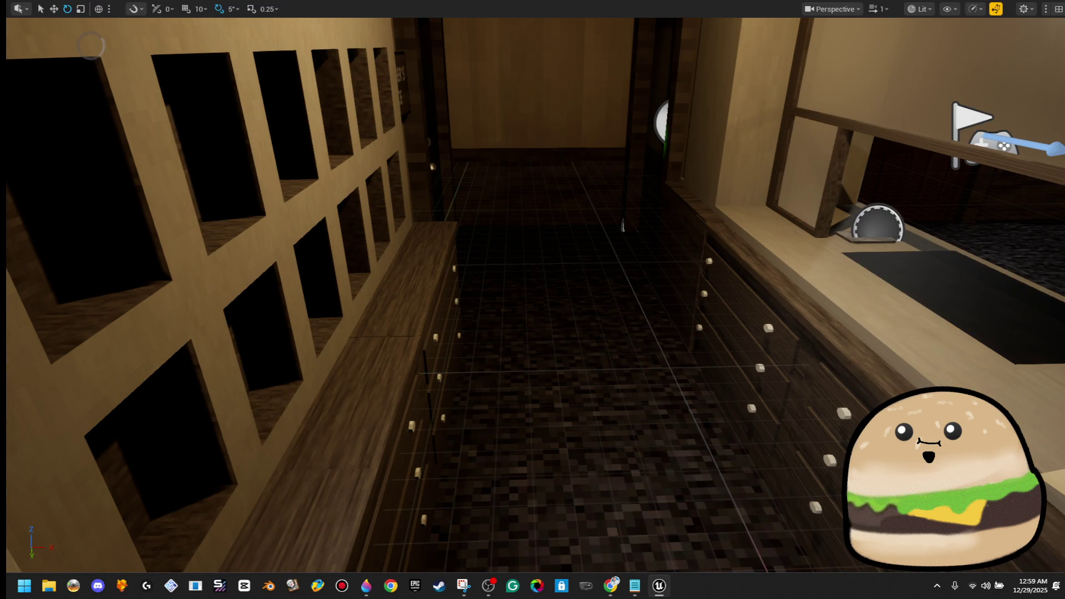
Step: Replay from the floor, open and close the map twice, then select the evacuation map actor
left_click(604, 244)
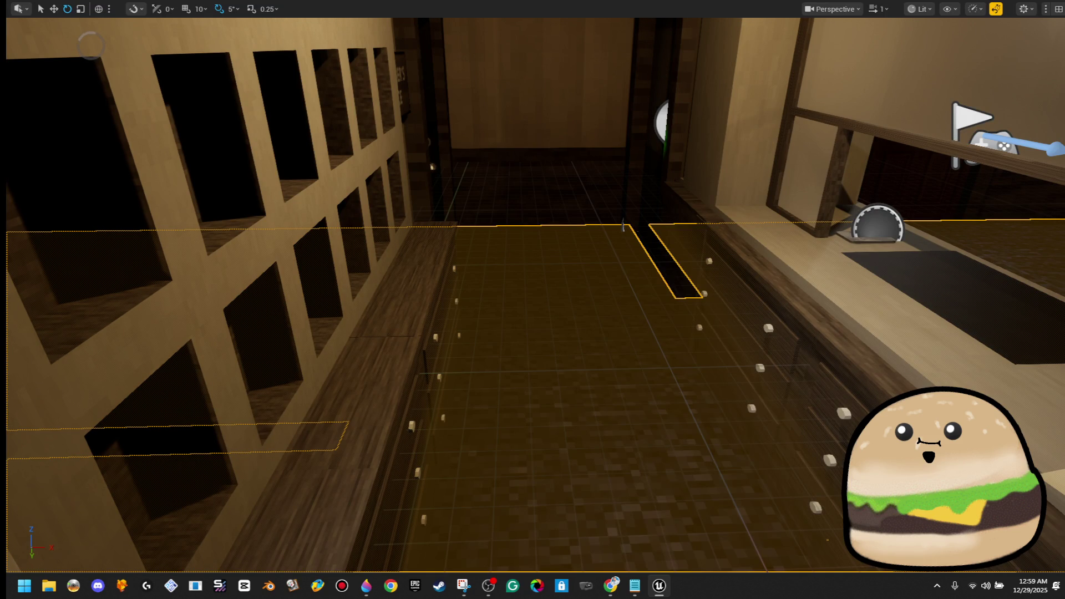
right_click(613, 205)
left_click(638, 565)
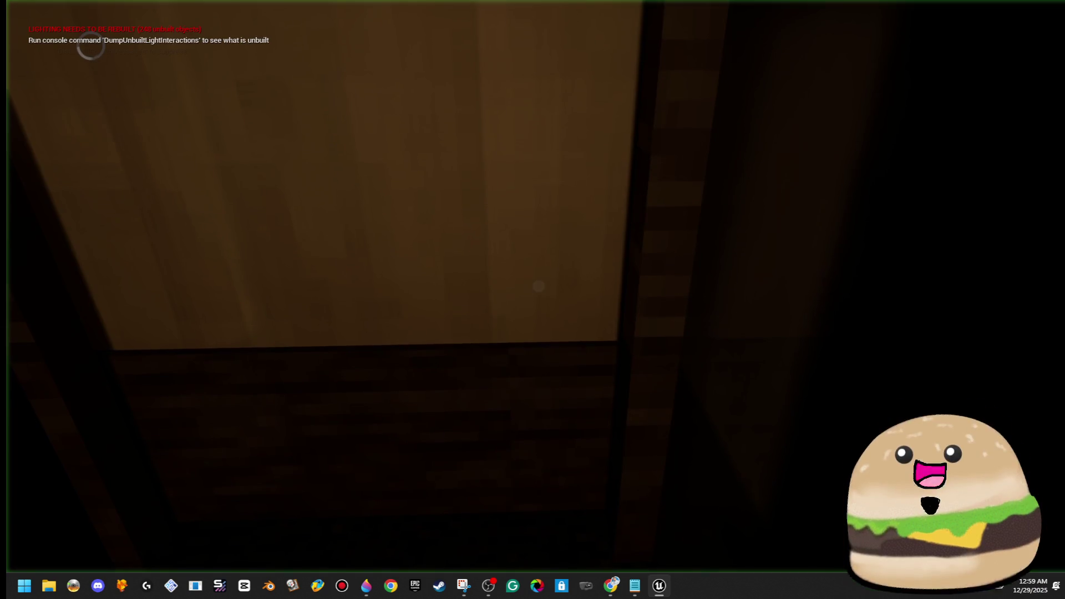
key("e")
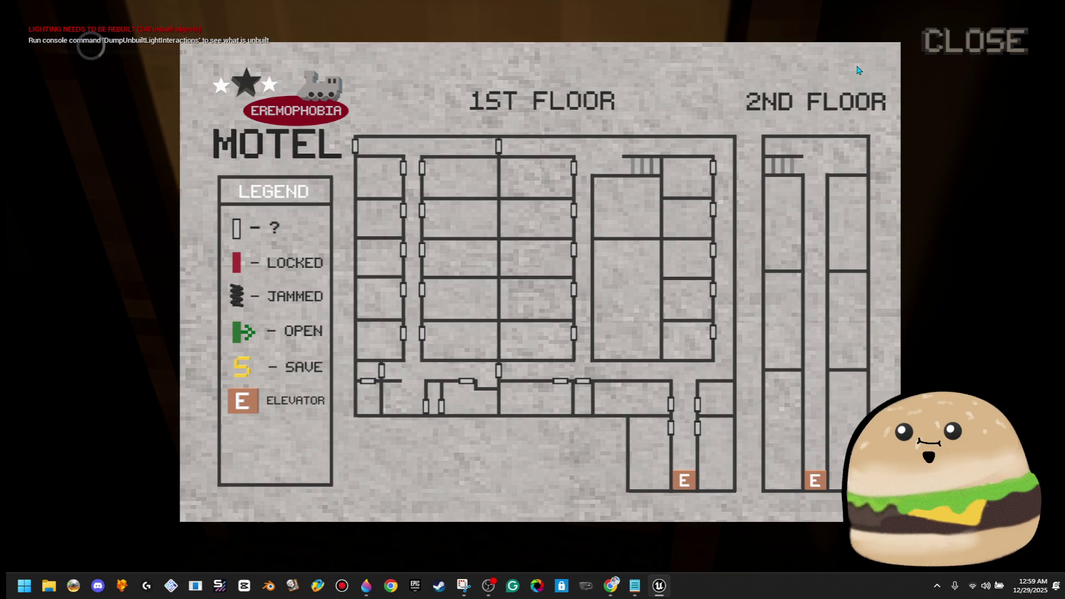
left_click(950, 51)
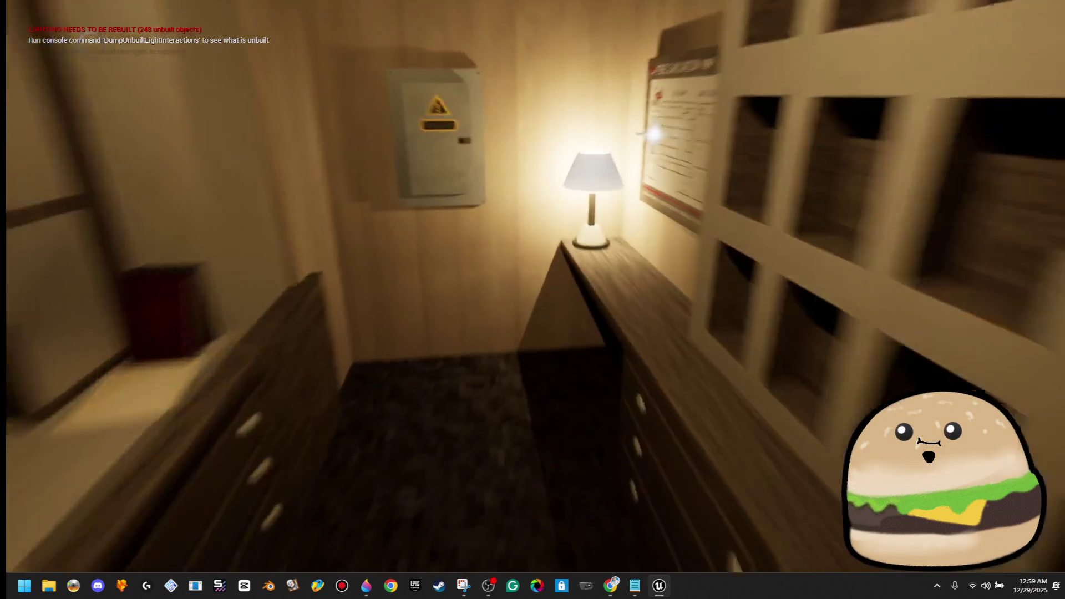
key("e")
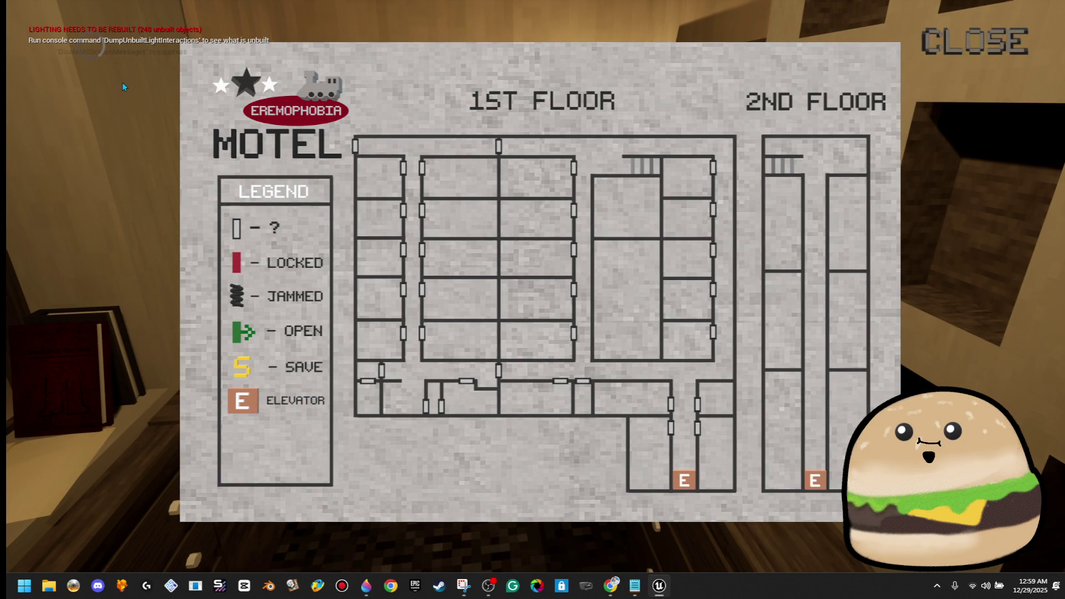
left_click(915, 52)
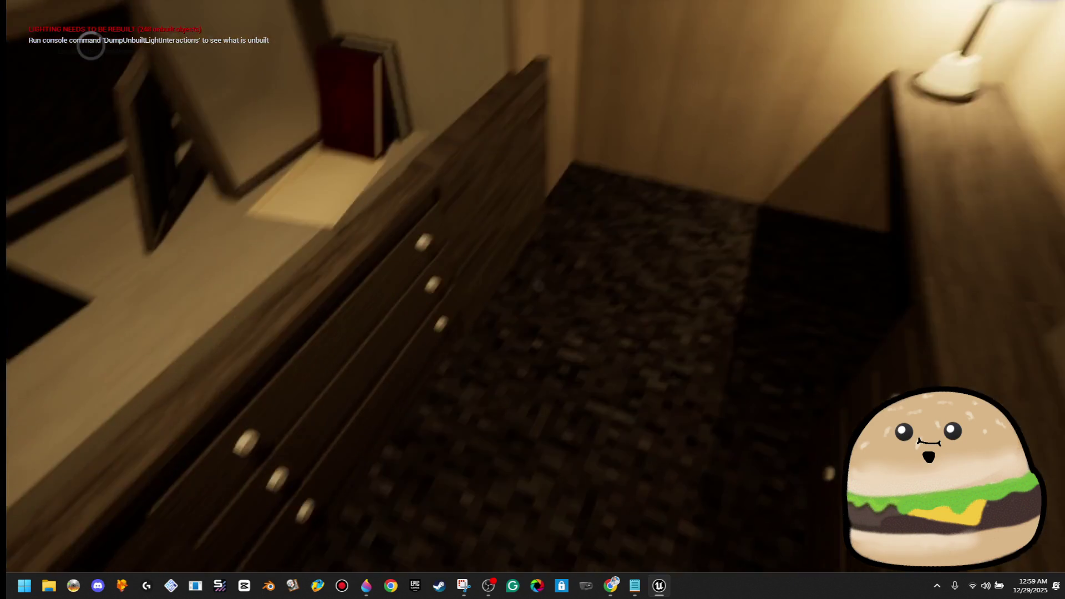
key("w")
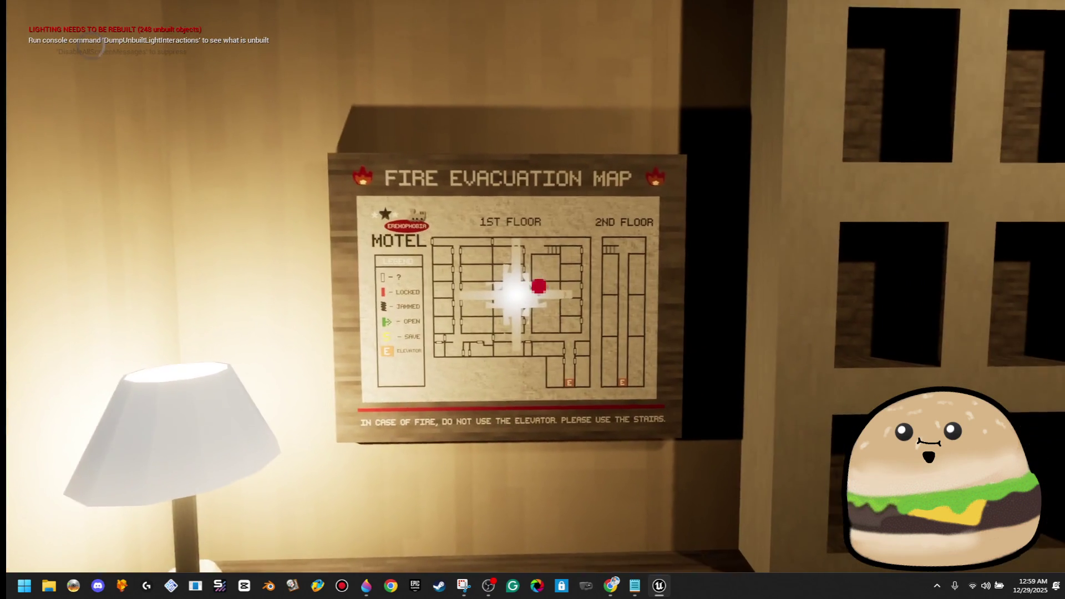
key("F8")
left_click(648, 236)
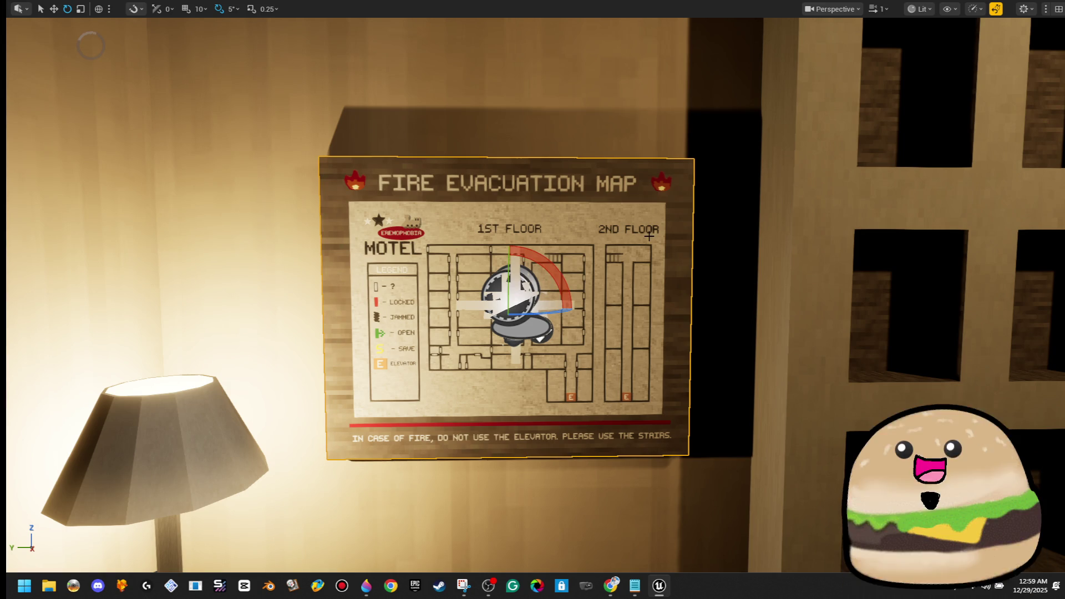
Step: Scale the Fire Evacuation Map wider and open its Blueprint for editing
key("r")
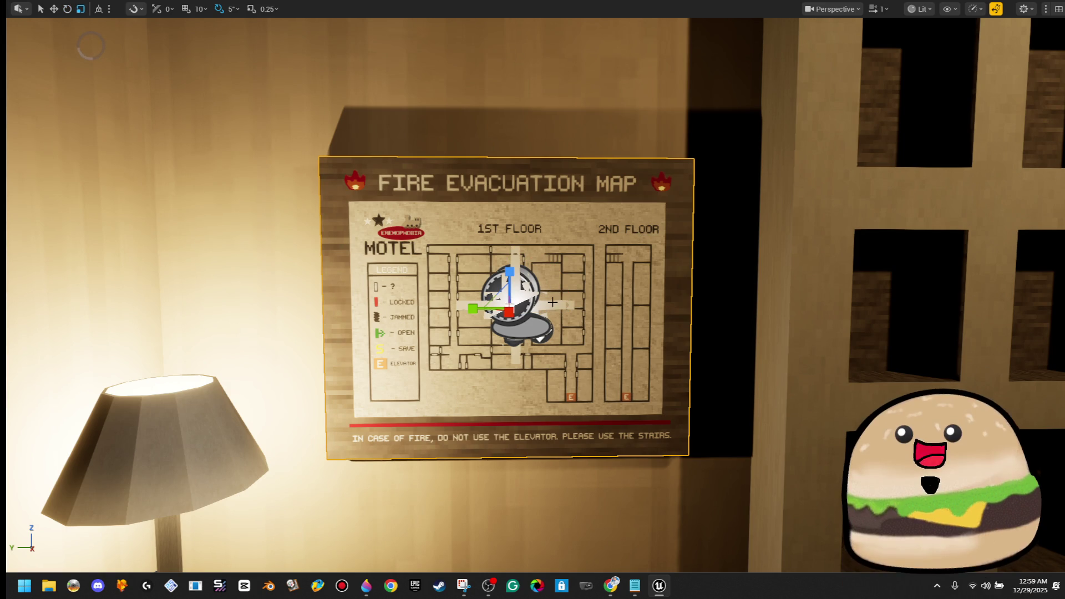
left_click_drag(482, 308, 480, 306)
right_click(554, 289)
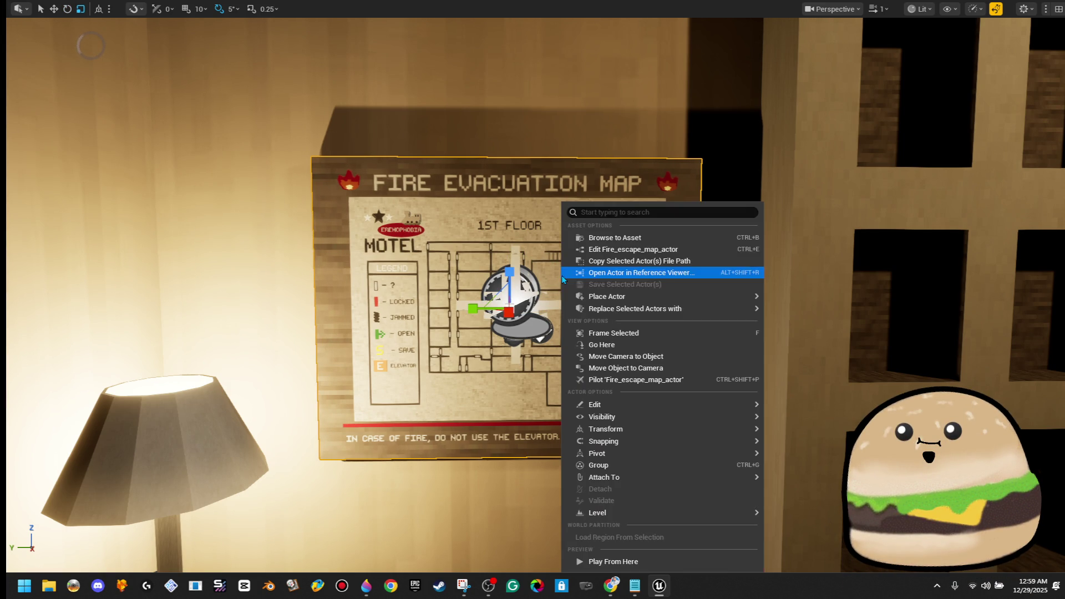
left_click(650, 250)
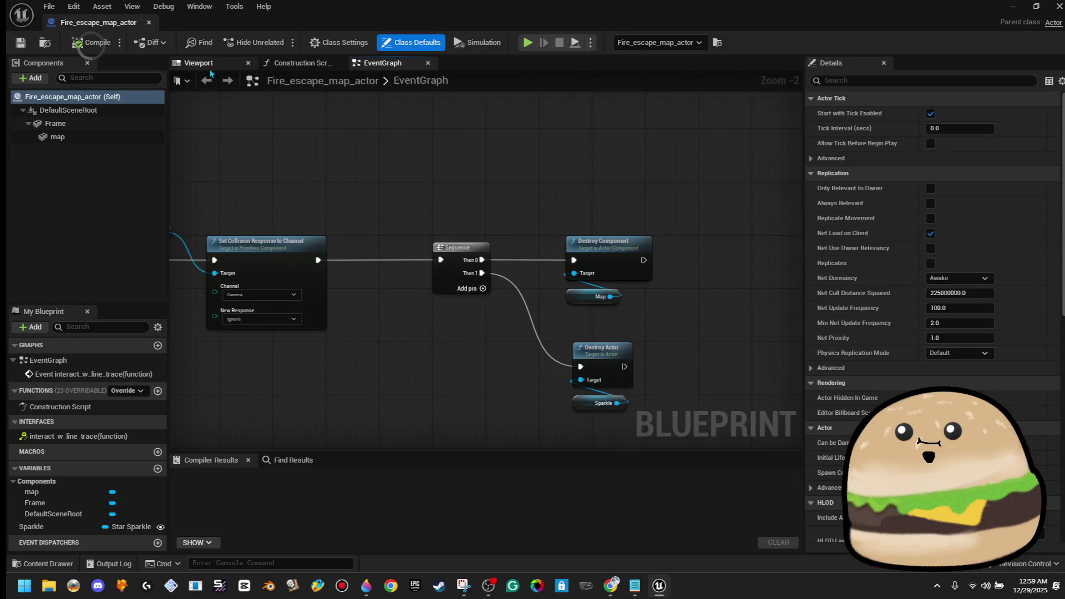
Step: Show the map actor's 3D preview and reselect it on the motel wall
left_click(199, 63)
mouse_move(668, 6)
left_mouse_down()
mouse_move(869, 79)
mouse_move(987, 103)
left_mouse_up()
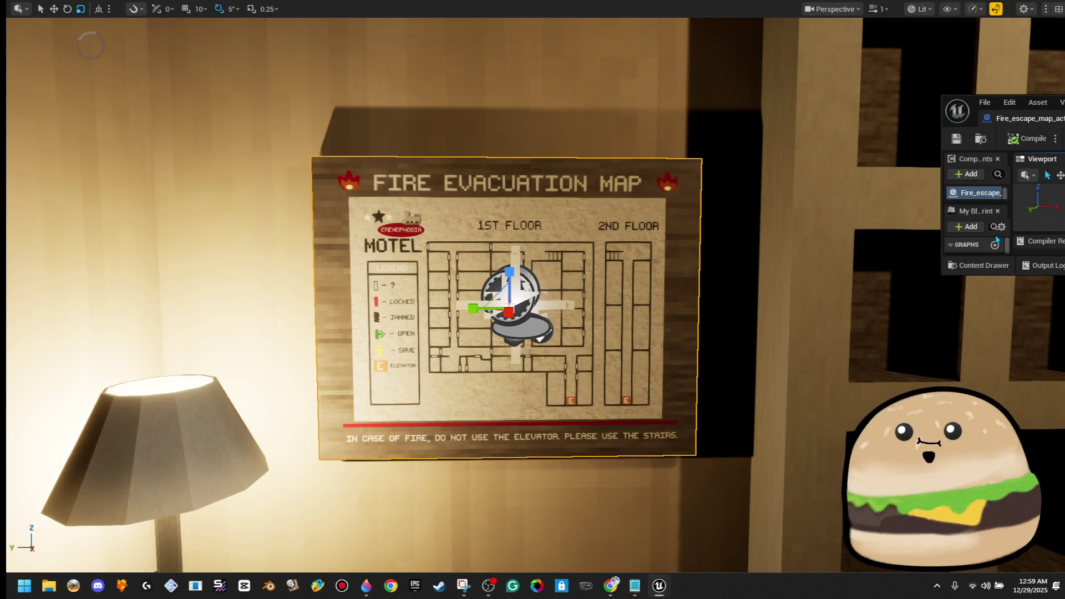
left_click(806, 333)
key("ctrl+z")
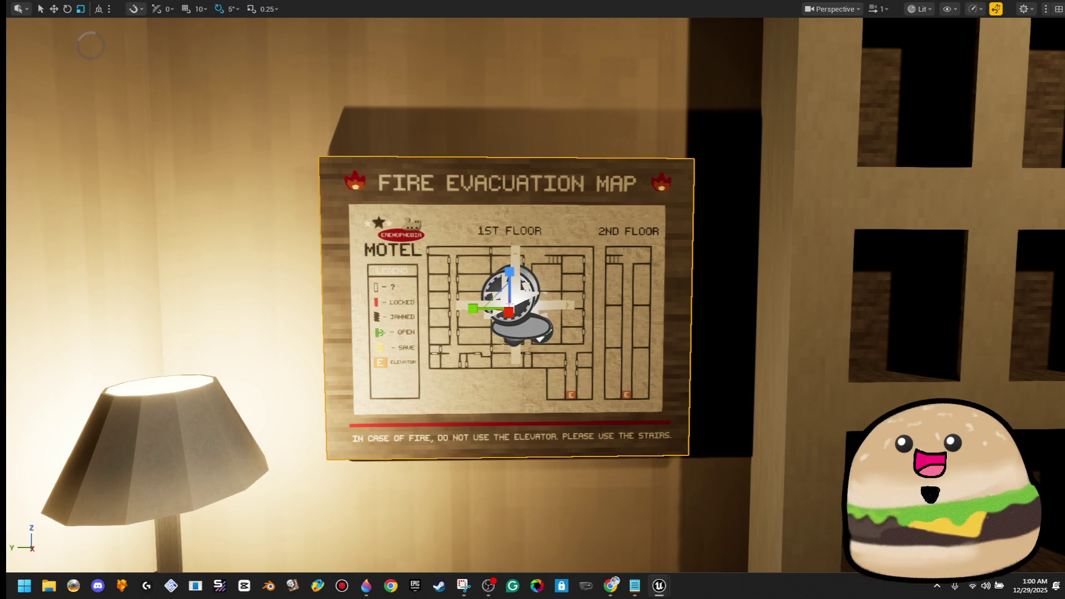
Step: Start a play-test from the floor spot, facing the evacuation map in full-screen
left_click_drag(869, 305, 778, 242)
right_click(572, 285)
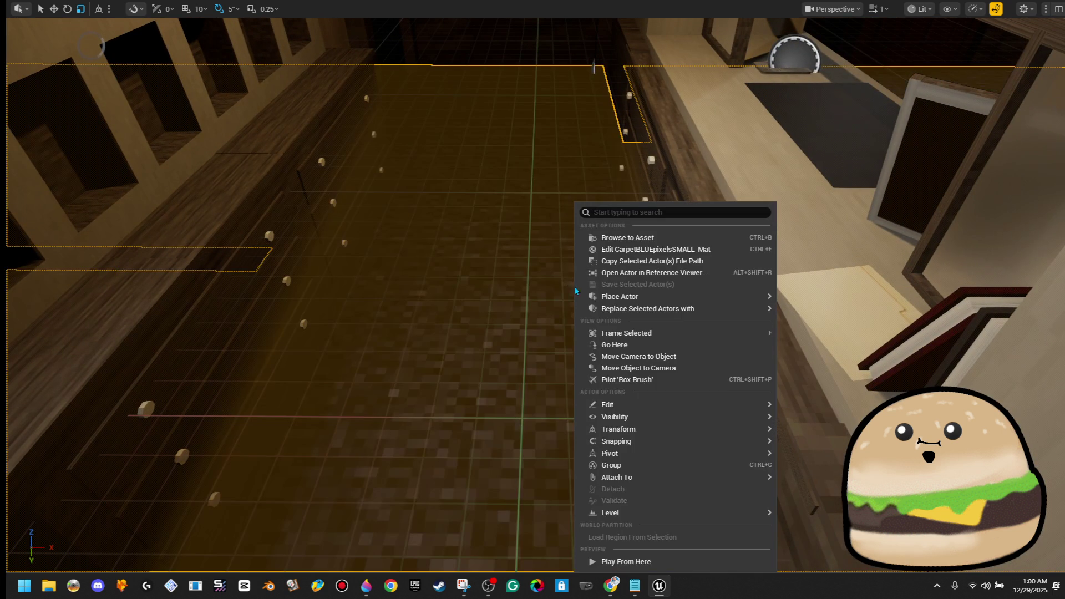
left_click(610, 561)
left_click_drag(564, 248, 499, 183)
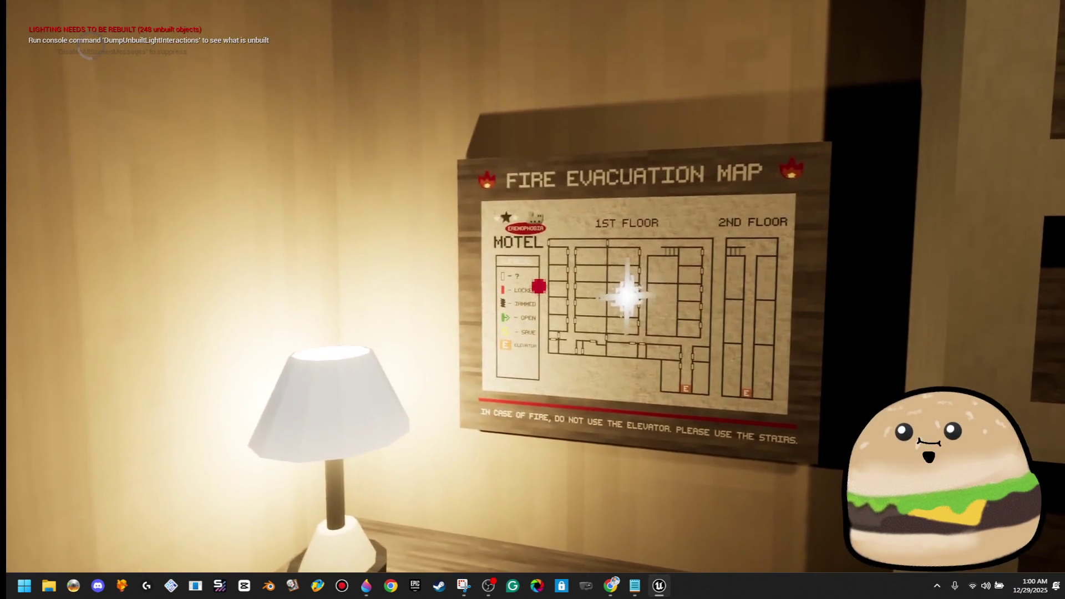
key("F11")
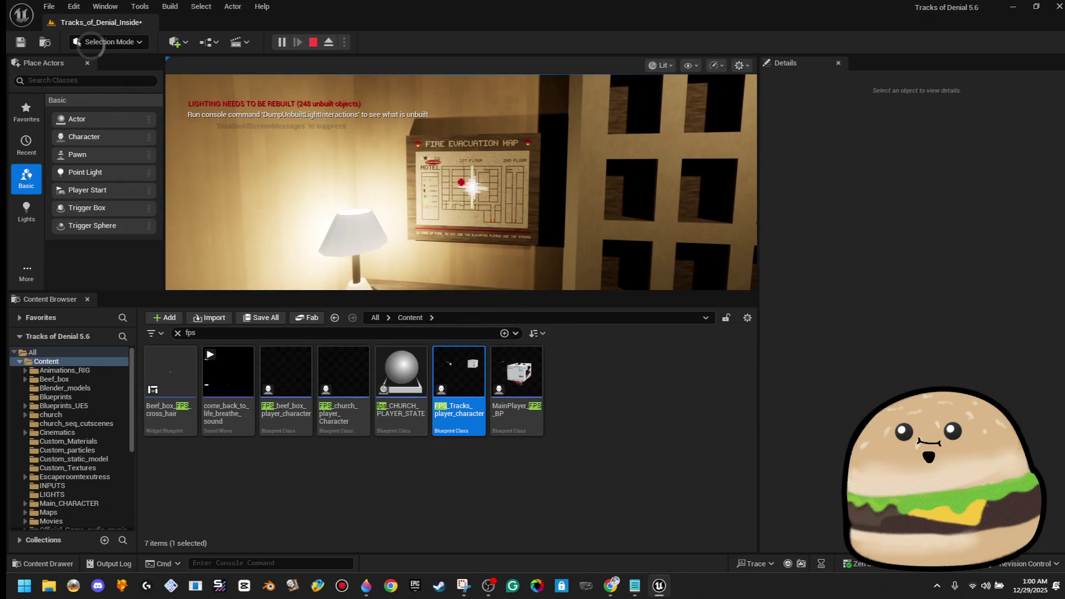
key("F11")
Step: Open the floor-map overlay with M and dismiss it via CLOSE three times, then stop
key("m")
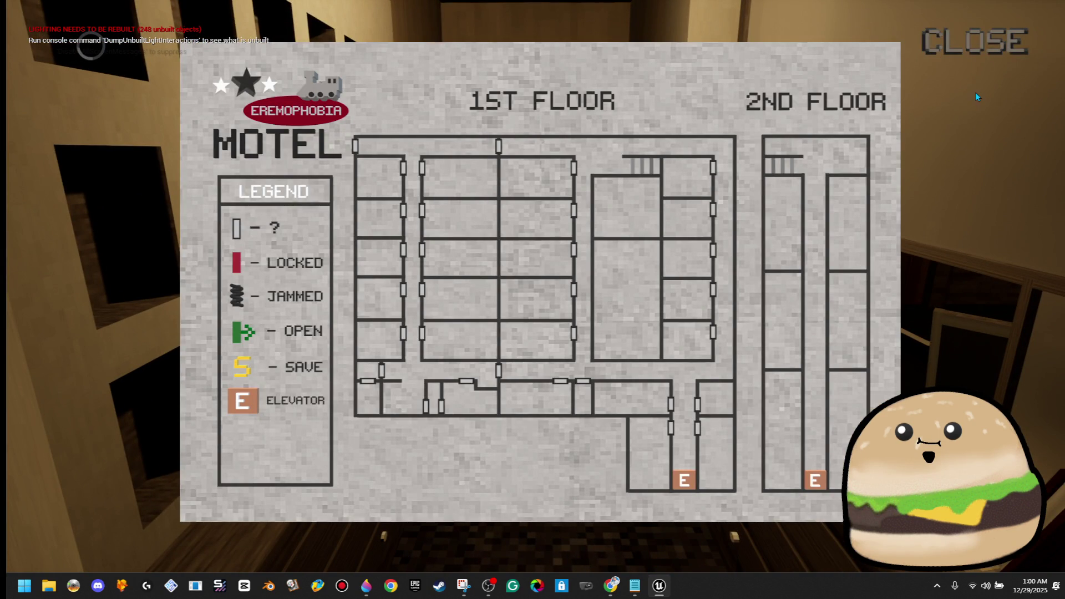
left_click(975, 43)
key("m")
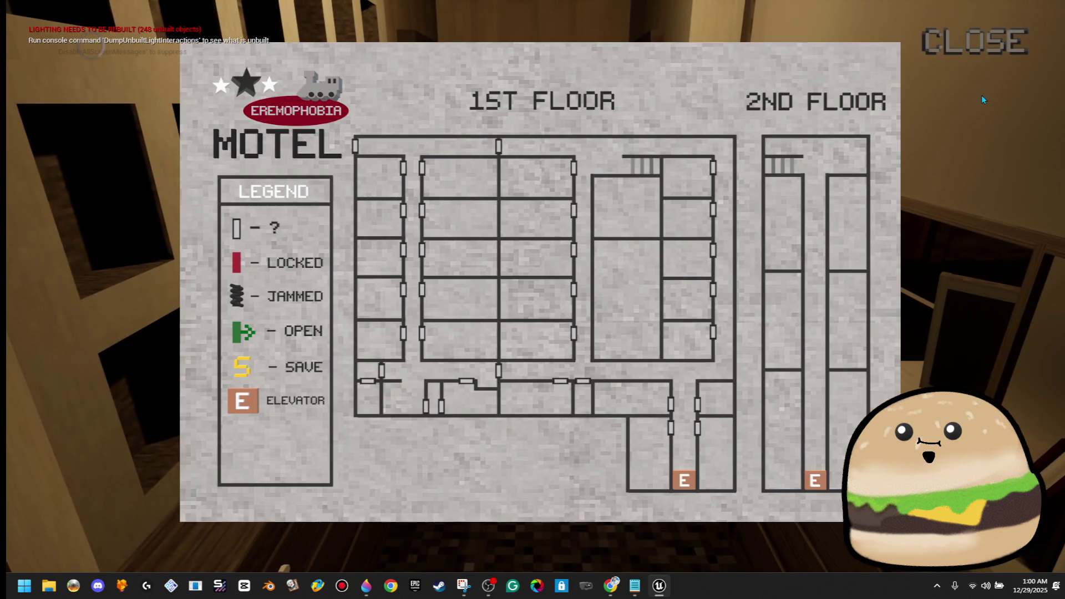
left_click(943, 49)
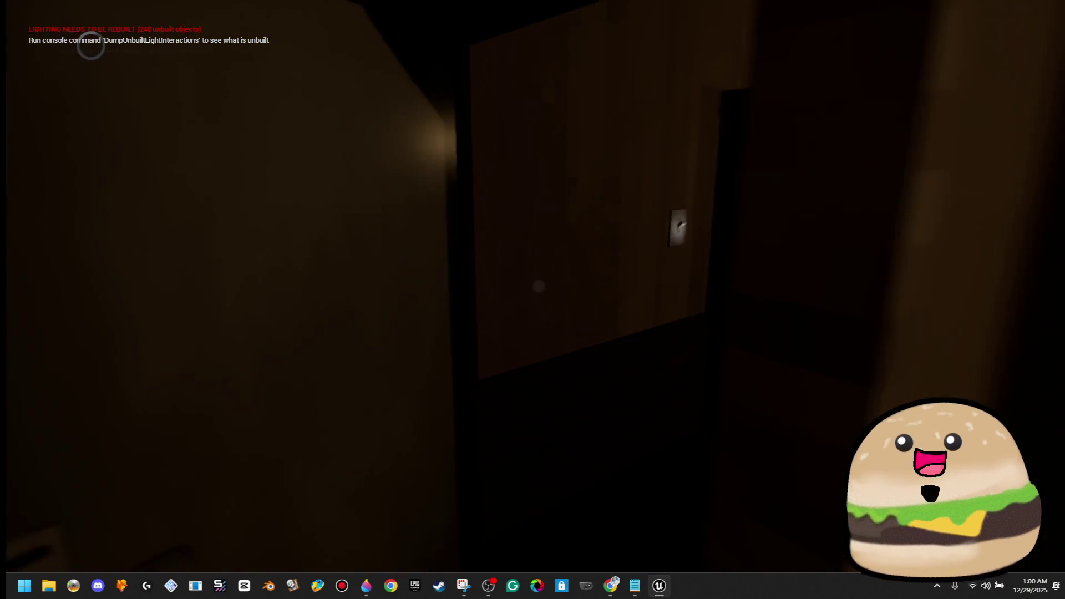
key("m")
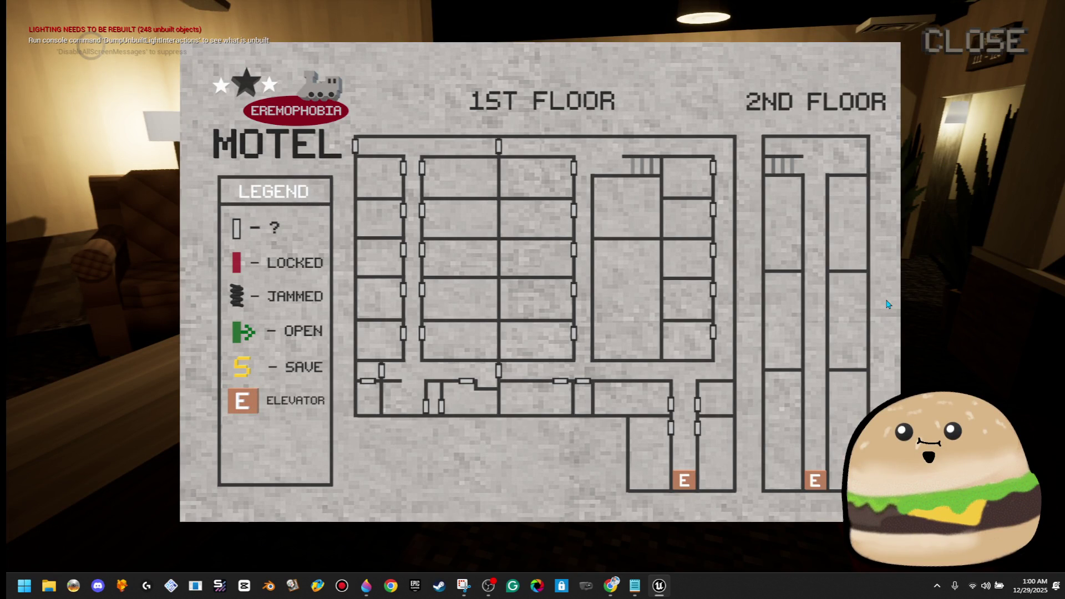
left_click(954, 41)
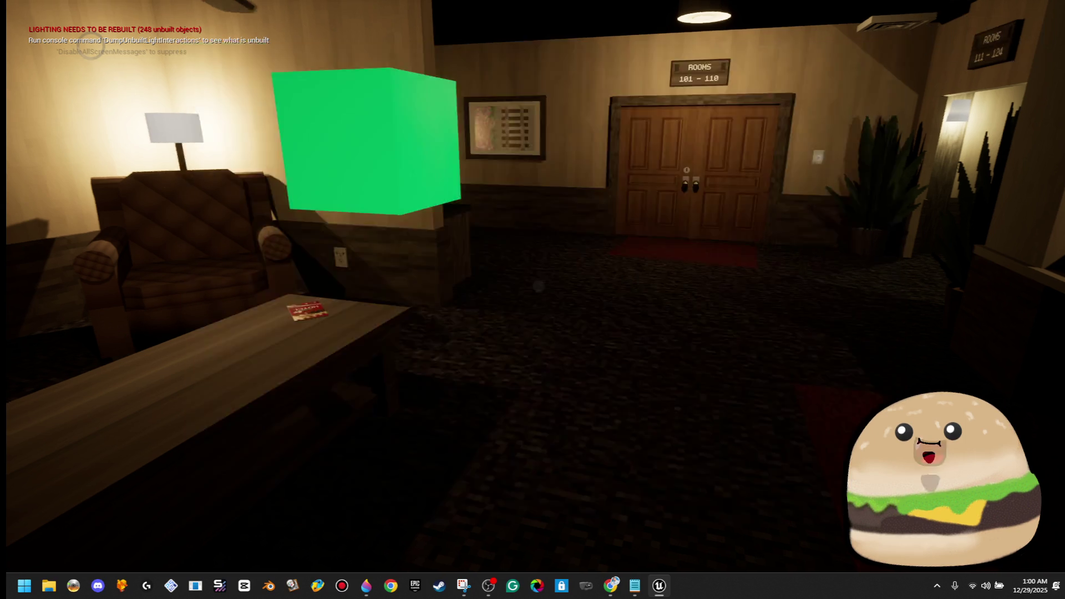
key("Escape")
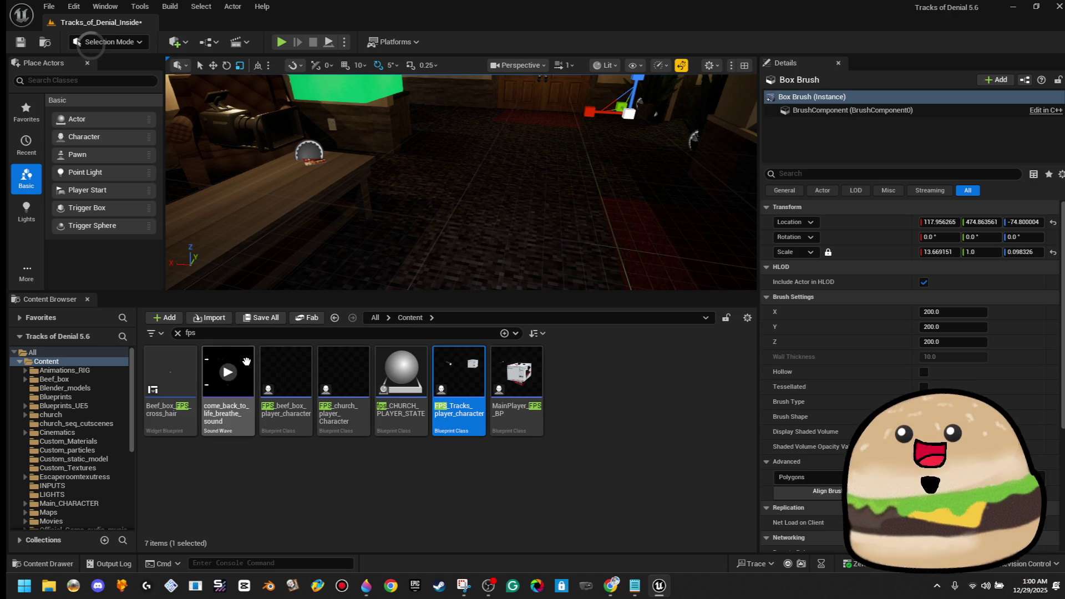
Step: Search all content for 'map' and open Tracks_of_denial_map_widget from tracks_of_denial_new
left_click(373, 318)
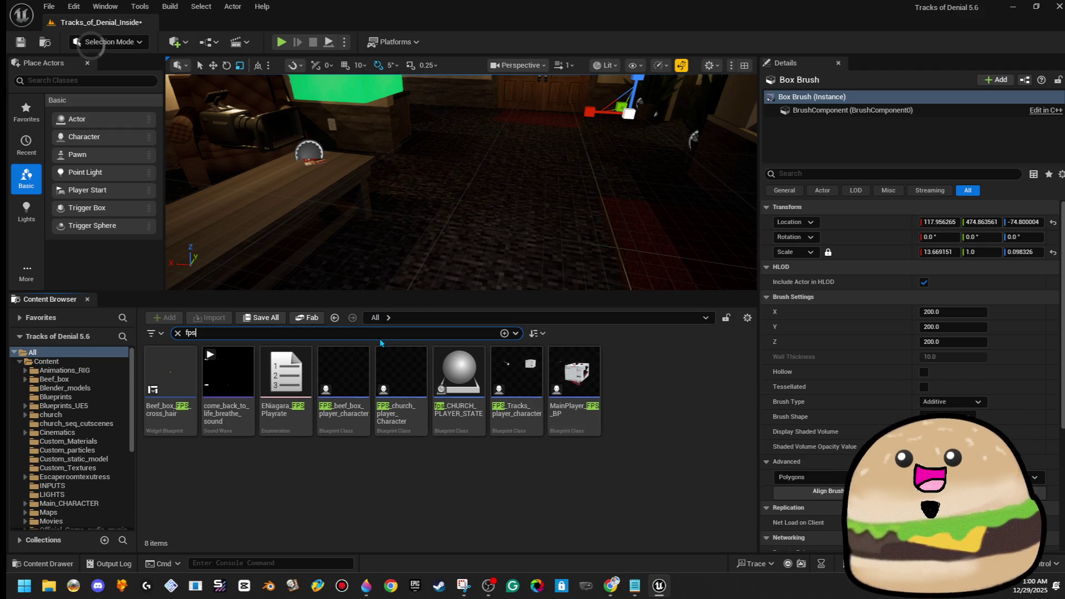
key("BackSpace")
key("BackSpace")
key("BackSpace")
type("map")
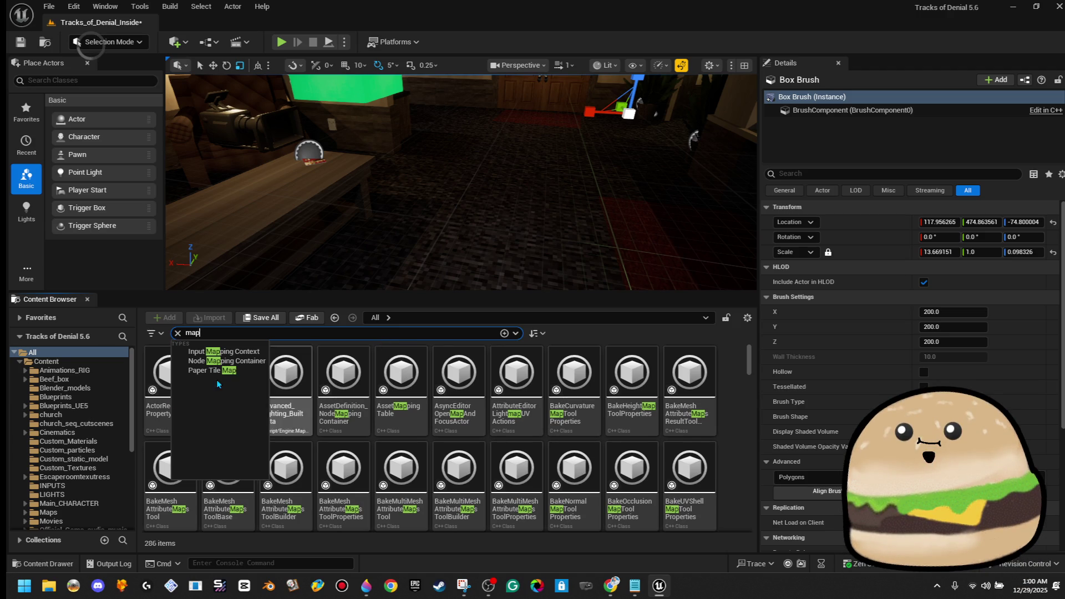
scroll(109, 390, "down", 2)
scroll(109, 390, "down", 4)
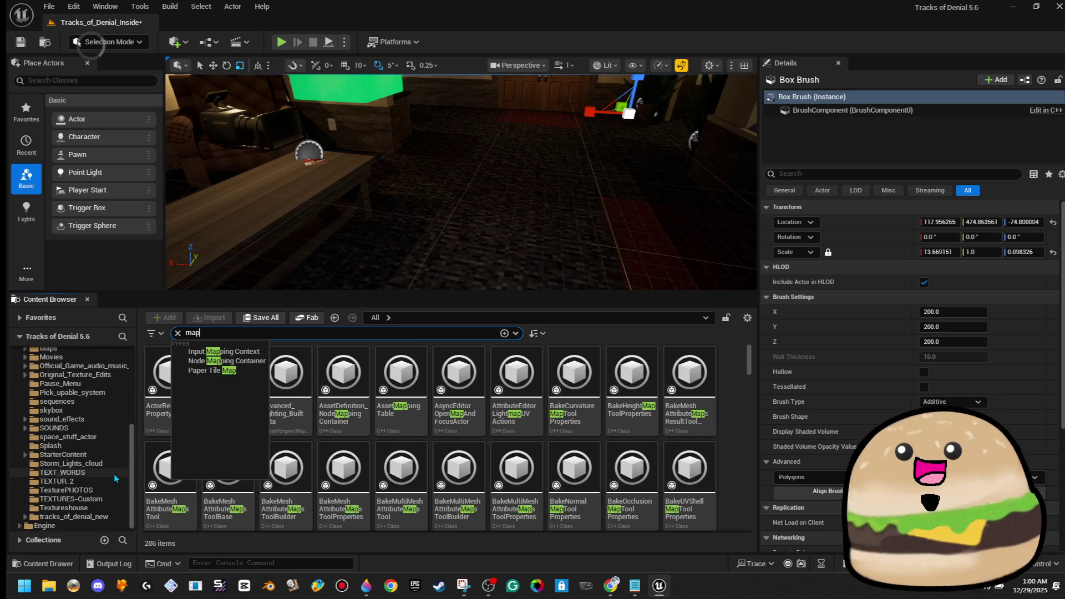
left_click(98, 517)
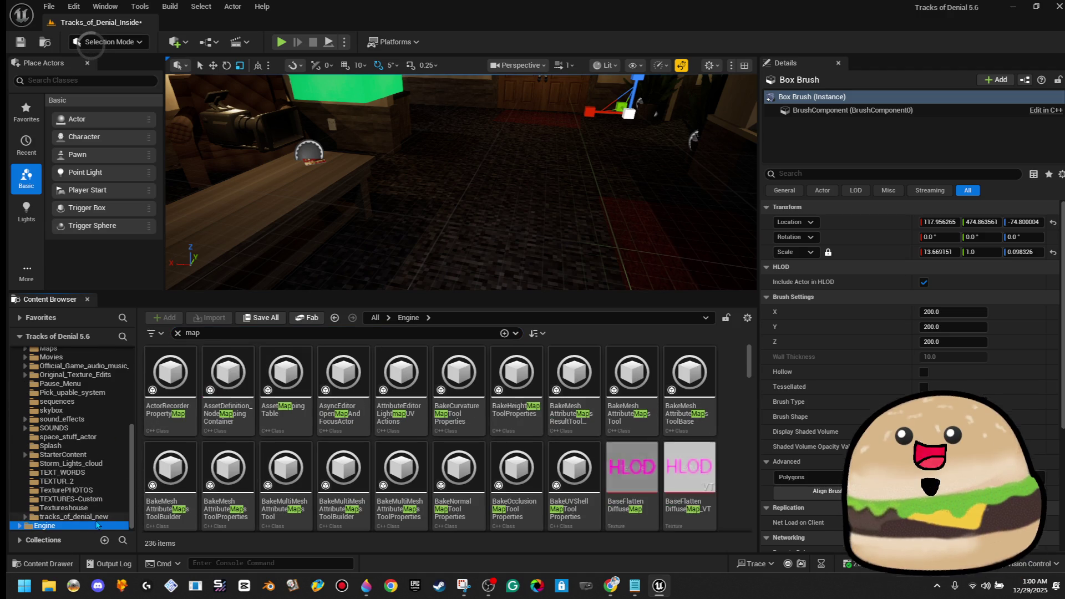
left_click(468, 390)
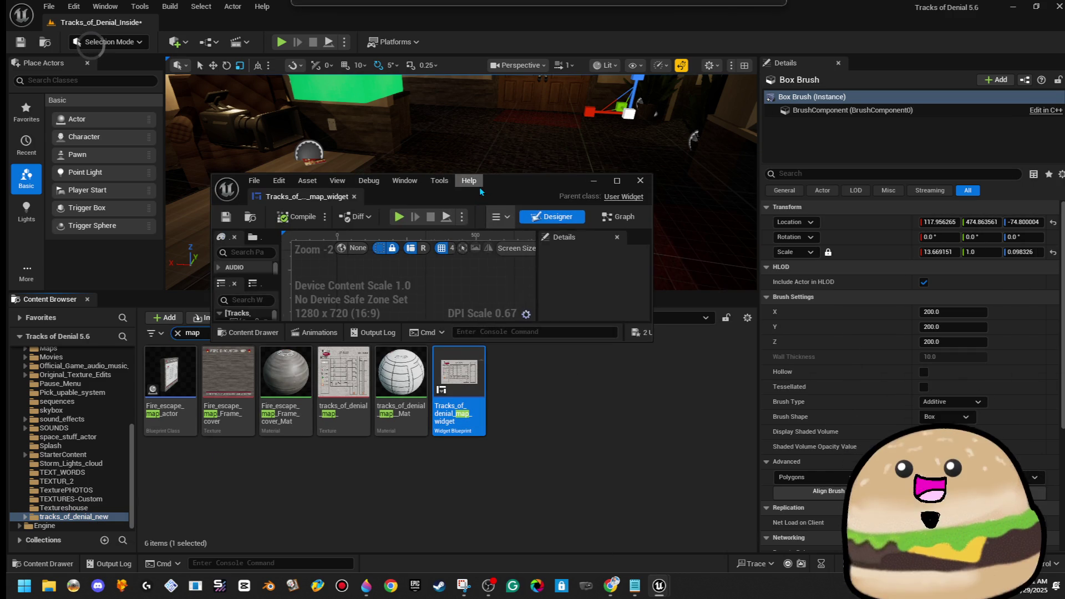
left_click(479, 185)
left_click(516, 188)
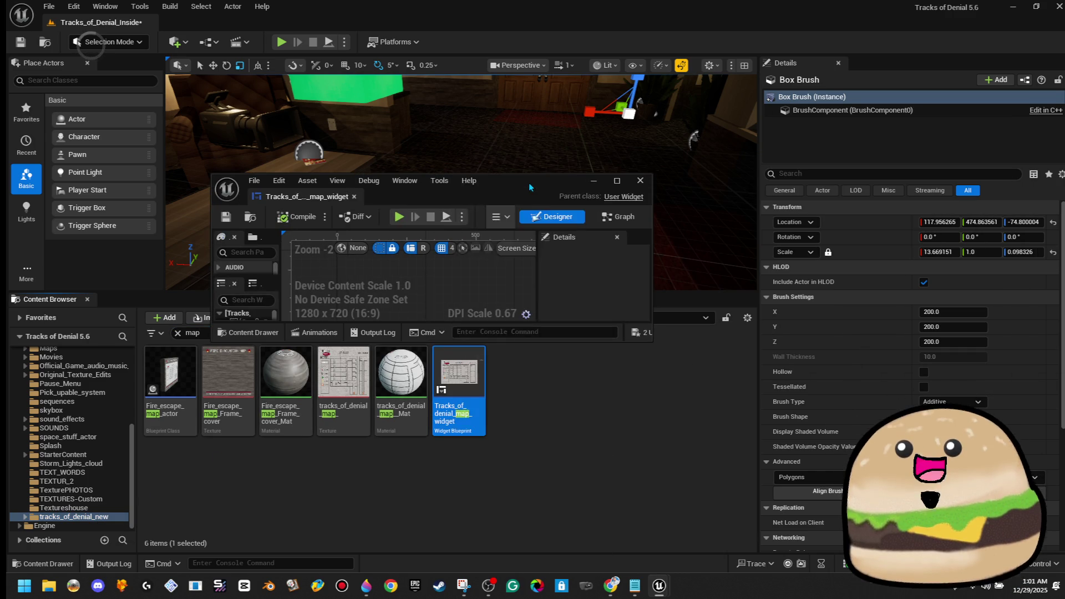
Step: Add an IA_MAP input action event to the map widget's event graph
double_click(517, 188)
left_click(1042, 42)
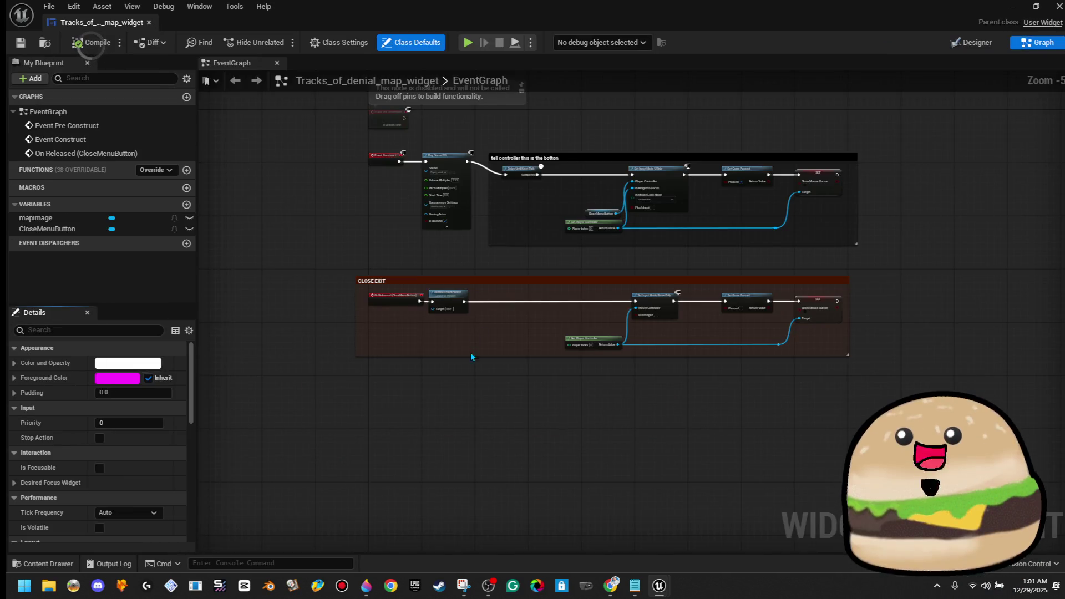
scroll(511, 363, "down", 2)
scroll(469, 321, "up", 3)
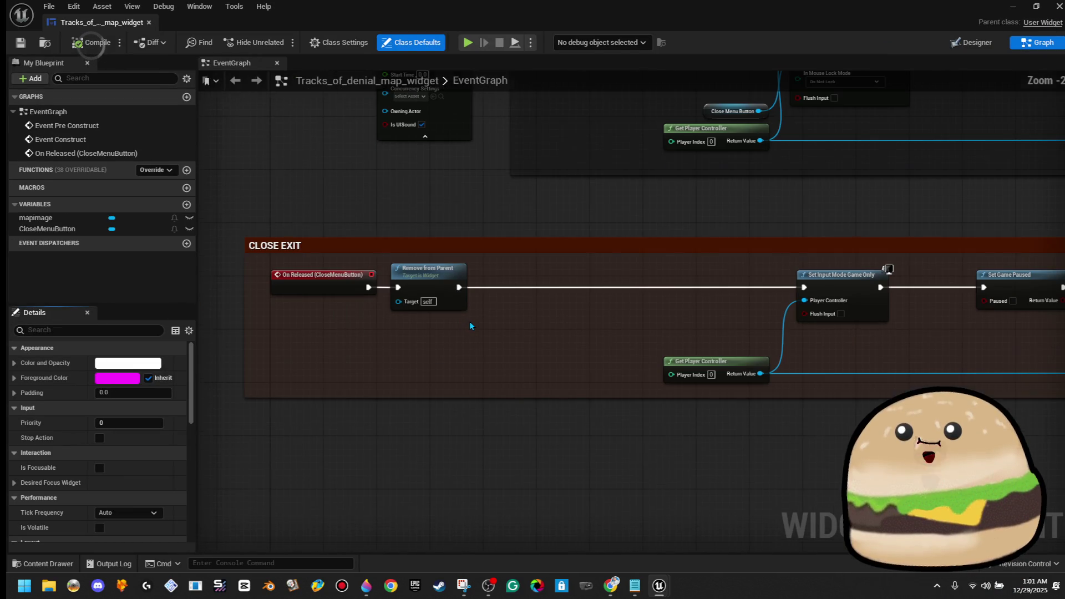
right_click(309, 334)
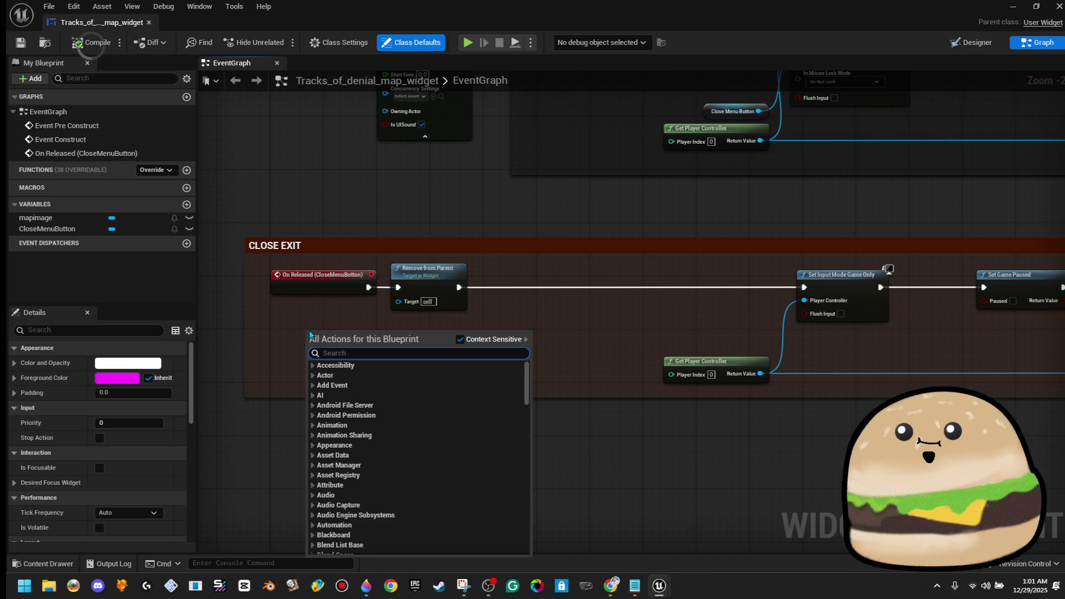
type("ia_map")
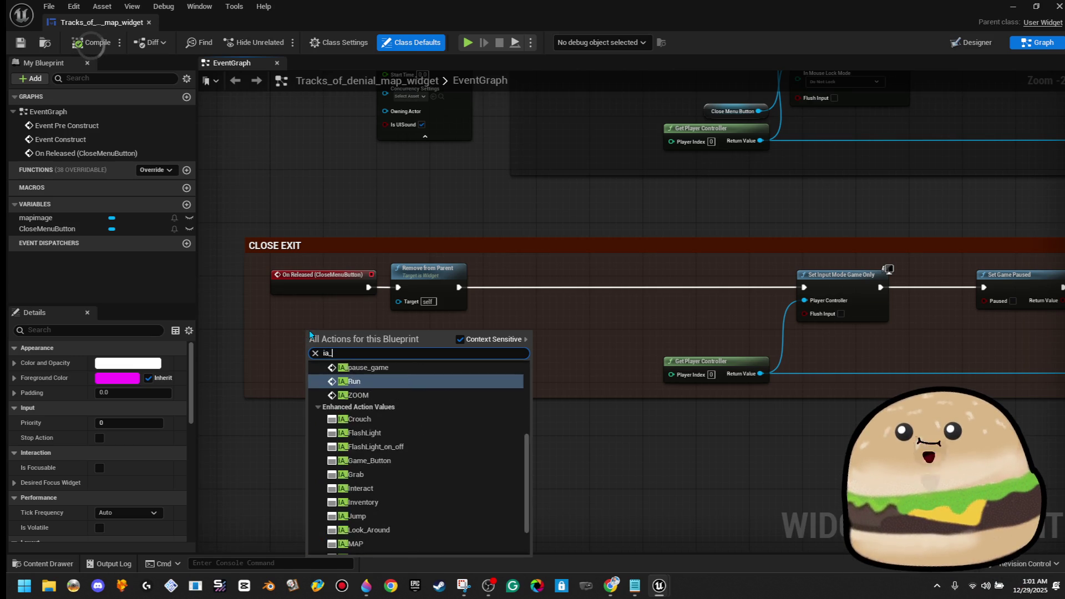
key("Return")
Step: Wire IA_MAP Triggered to Remove from Parent and close the widget blueprint
mouse_move(346, 344)
left_mouse_down()
mouse_move(313, 345)
mouse_move(365, 348)
left_mouse_up()
left_click_drag(399, 289, 398, 288)
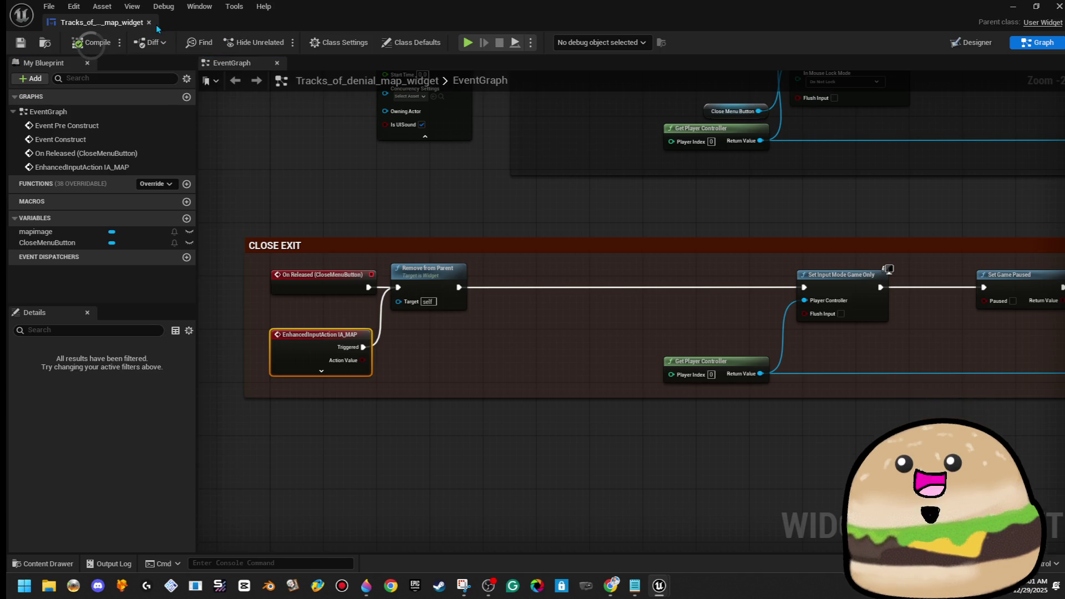
left_click(150, 23)
right_click(458, 201)
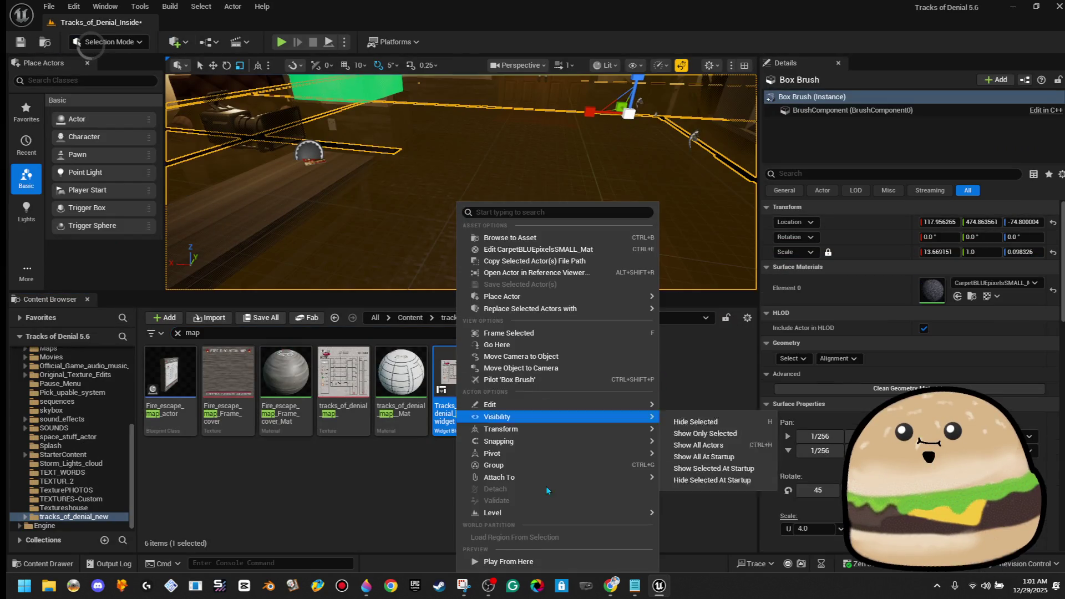
Step: Play full-screen from the viewport spot, open the map with E, close it, and stop
left_click(548, 559)
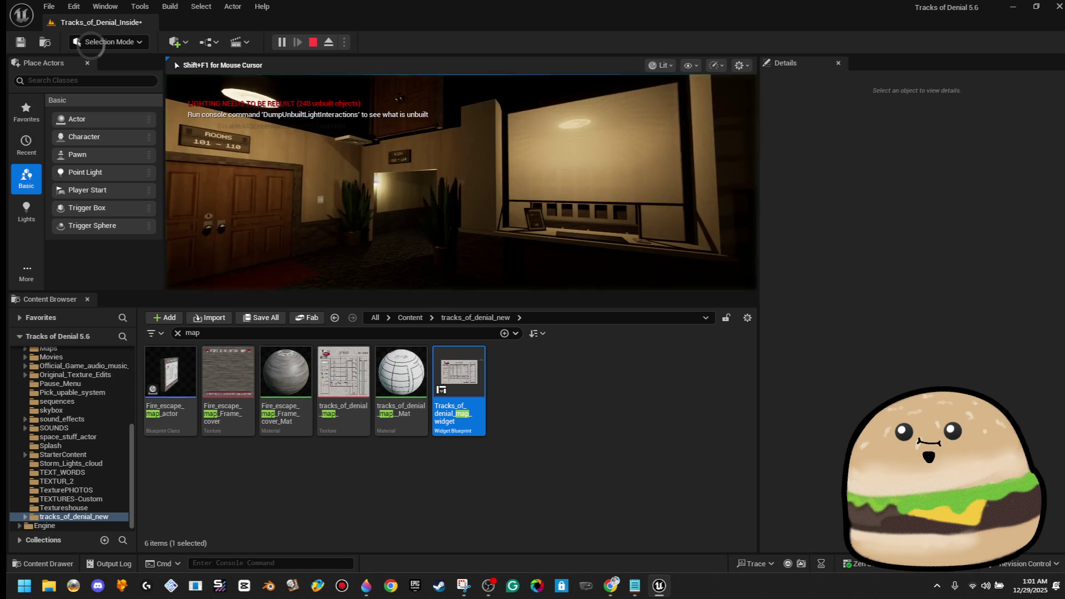
key("F11")
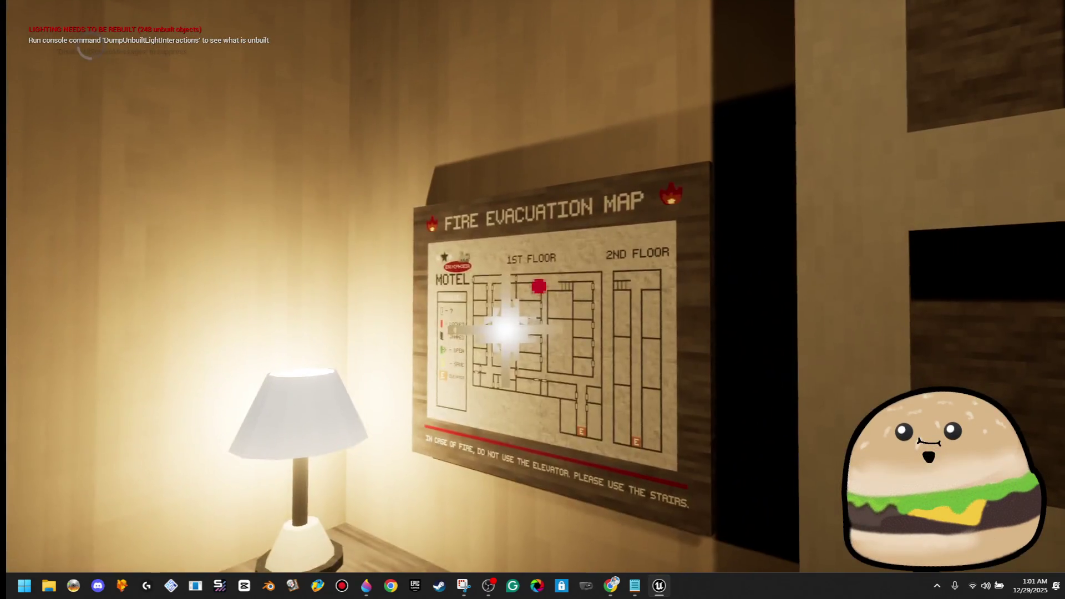
key("e")
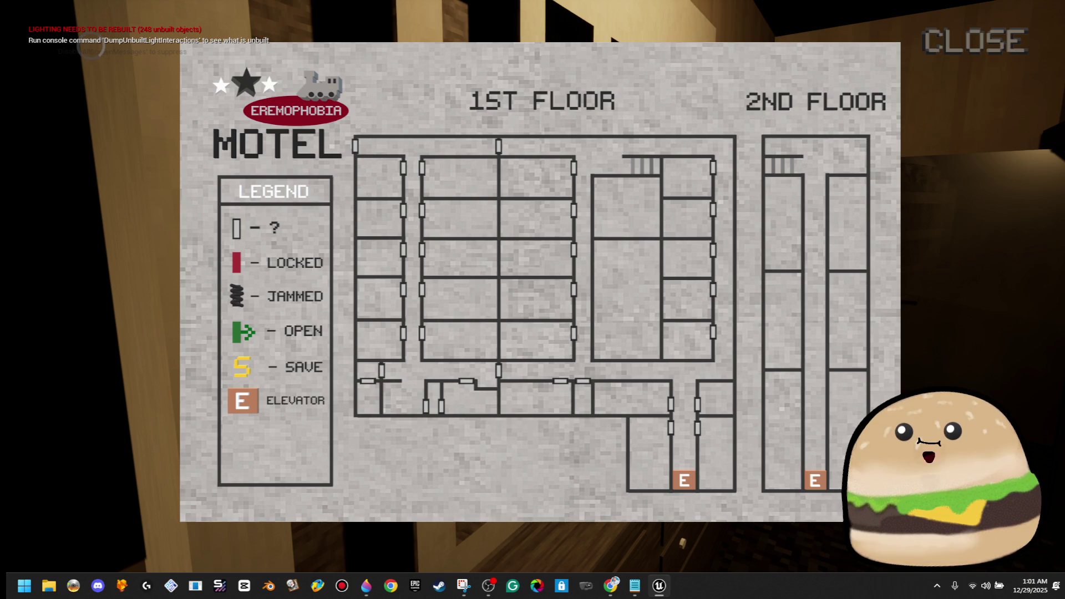
key("Escape")
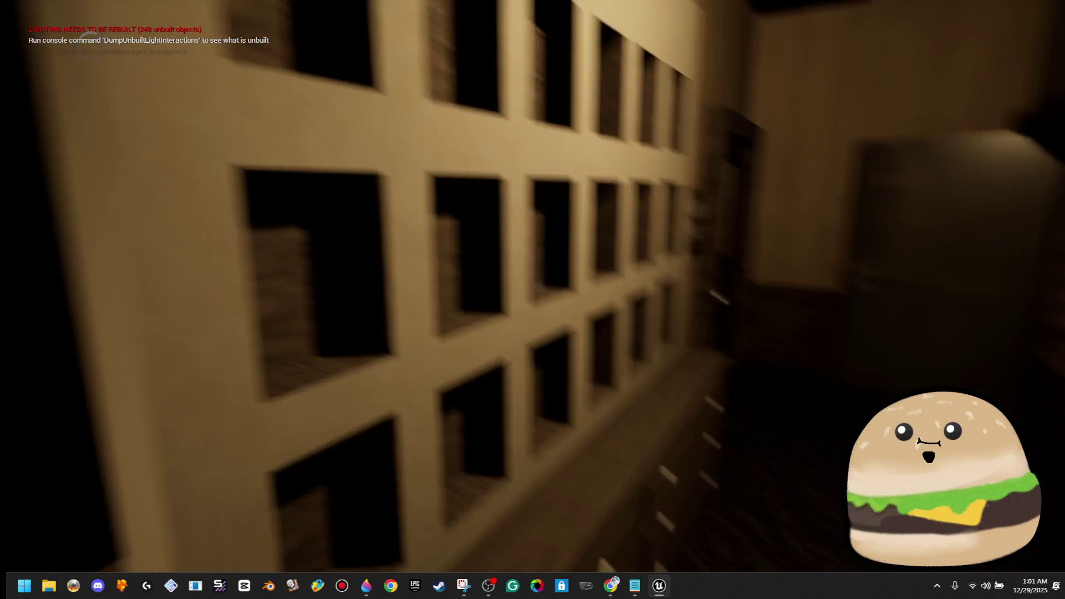
key("Escape")
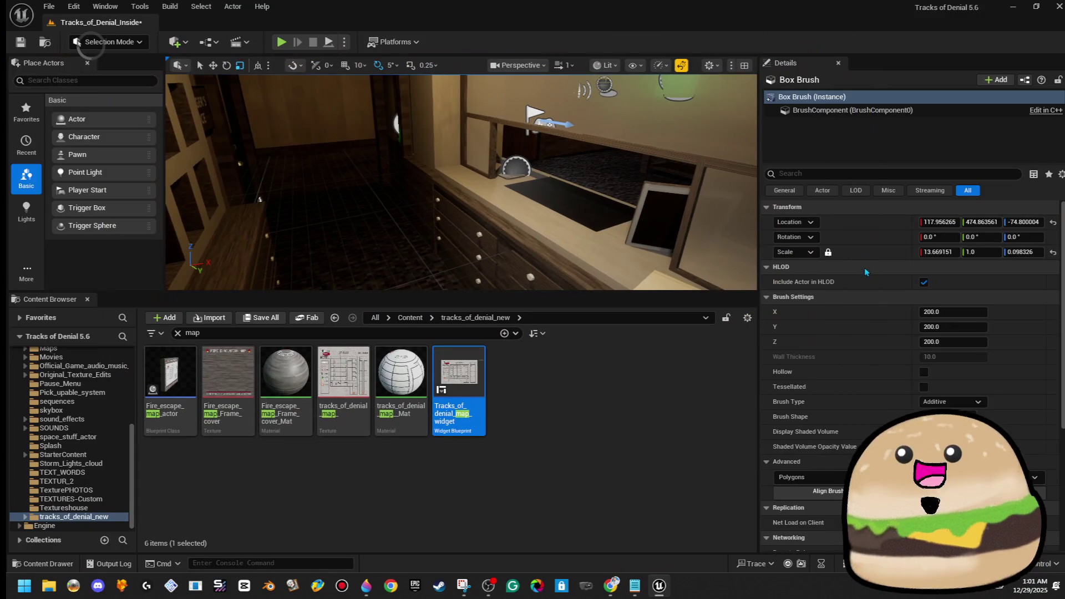
Step: In the widget event graph, search key events and remove a mistakenly added Caret key event
double_click(445, 370)
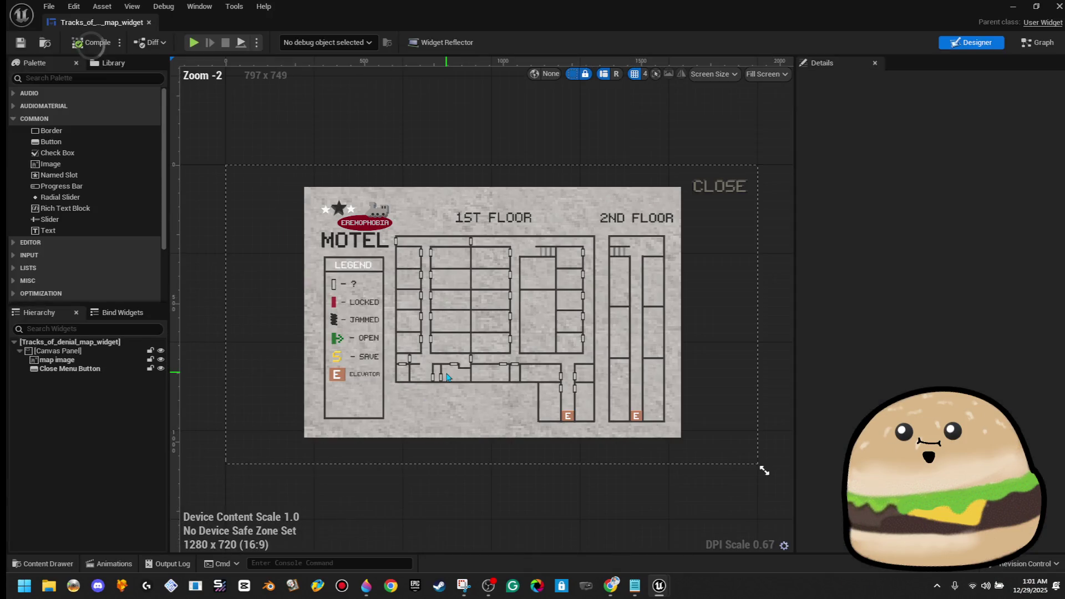
left_click(1038, 44)
scroll(391, 379, "up", 2)
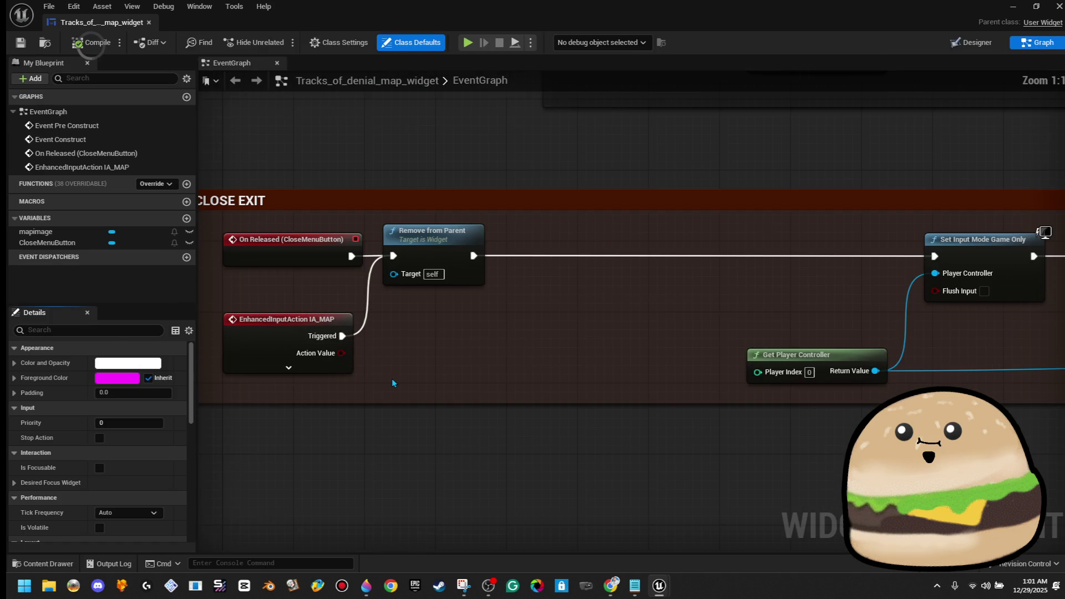
right_click(388, 379)
type("key")
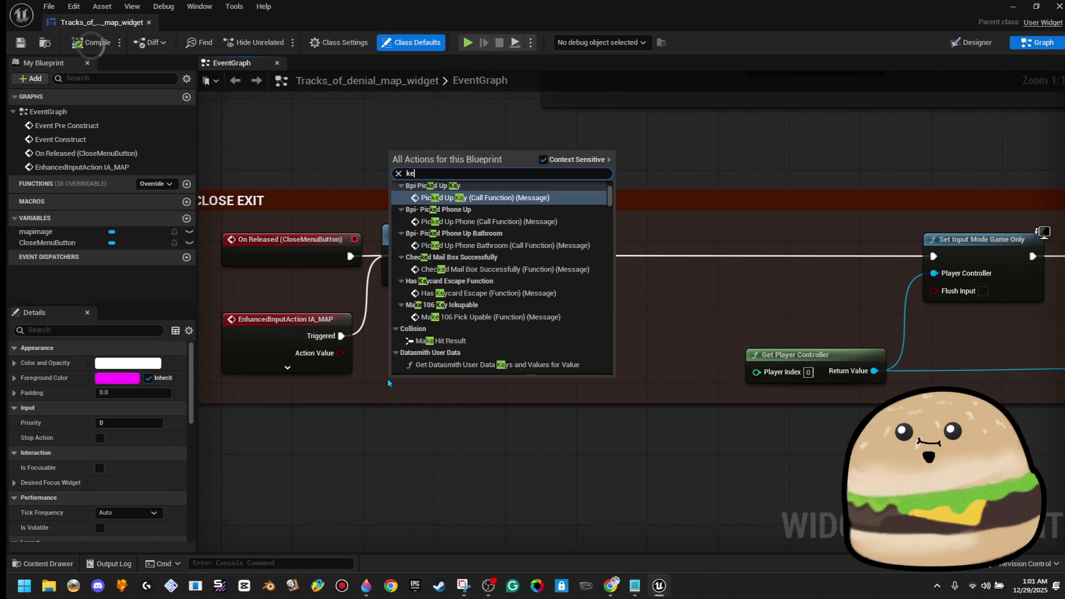
scroll(513, 310, "down", 3)
scroll(544, 303, "down", 10)
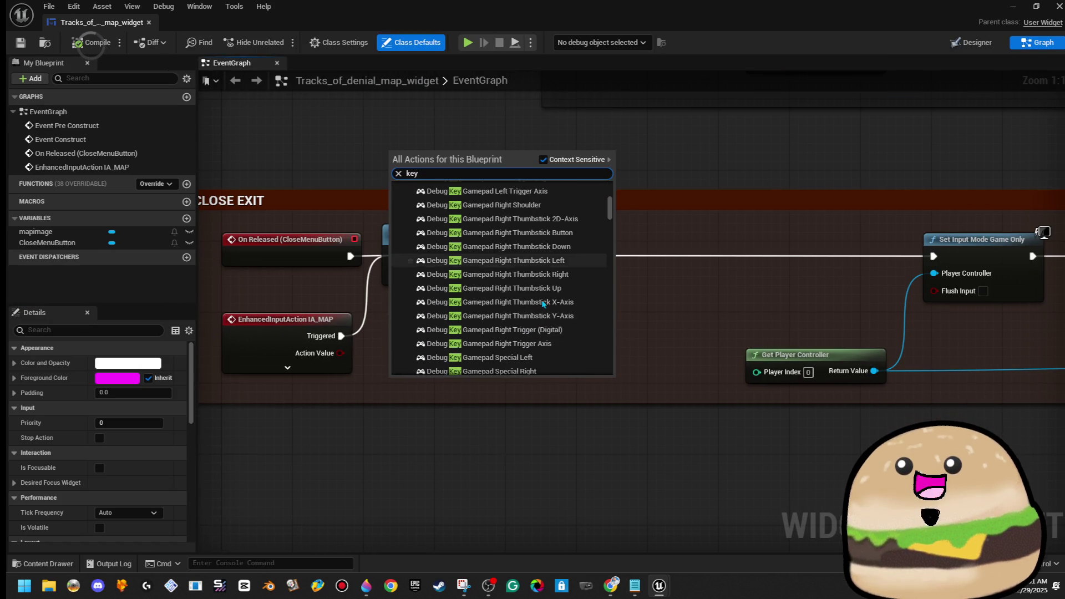
scroll(547, 301, "down", 15)
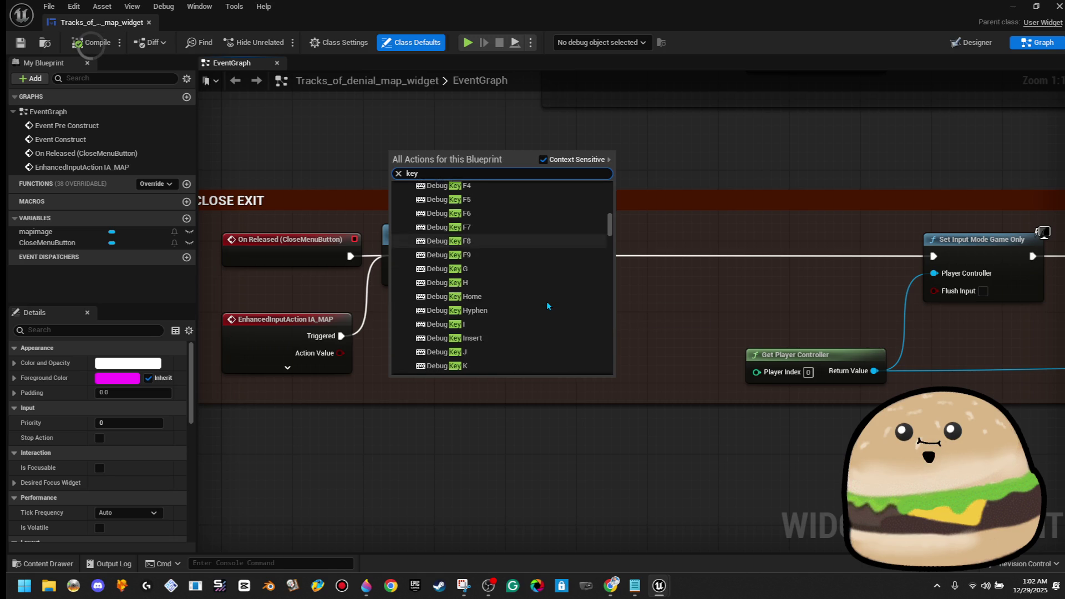
scroll(556, 308, "down", 15)
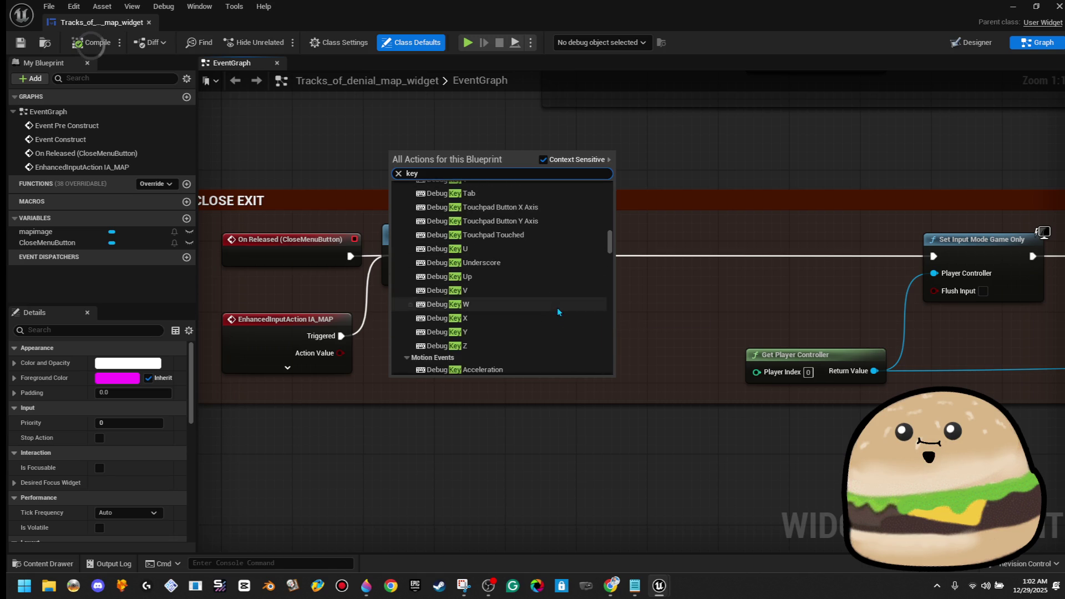
scroll(567, 343, "down", 15)
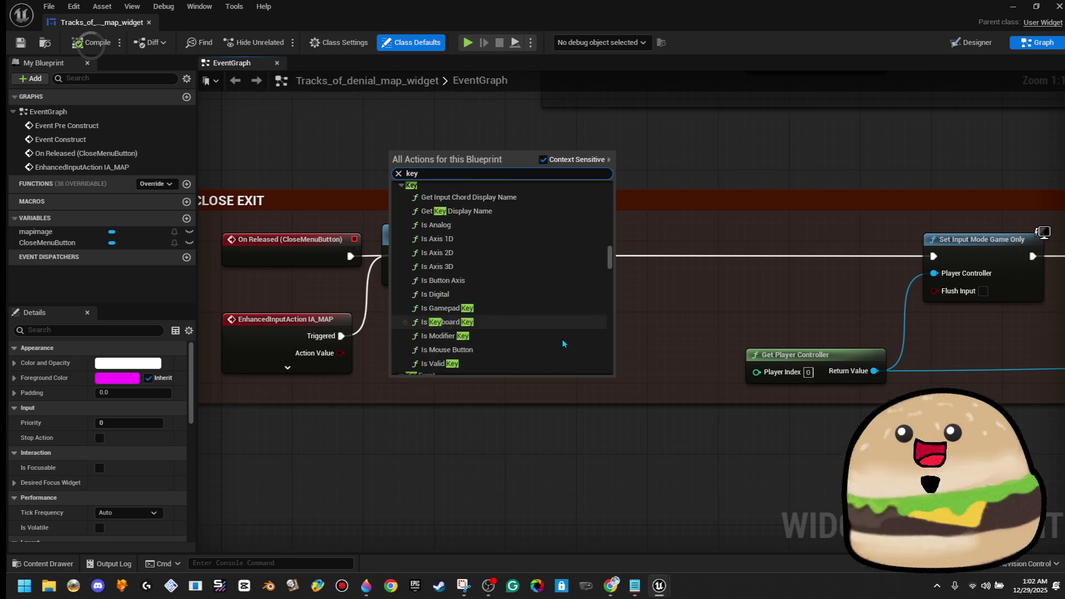
scroll(571, 319, "down", 3)
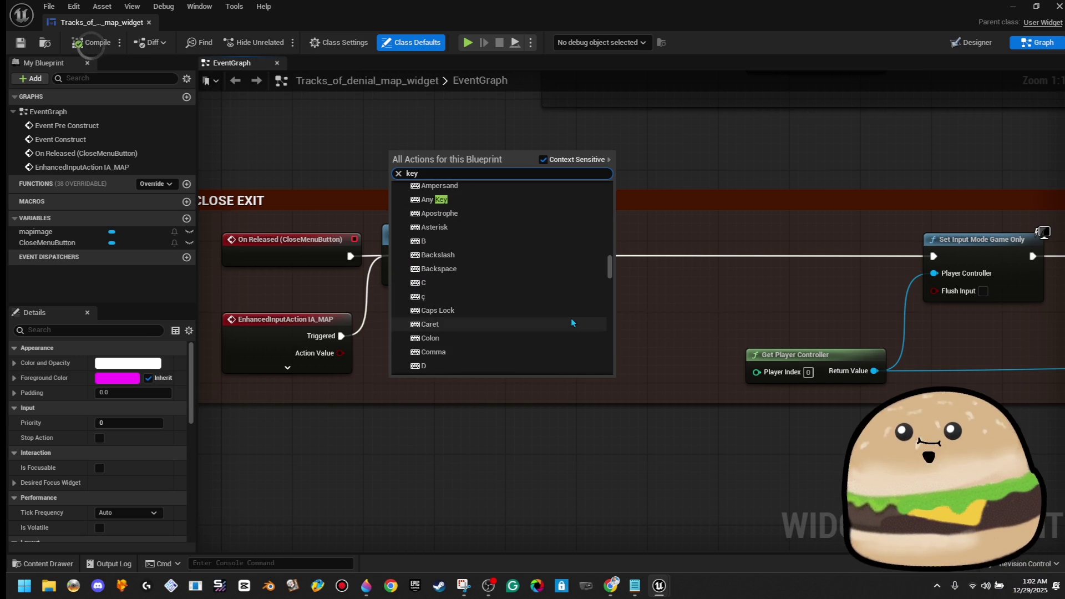
left_click(571, 319)
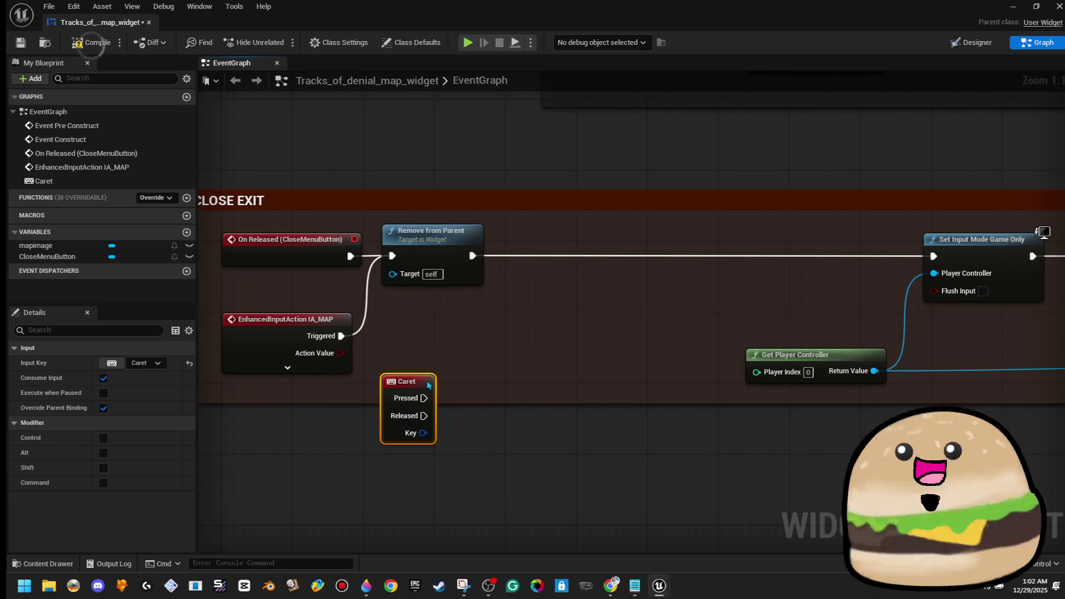
key("Delete")
Step: Add an M key event node to the widget graph
right_click(426, 356)
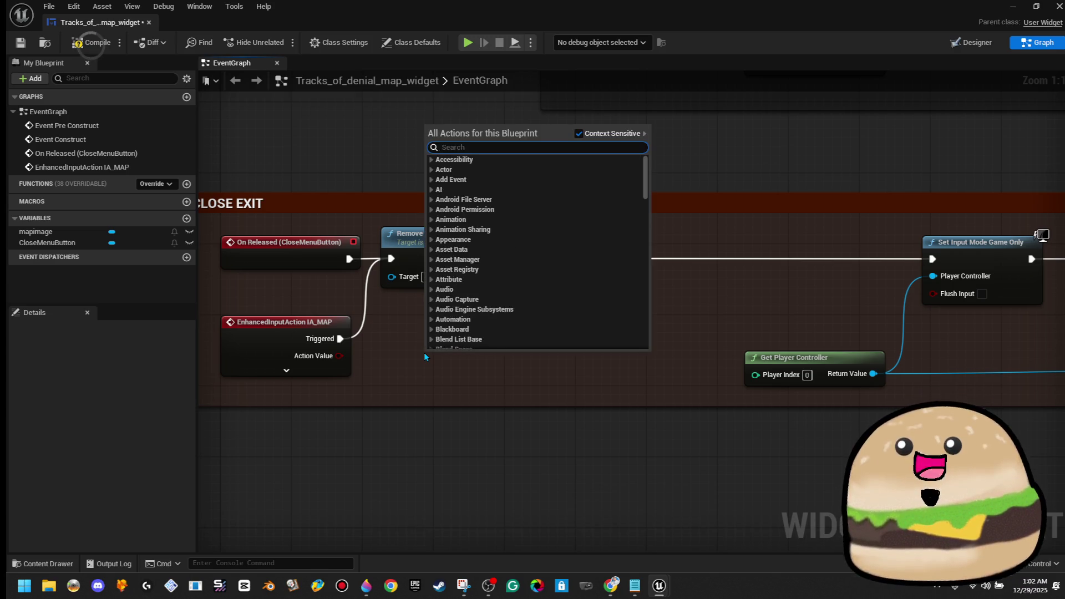
type("m")
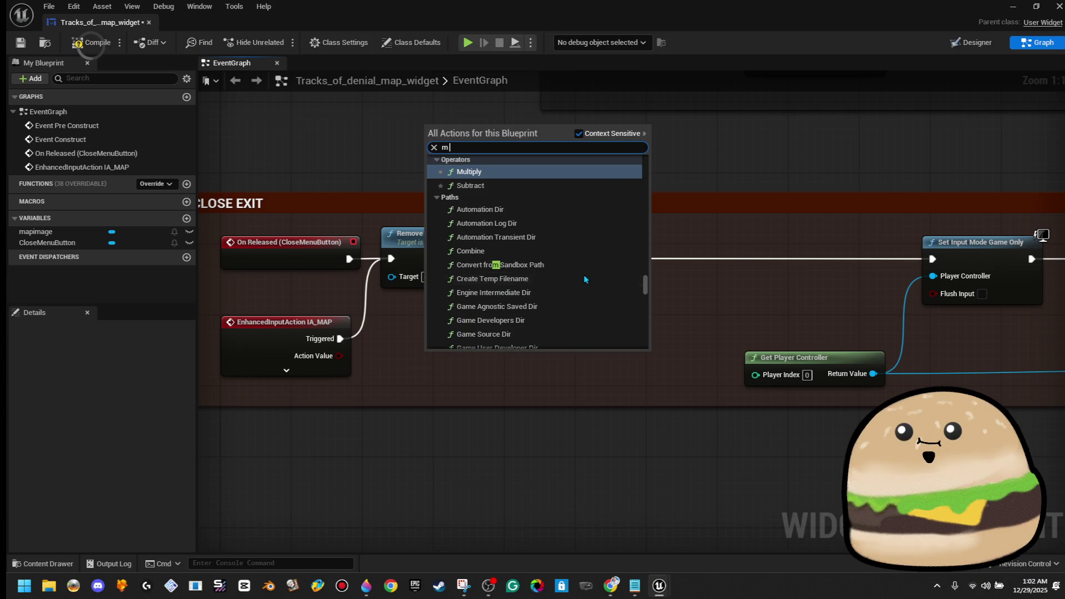
left_click(645, 286)
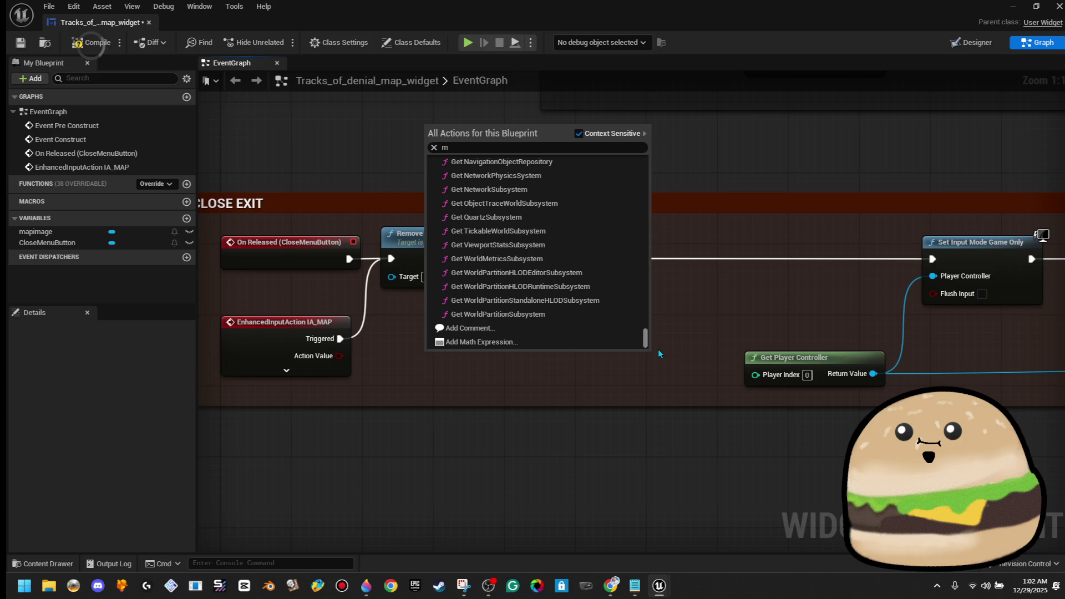
scroll(660, 344, "up", 5)
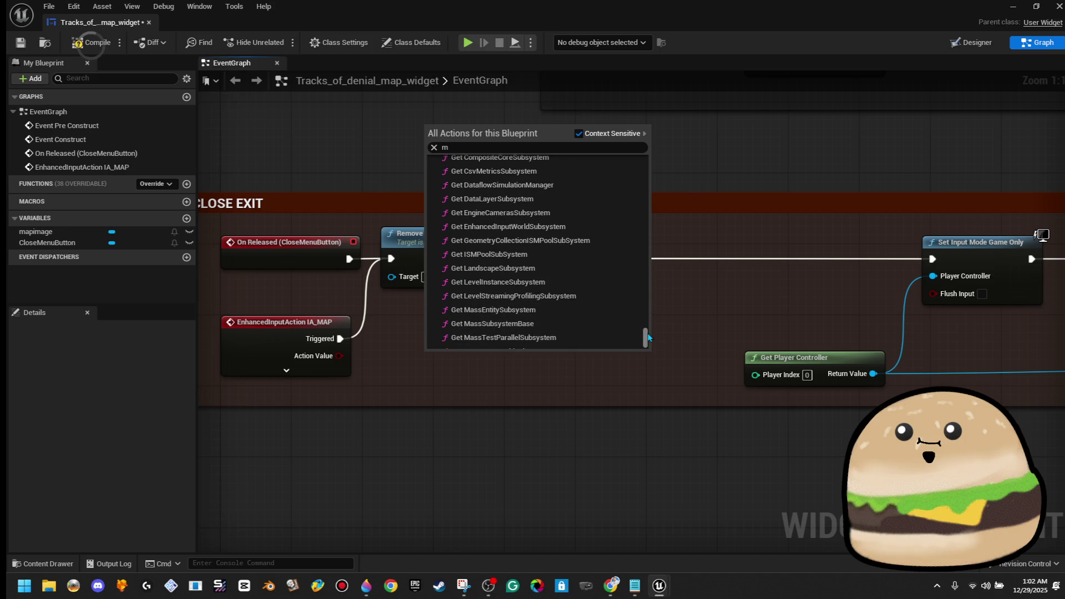
scroll(648, 337, "up", 10)
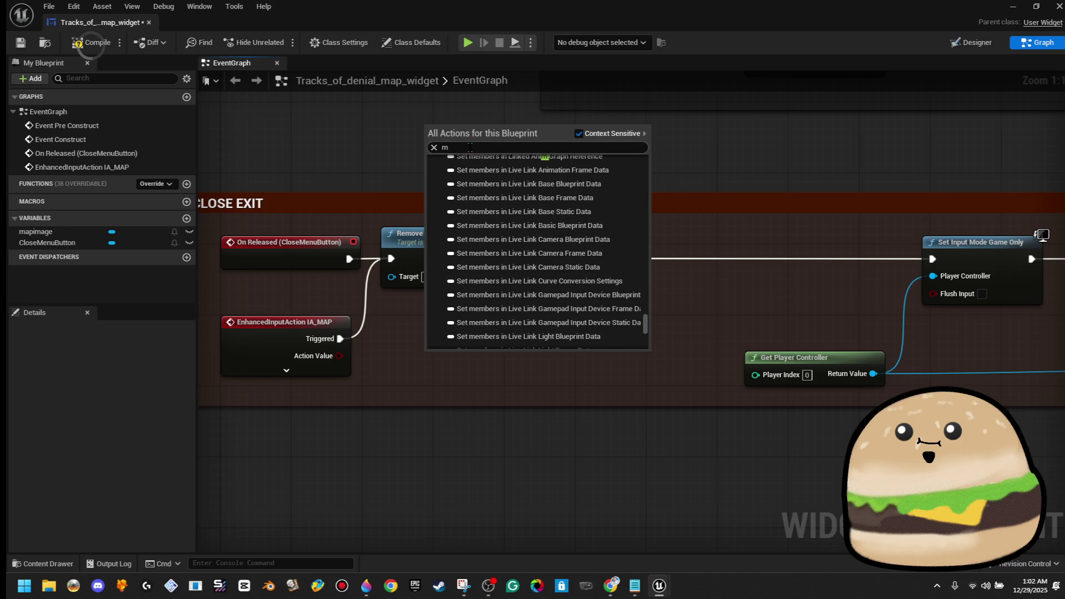
type("key")
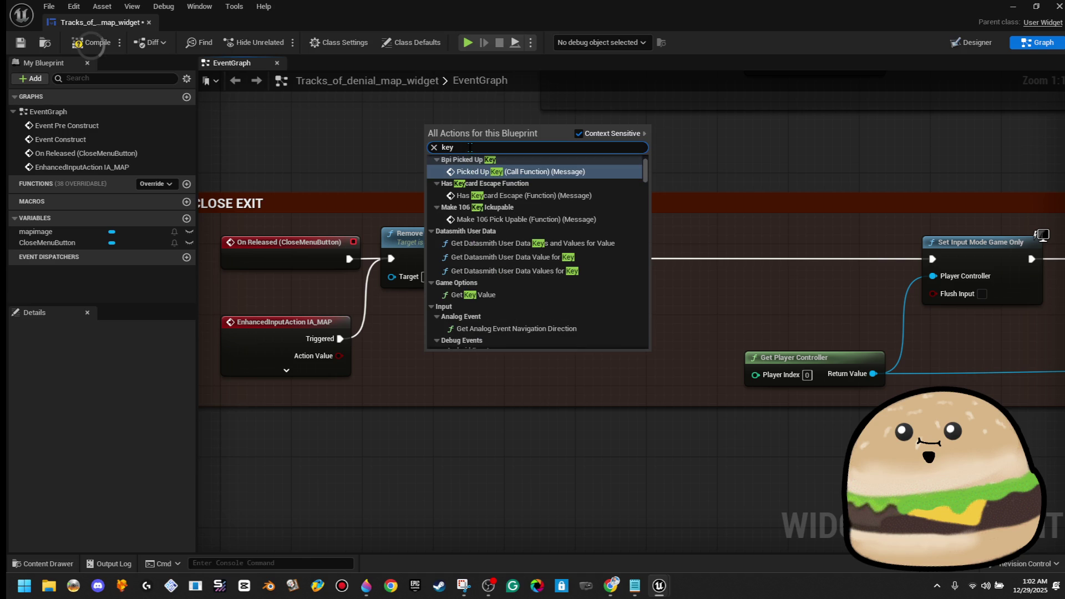
scroll(644, 186, "down", 6)
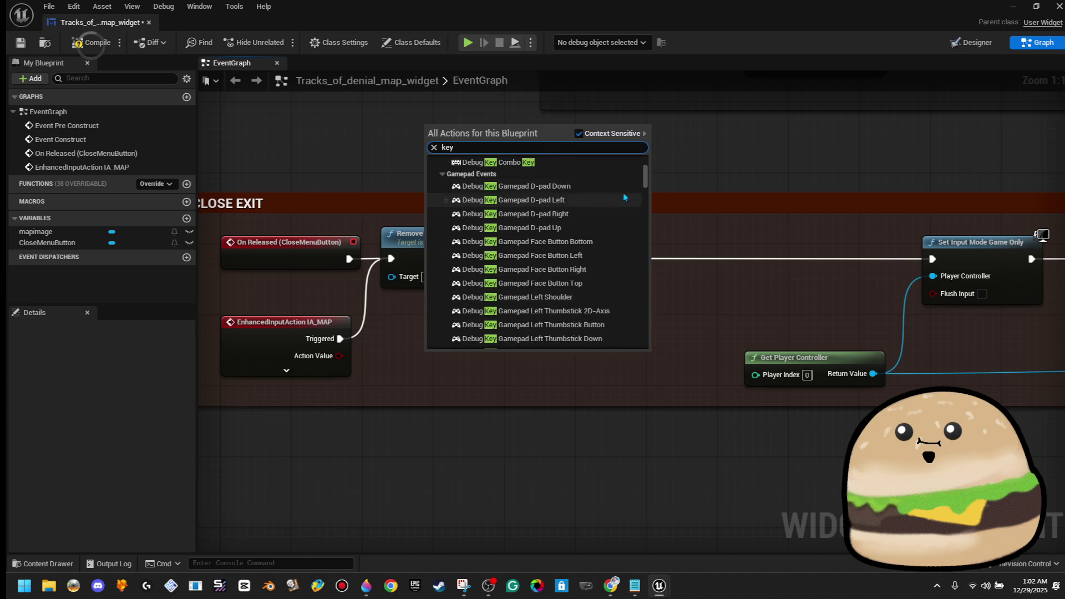
mouse_move(644, 186)
left_mouse_down()
mouse_move(646, 249)
mouse_move(668, 272)
mouse_move(671, 259)
left_mouse_up()
scroll(629, 263, "down", 5)
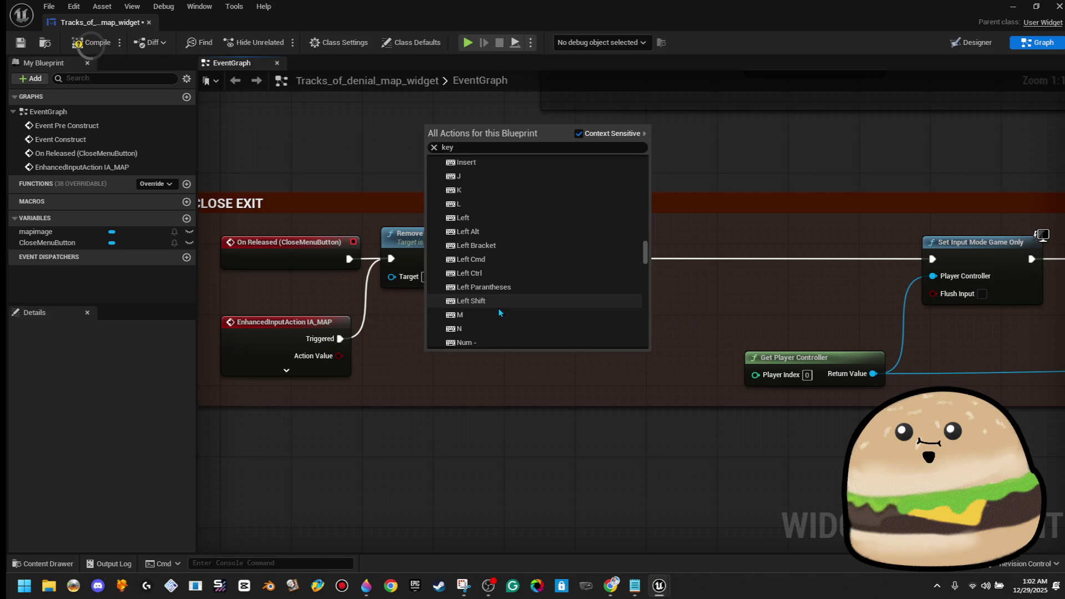
left_click(495, 316)
Step: Replace IA_MAP with the M event, wiring Released to Remove from Parent, then save and close
left_click(281, 352)
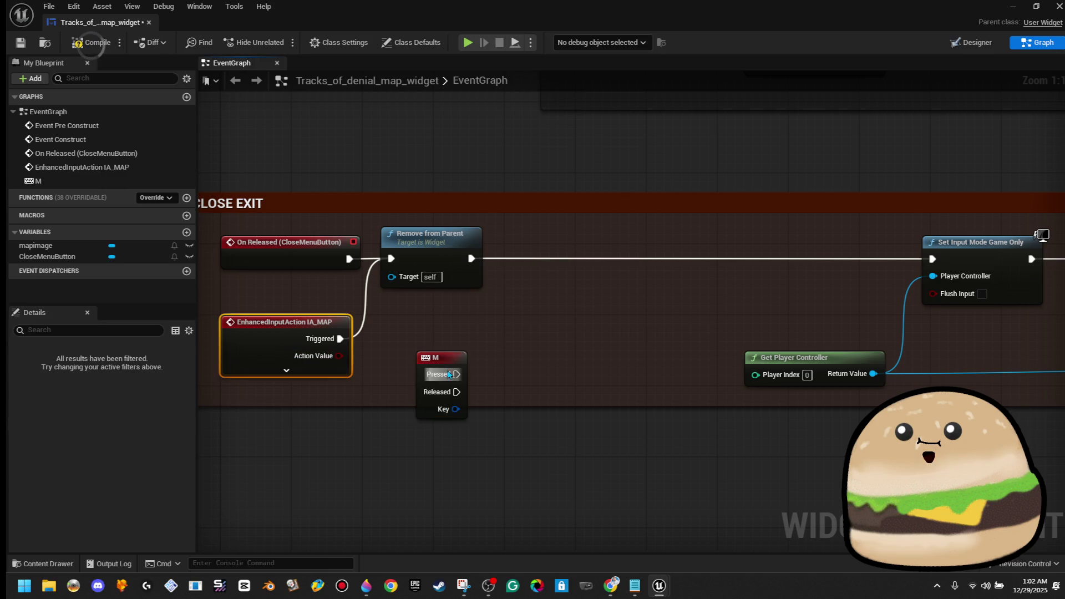
key("Delete")
left_click_drag(443, 356, 257, 320)
left_click_drag(268, 358, 391, 258)
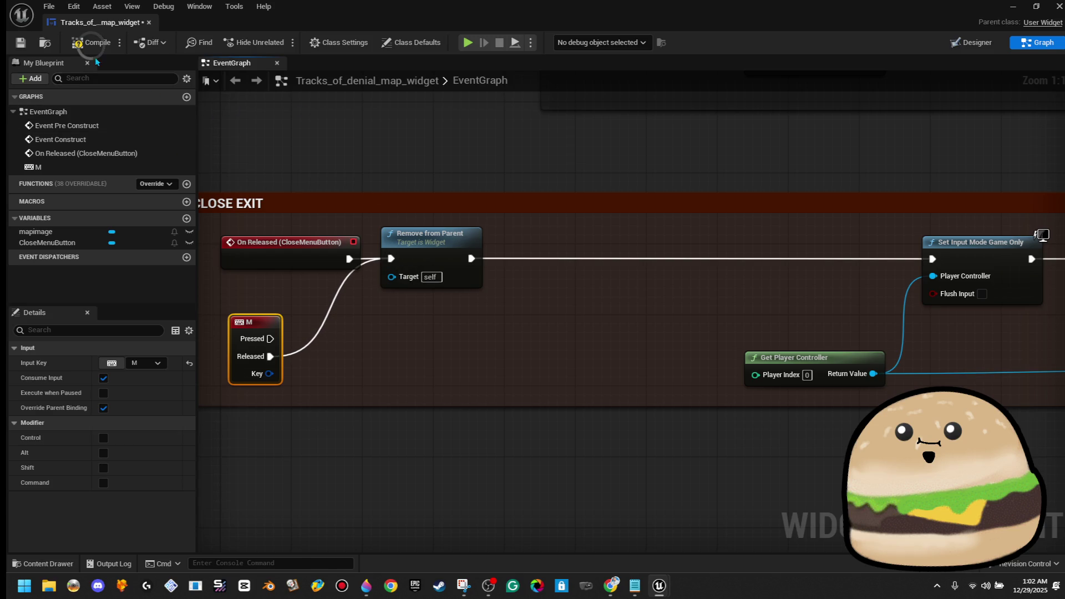
left_click(21, 42)
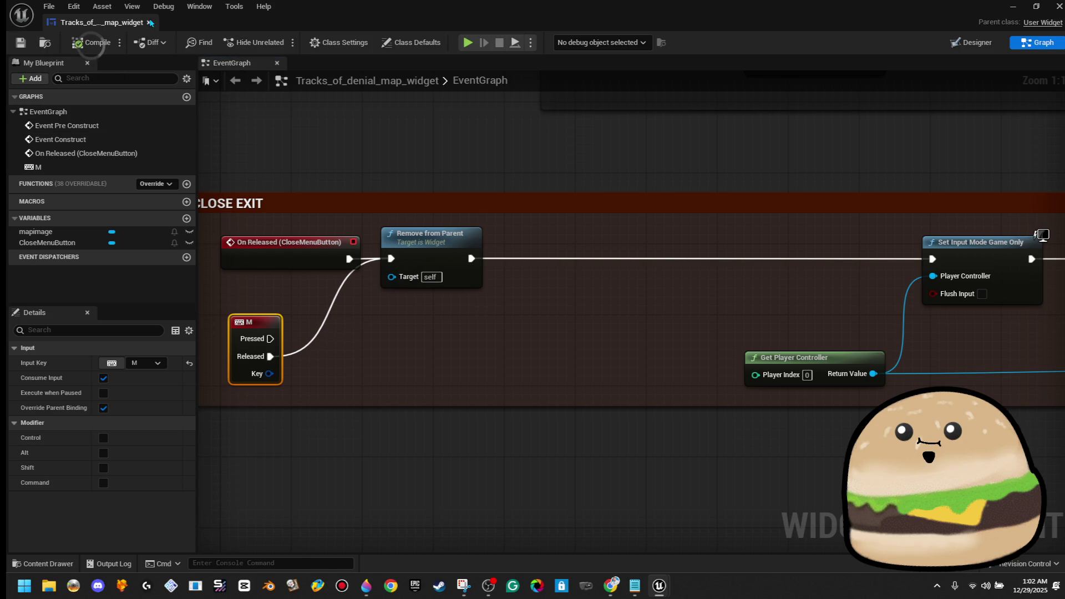
left_click(149, 22)
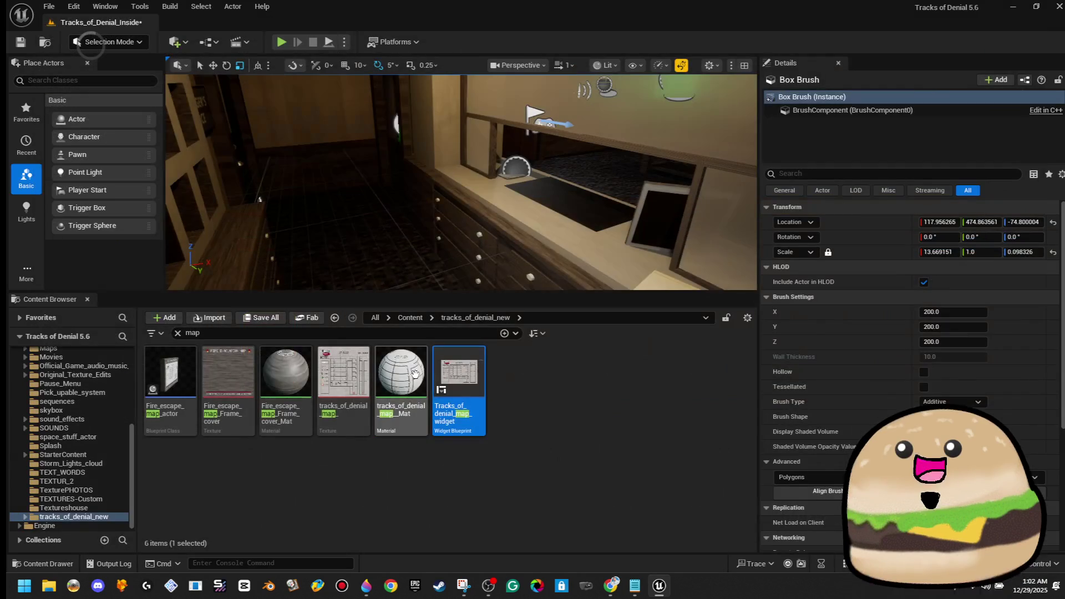
Step: Play from the viewport spot, show the motel map with E, stop, and reopen the map widget
right_click(387, 201)
left_click(438, 561)
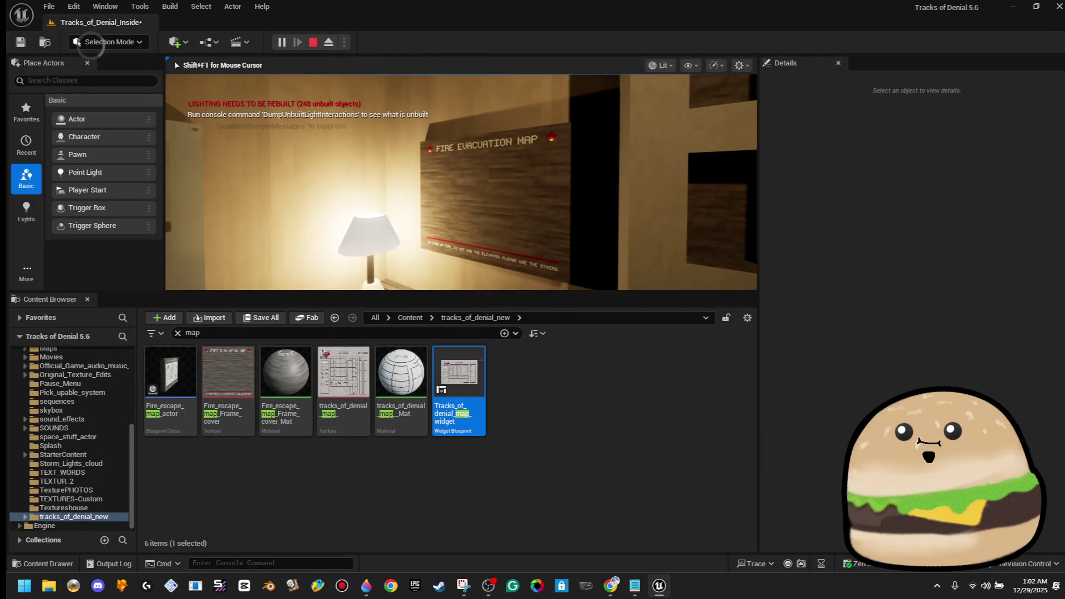
key("e")
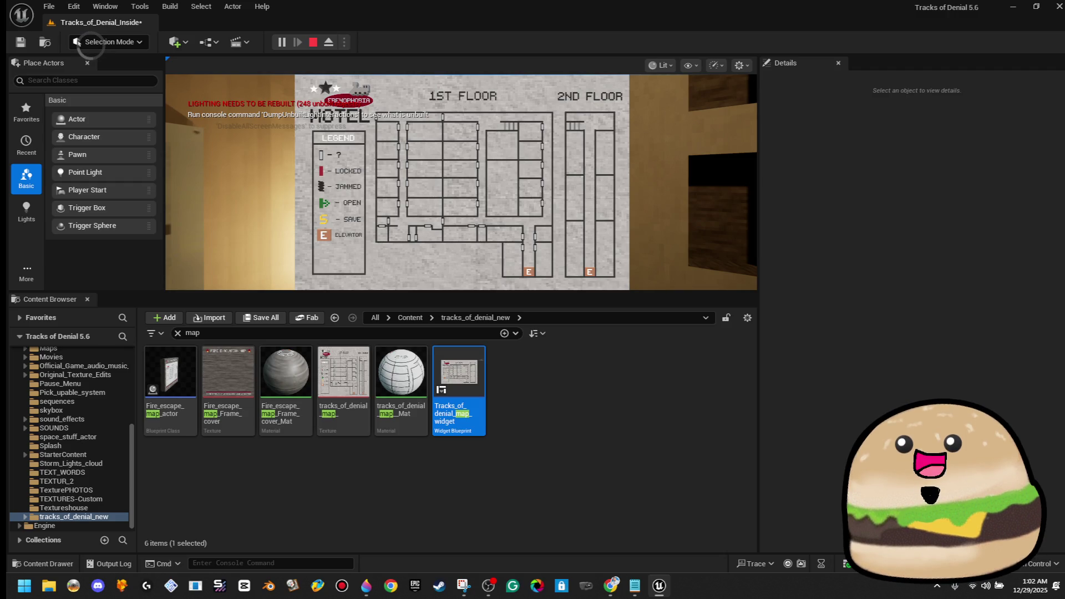
key("Escape")
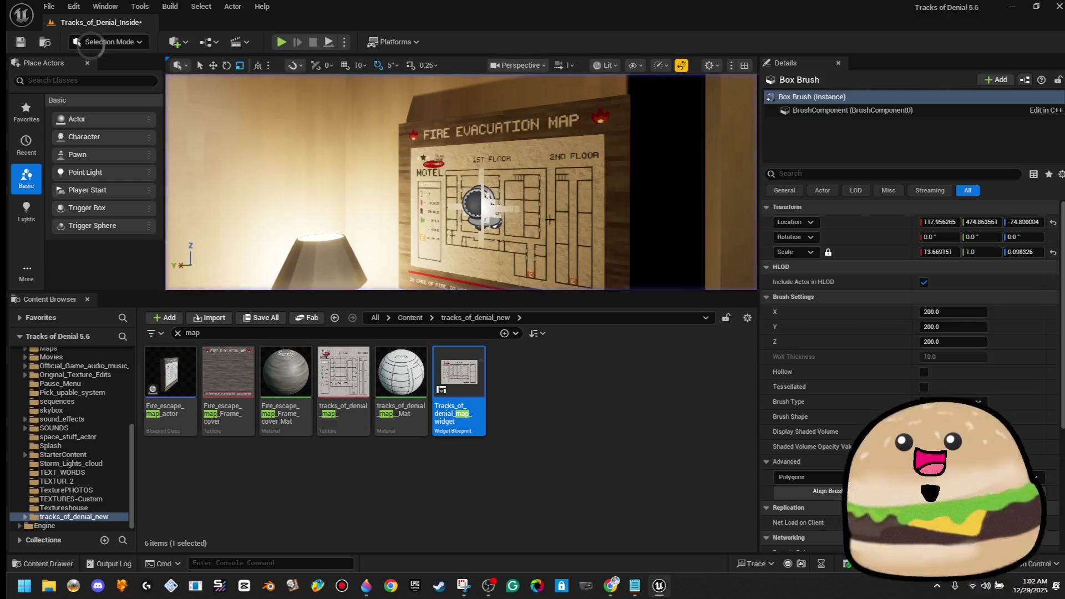
double_click(467, 371)
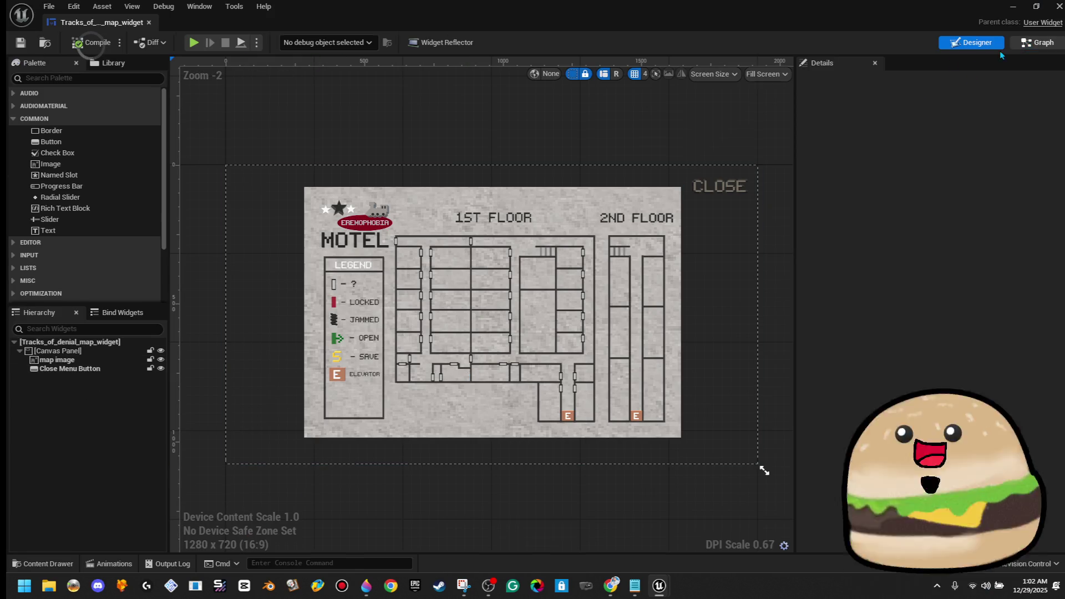
Step: Delete the M key event and its wire from the map widget's event graph
left_click(1030, 43)
left_click(242, 314)
key("Delete")
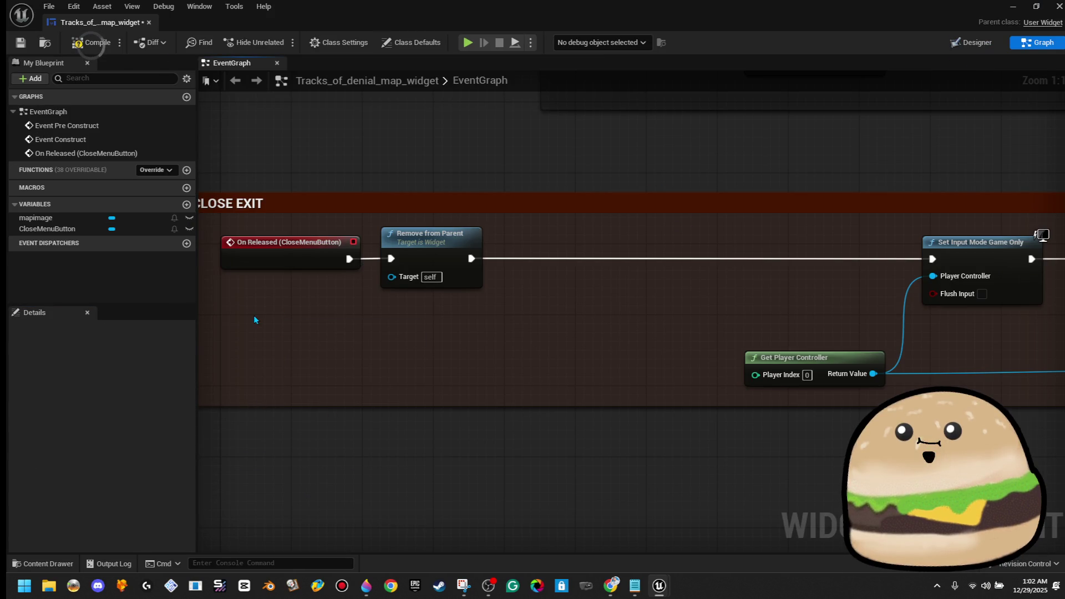
Step: Compile and save the map widget blueprint, then close its editor
left_click(89, 43)
left_click(16, 47)
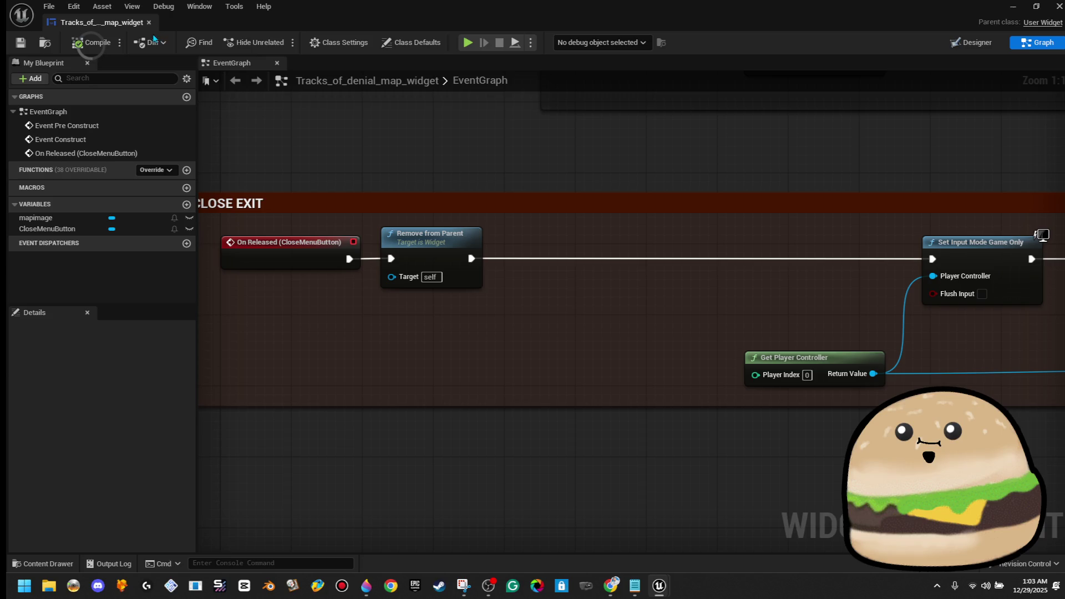
left_click(149, 23)
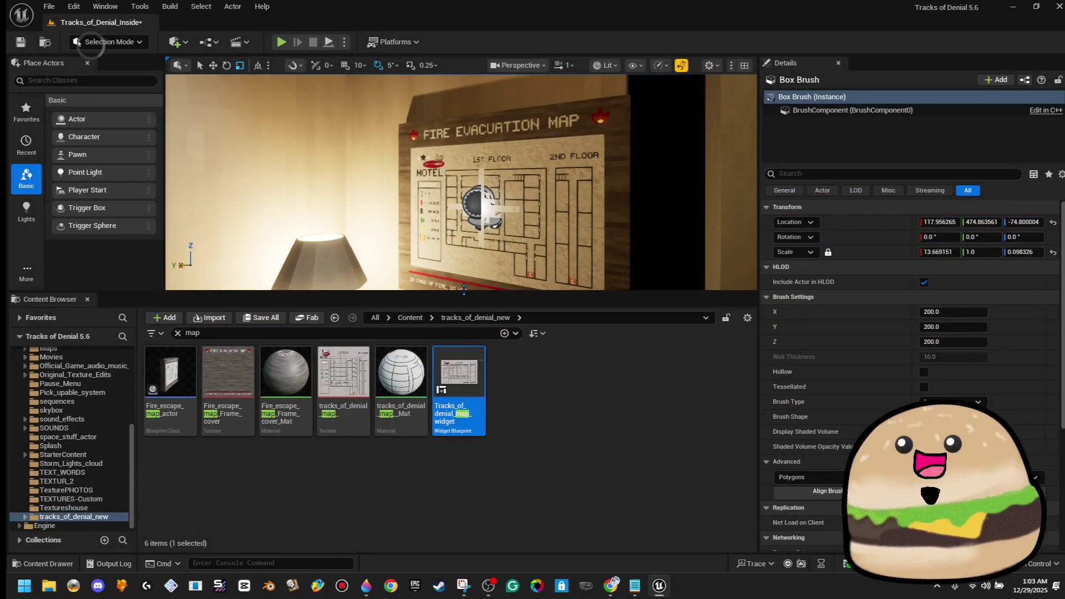
Step: Enlarge the level viewport and frame the selected floor brush
left_click_drag(463, 289, 463, 366)
key("f")
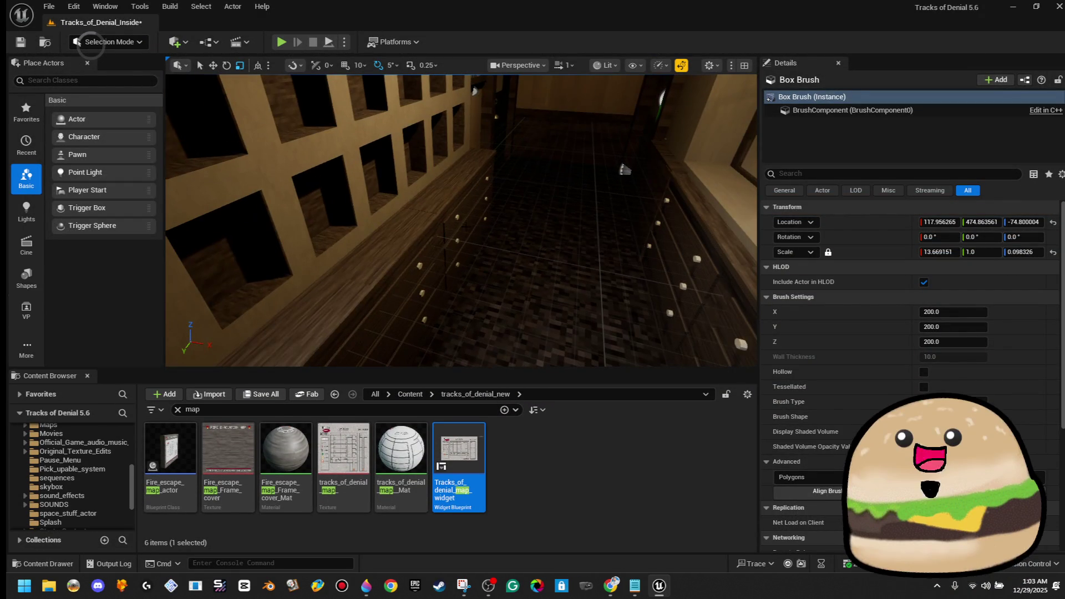
key("Menu")
key("Escape")
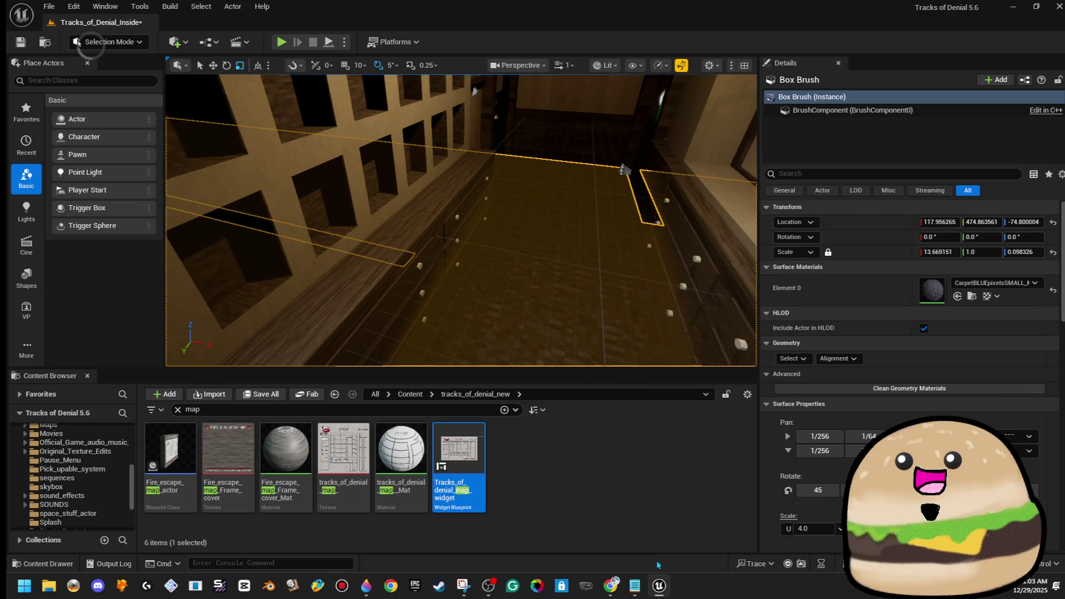
Step: Play-test fullscreen, toggling the motel map with M and its CLOSE button, then stop
key("alt+p")
key("F11")
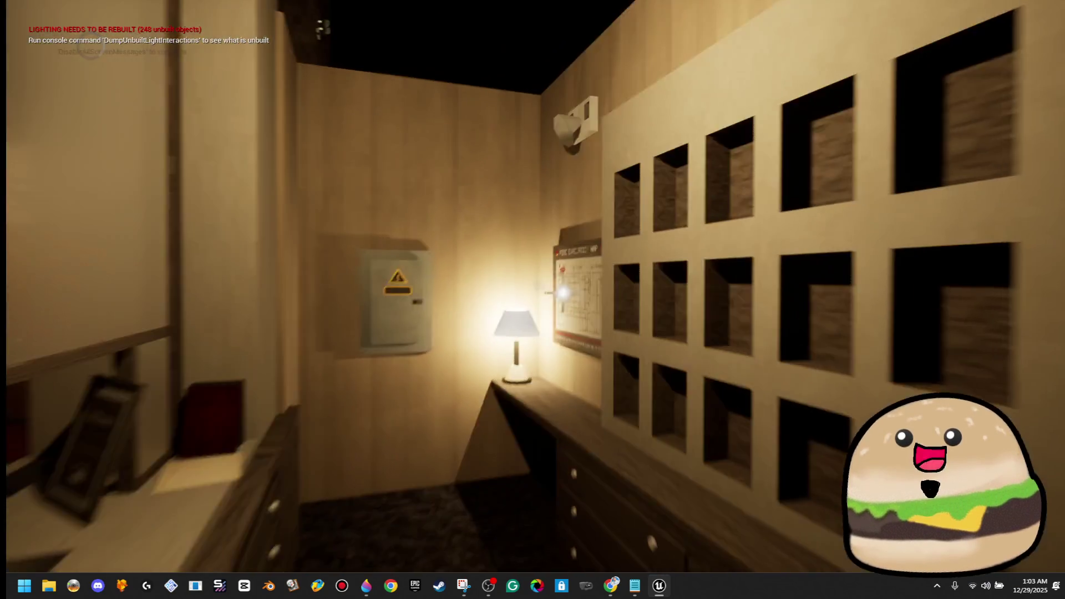
key("m")
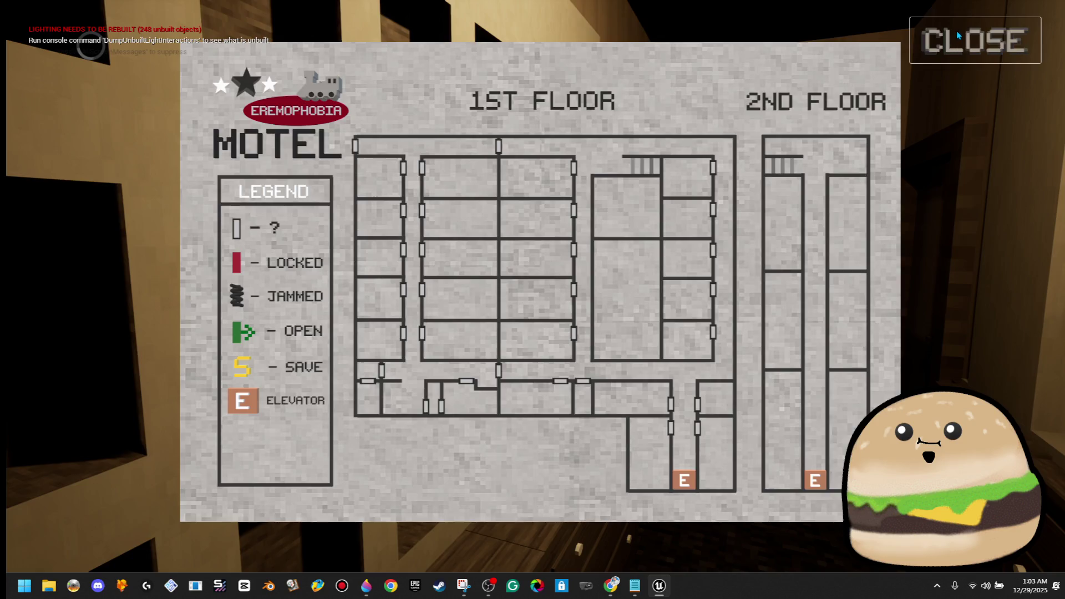
left_click(975, 42)
key("m")
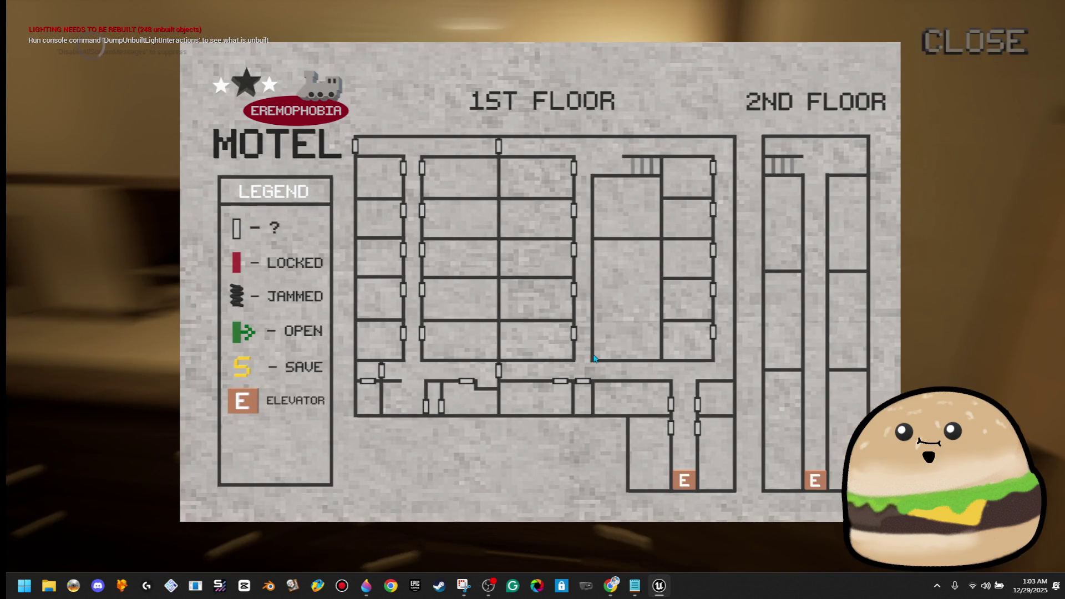
left_click(942, 47)
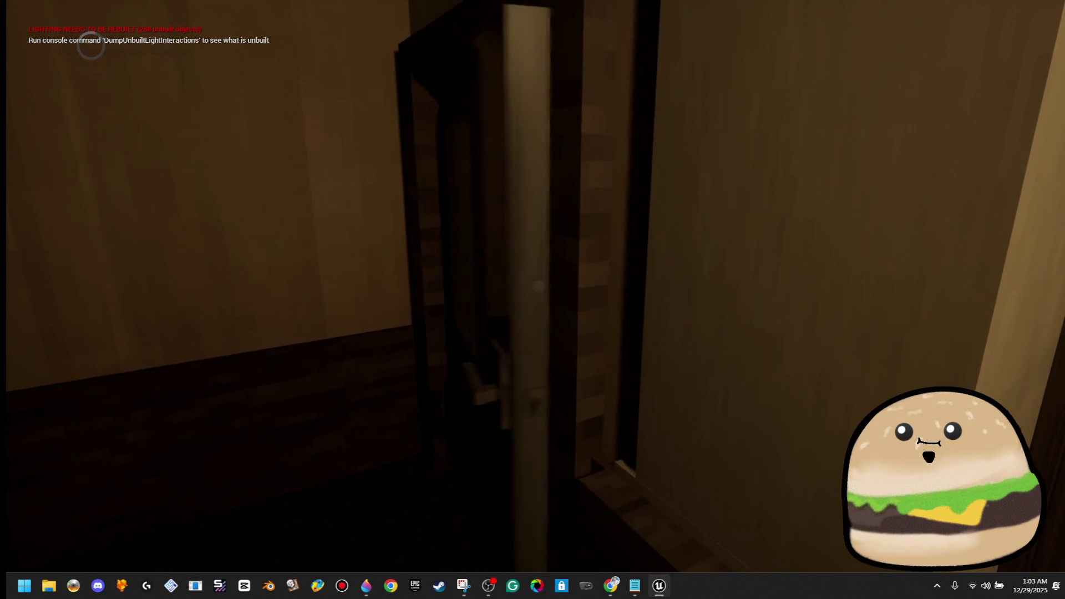
key("m")
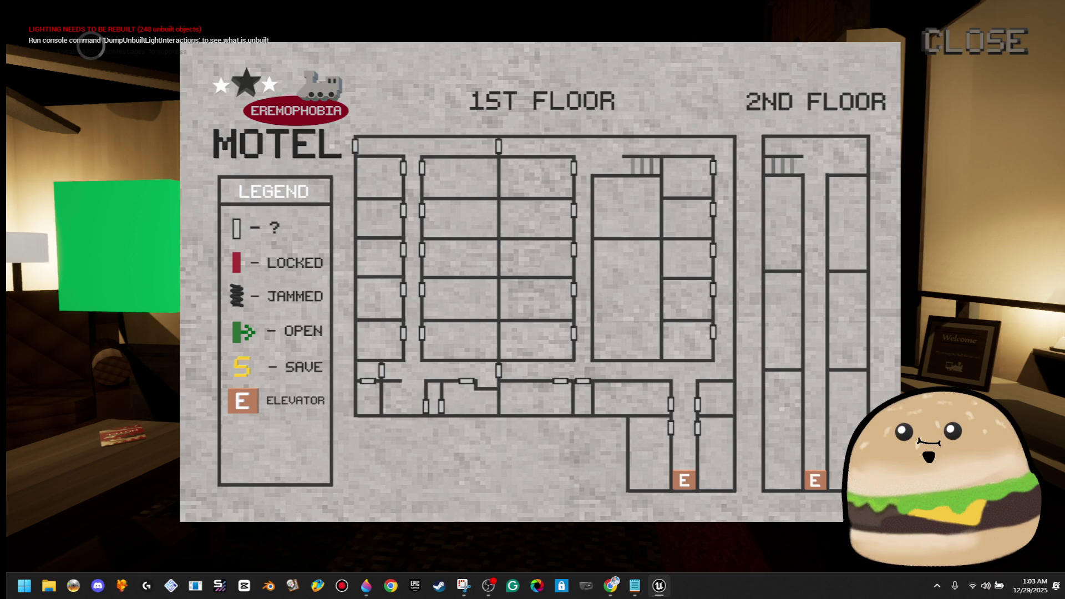
left_click(997, 60)
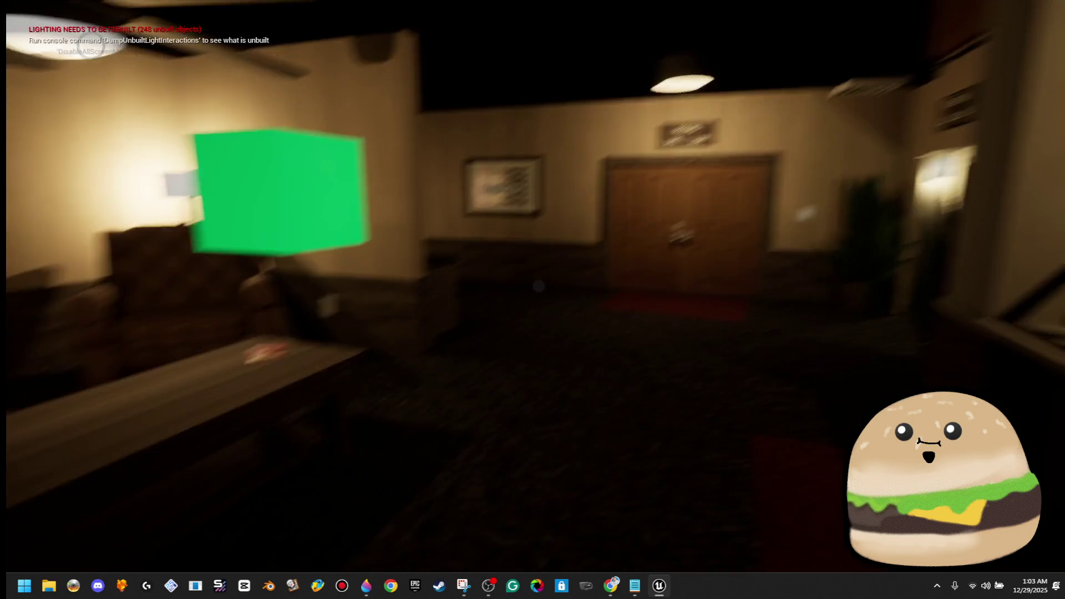
key("m")
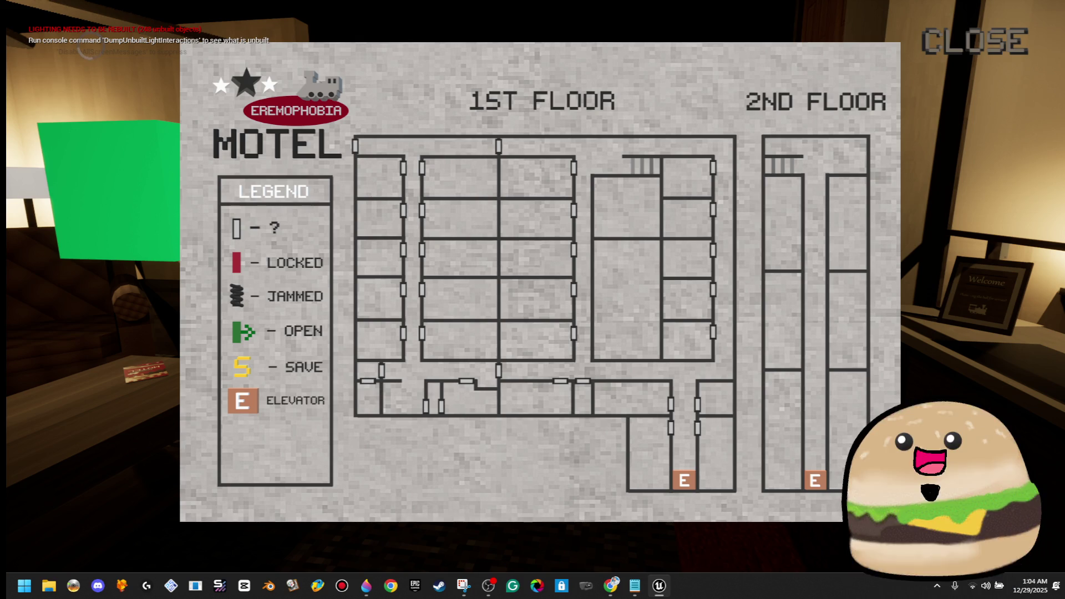
key("Escape")
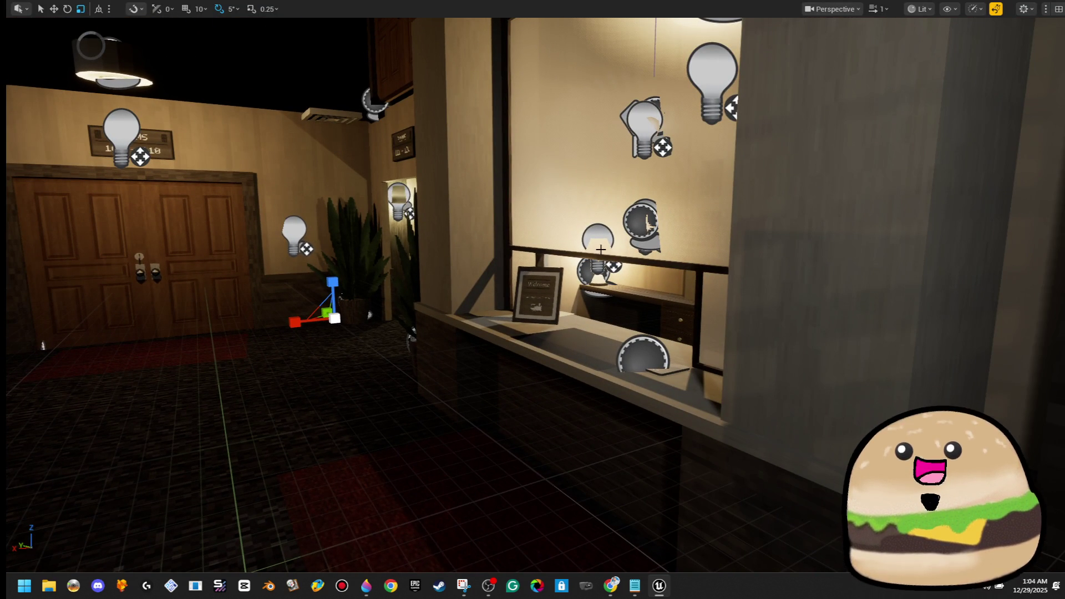
Step: Turn the view toward the doorway beside reception, exit immersive mode, and reopen the map widget
left_click_drag(499, 288, 569, 288)
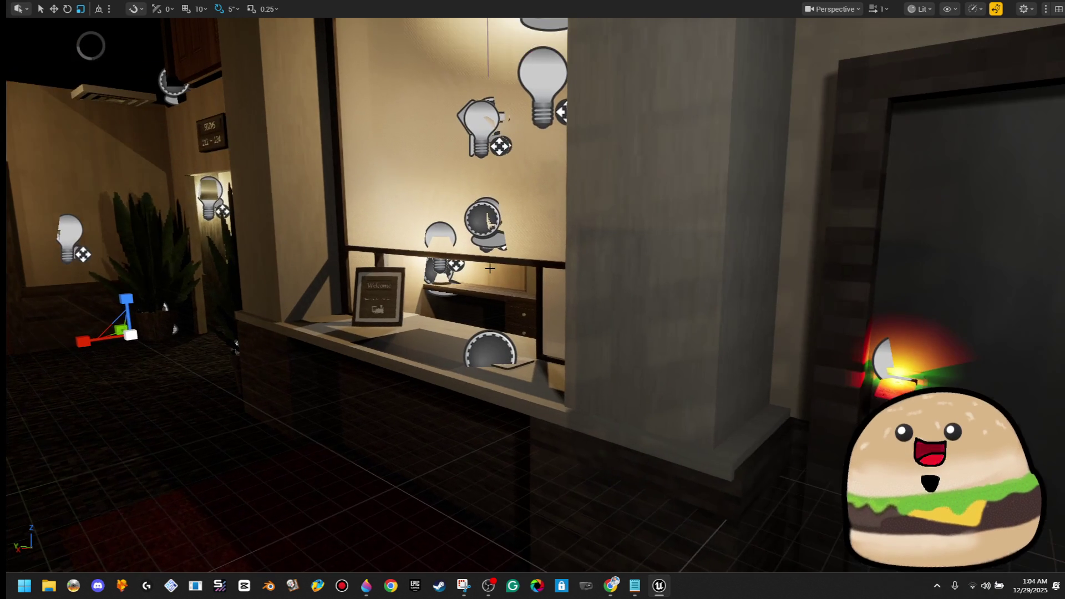
key("F11")
double_click(450, 478)
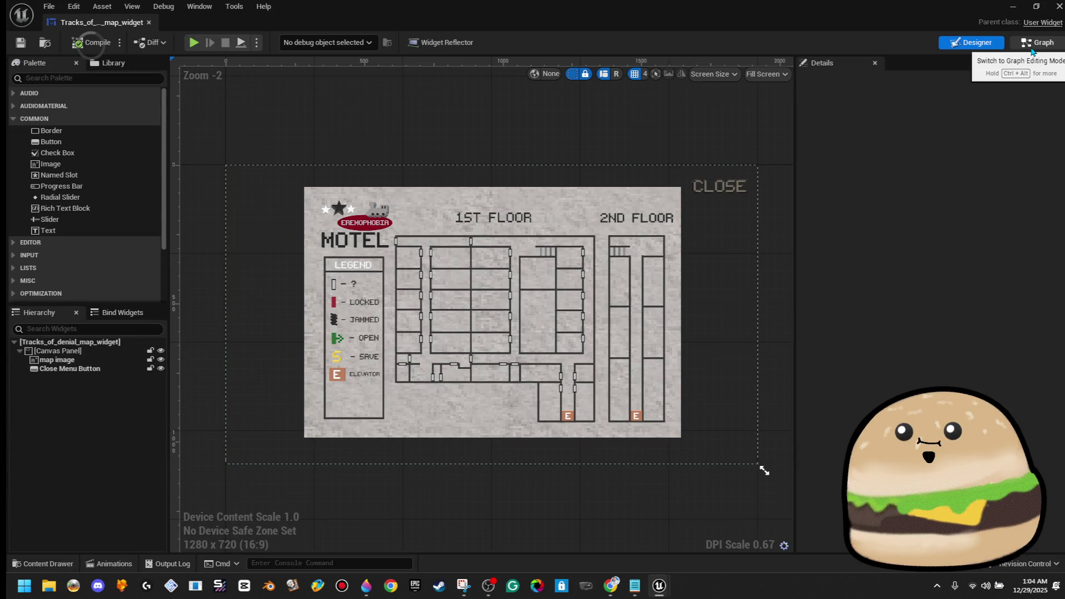
Step: Select the Close Menu Button and darken its Pressed tint R and G to 0.1
left_click(548, 284)
left_click(716, 249)
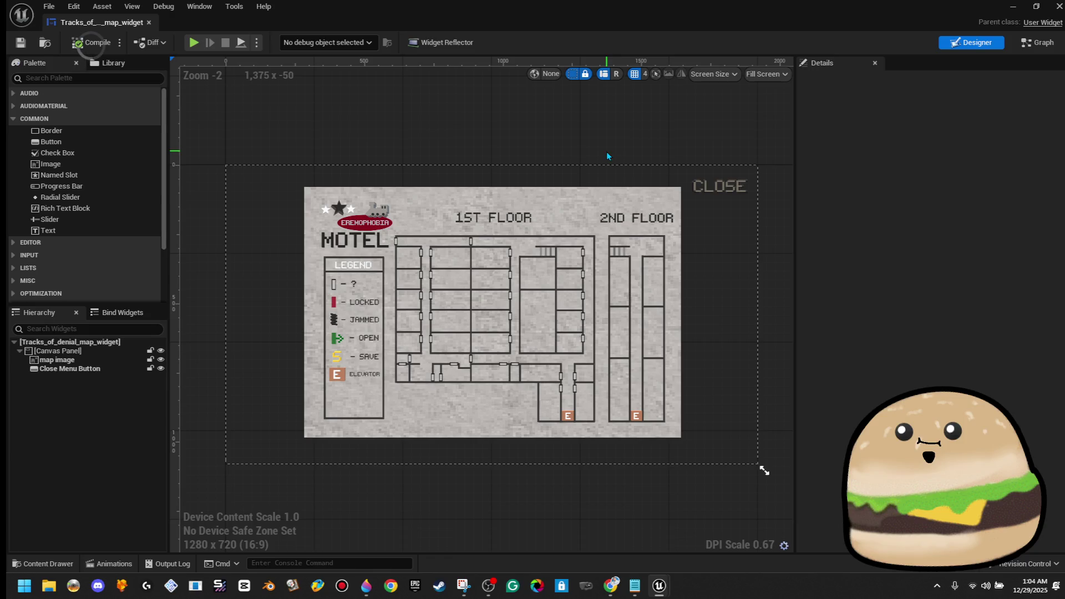
left_click(719, 192)
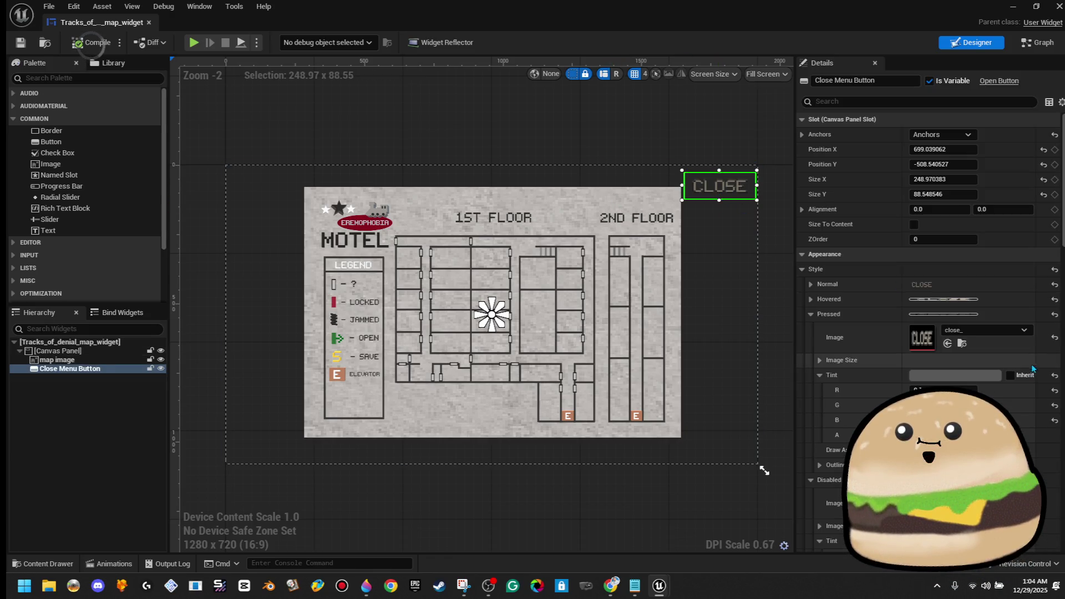
left_click(1055, 405)
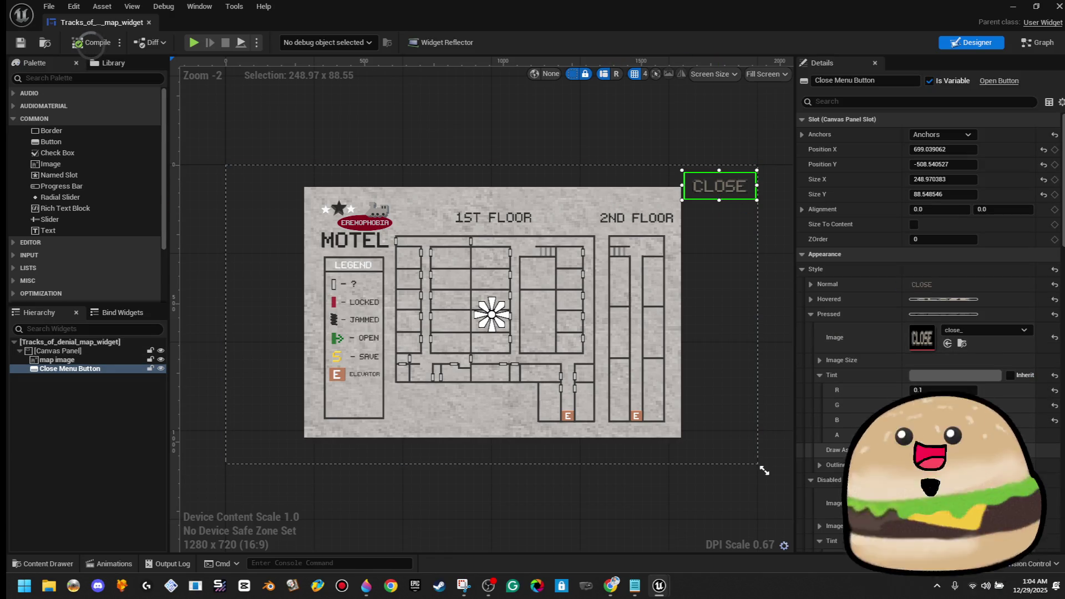
Step: Set the button's Normal tint to 0.495466 grey and compile the widget
left_click(811, 300)
left_click(937, 376)
left_click(810, 284)
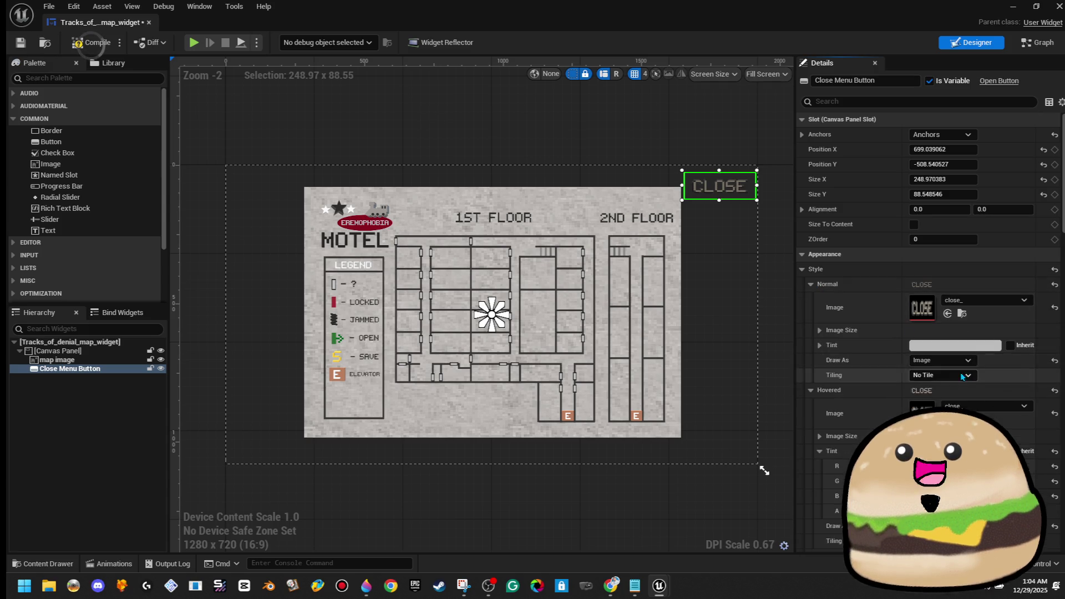
left_click(89, 43)
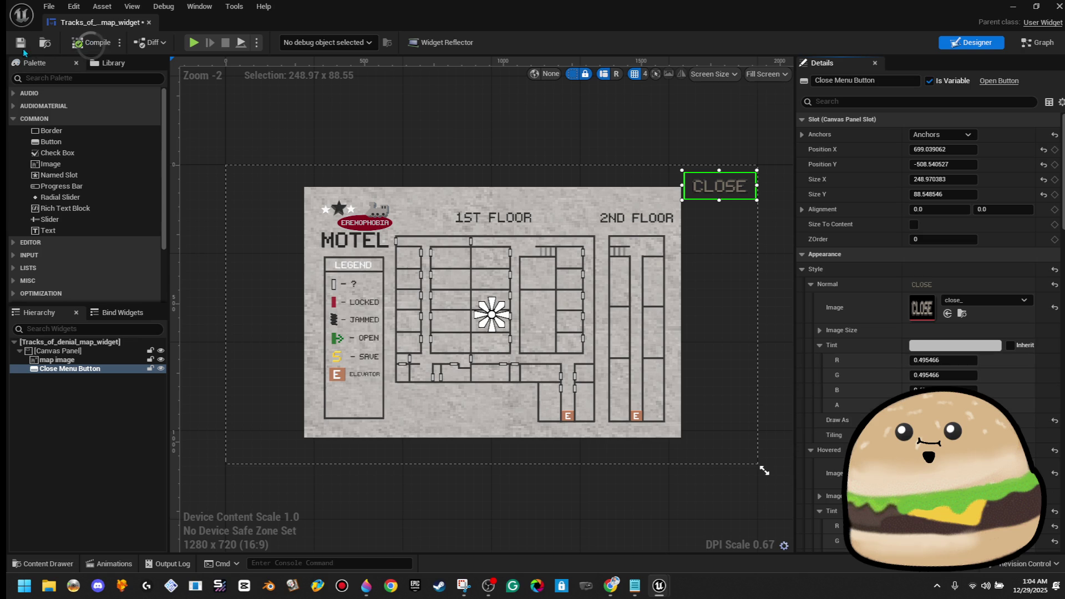
scroll(768, 200, "up", 4)
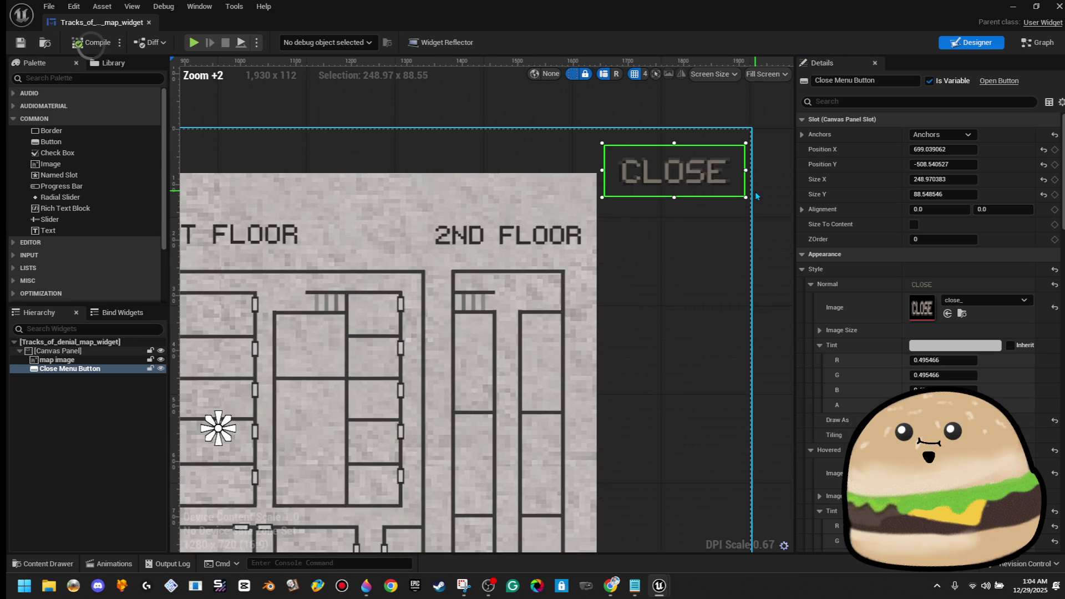
scroll(753, 187, "down", 2)
scroll(753, 187, "down", 1)
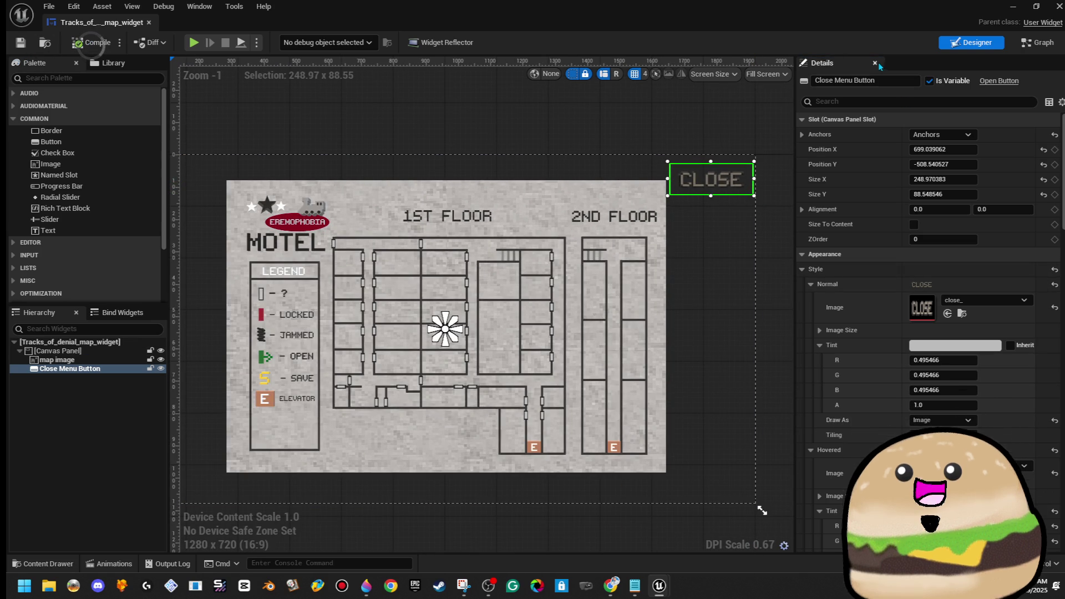
Step: Filter Details by 'sound' and set the Hovered Sound to book_tap_2_sound after previewing book sounds
type("sound")
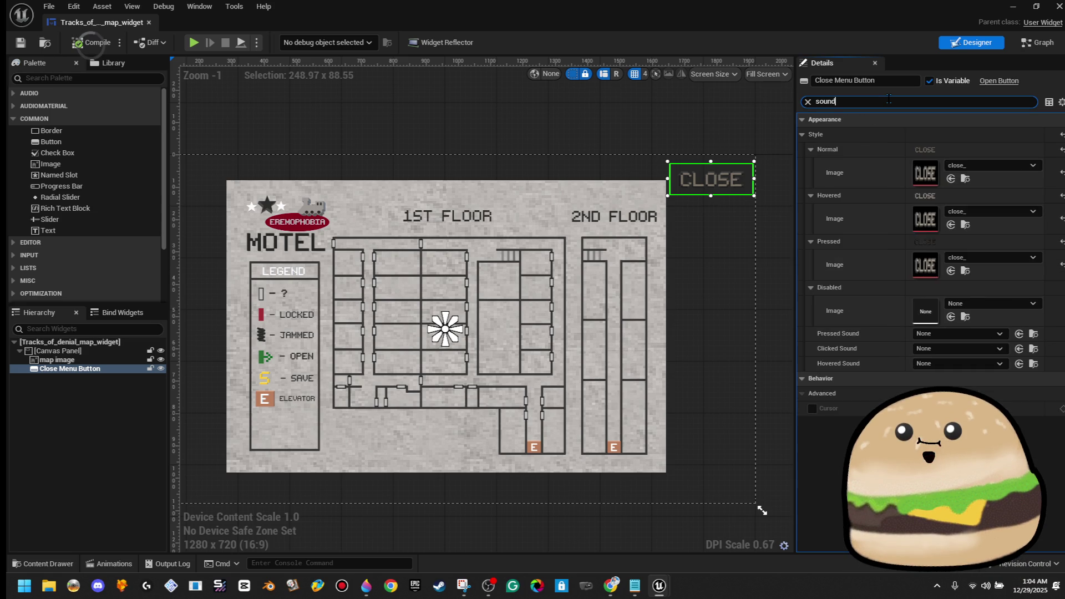
left_click(962, 179)
type("book")
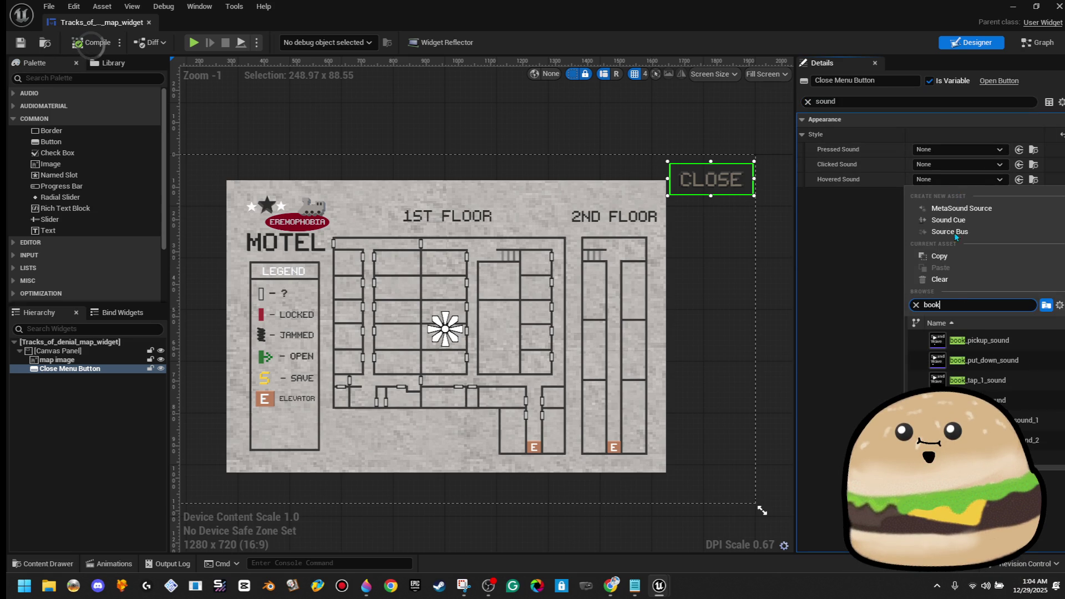
left_click(938, 361)
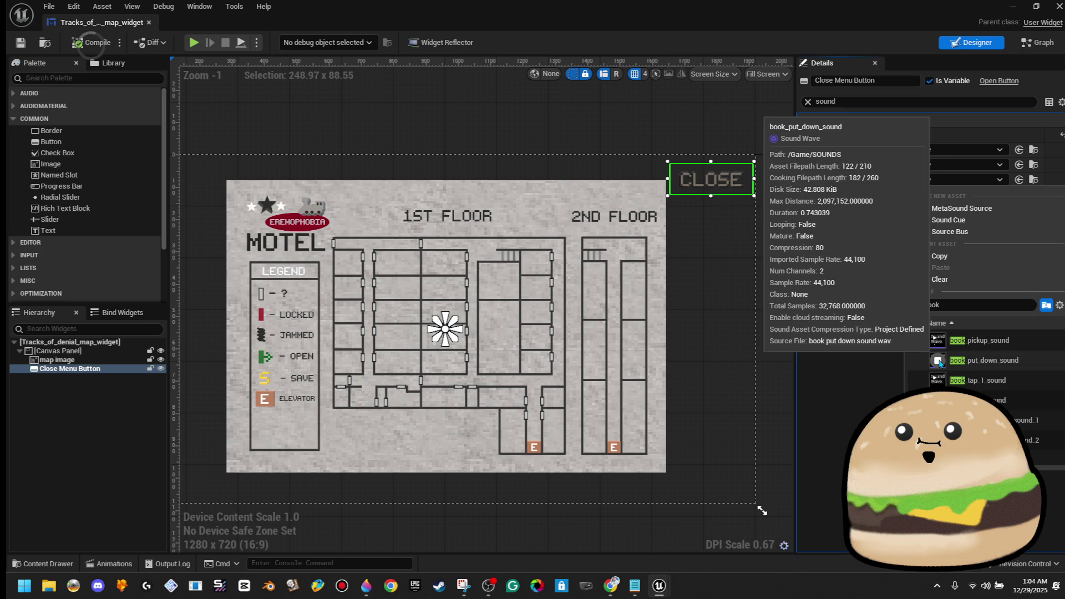
left_click(938, 342)
left_click(939, 381)
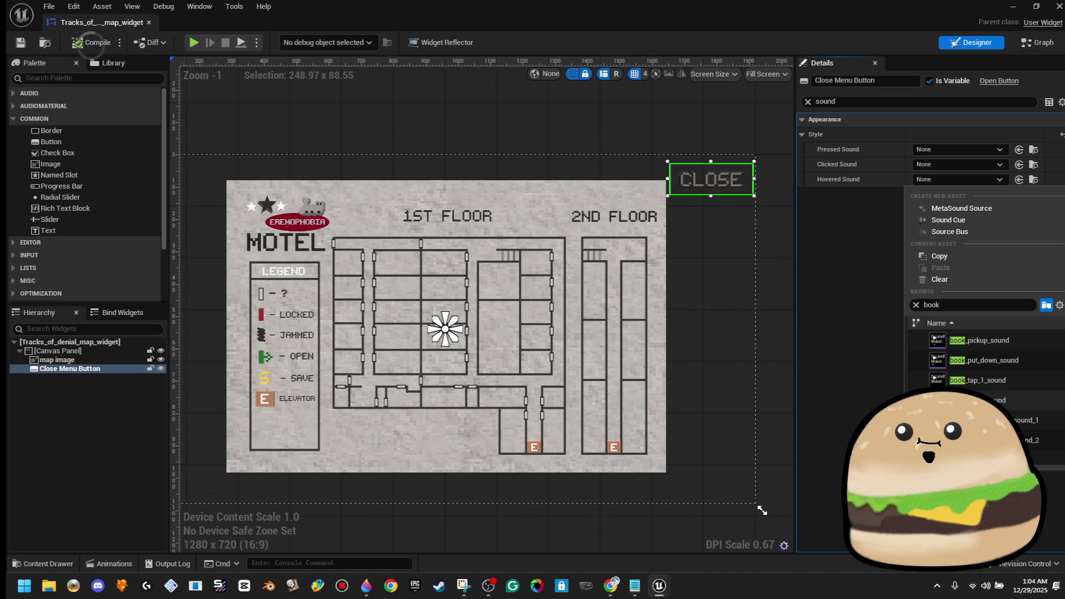
mouse_move(938, 381)
key("Escape")
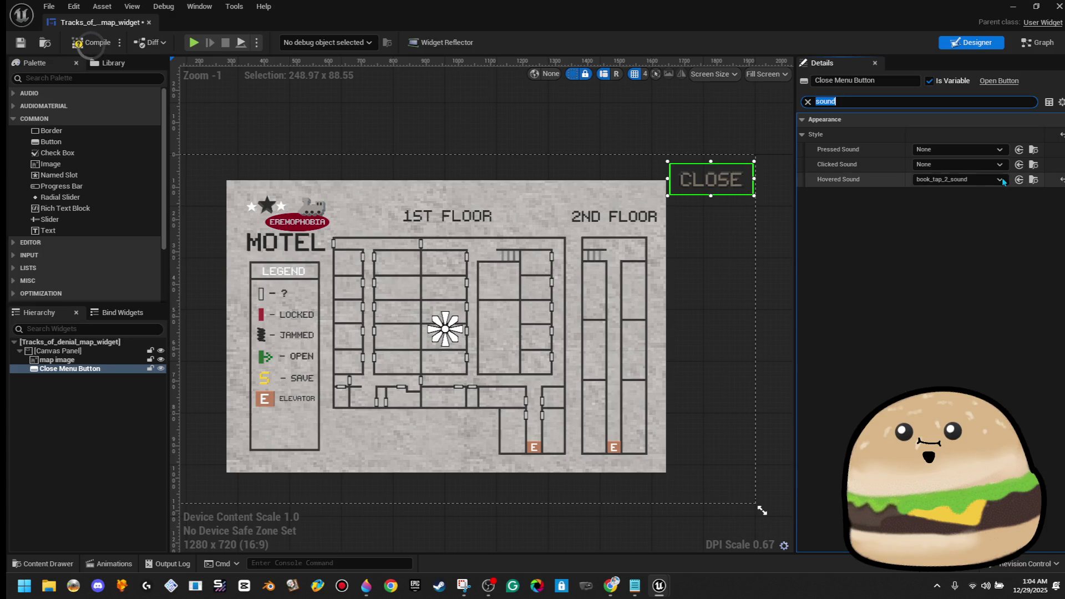
Step: Assign Paper_sound as the Pressed Sound and save the widget with Ctrl+S
left_click(994, 155)
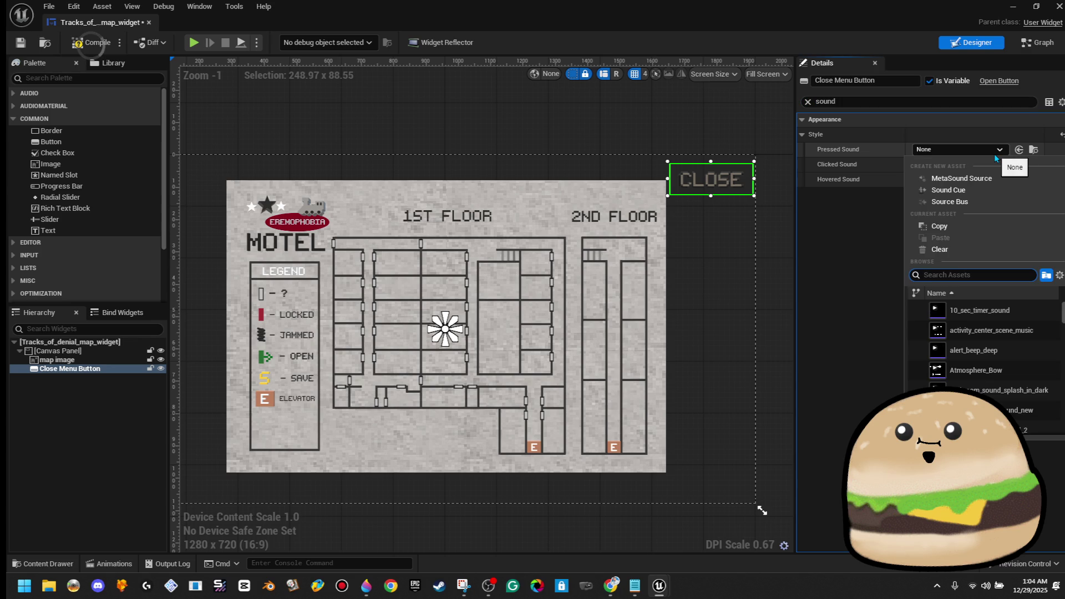
type("book")
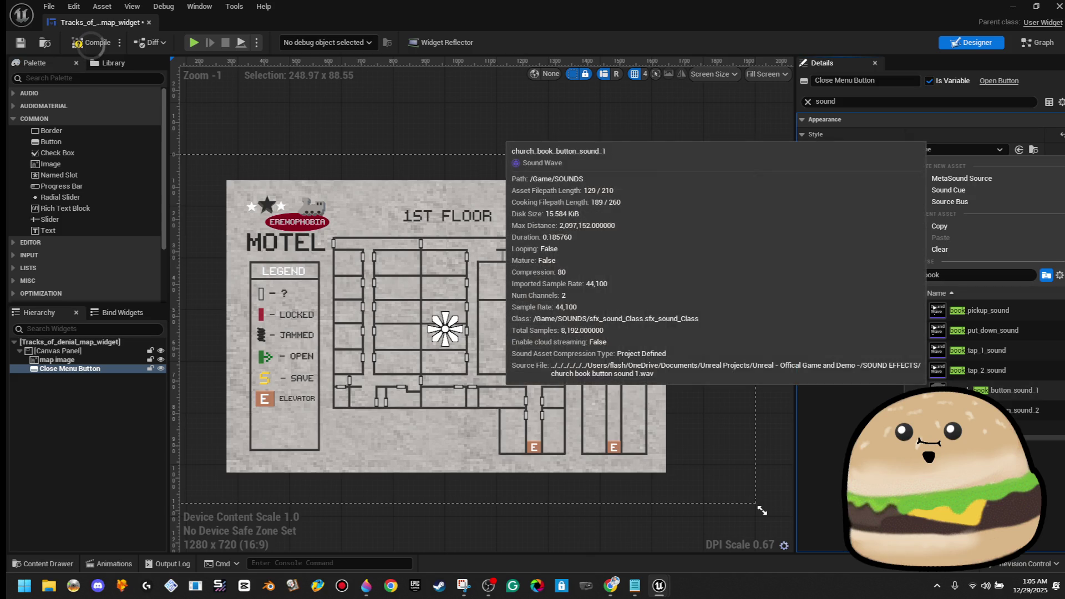
left_click(950, 272)
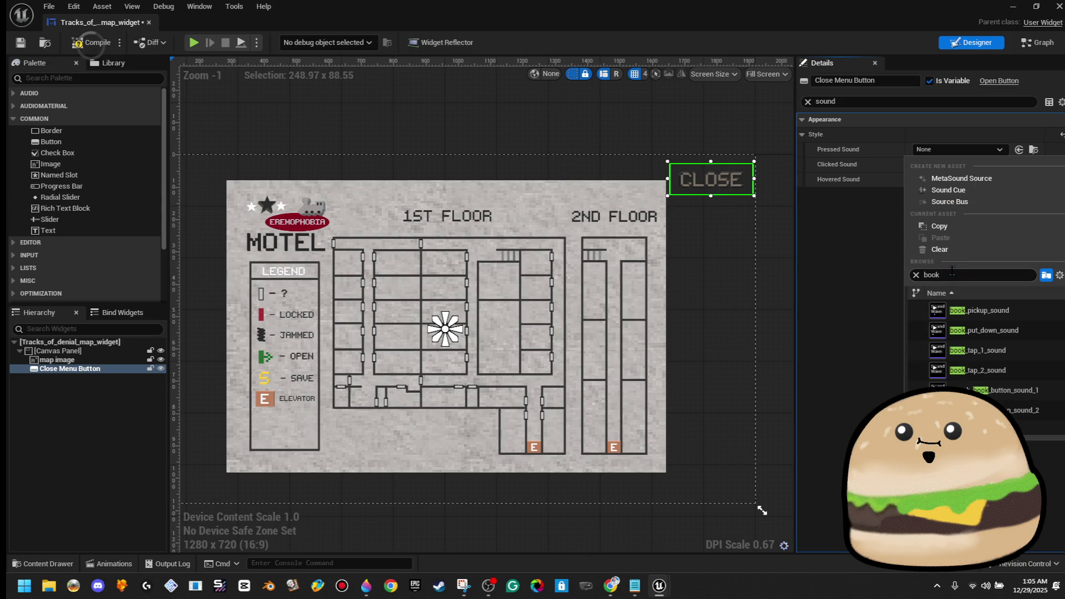
type("tap_2")
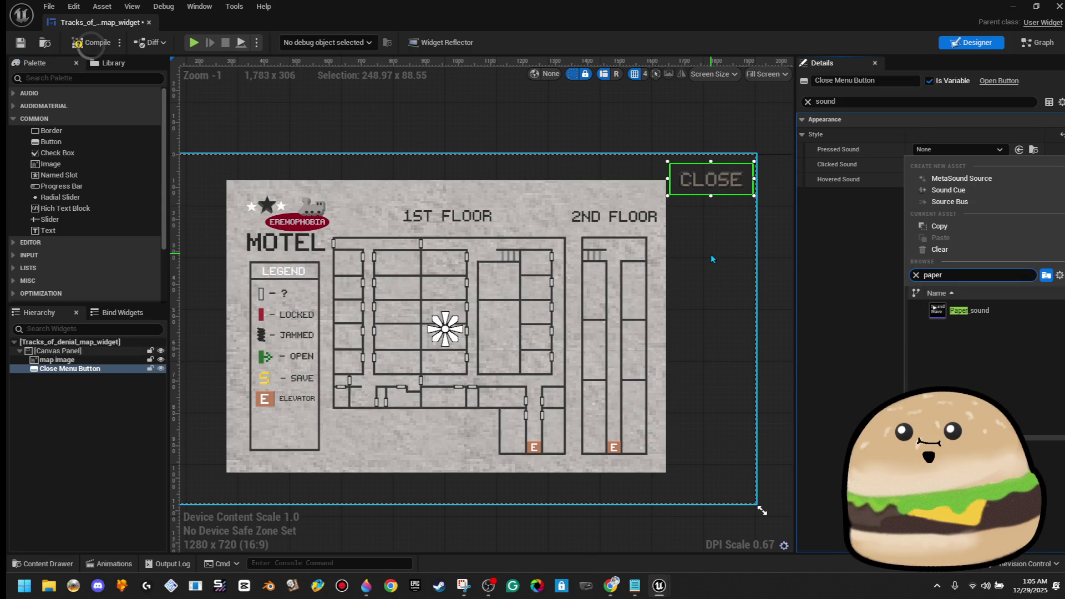
left_click(992, 311)
key("ctrl+s")
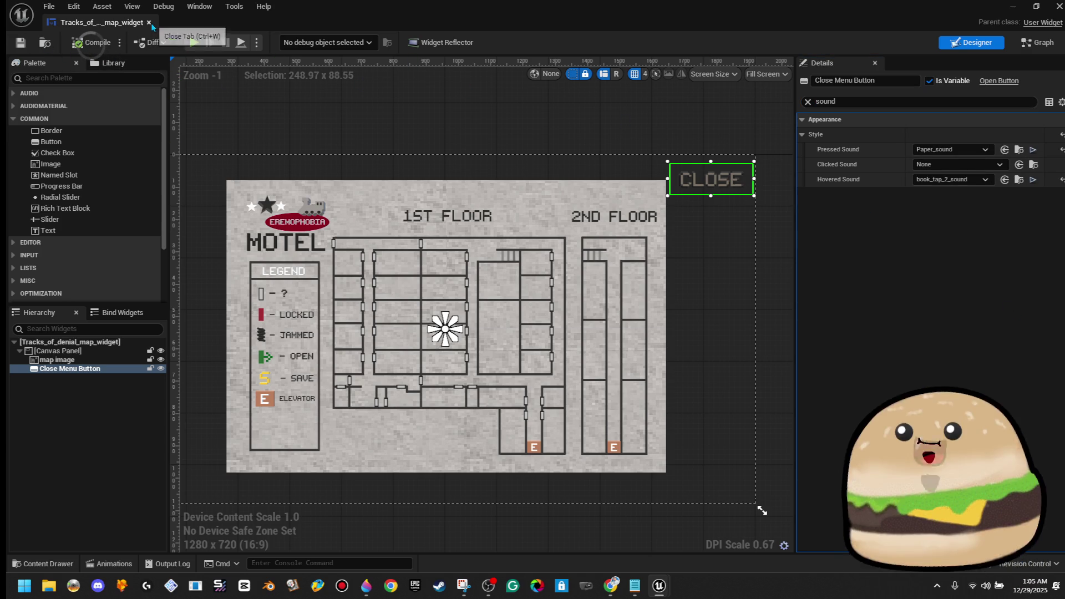
Step: Reselect the Close button and drag it onto the lower part of the map
left_click(624, 99)
left_click(710, 192)
mouse_move(710, 191)
left_mouse_down()
mouse_move(489, 427)
mouse_move(415, 448)
left_mouse_up()
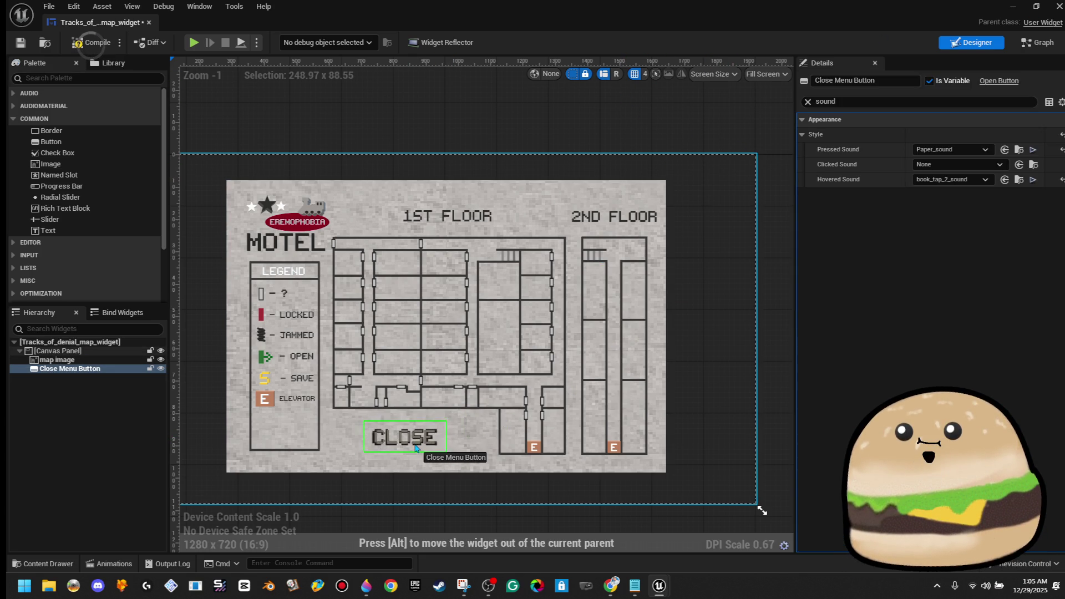
Step: Select the Close button, enlarge it, and drag it toward the map's top-right corner
left_click(701, 351)
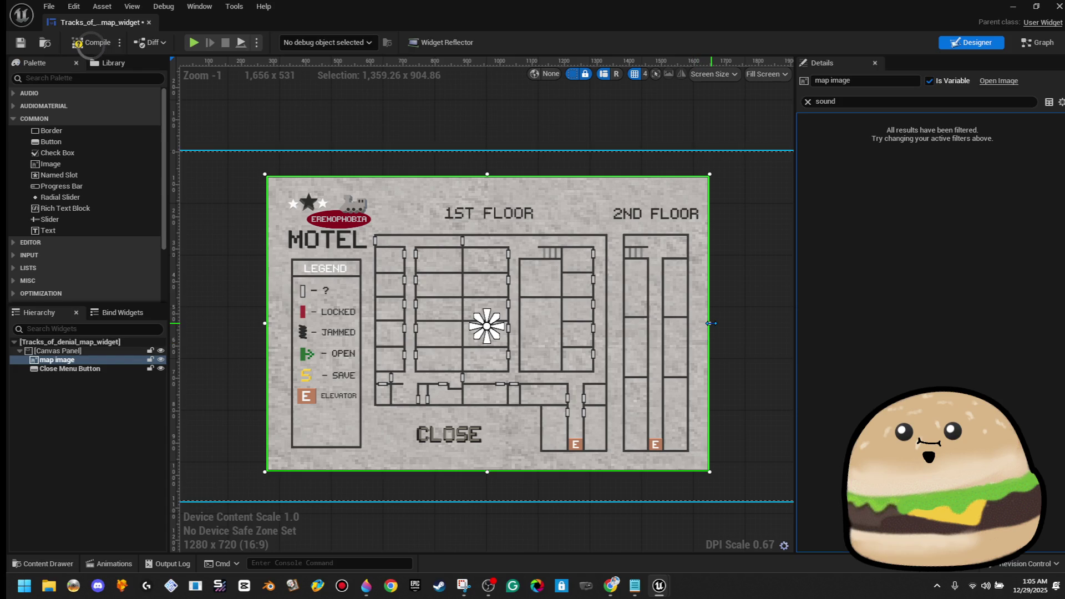
left_click(487, 426)
left_click(495, 420)
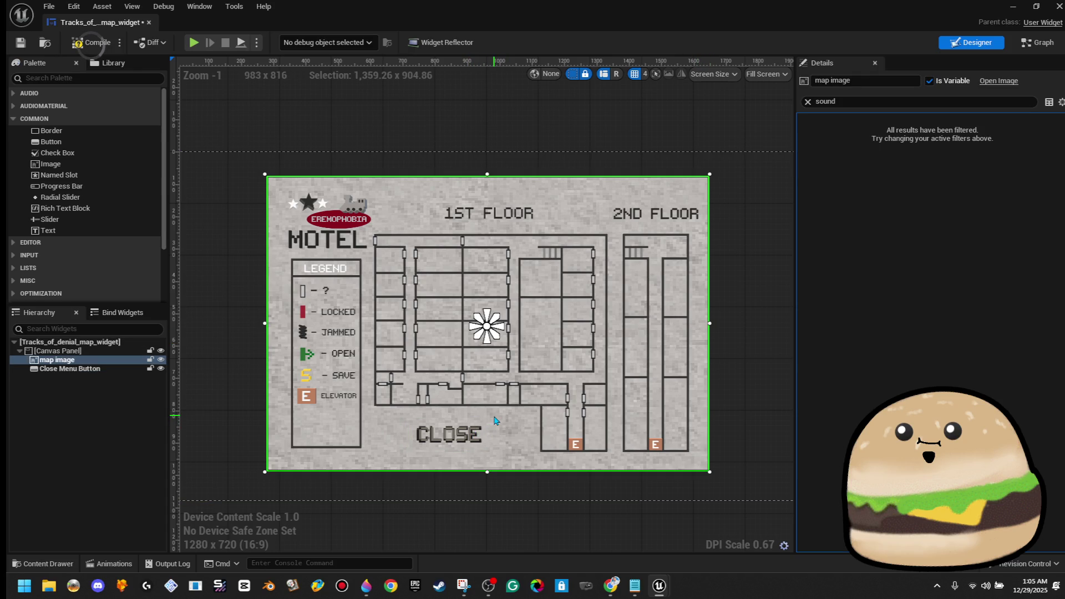
left_click(480, 432)
left_click_drag(493, 414, 526, 398)
mouse_move(495, 436)
left_mouse_down()
mouse_move(458, 451)
mouse_move(696, 297)
mouse_move(736, 238)
left_mouse_up()
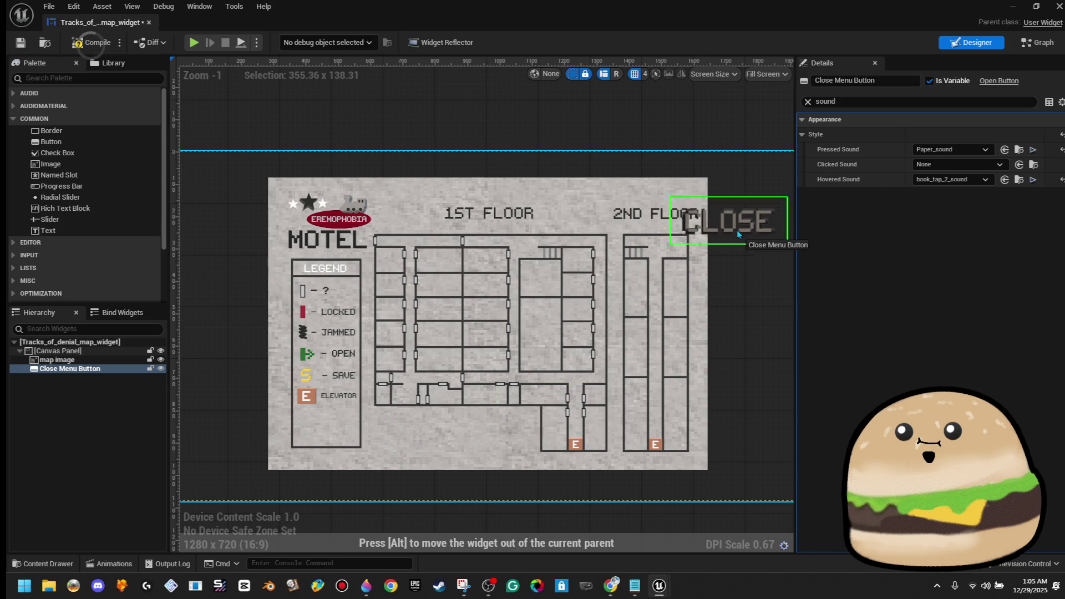
left_click_drag(748, 201, 757, 188)
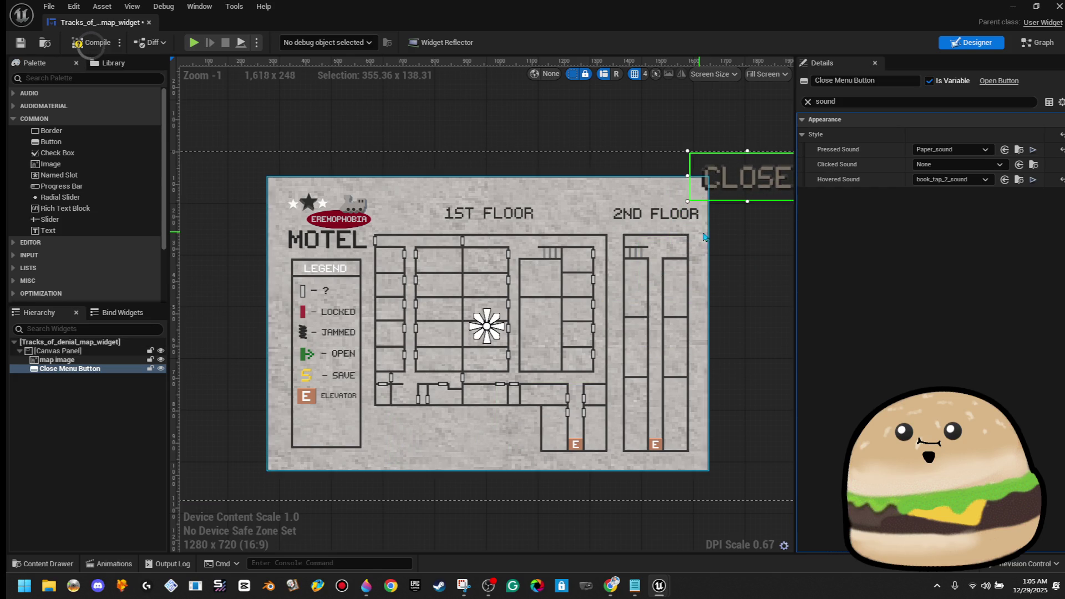
left_click_drag(707, 231, 553, 268)
Step: Fine-tune the button to about 262.7 x 102.28, just outside the map's top-right edge
mouse_move(534, 238)
left_mouse_down()
mouse_move(603, 215)
mouse_move(552, 226)
mouse_move(518, 256)
left_mouse_up()
left_click(588, 268)
left_click(607, 220)
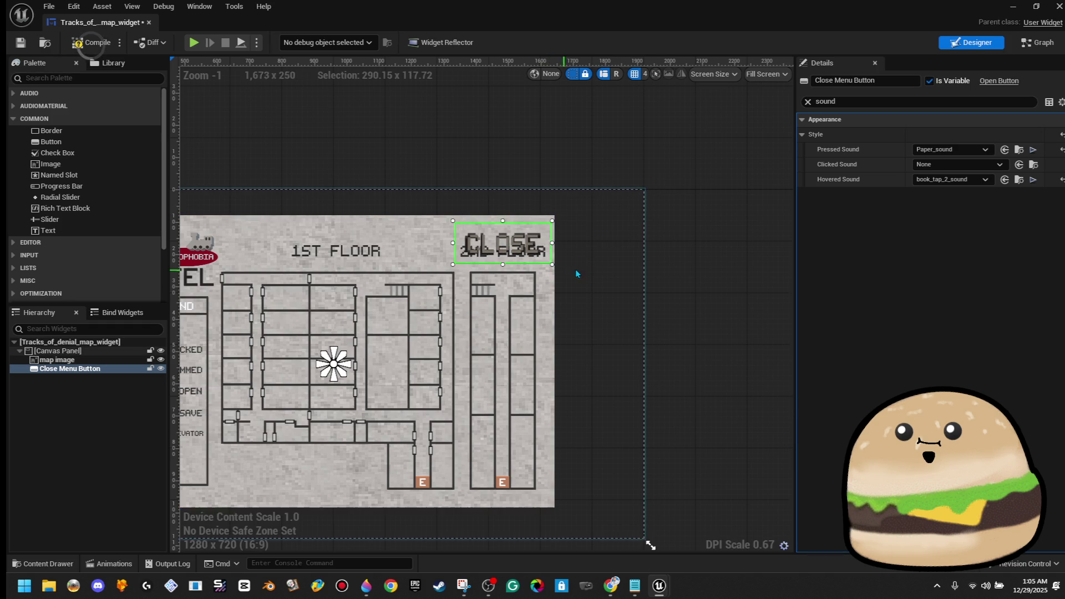
left_click_drag(673, 245, 671, 244)
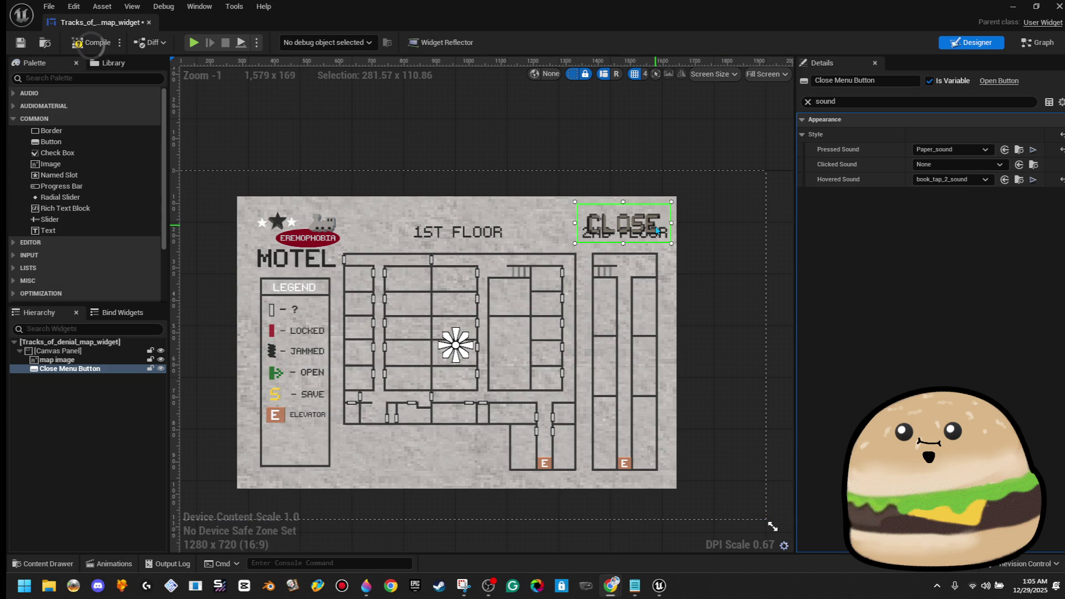
left_click_drag(656, 230, 757, 209)
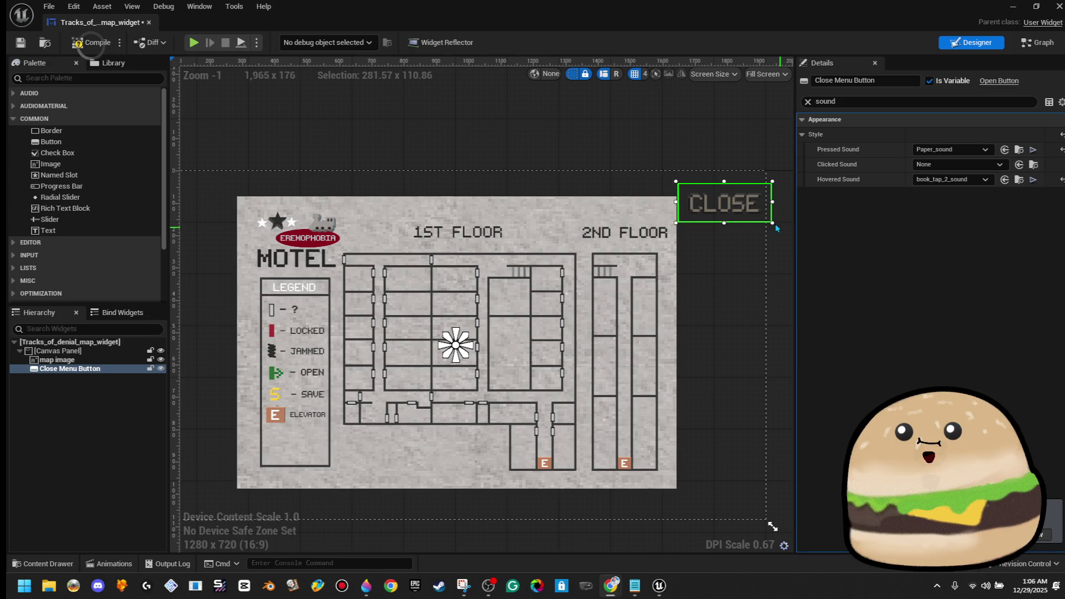
left_click_drag(774, 223, 748, 191)
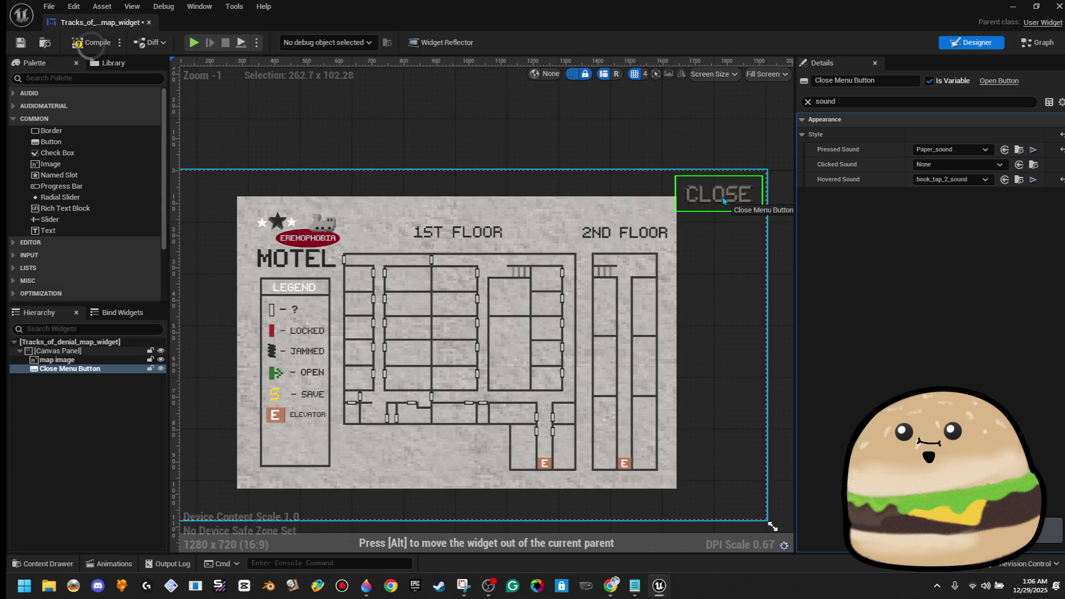
left_click(456, 119)
left_click_drag(456, 119, 494, 141)
scroll(499, 144, "down", 2)
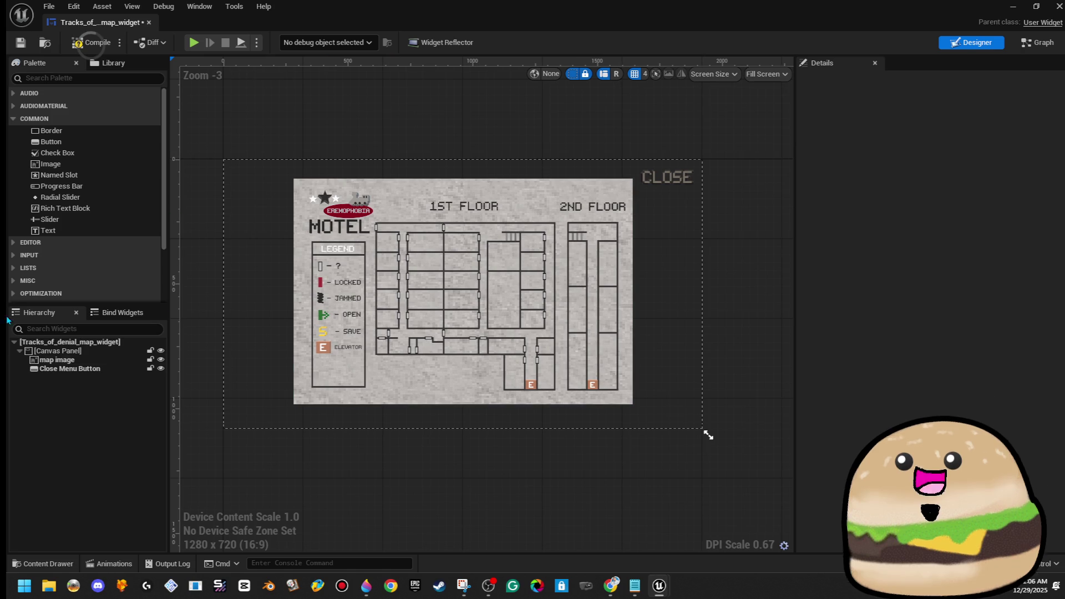
Step: Search the Palette for 'blur' and drop a Background Blur onto the map canvas
left_click(51, 141)
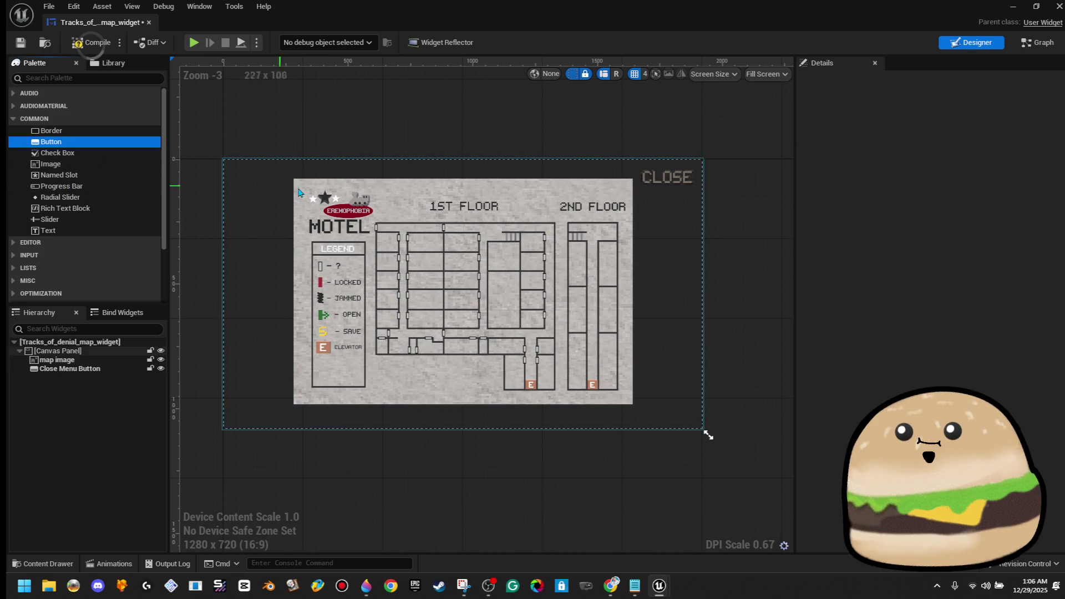
left_click(51, 164)
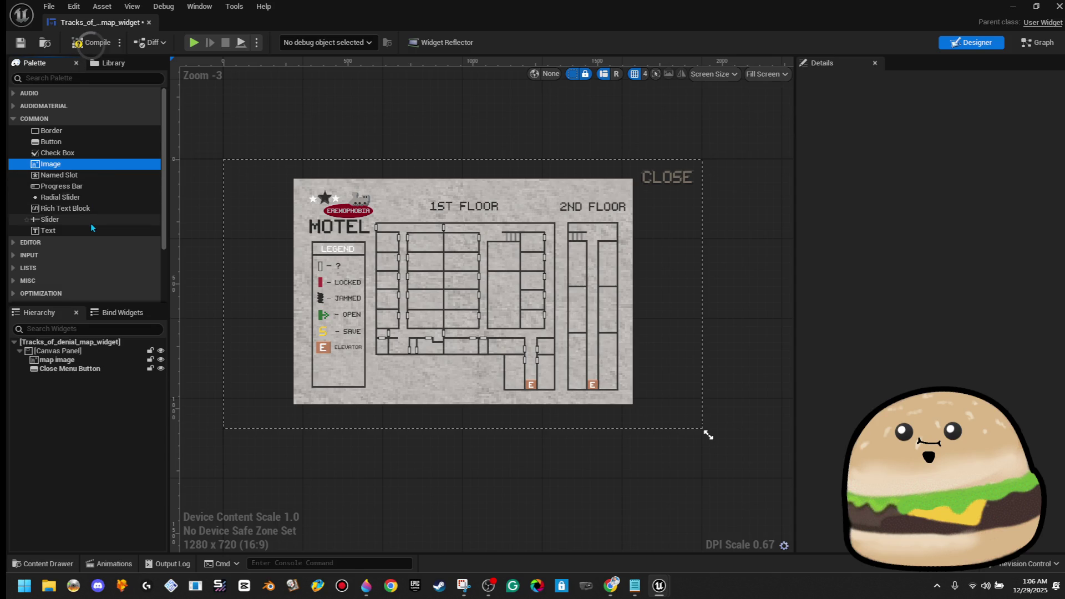
left_click(80, 76)
type("blur")
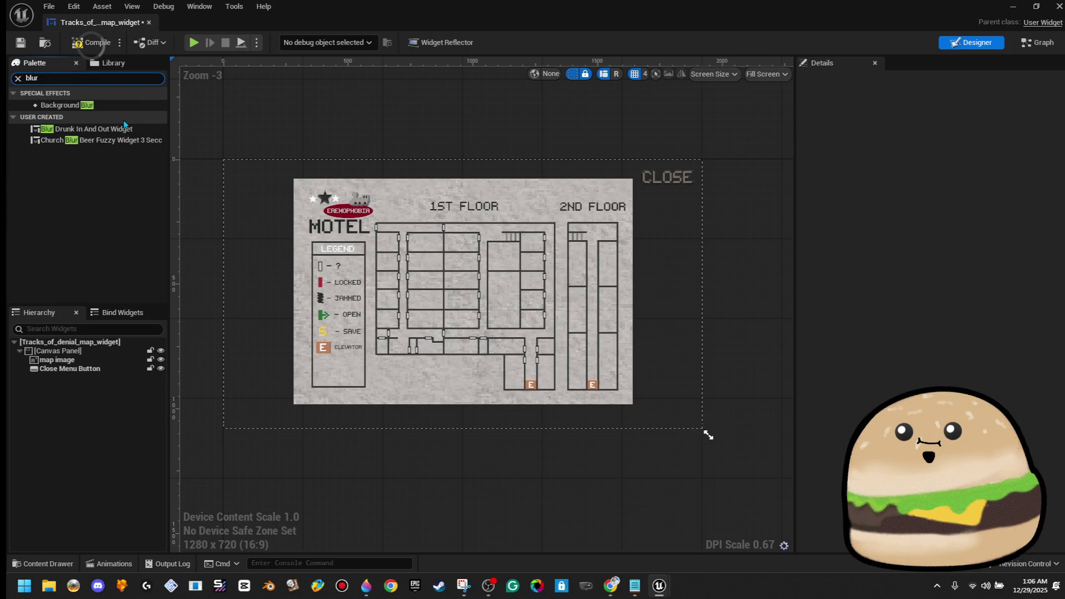
mouse_move(101, 108)
left_mouse_down()
mouse_move(178, 145)
mouse_move(240, 195)
mouse_move(238, 170)
mouse_move(724, 407)
mouse_move(708, 434)
left_mouse_up()
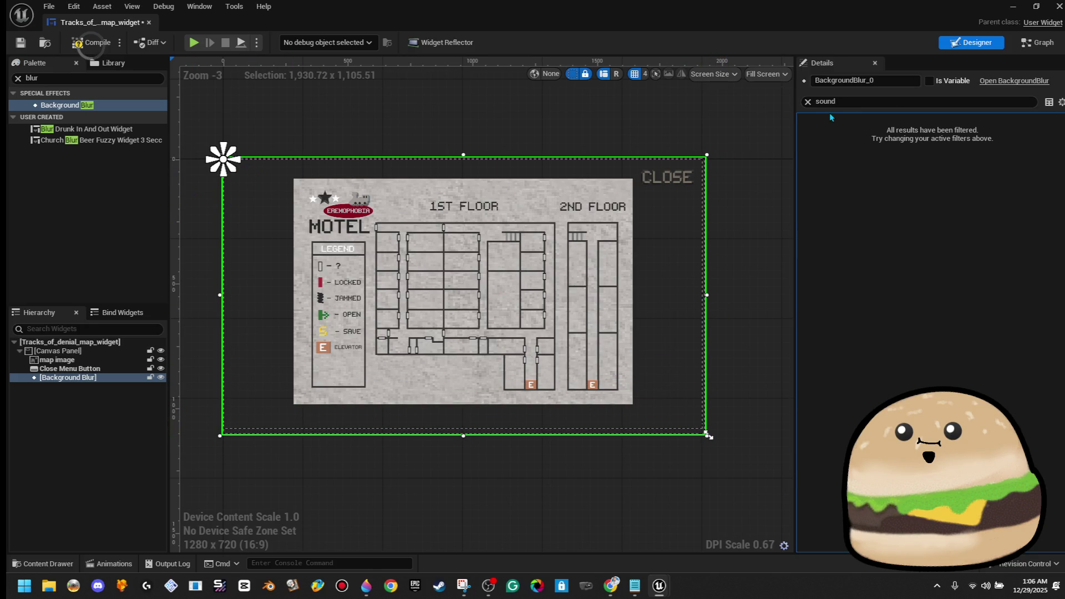
Step: Anchor the blur to the canvas centre and set Blur Strength to 11.2, trying a gold fallback texture
left_click(807, 103)
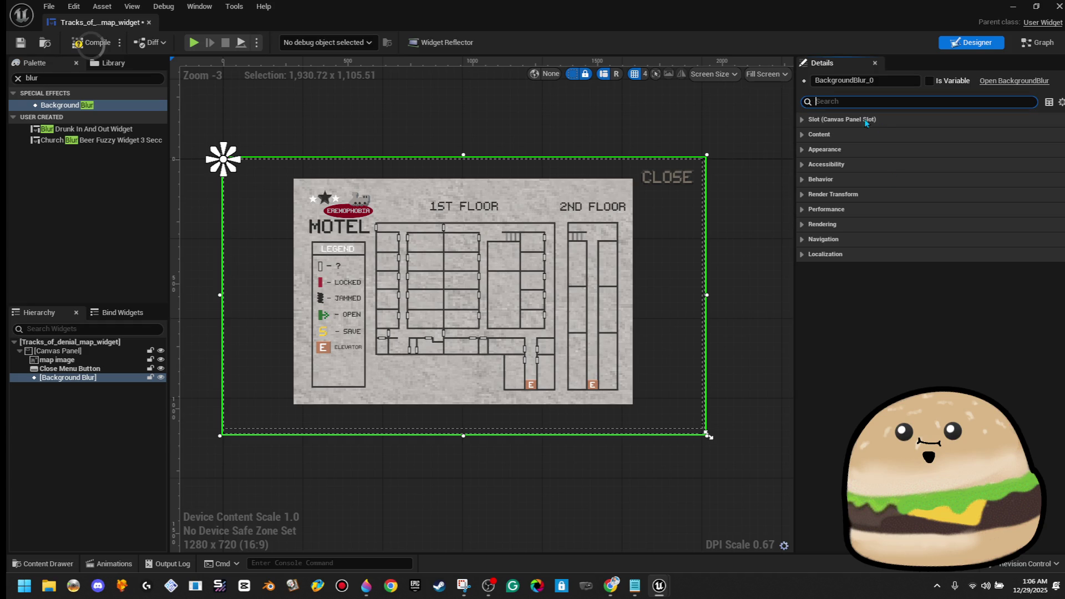
left_click(804, 120)
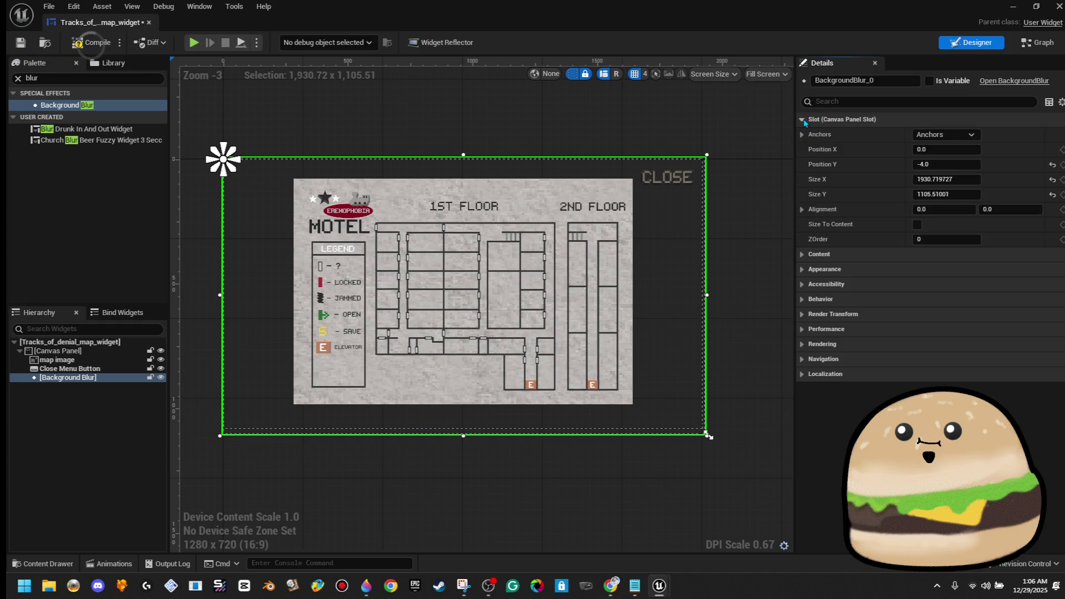
left_click(801, 254)
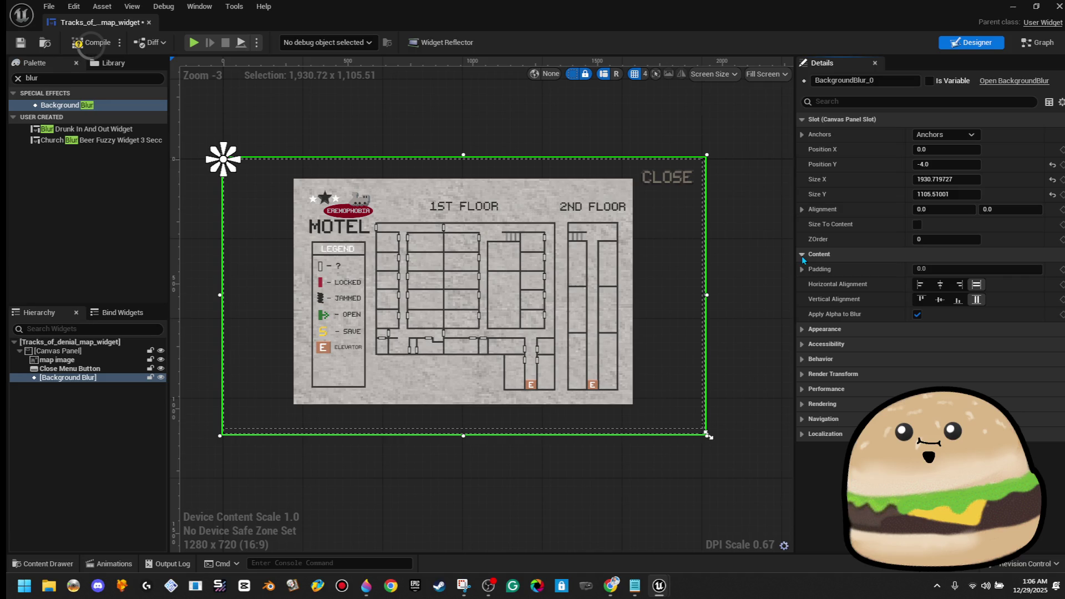
left_click(805, 329)
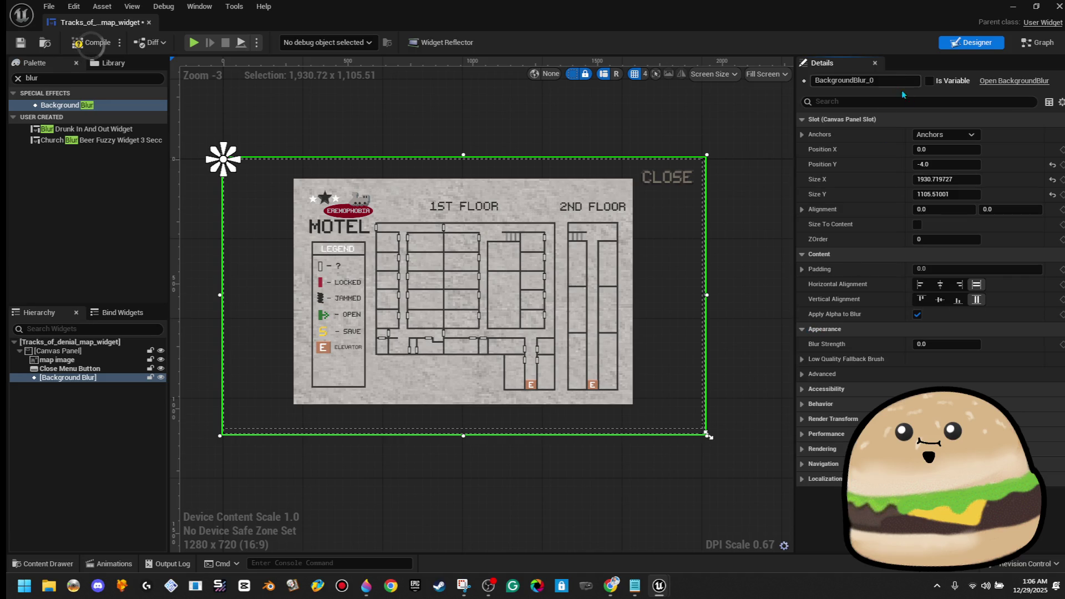
left_click(964, 134)
left_click(971, 191)
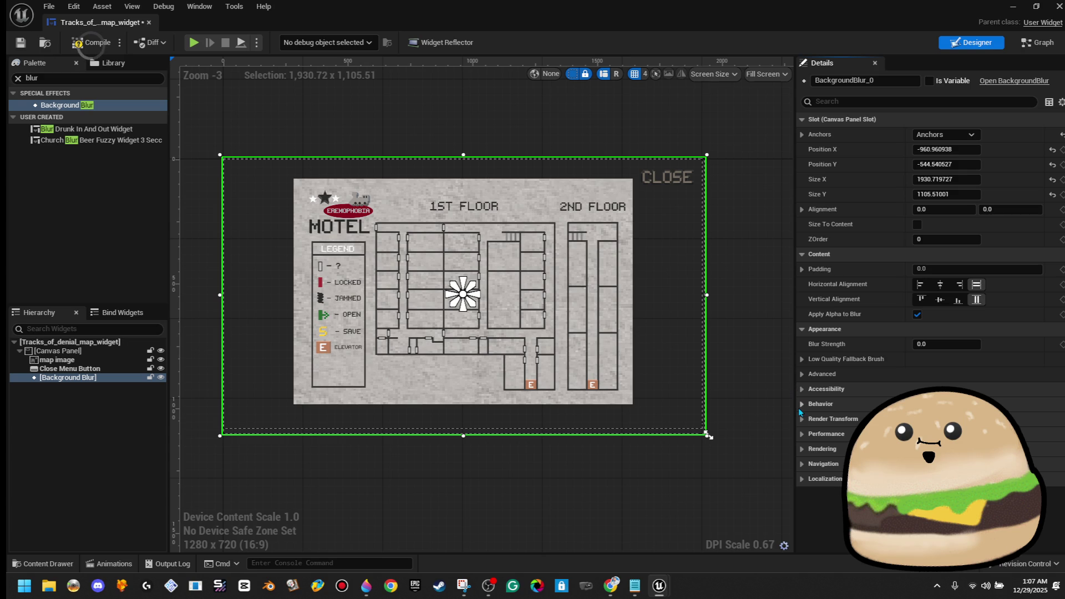
left_click(801, 360)
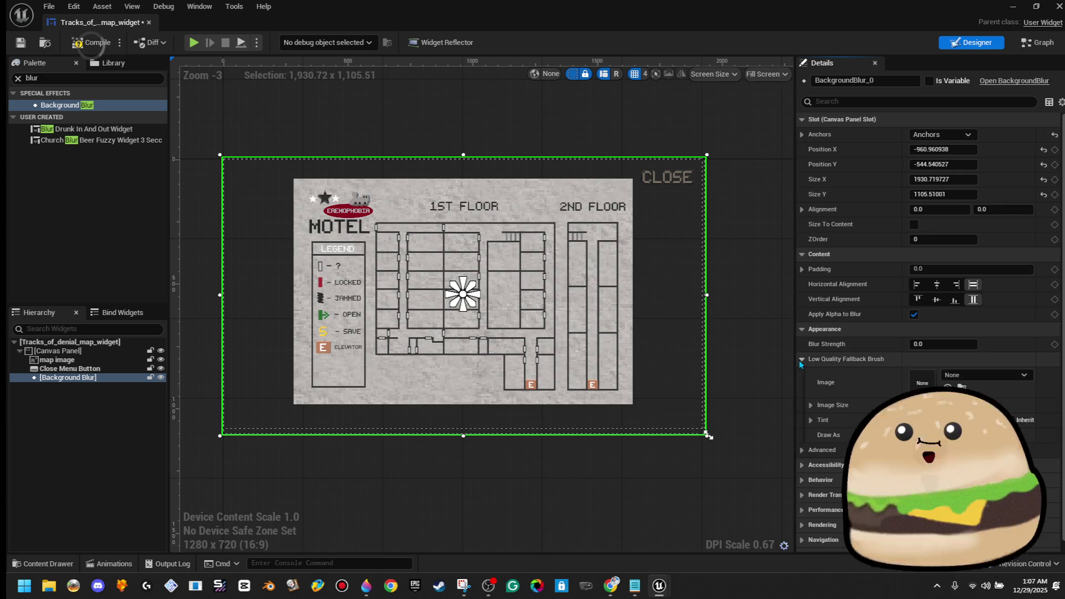
left_click(992, 377)
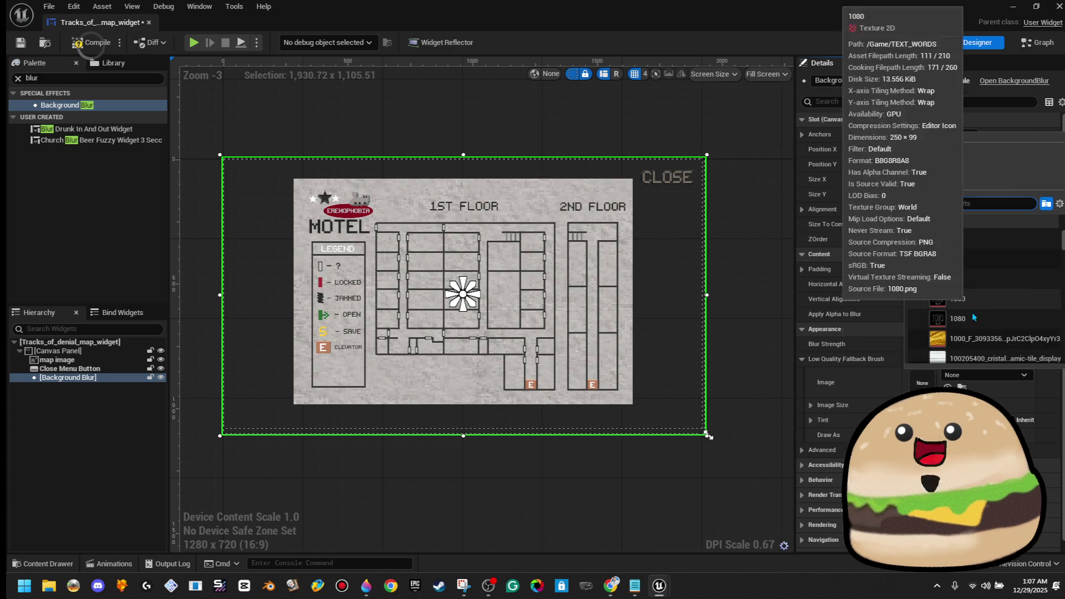
left_click(982, 345)
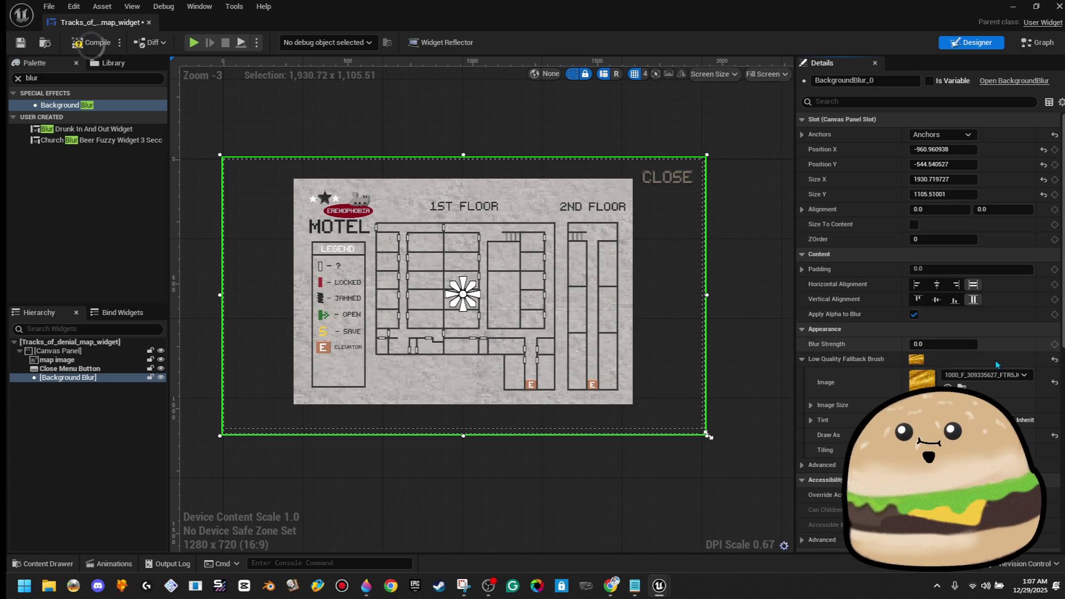
mouse_move(943, 344)
left_mouse_down()
mouse_move(976, 344)
mouse_move(949, 344)
left_mouse_up()
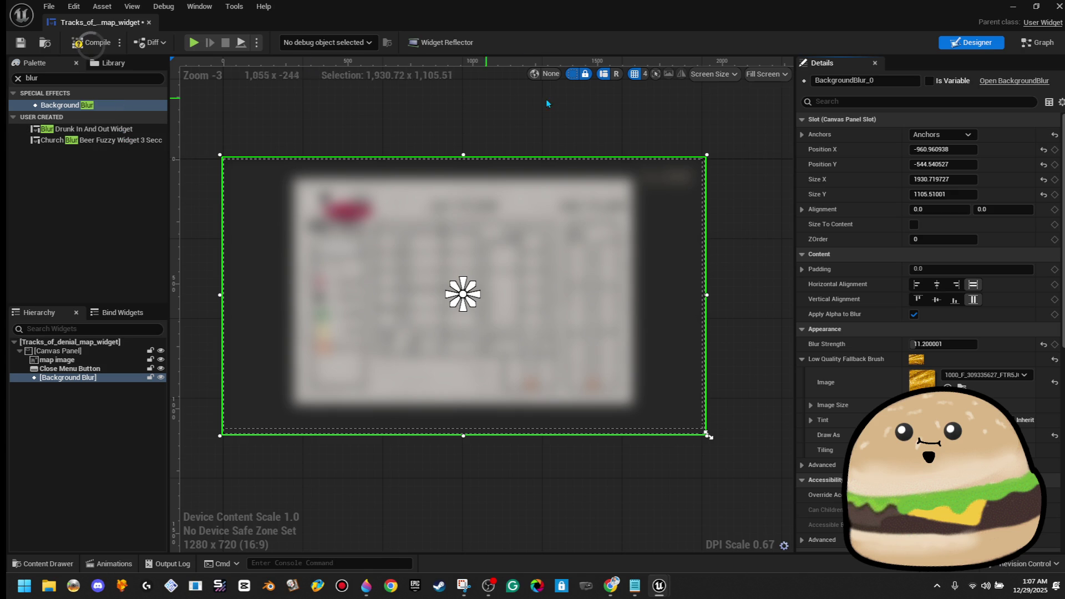
Step: Layer the blur behind the map image and reset its fallback image to none with a black tint
left_click(83, 378)
left_click_drag(82, 379, 97, 360)
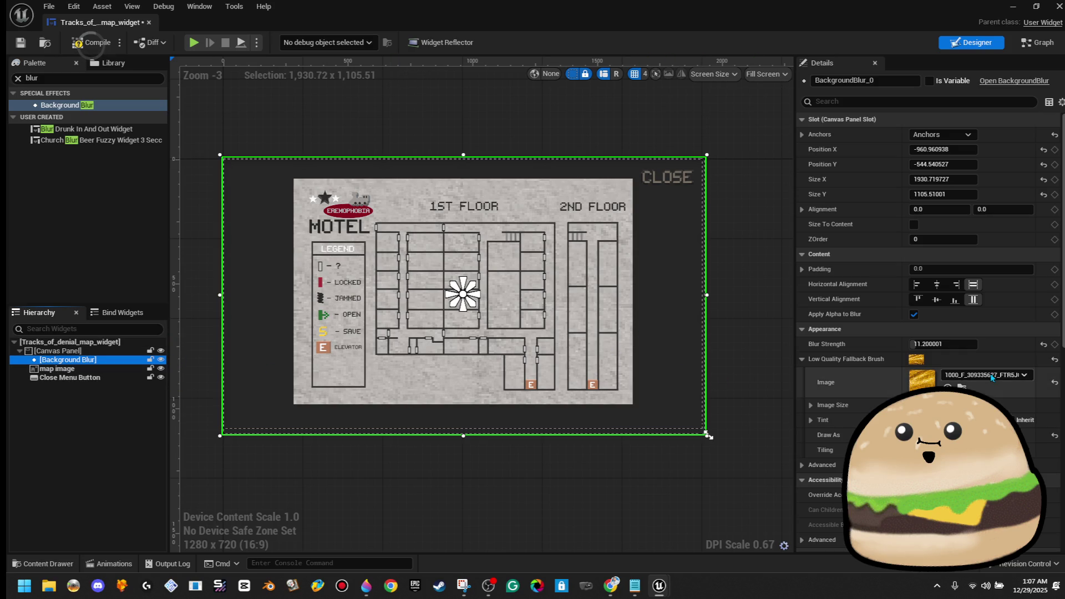
left_click(1054, 360)
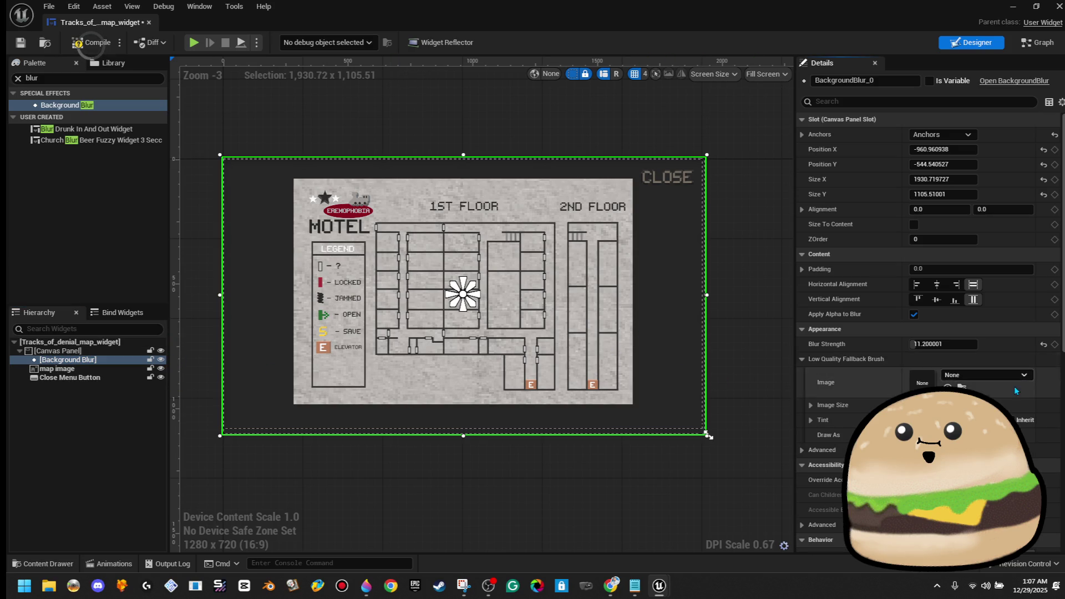
left_click(987, 420)
left_click_drag(876, 345, 876, 391)
key("Return")
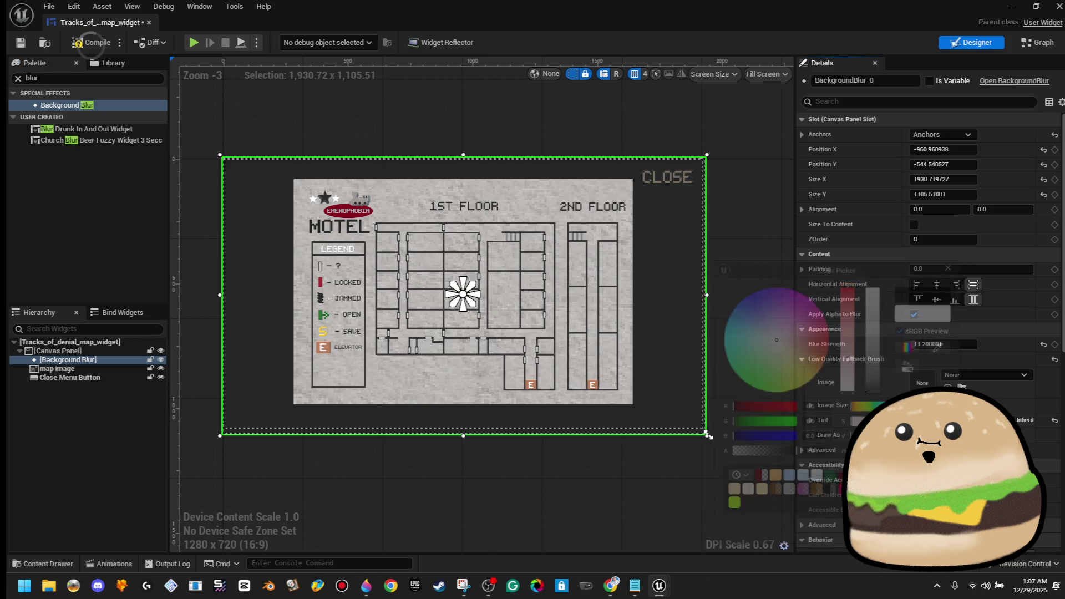
left_click(811, 420)
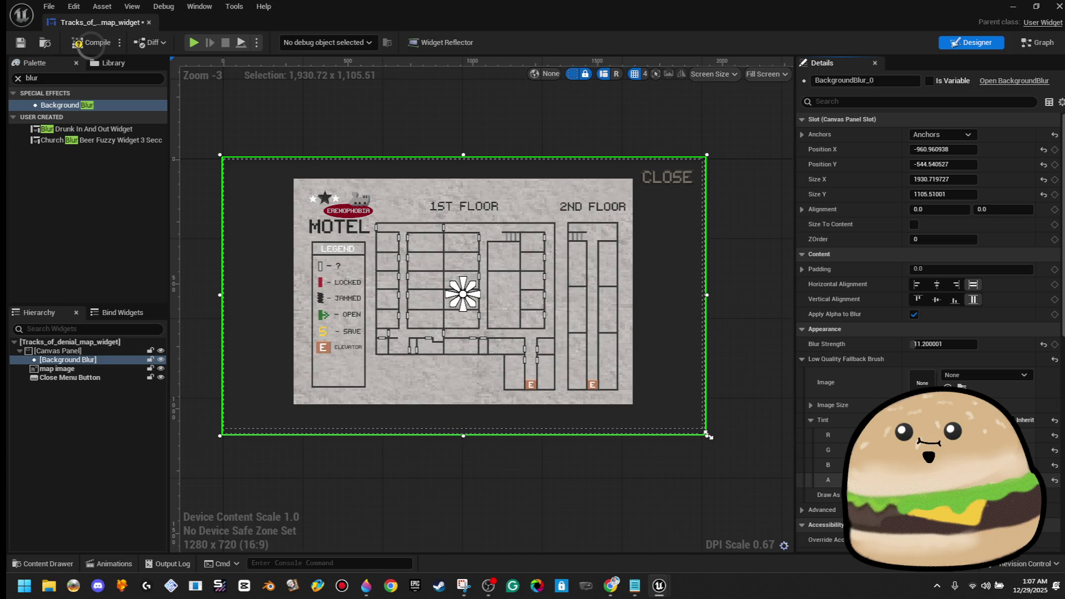
left_click(646, 139)
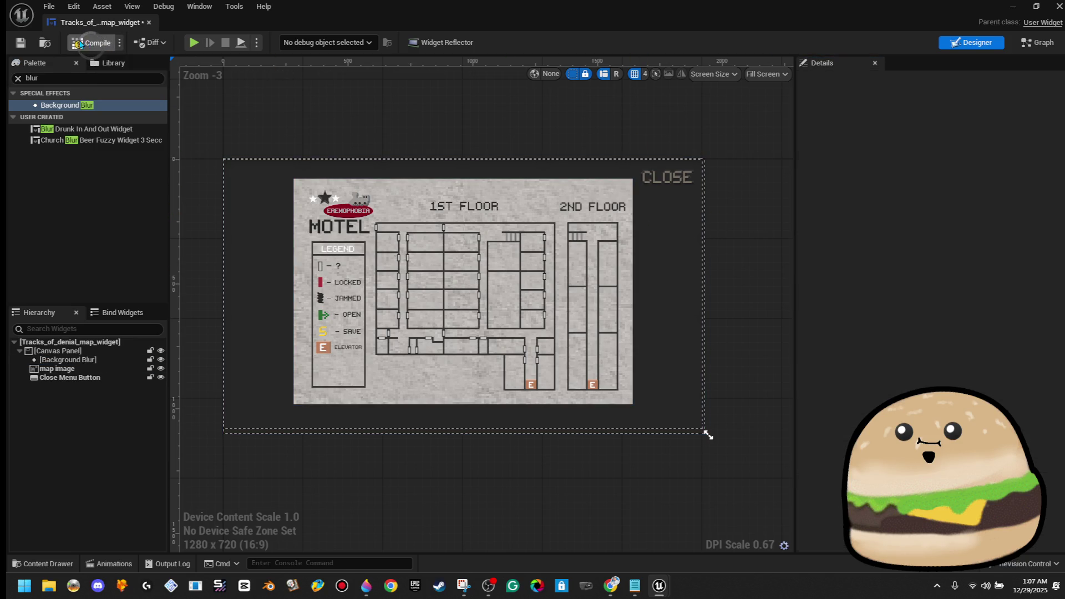
Step: Compile the map widget and return to the level editor viewport
left_click(80, 44)
key("alt+Tab")
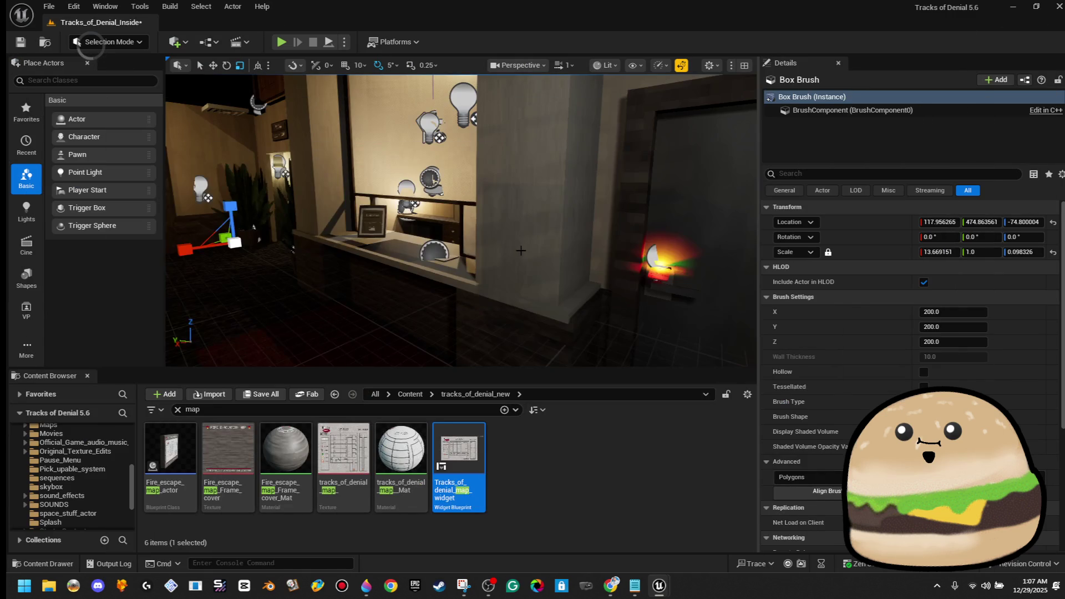
key("f")
right_click(423, 210)
key("Escape")
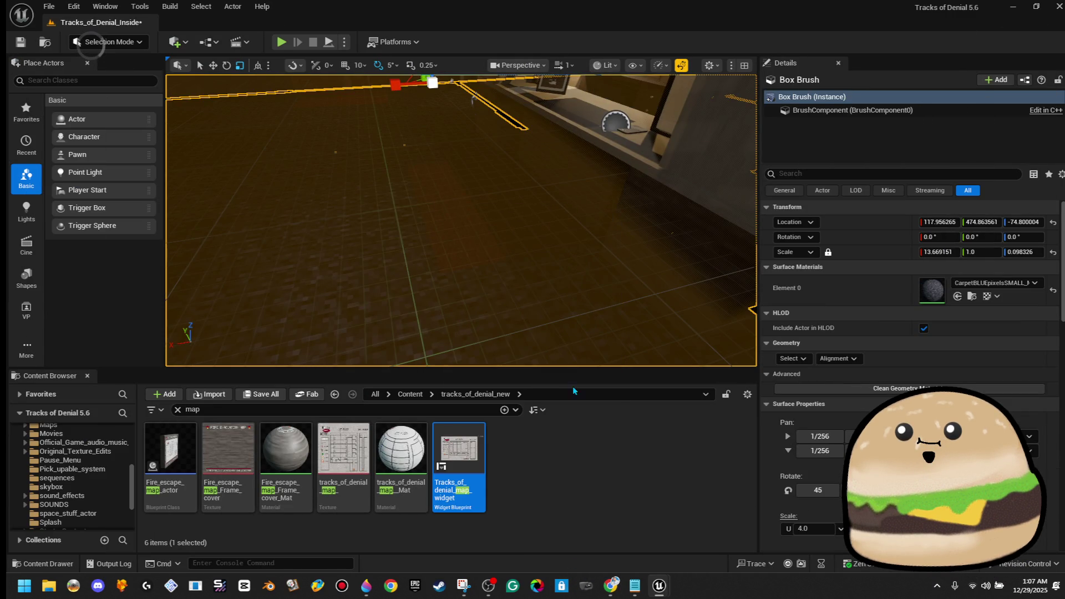
Step: Play-test fullscreen, walking the hallway and opening and closing the blurred-background map with M and CLOSE
key("alt+p")
key("F11")
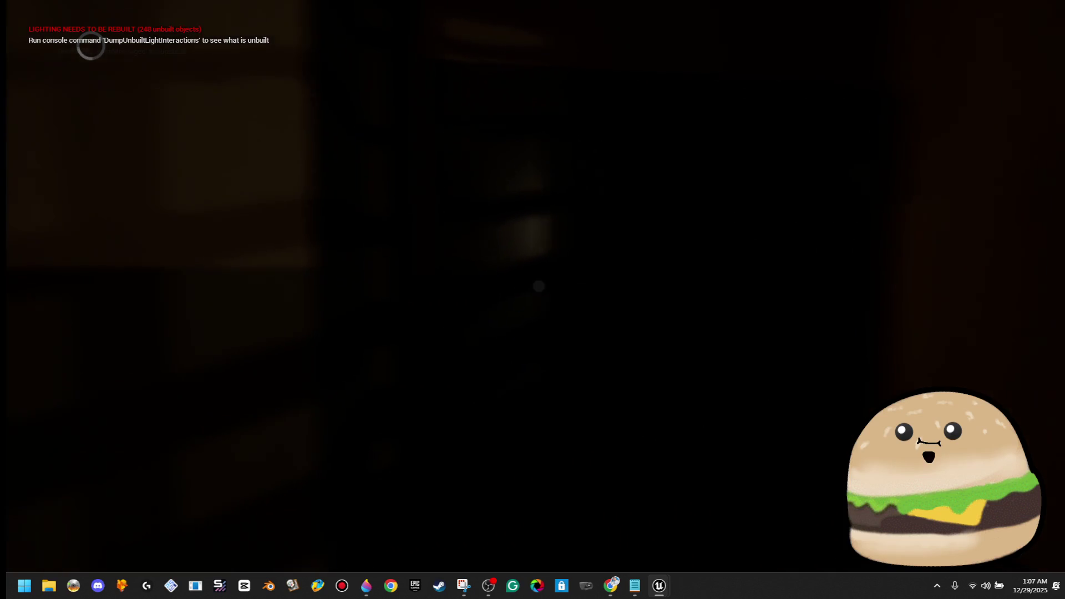
key("w")
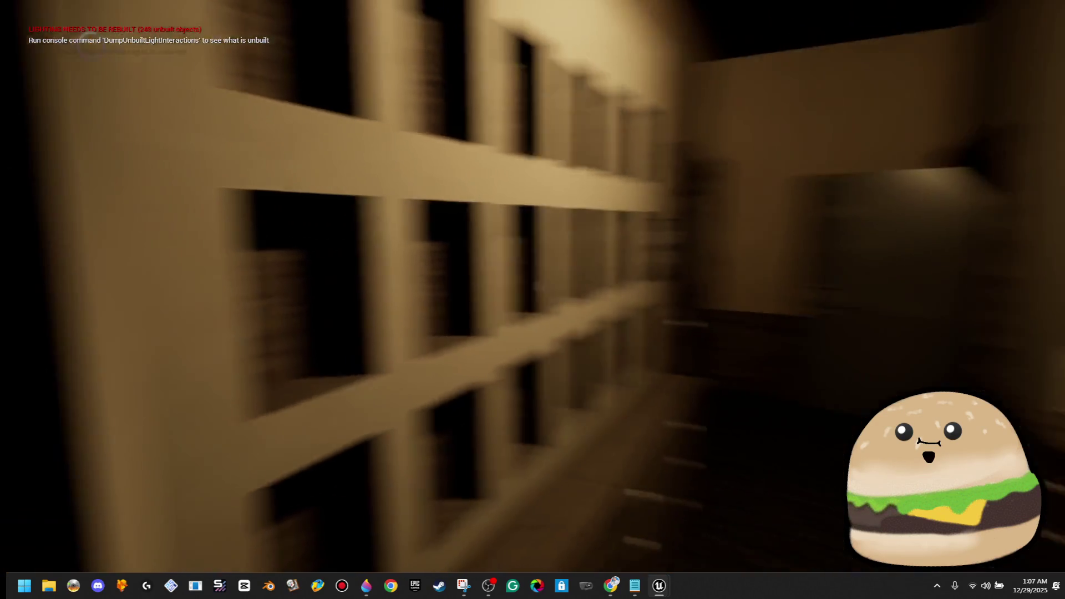
key("e")
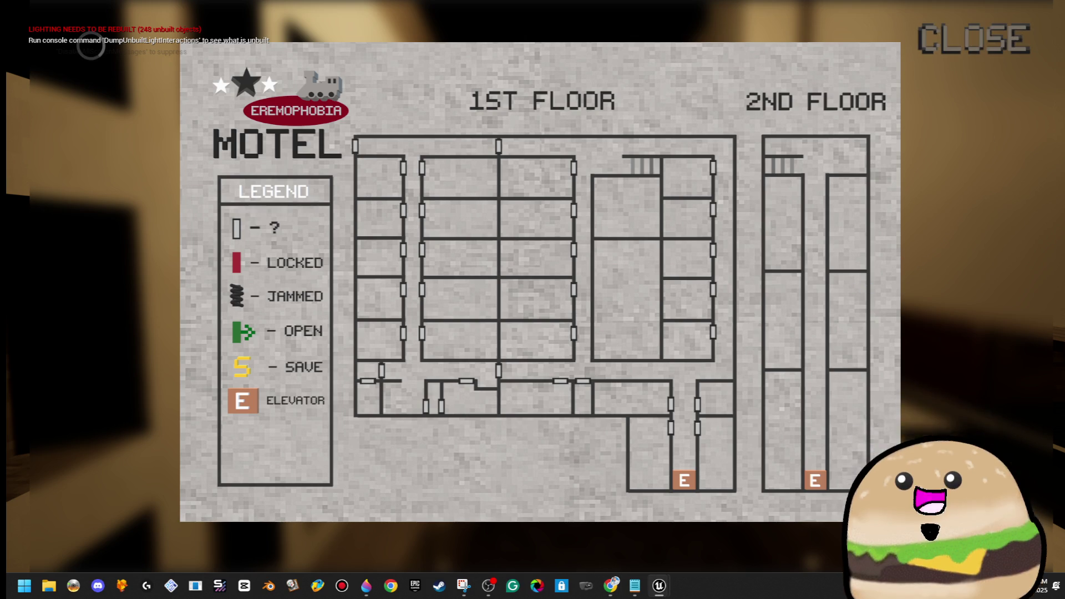
key("Escape")
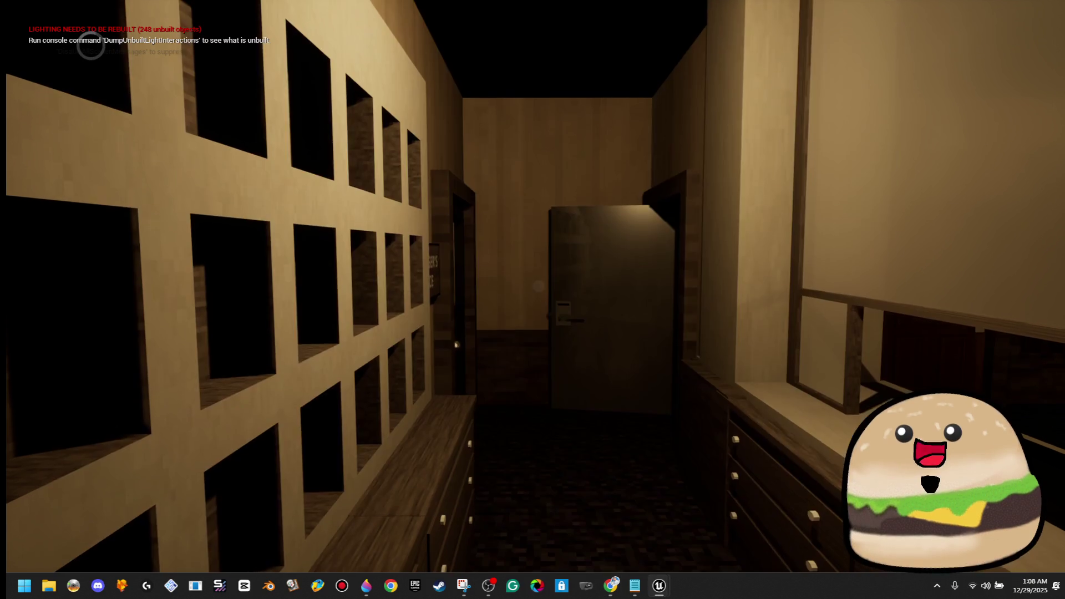
key("m")
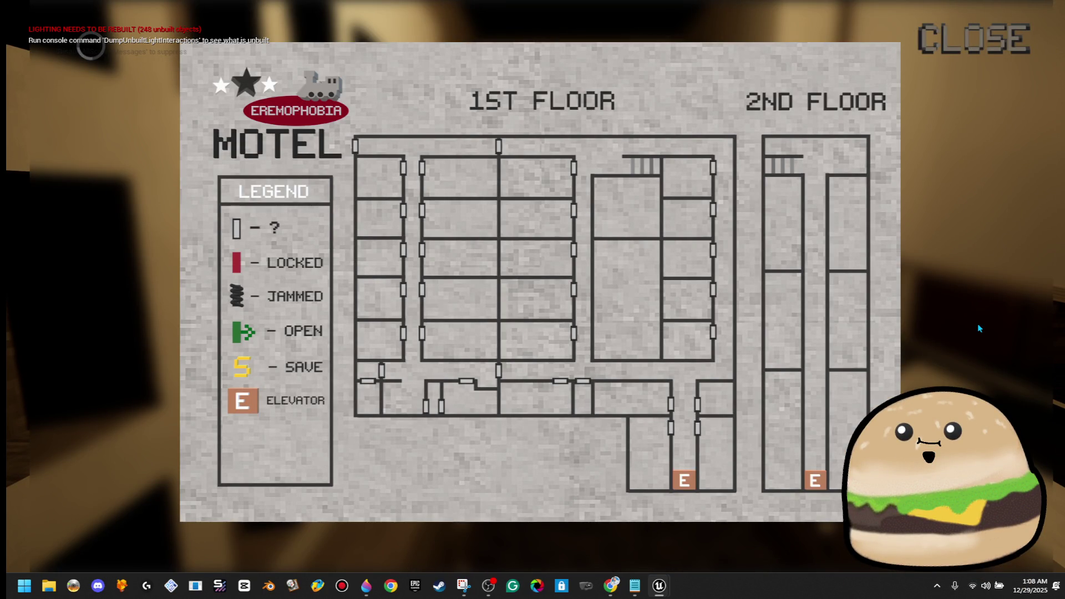
left_click(978, 36)
key("m")
left_click(959, 46)
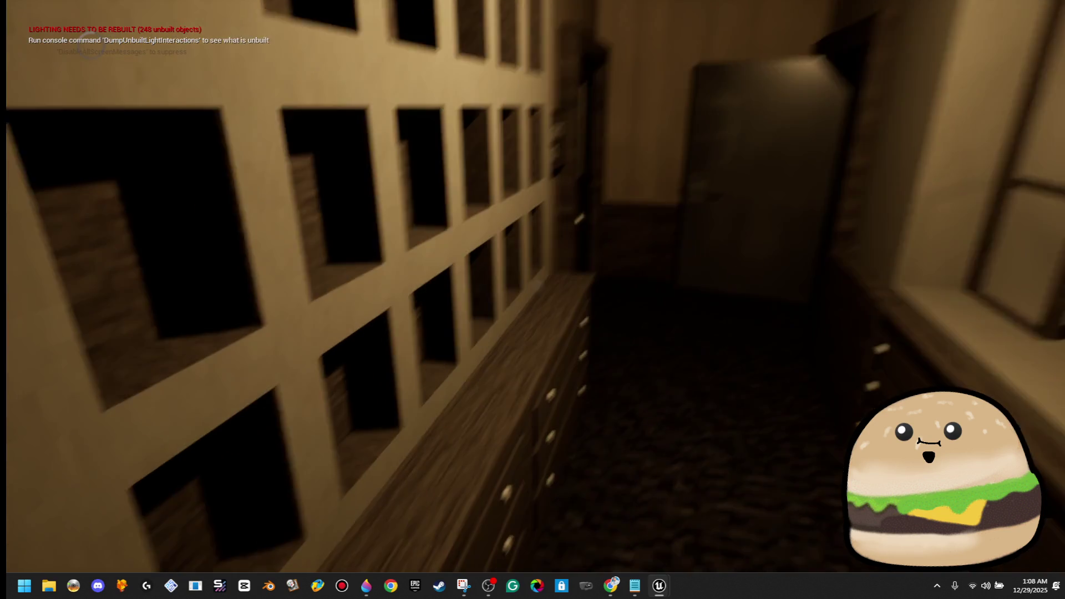
Step: Leave fullscreen, stop the play-test, and reopen the map widget blueprint
key("F11")
key("Escape")
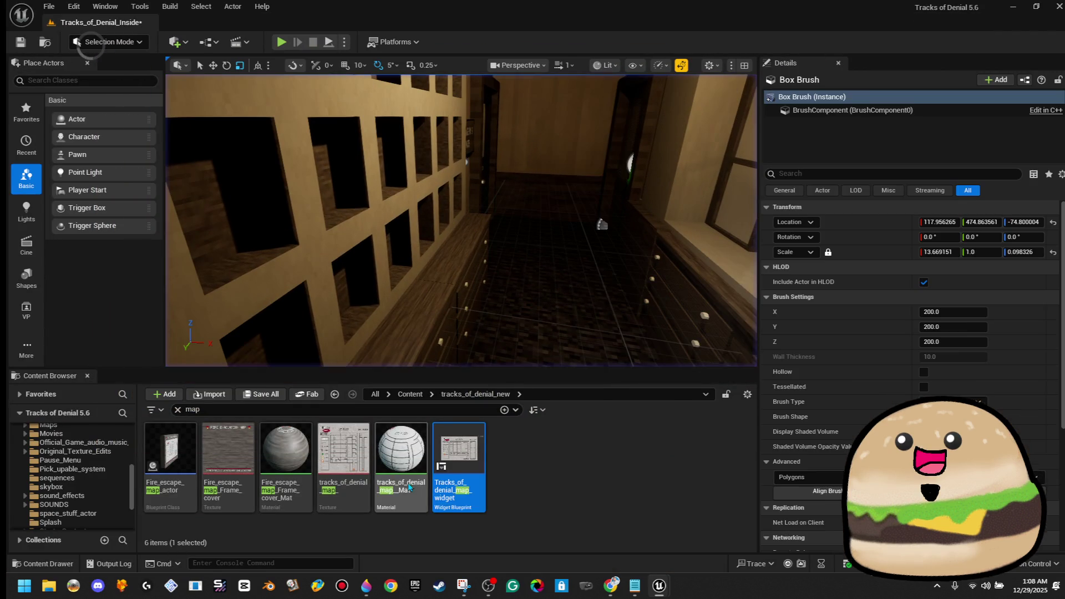
double_click(451, 464)
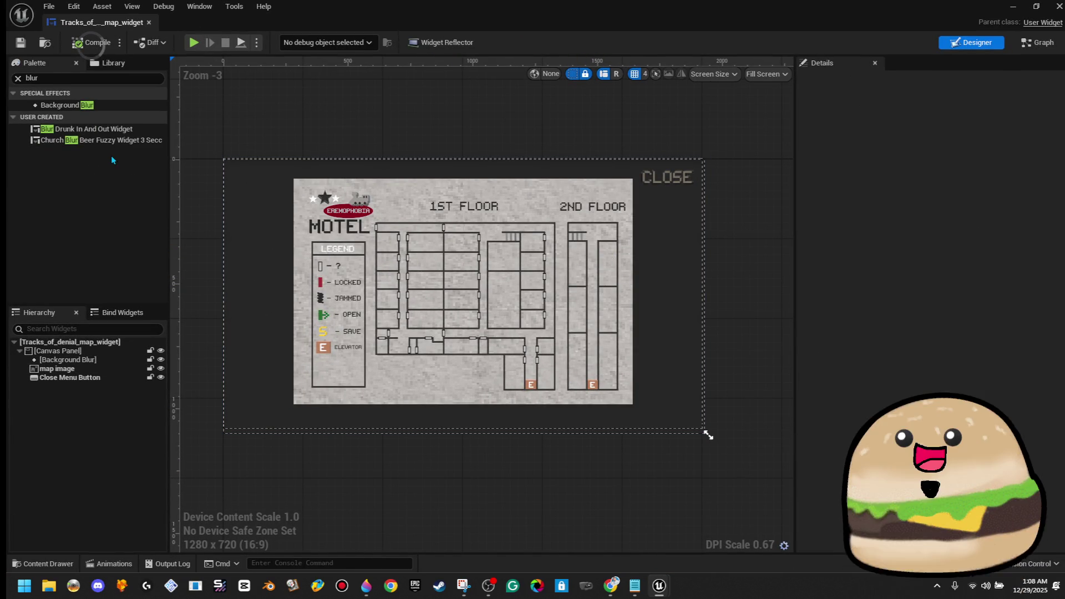
Step: Raise the Background Blur strength to about 28
left_click(97, 359)
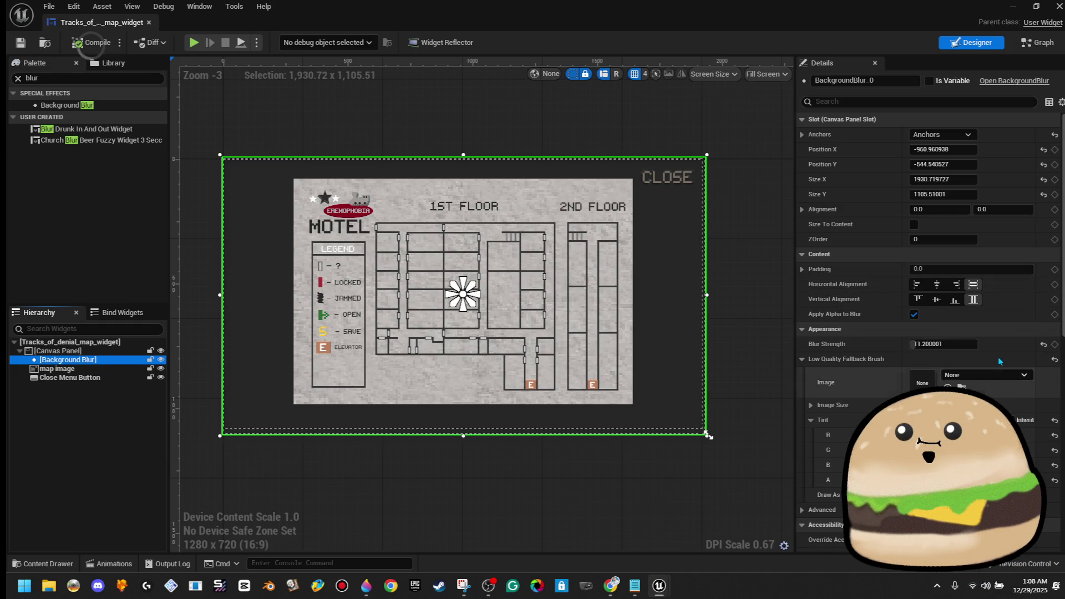
left_click_drag(943, 344, 983, 344)
left_click(777, 271)
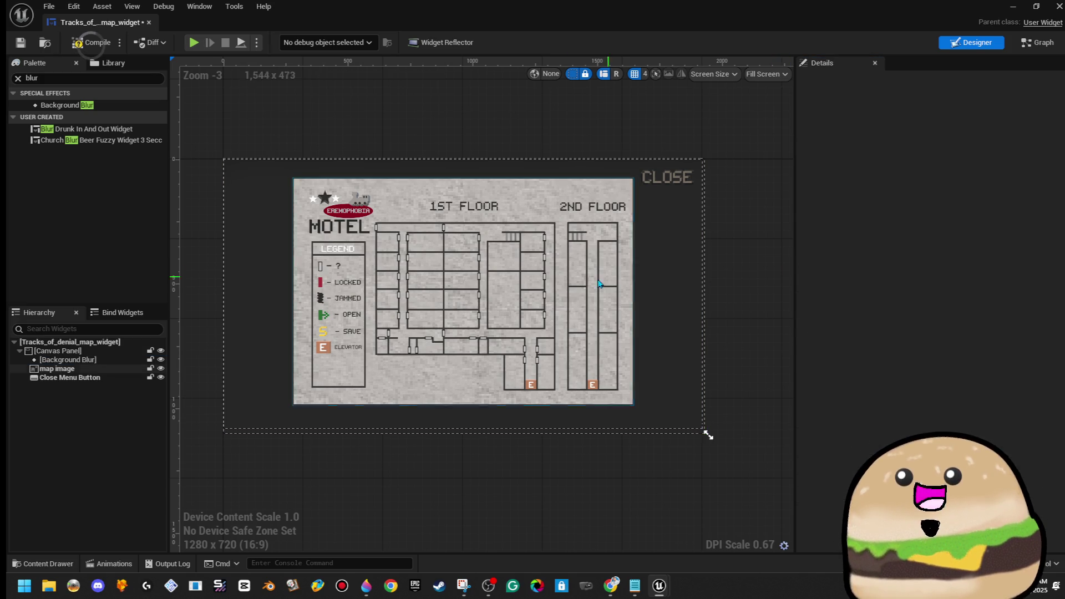
scroll(557, 302, "up", 1)
scroll(559, 307, "down", 1)
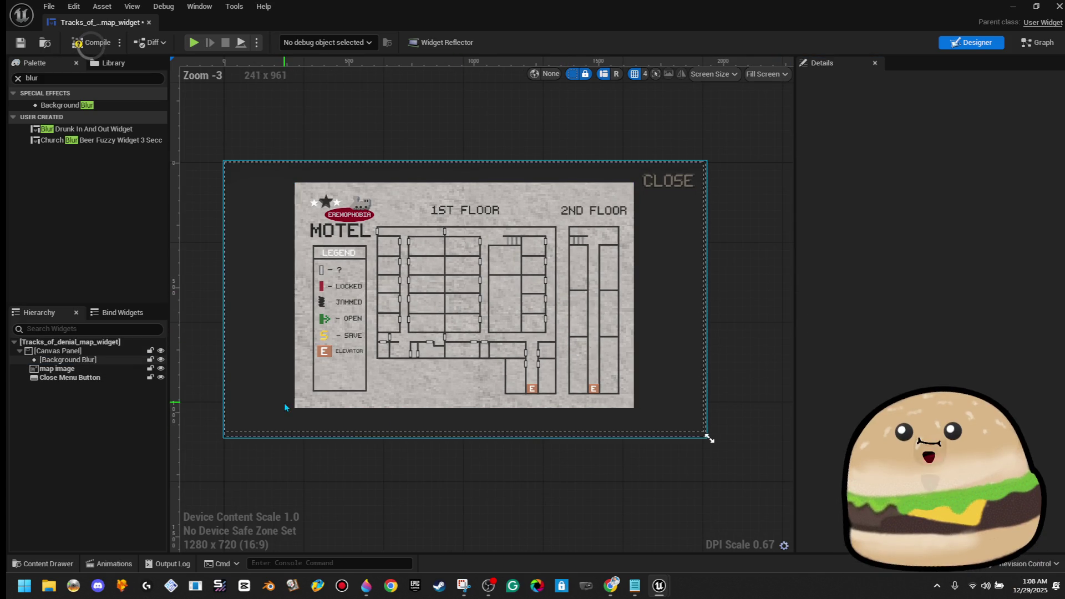
Step: Stretch the blur's anchors across the whole canvas and compile the widget
left_click(239, 405)
left_click_drag(250, 411, 251, 403)
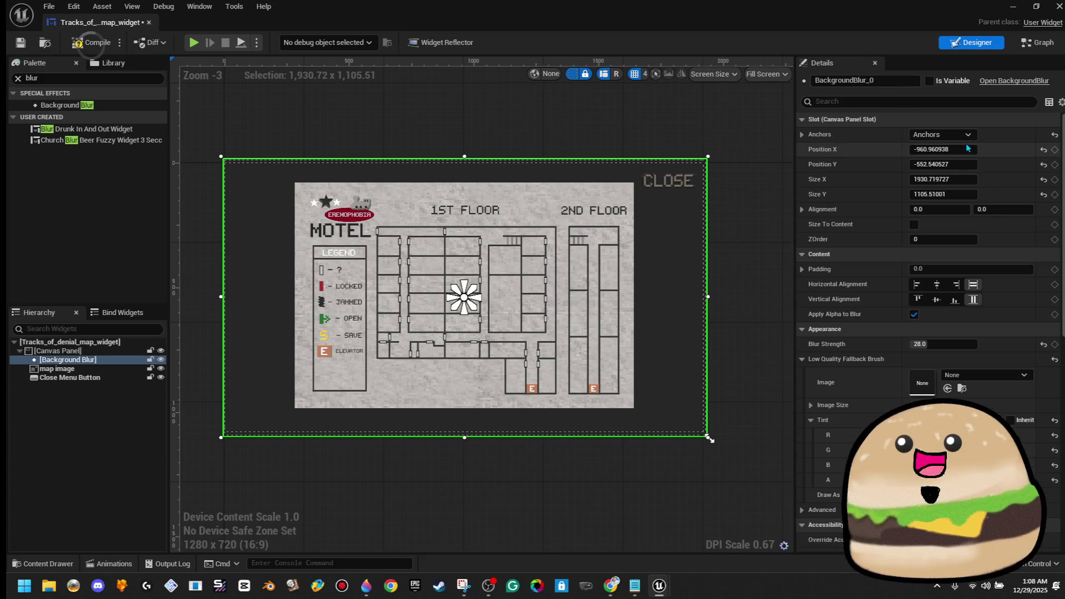
left_click(941, 135)
left_click(1042, 278)
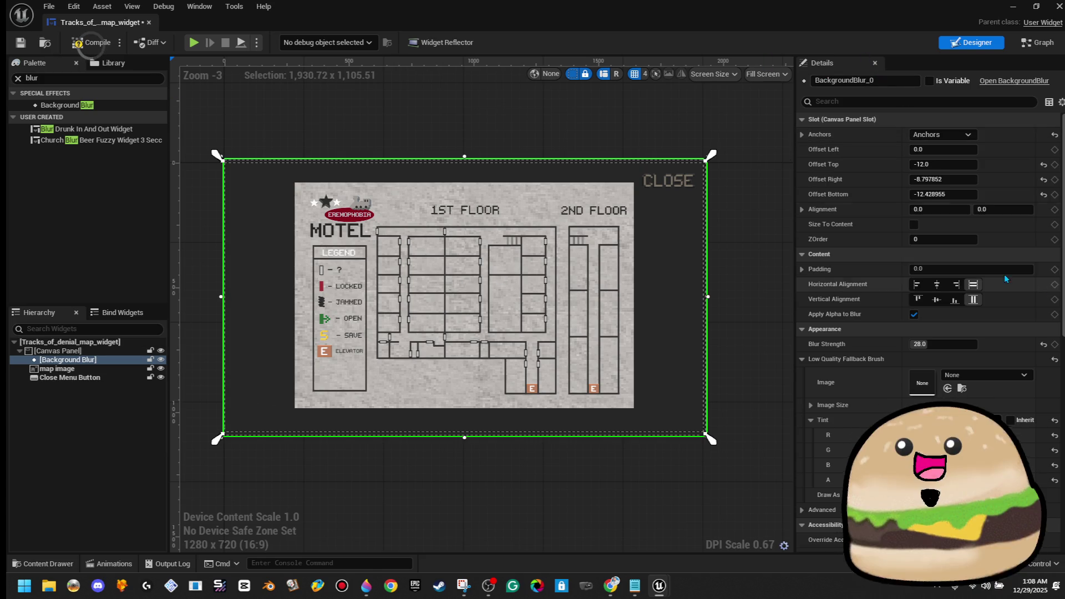
left_click(81, 44)
left_click(284, 132)
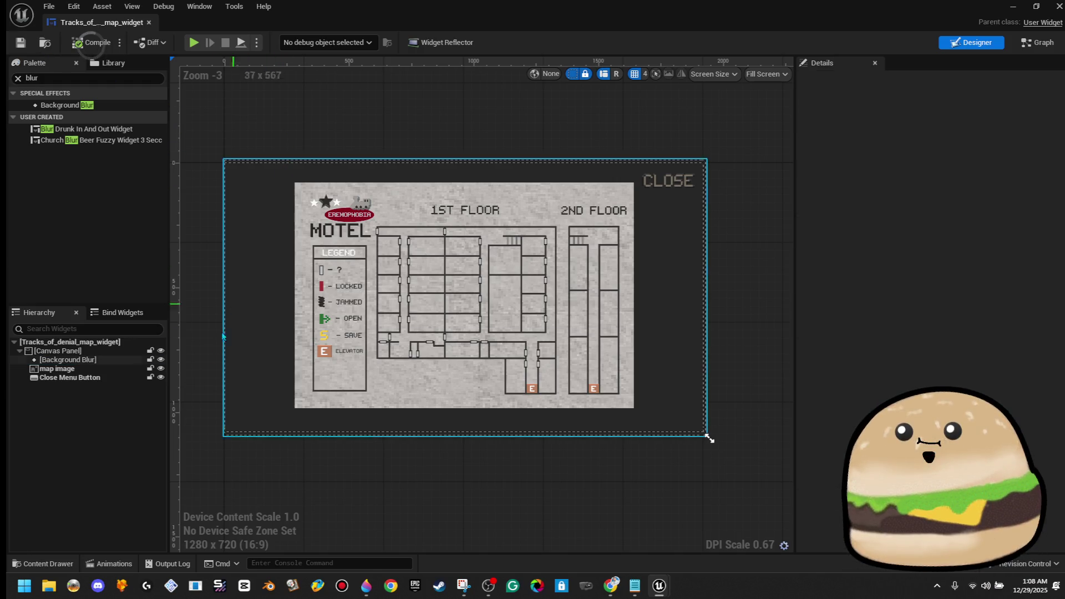
Step: Reselect the Background Blur in the Hierarchy and confirm its name
left_click(281, 336)
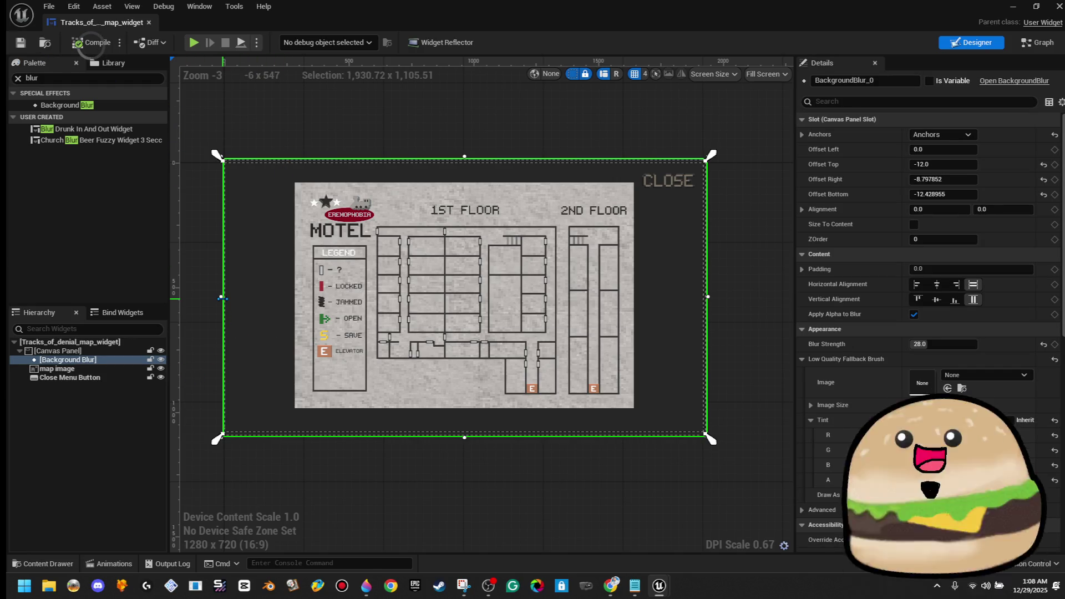
left_click(310, 128)
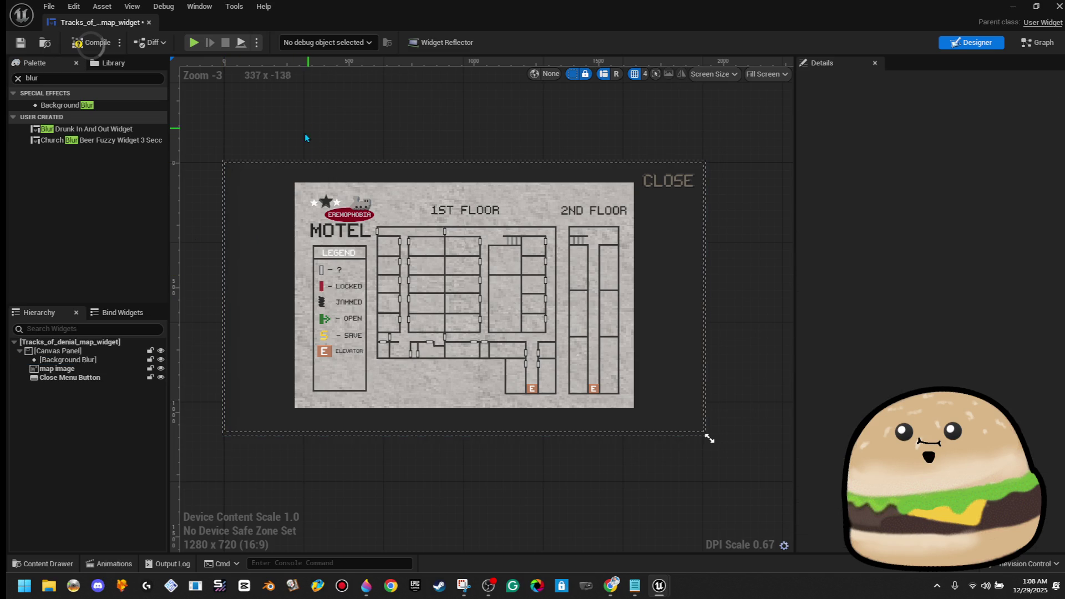
left_click(83, 371)
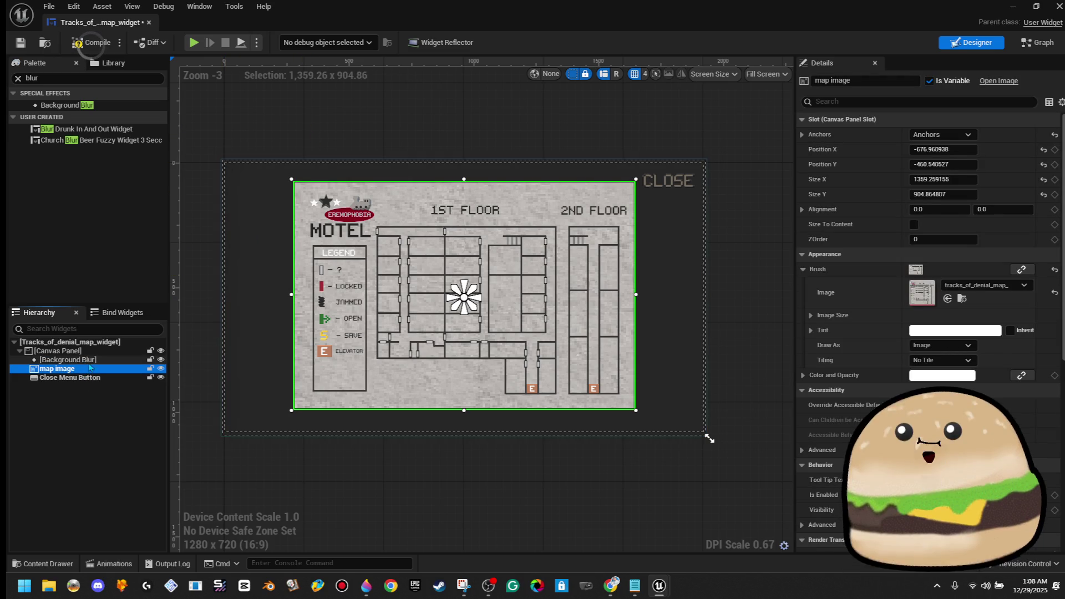
left_click(87, 359)
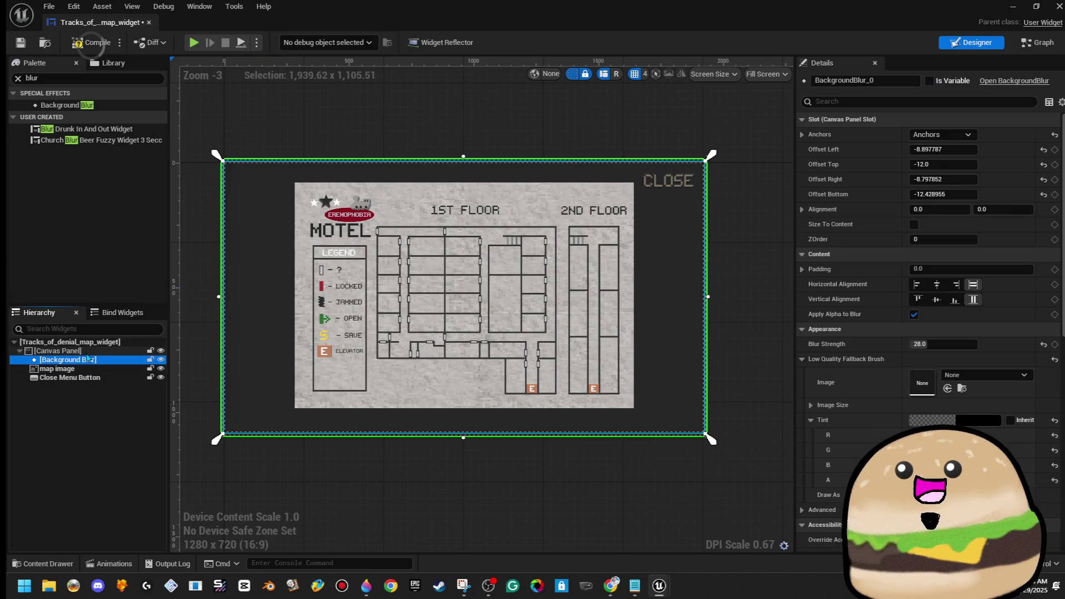
left_click(88, 360)
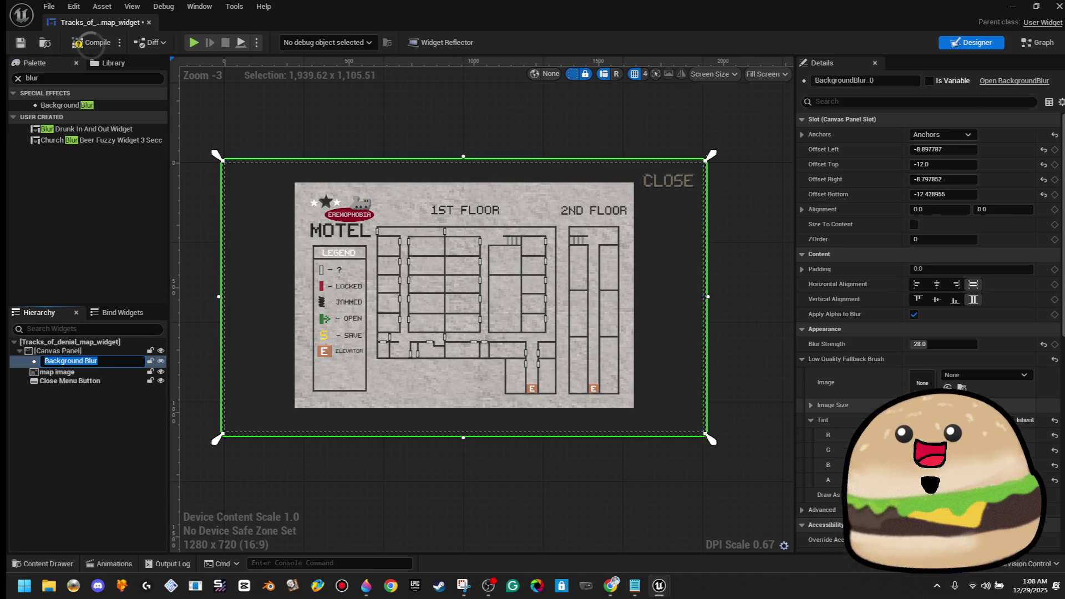
scroll(926, 278, "down", 1)
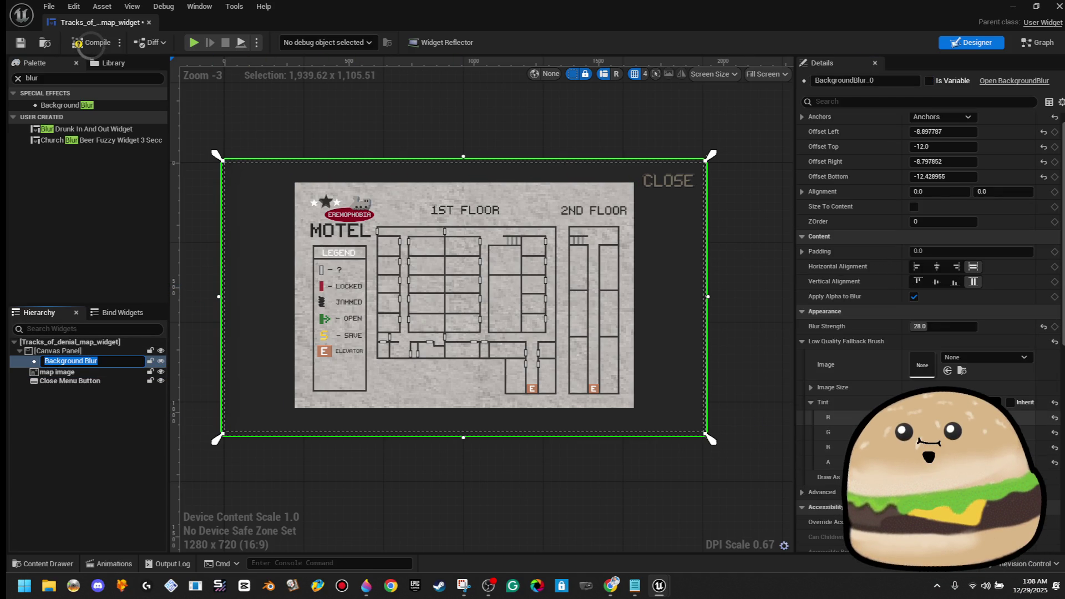
key("Return")
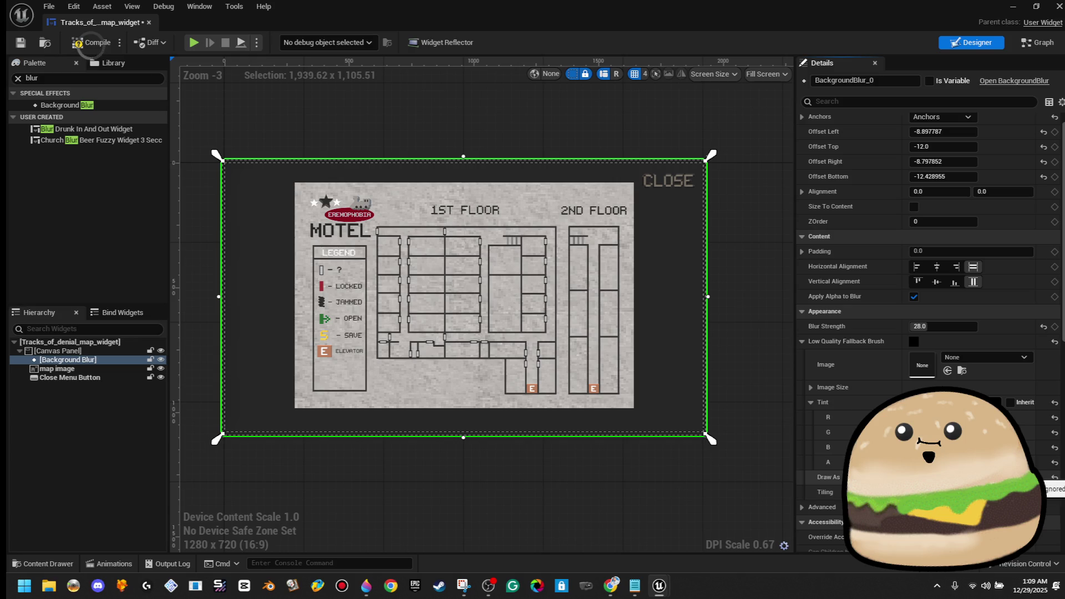
Step: Set the blur's Low Quality Fallback image to 1080_BLACK, then return to the level editor
left_click(996, 362)
type("black")
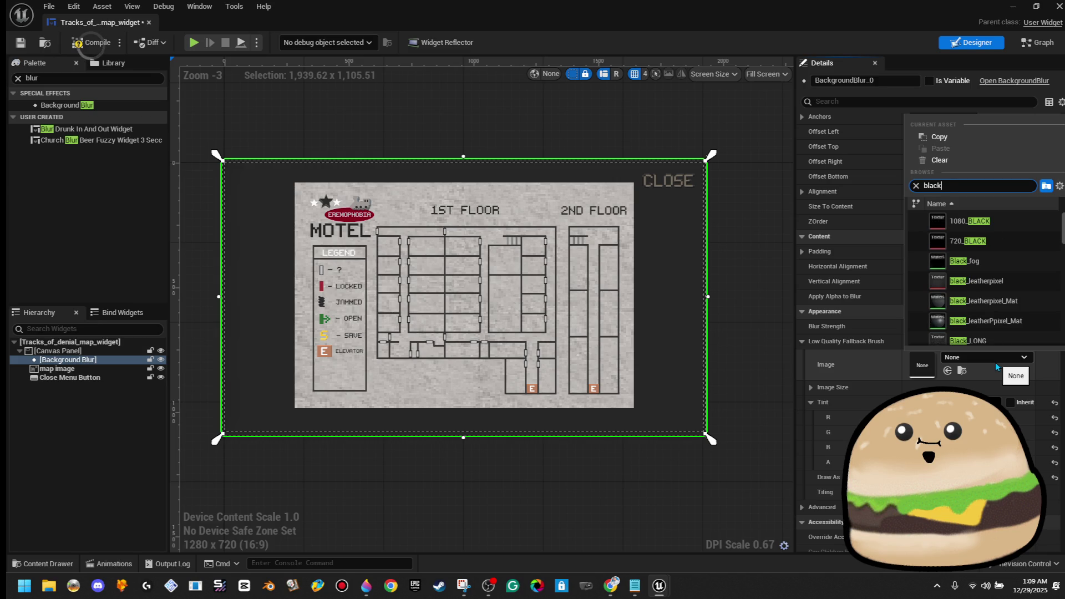
left_click(1007, 226)
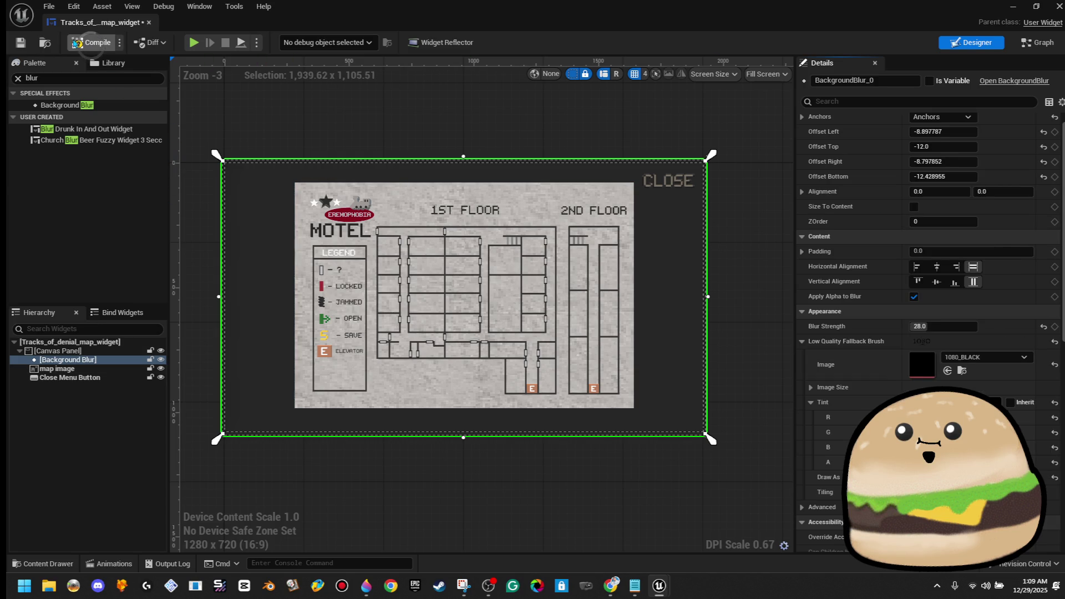
key("alt+Tab")
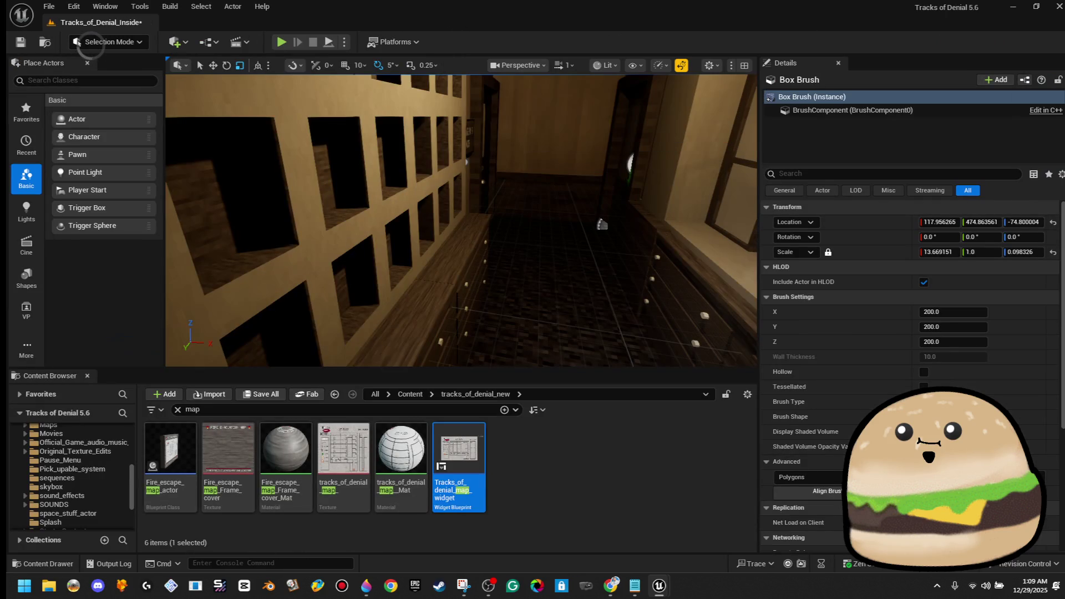
Step: Return from the browser and start a play-test from the Box Brush spot in the viewport
right_click(464, 203)
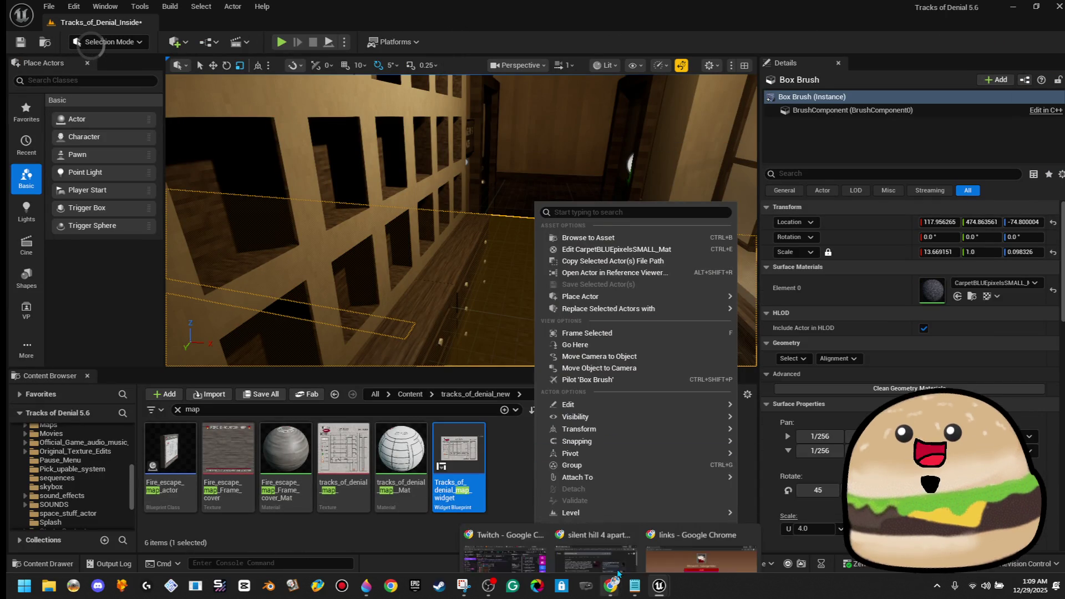
key("alt+Tab")
left_click(1026, 137)
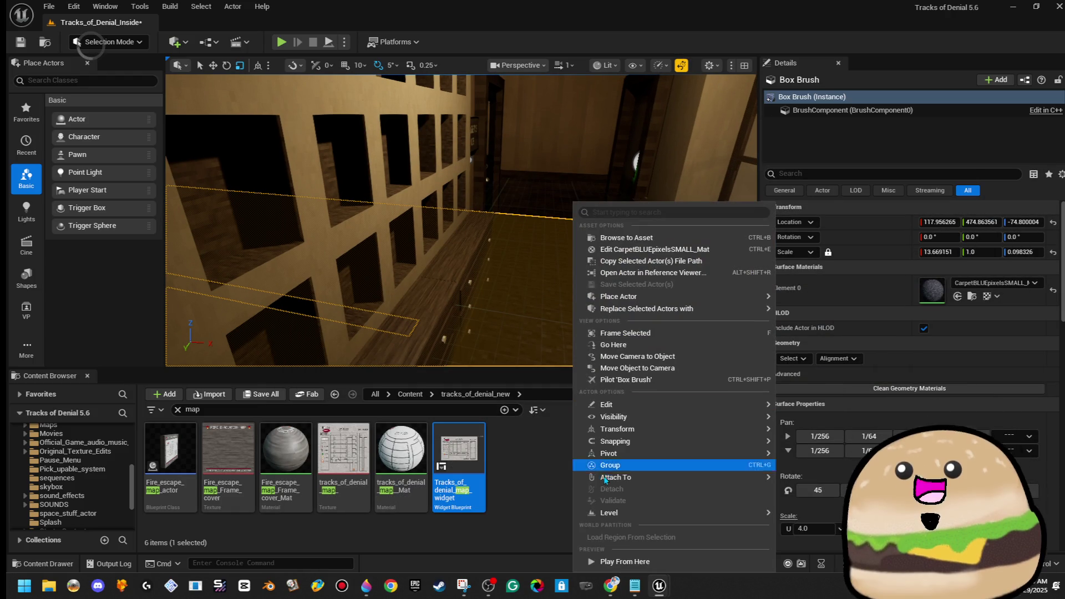
right_click(575, 310)
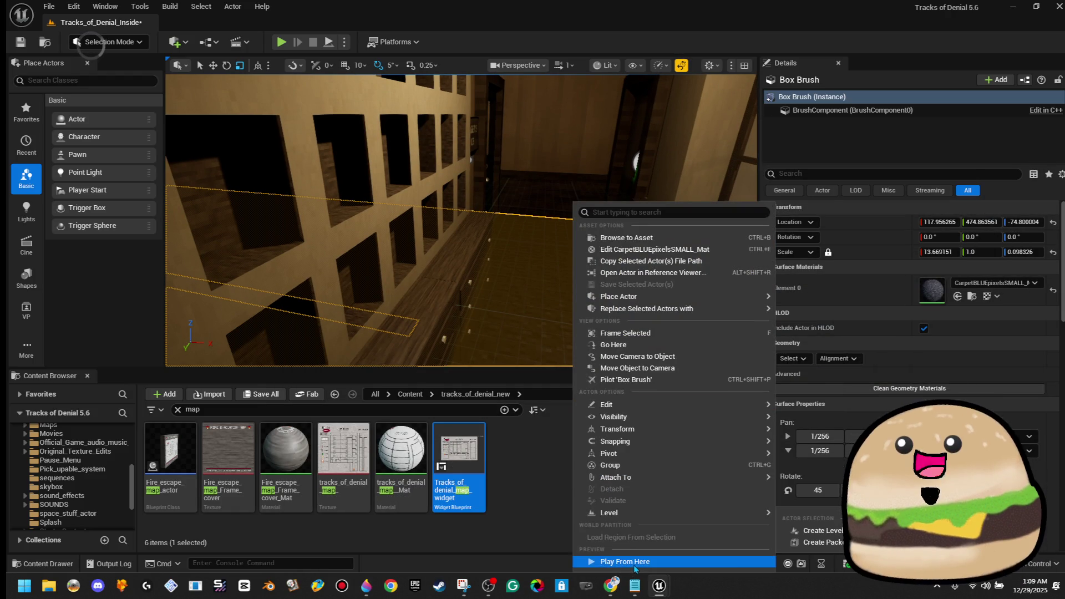
left_click(625, 561)
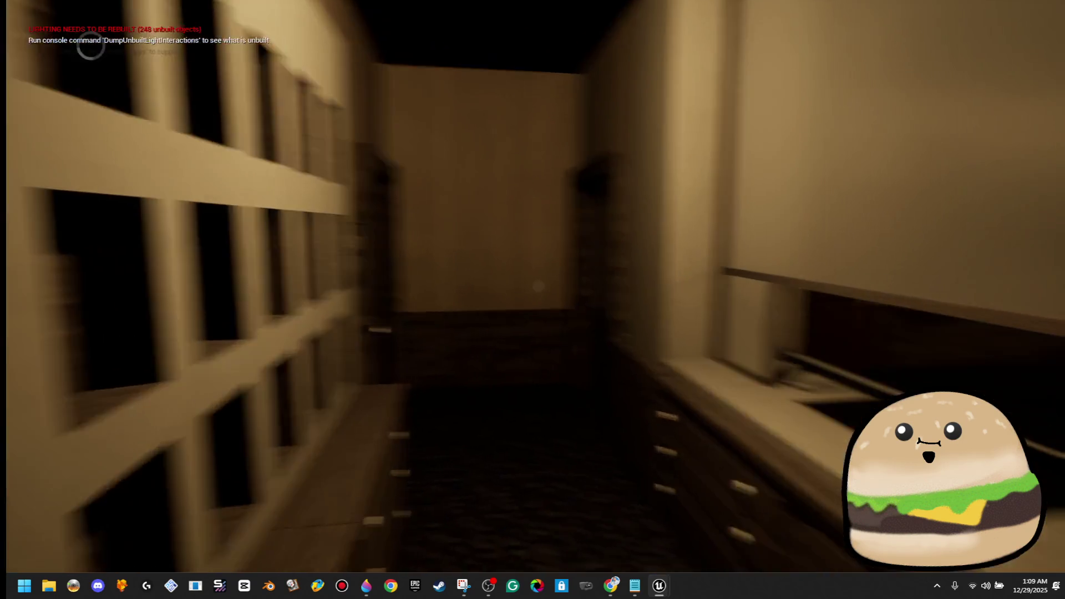
Step: Repeatedly toggle the motel floor map with M and close it with its Close button
key("m")
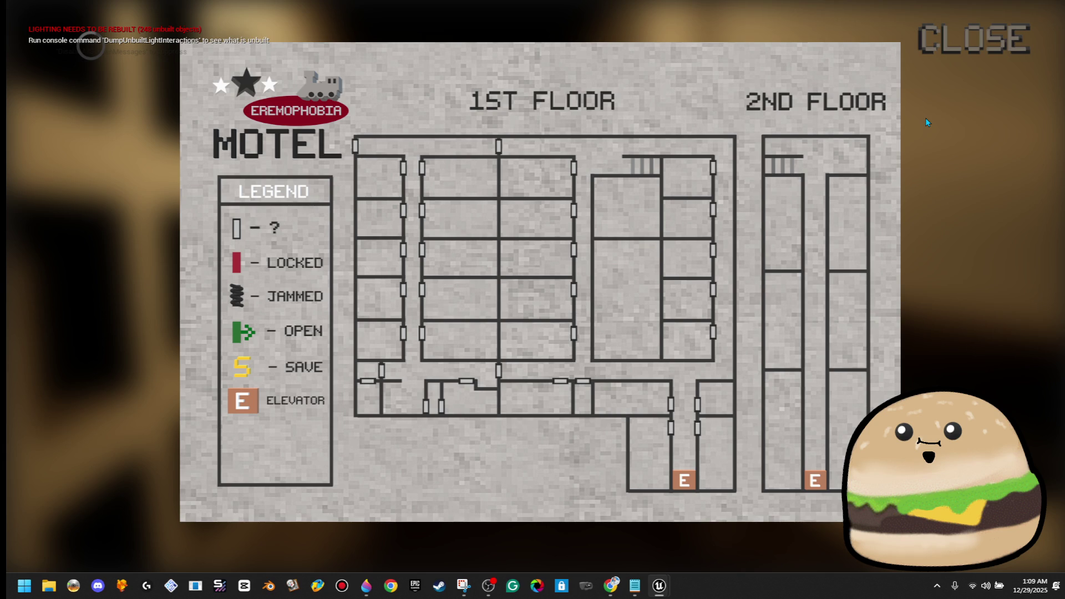
left_click(971, 40)
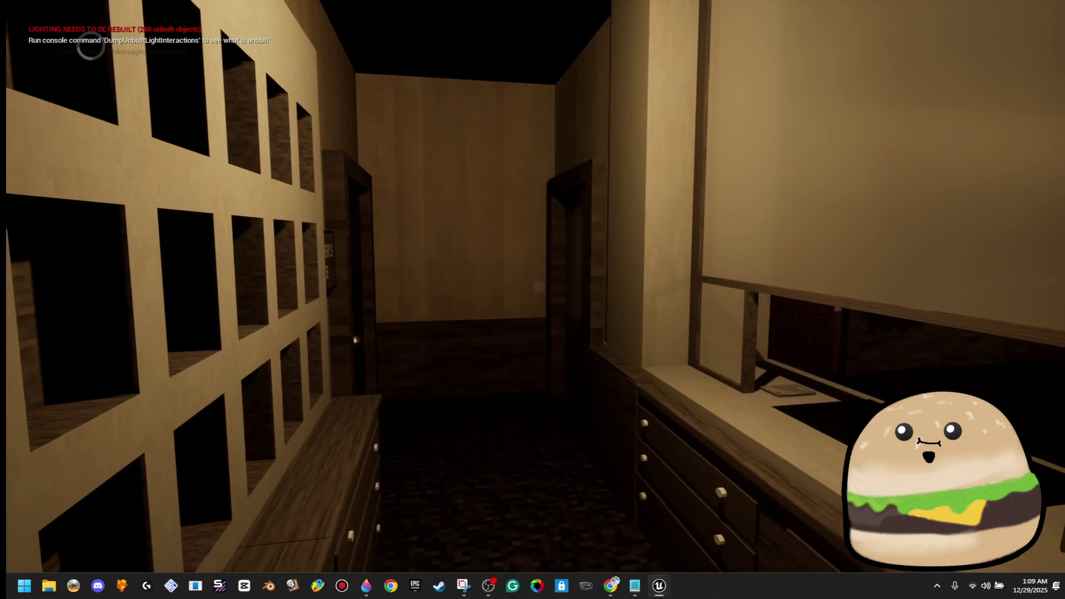
key("m")
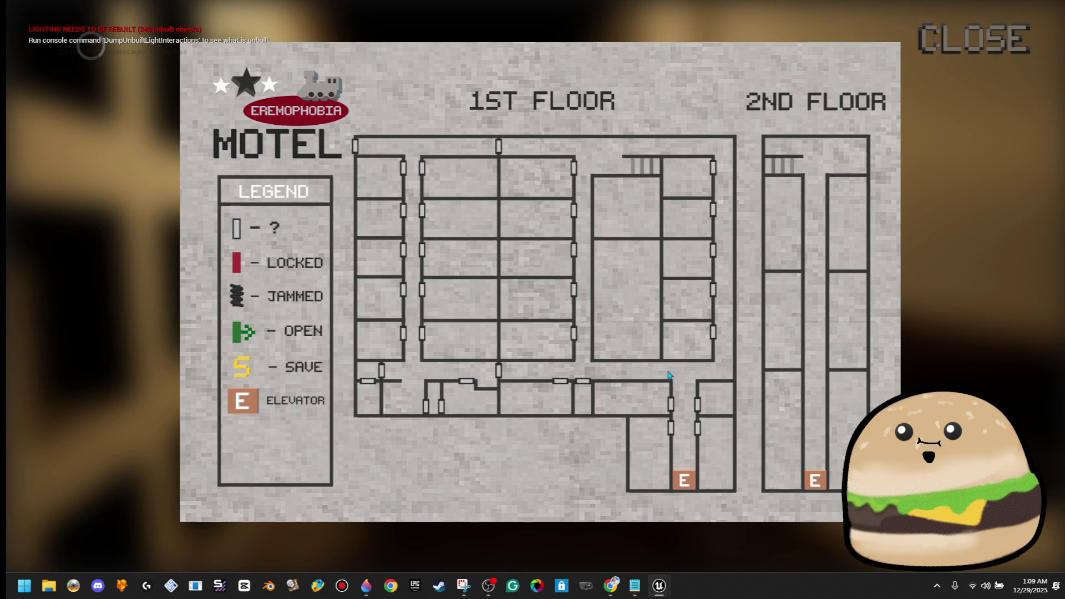
left_click(970, 40)
key("m")
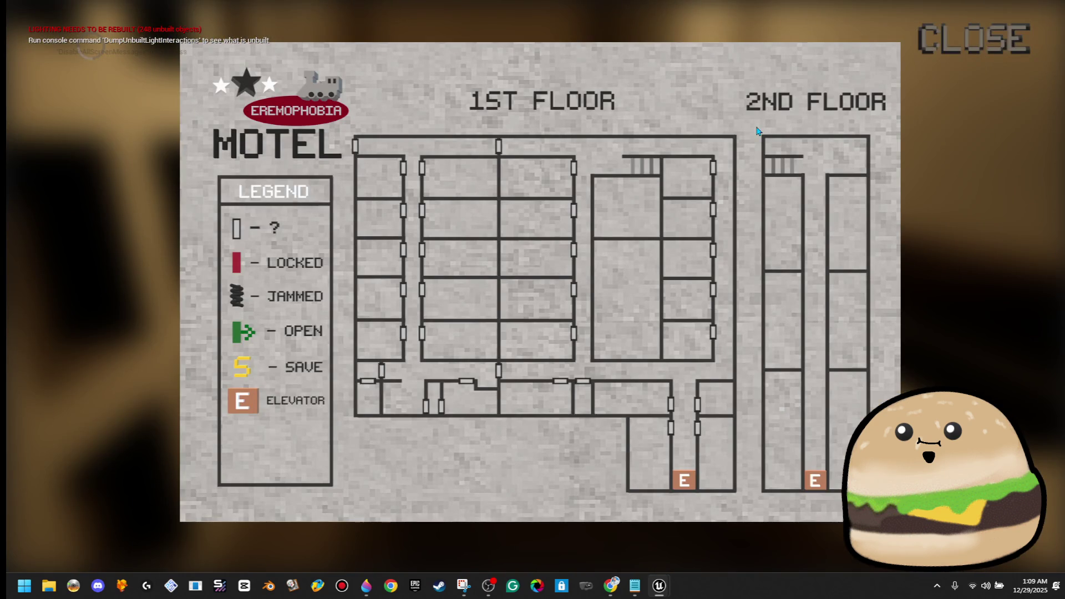
key("m")
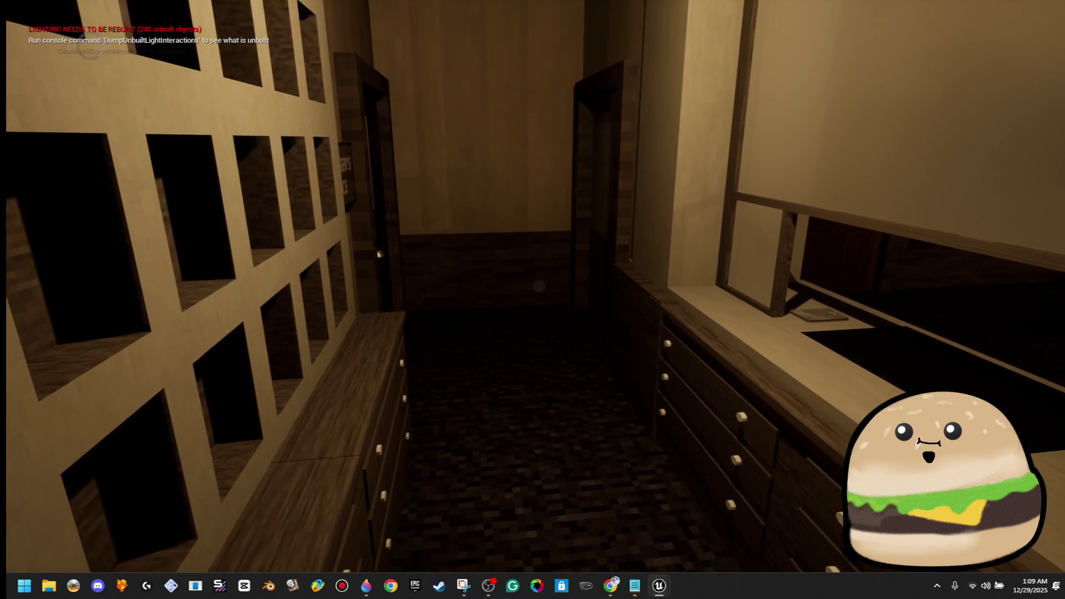
key("m")
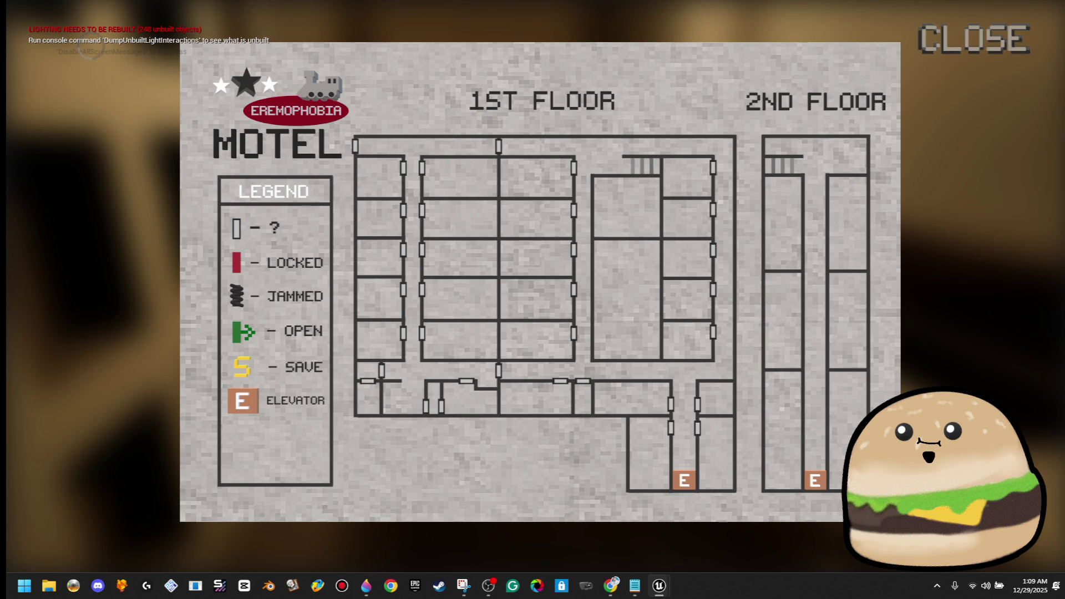
left_click(1004, 55)
key("m")
left_click(979, 55)
key("m")
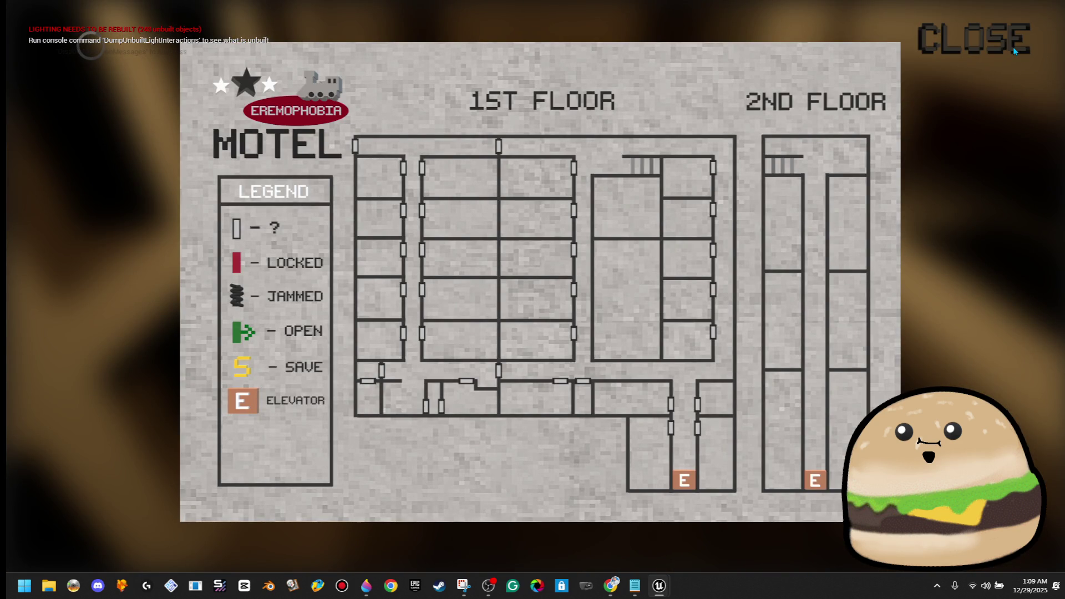
left_click(1012, 47)
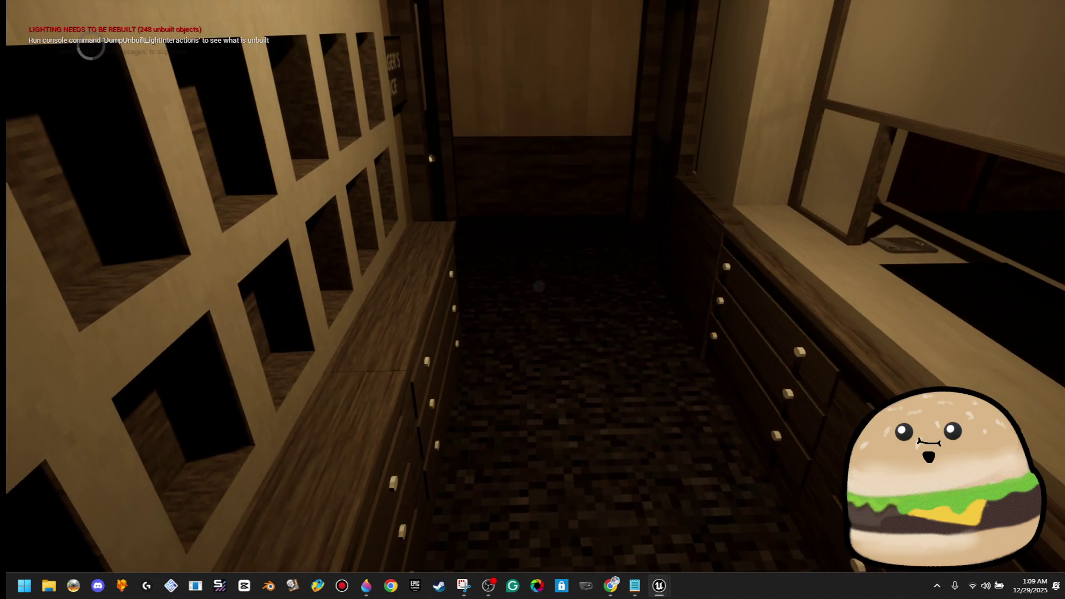
key("m")
left_click(1007, 39)
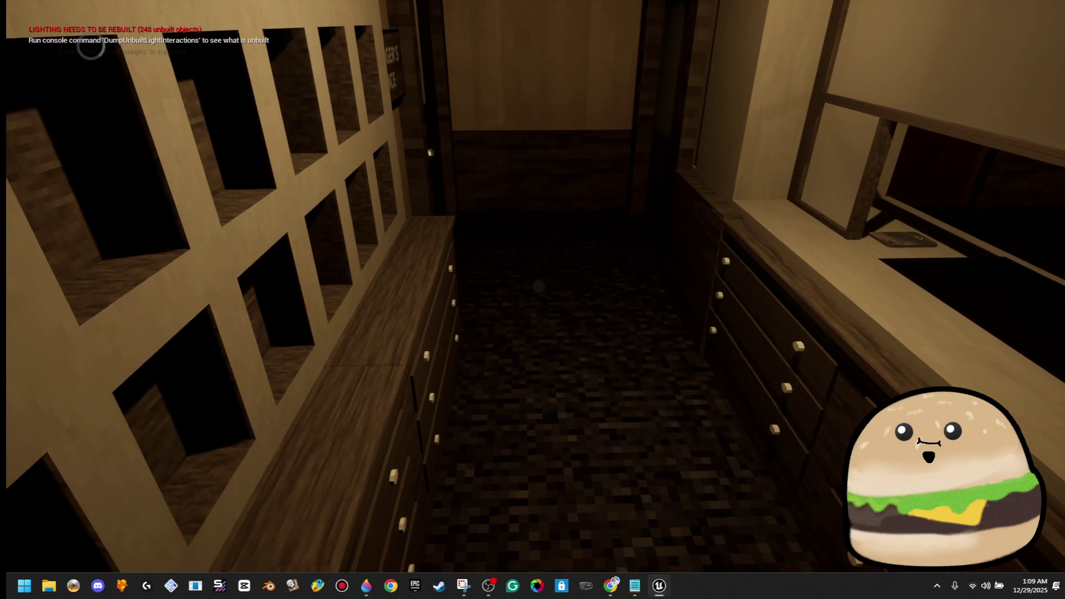
key("m")
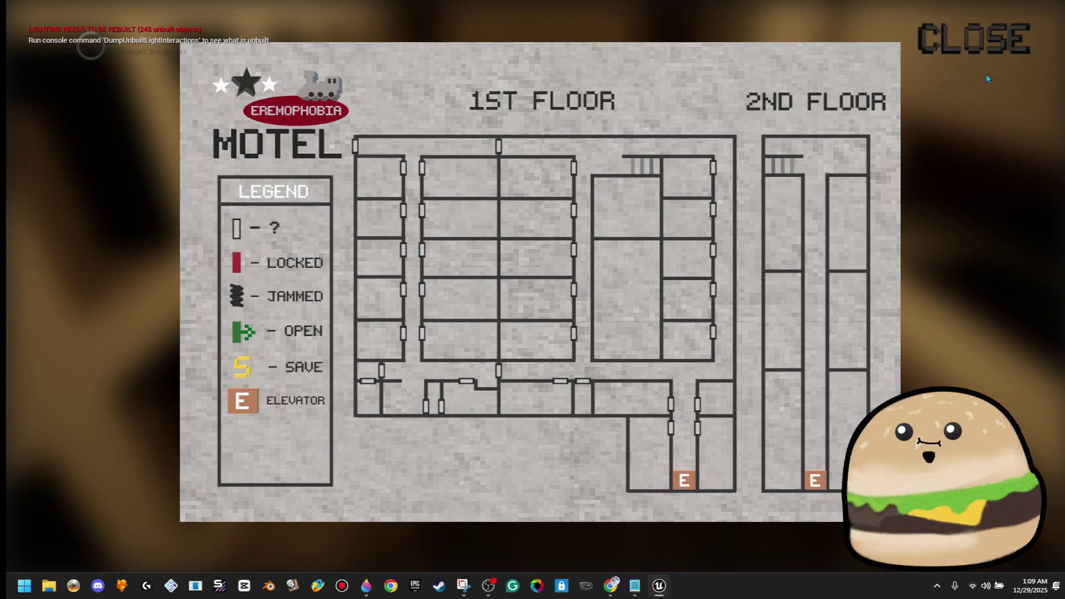
left_click(986, 55)
key("m")
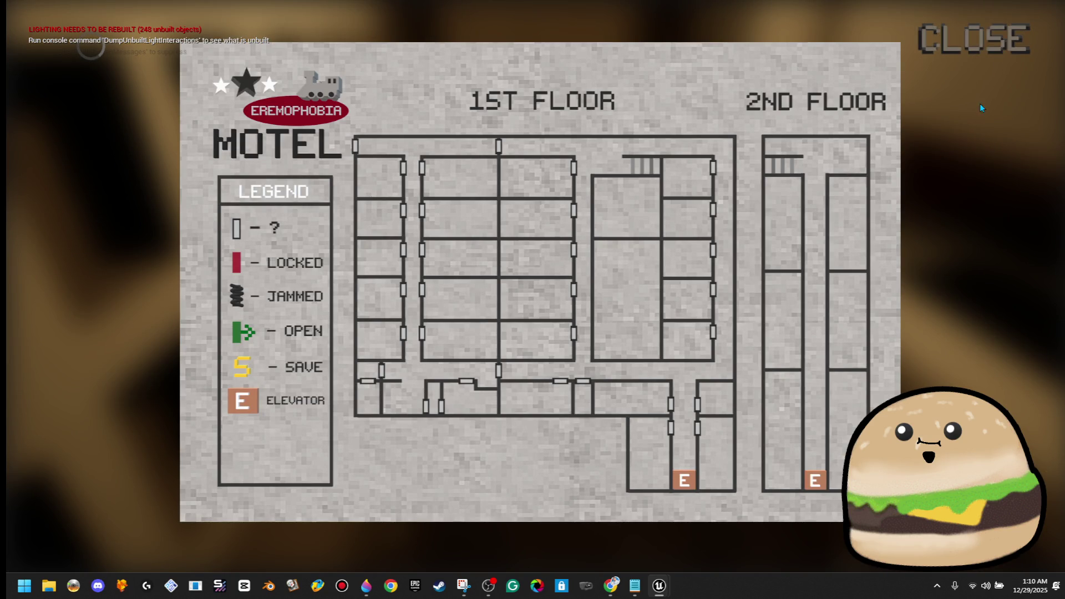
left_click(994, 38)
key("m")
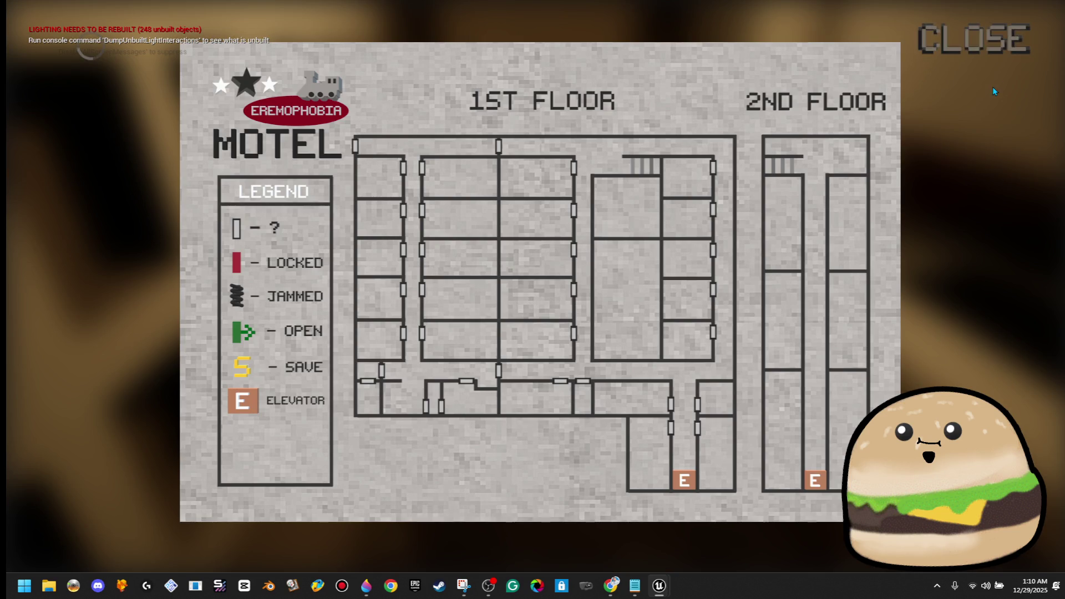
left_click(994, 52)
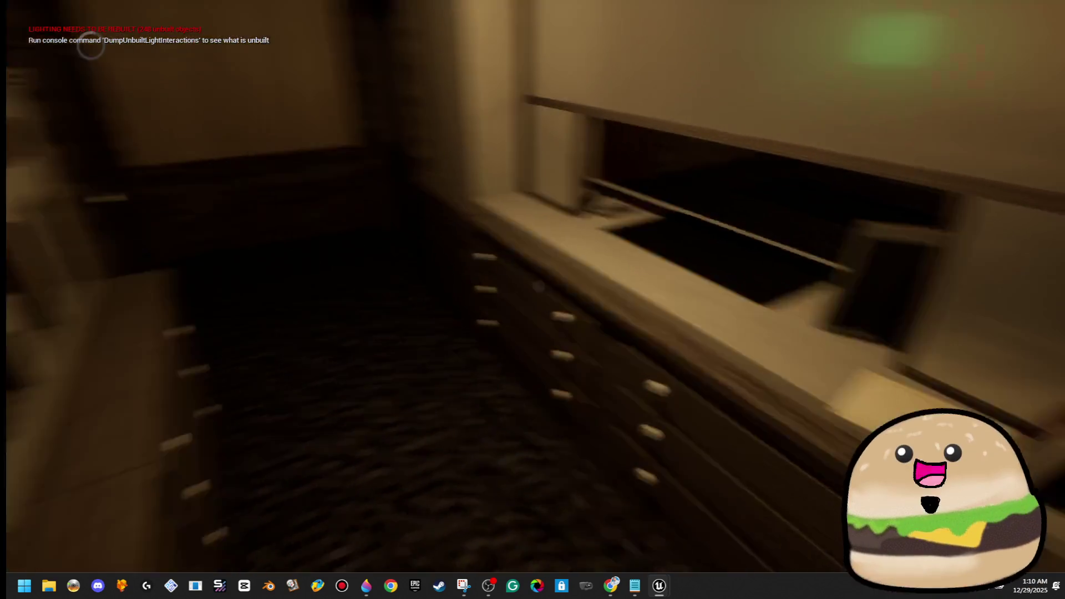
key("m")
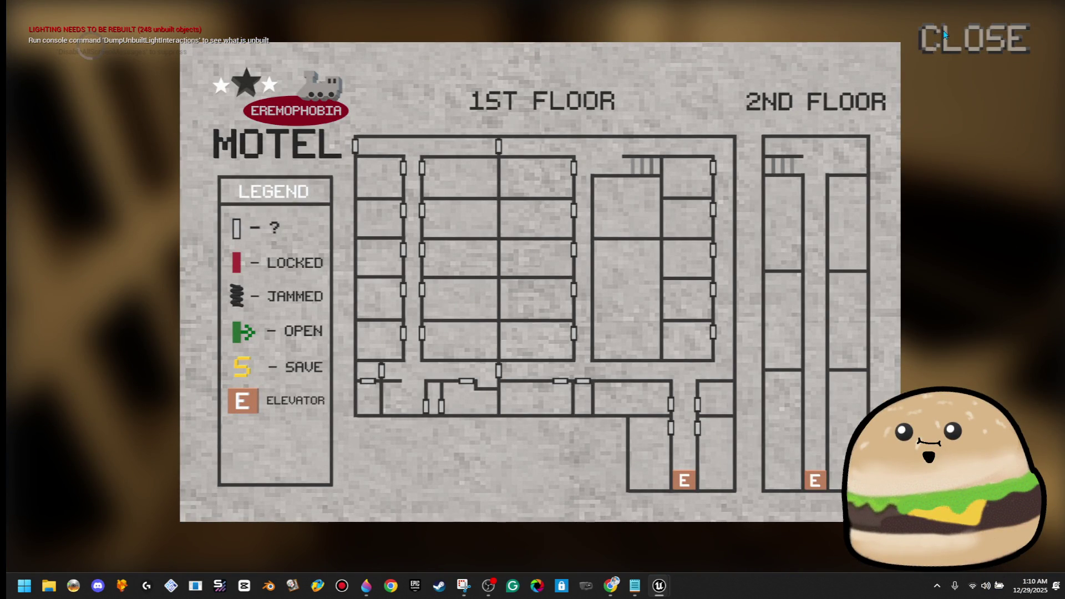
left_click(941, 50)
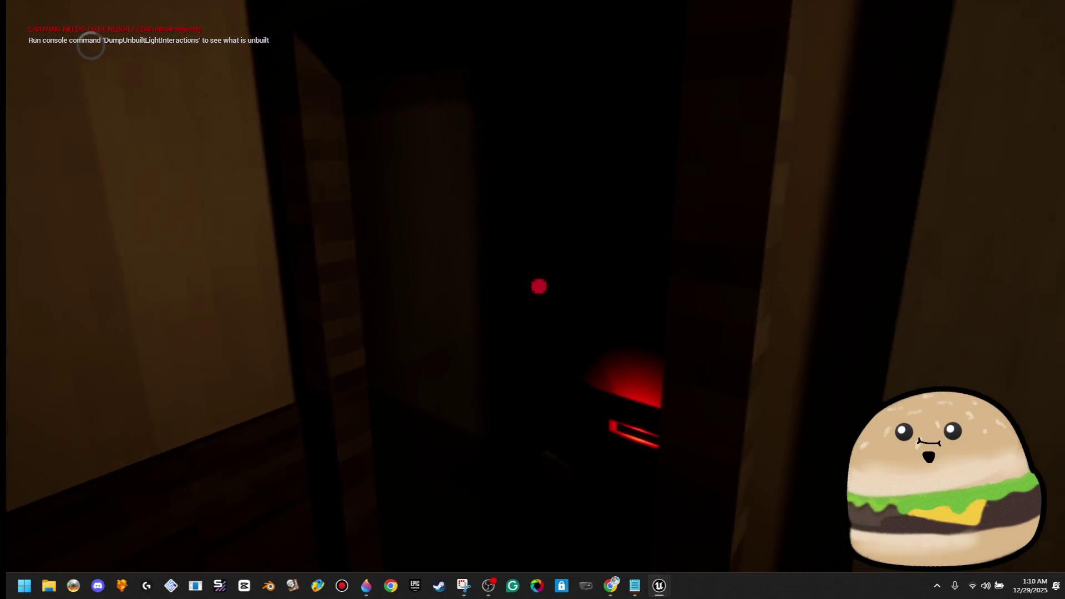
key("m")
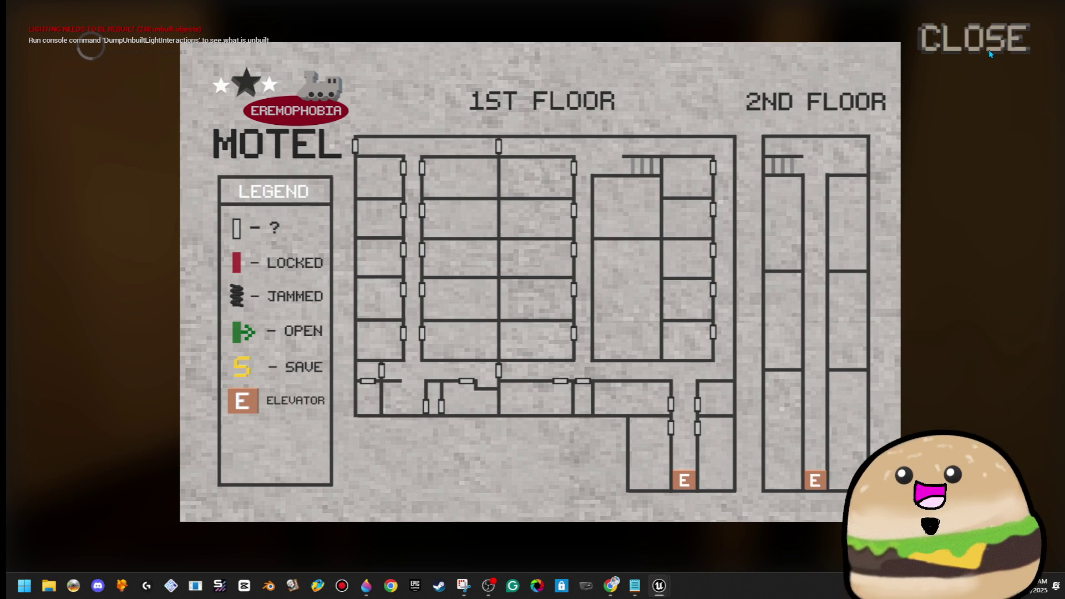
left_click(991, 54)
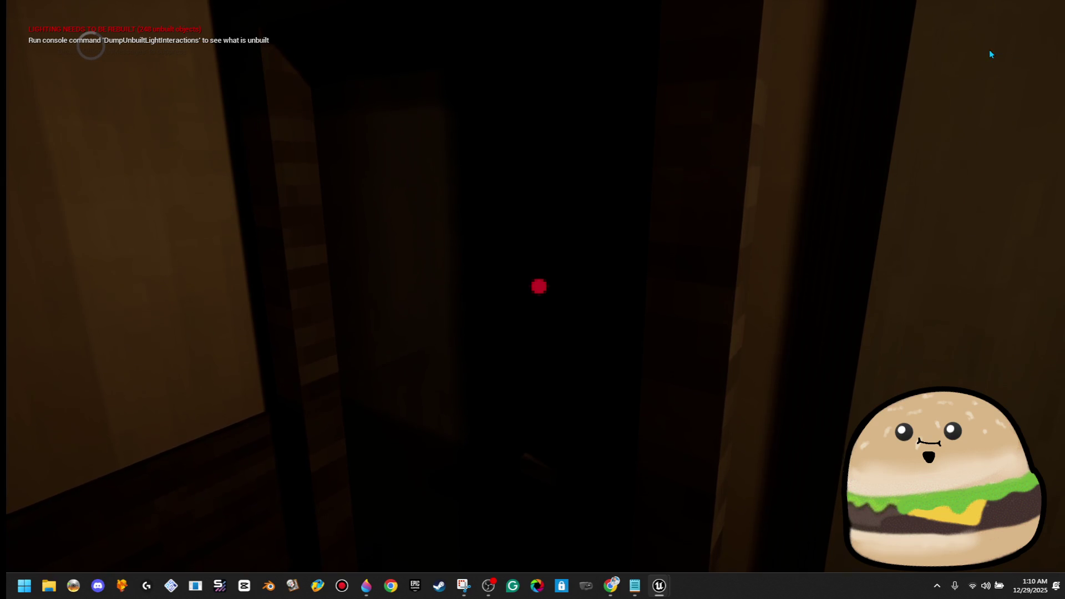
key("m")
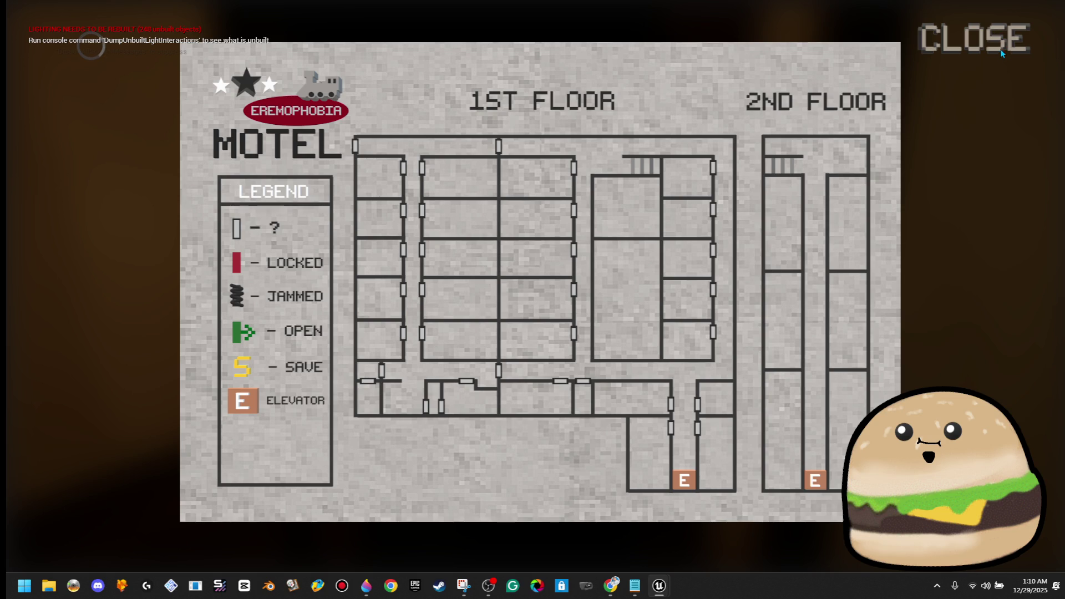
left_click(1000, 49)
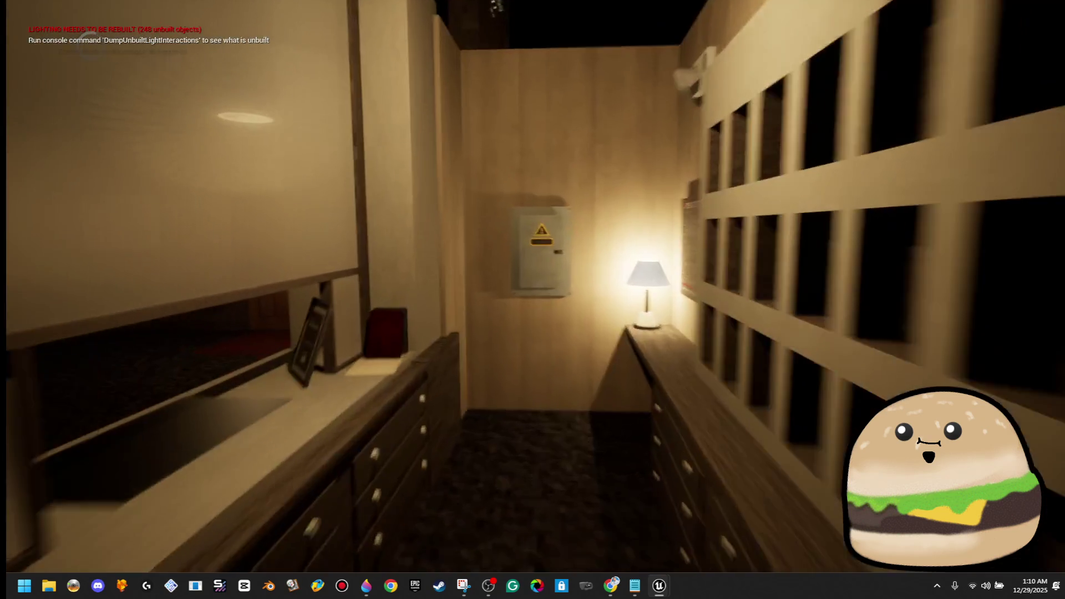
Step: Walk to the breaker box, open it, and switch the master power on
key("w")
key("e")
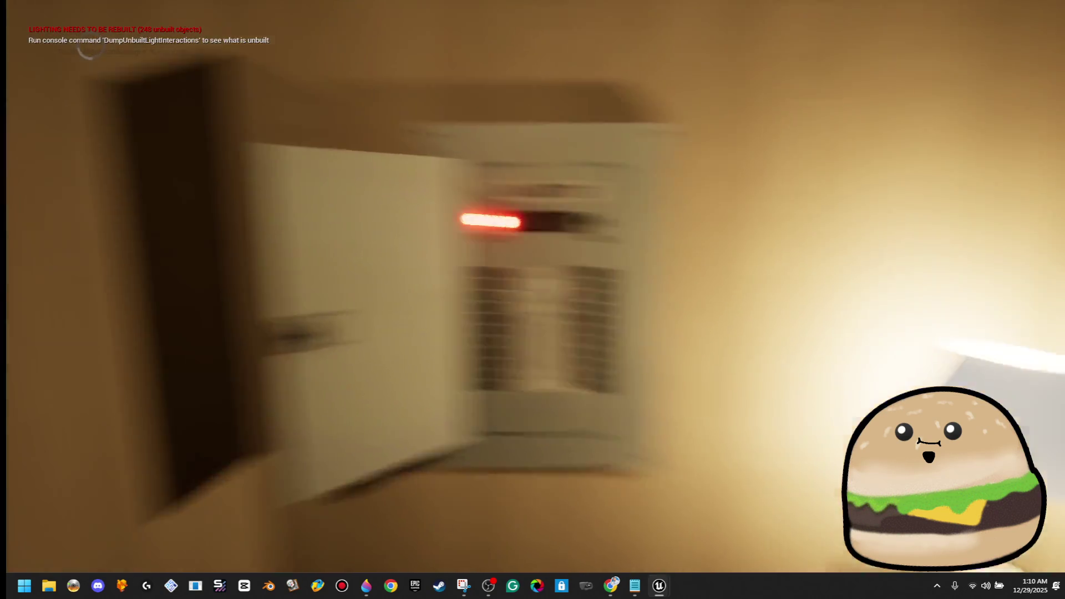
key("e")
key("w")
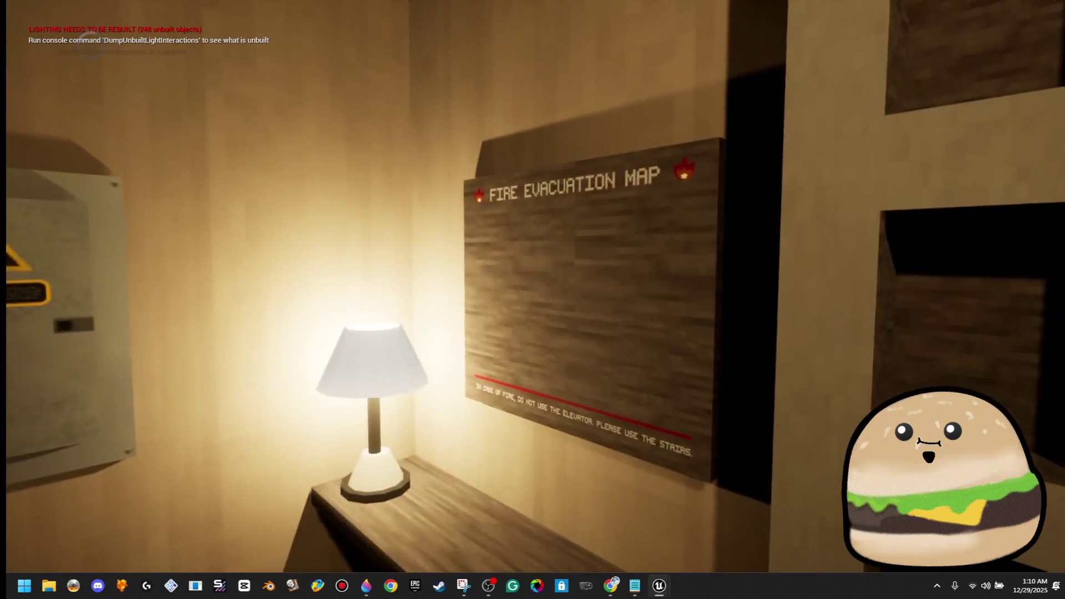
Step: Open the floor-plan map in the lamp room, close it, and stop the play session
key("m")
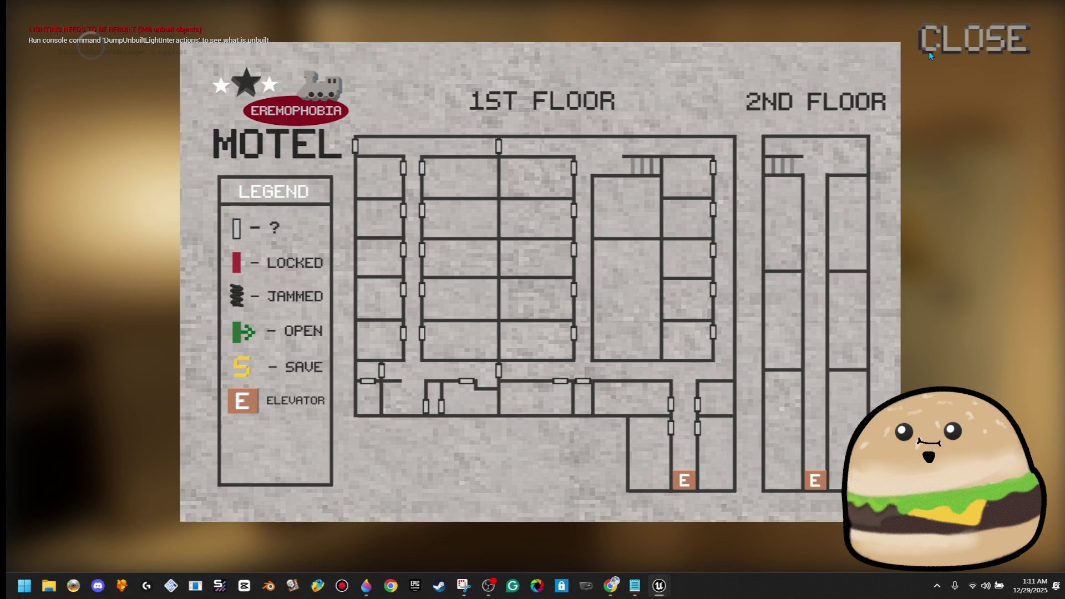
left_click(953, 36)
key("Escape")
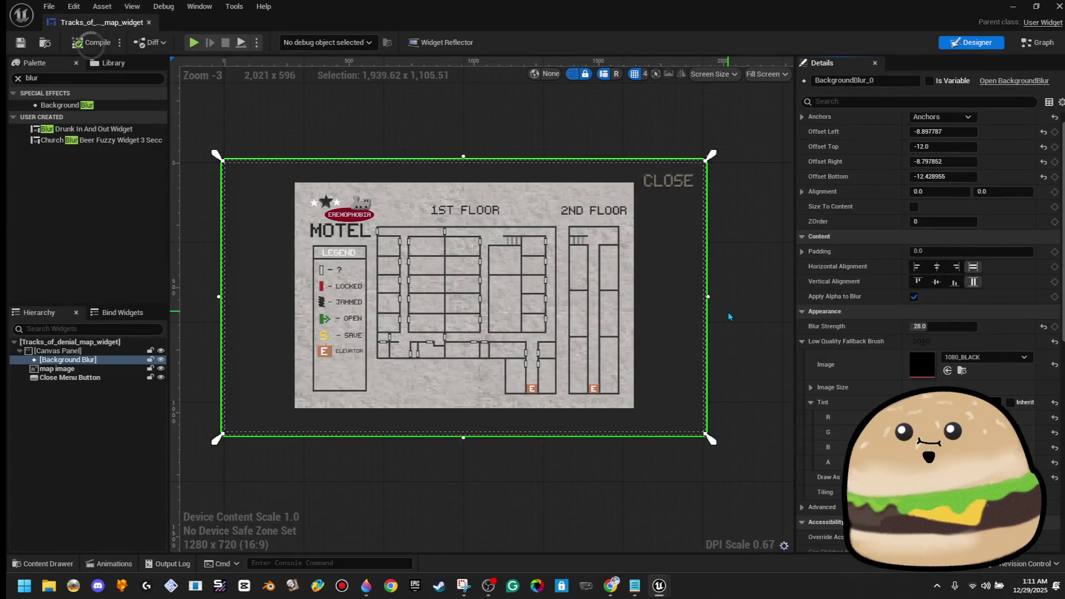
Step: Inspect the Background Blur and Close Menu Button widgets in the Designer
left_click(728, 312)
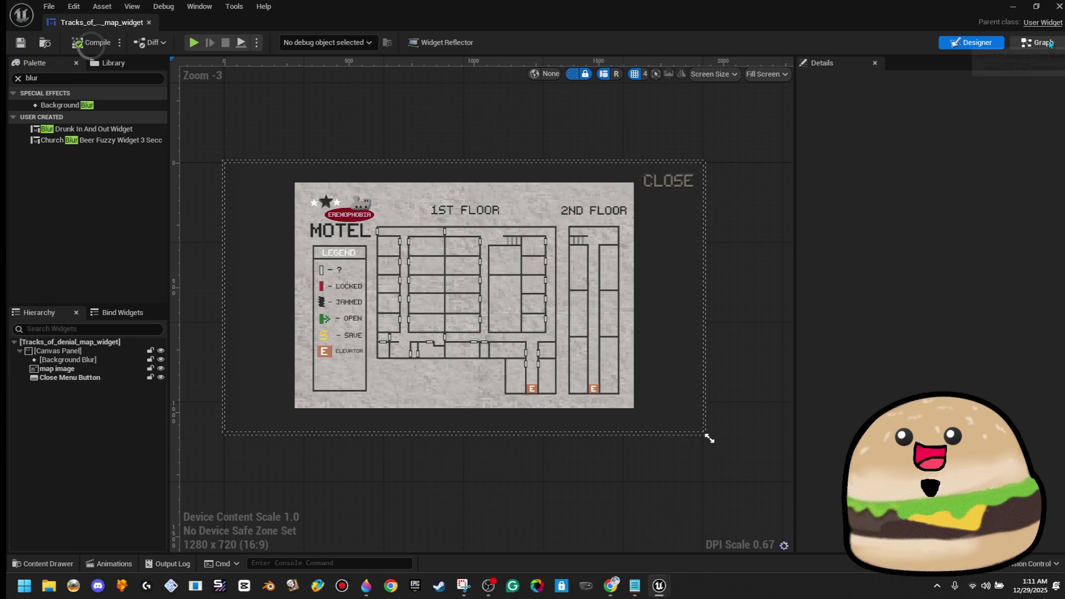
left_click(97, 377)
left_click(467, 110)
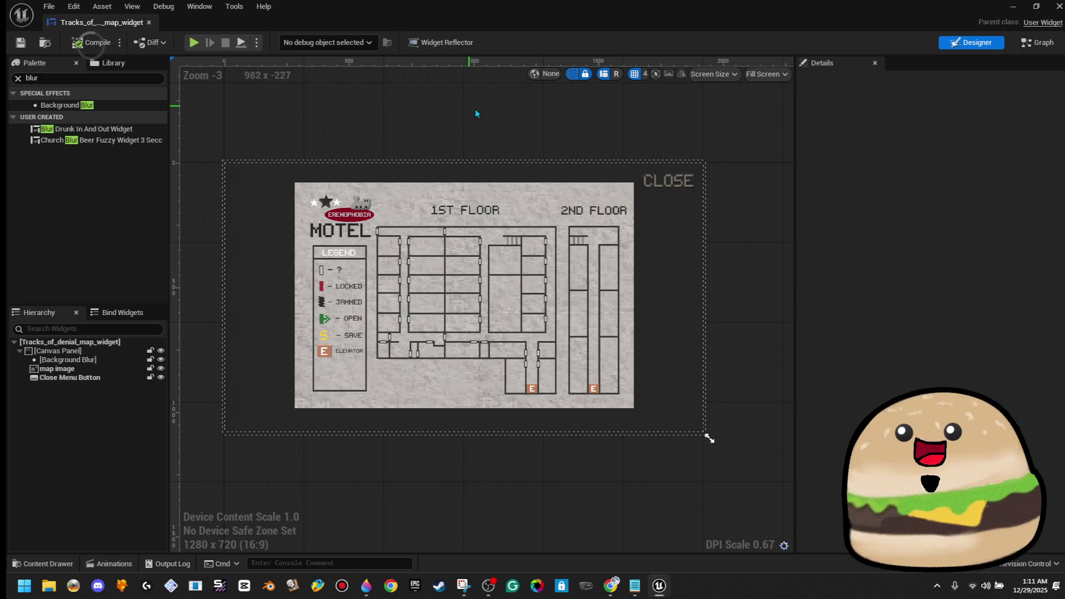
Step: Review the Event Construct nodes in the event graph, then compile and close the widget blueprint
left_click(1043, 44)
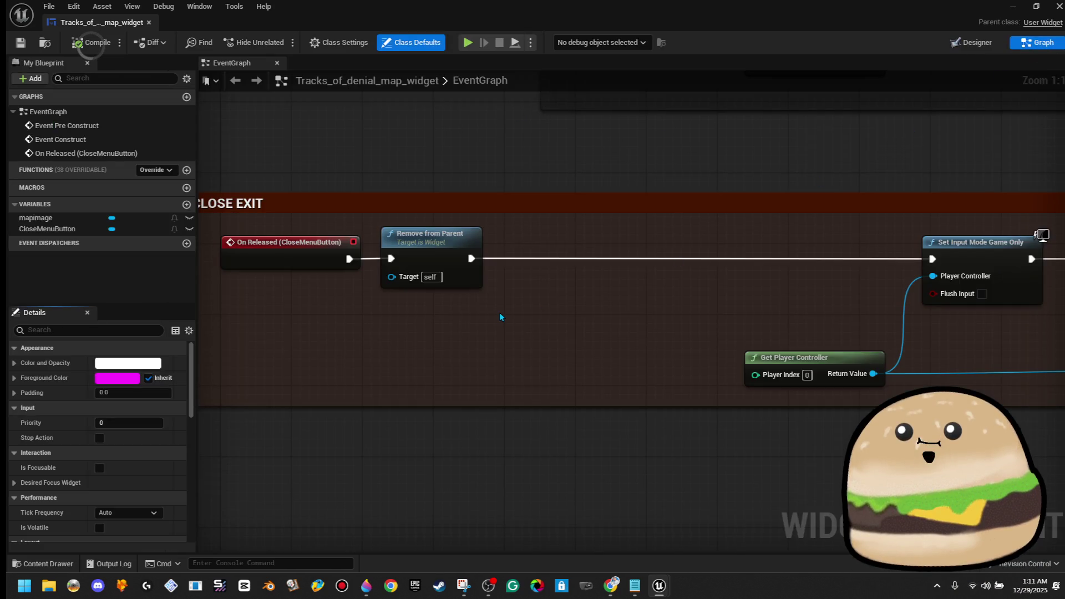
scroll(499, 311, "down", 4)
scroll(714, 285, "up", 4)
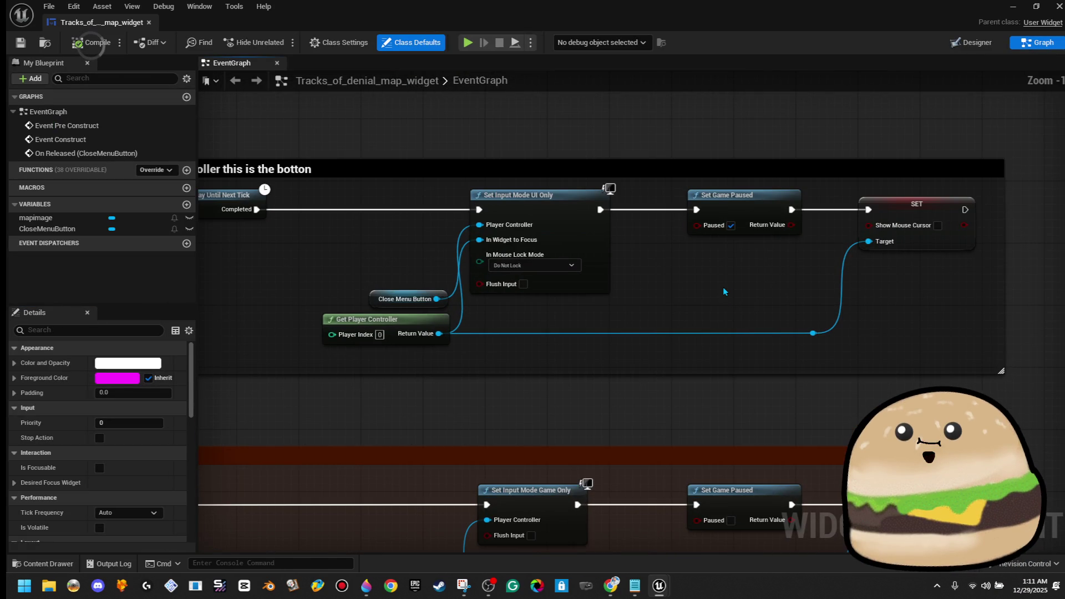
scroll(724, 287, "down", 1)
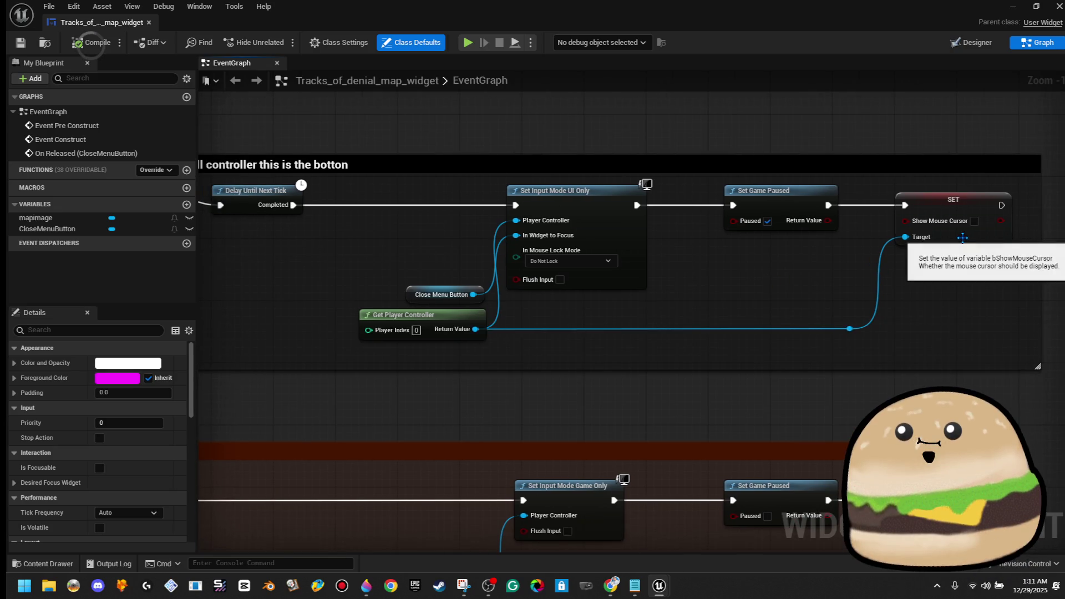
scroll(914, 252, "down", 4)
scroll(914, 252, "up", 4)
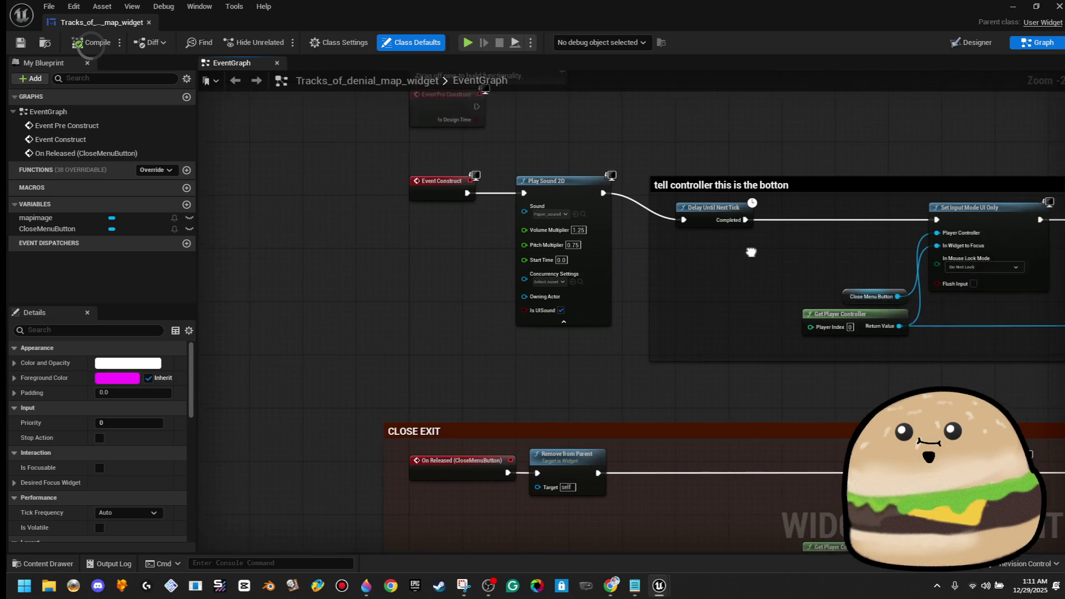
left_click_drag(1013, 303, 755, 251)
left_click(91, 42)
left_click(149, 23)
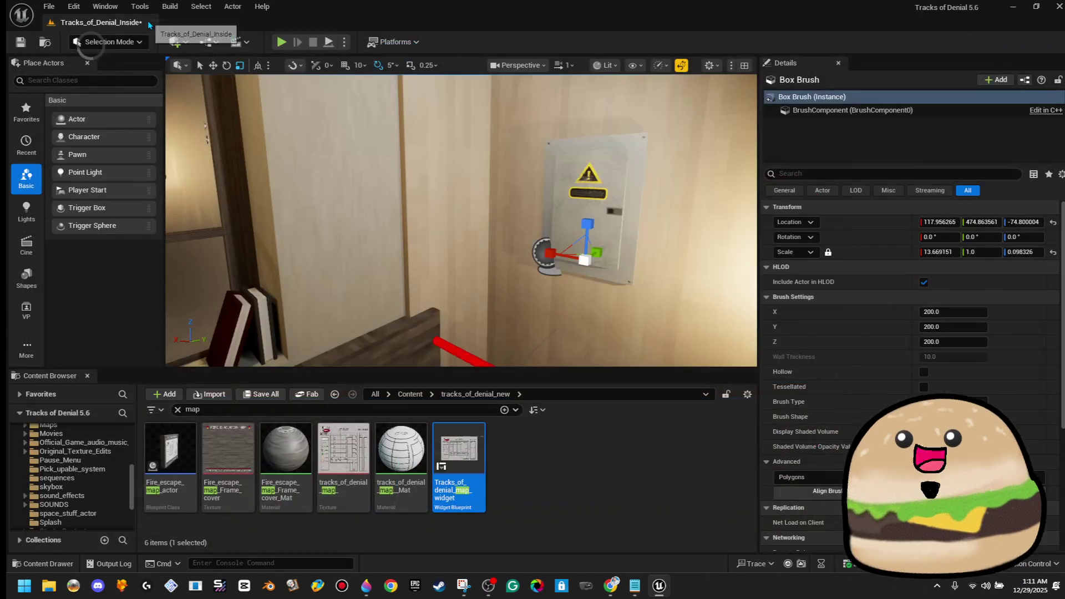
right_click(457, 202)
left_click(482, 561)
key("F11")
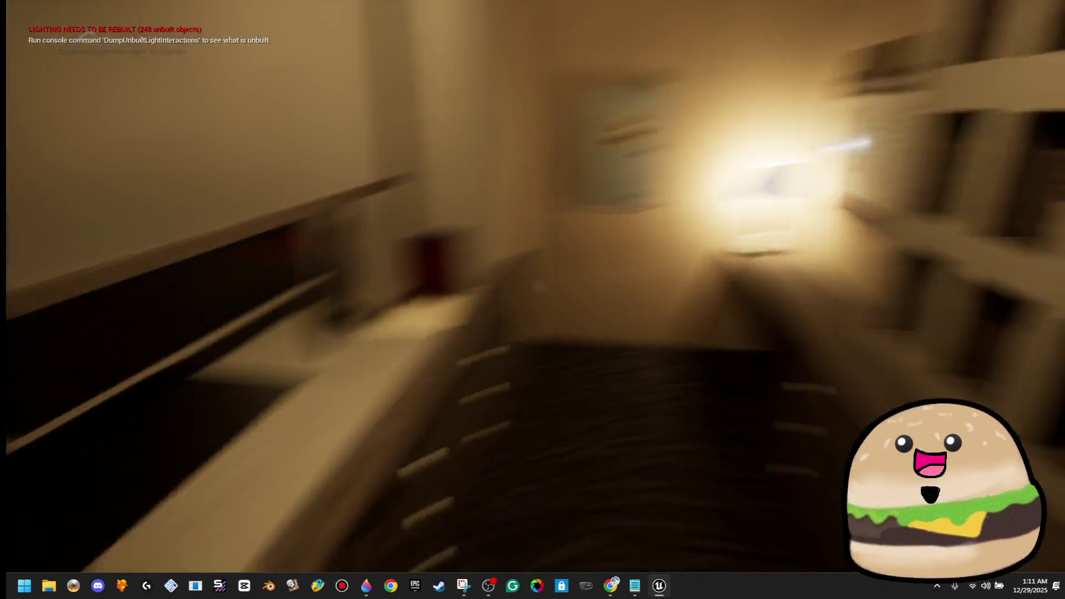
key("e")
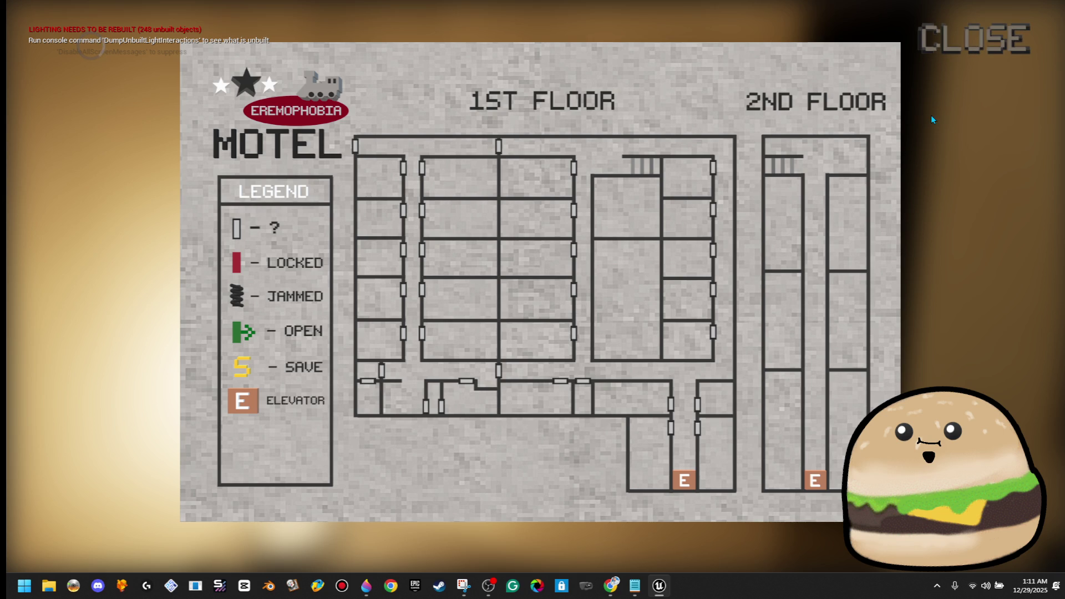
left_click(986, 47)
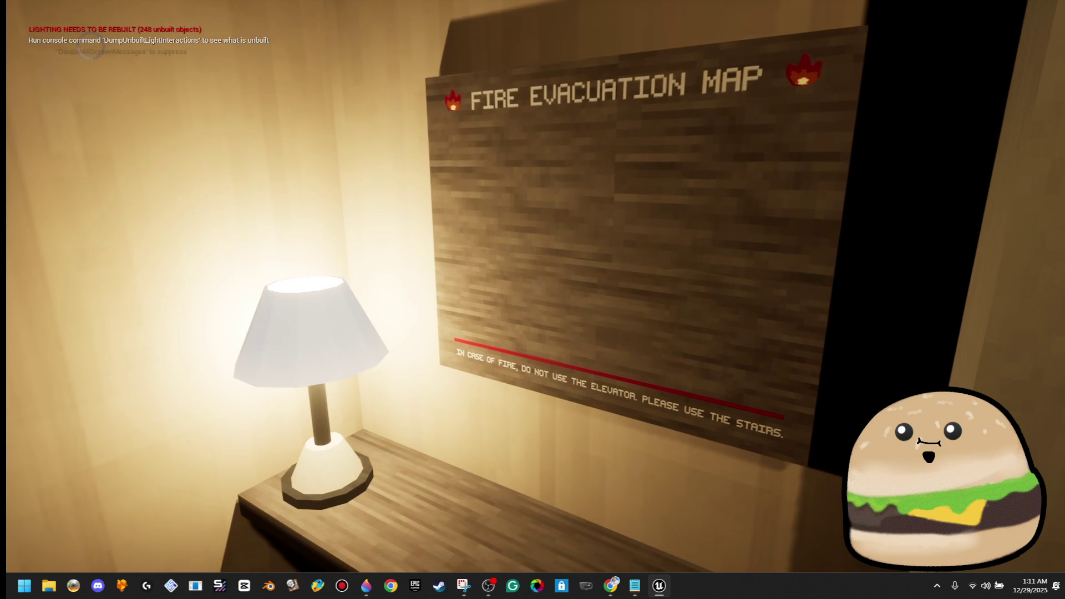
key("Escape")
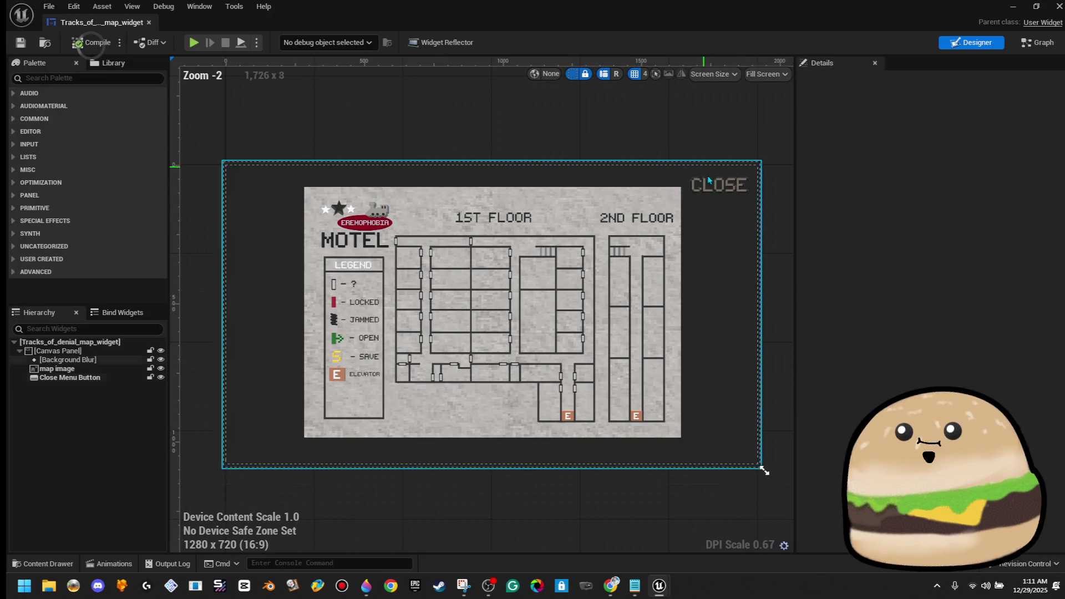
Step: Select the CLOSE button and check its Normal style tint values
left_click(722, 187)
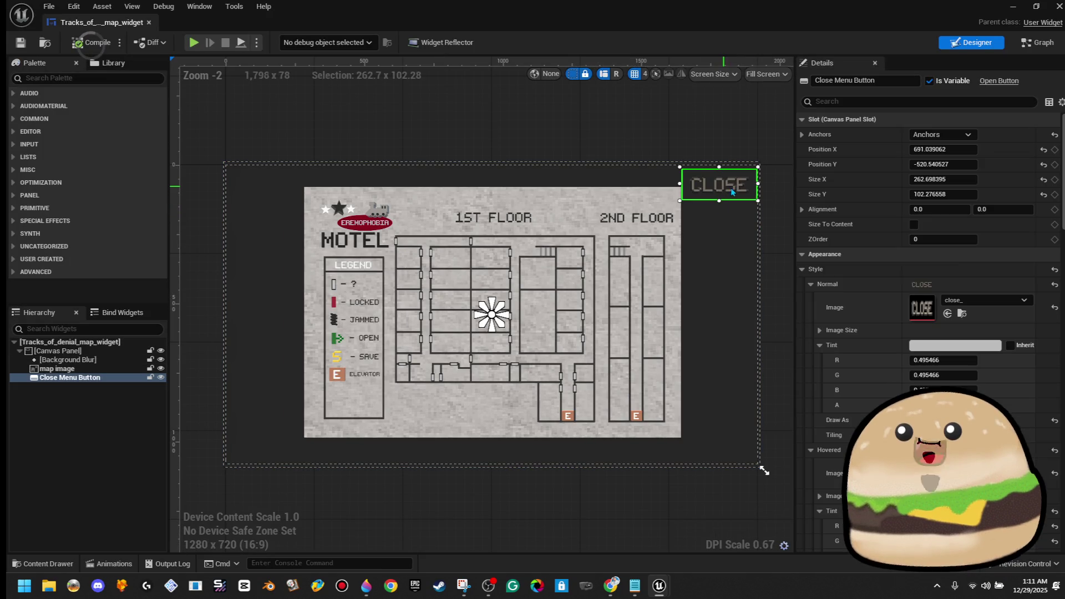
left_click(811, 284)
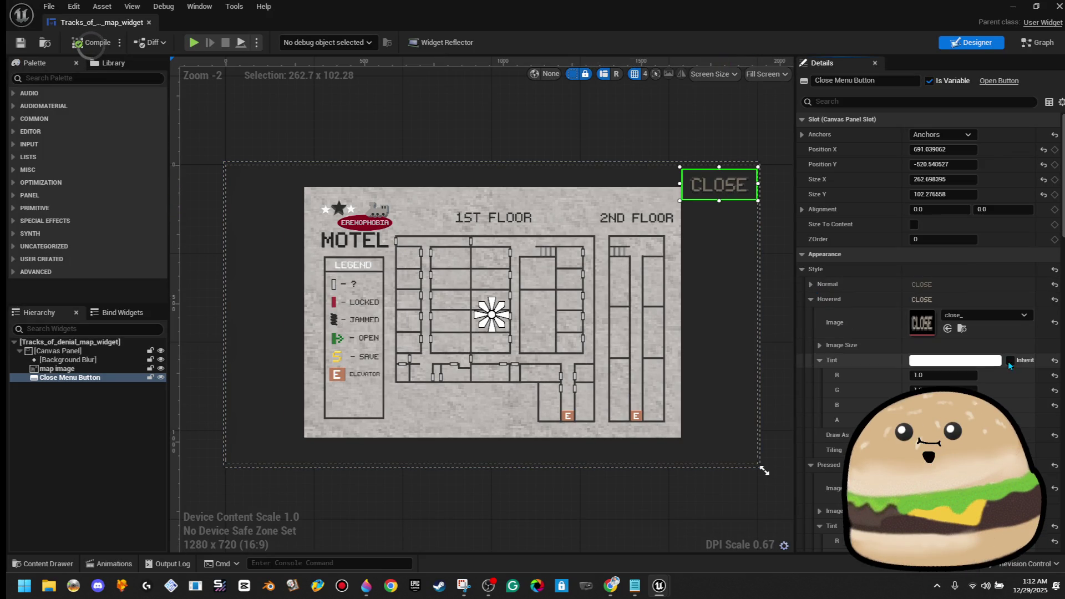
left_click(809, 284)
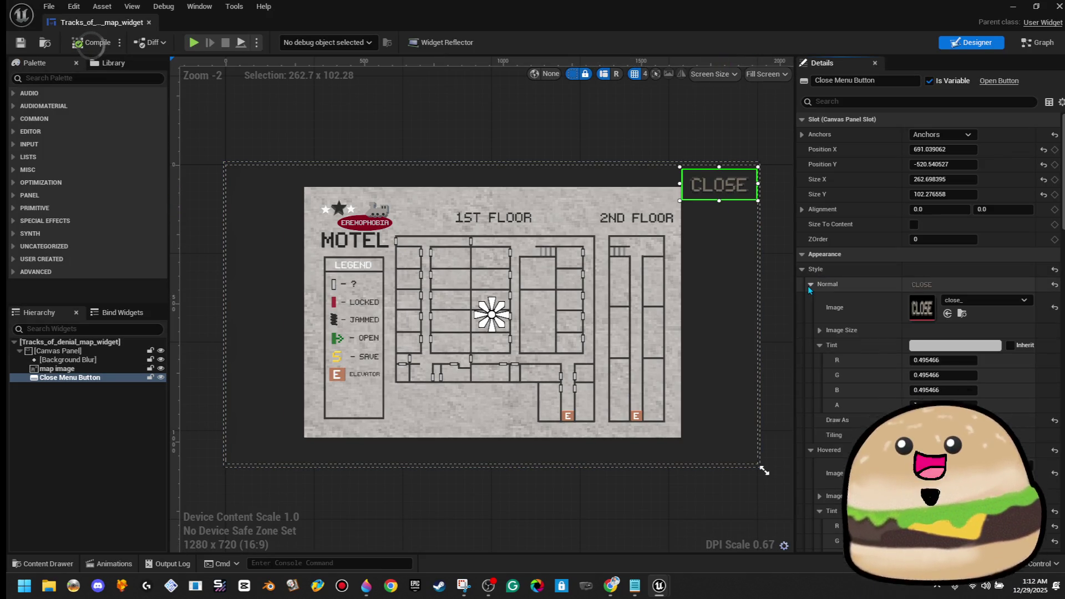
left_click(946, 360)
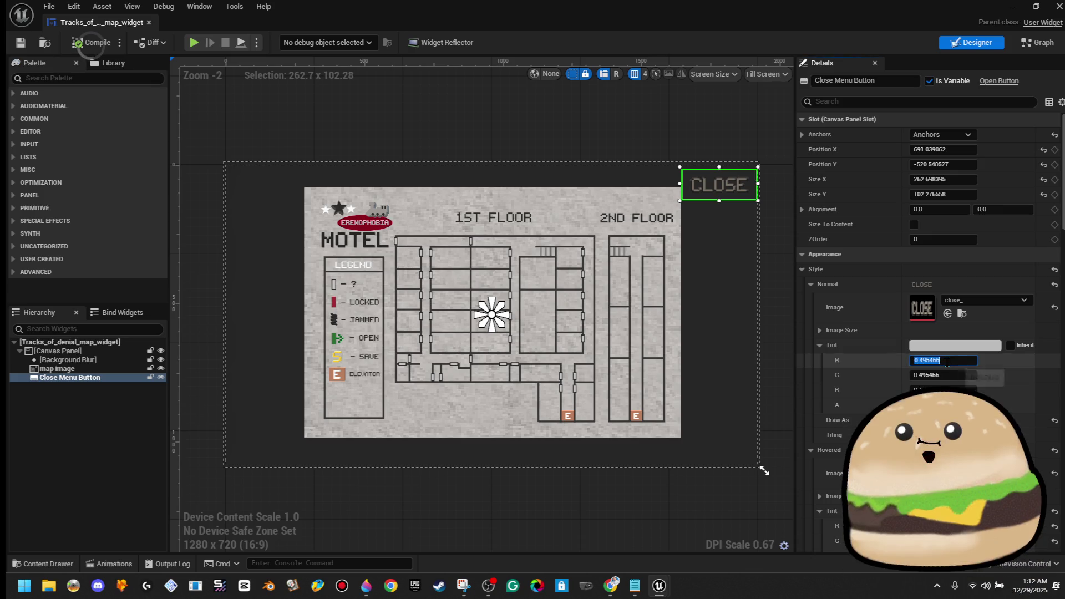
left_click(811, 285)
Step: Set the Hovered tint red and green to 1.5, then go back to the level editor
left_click(944, 375)
type("1.5")
key("Tab")
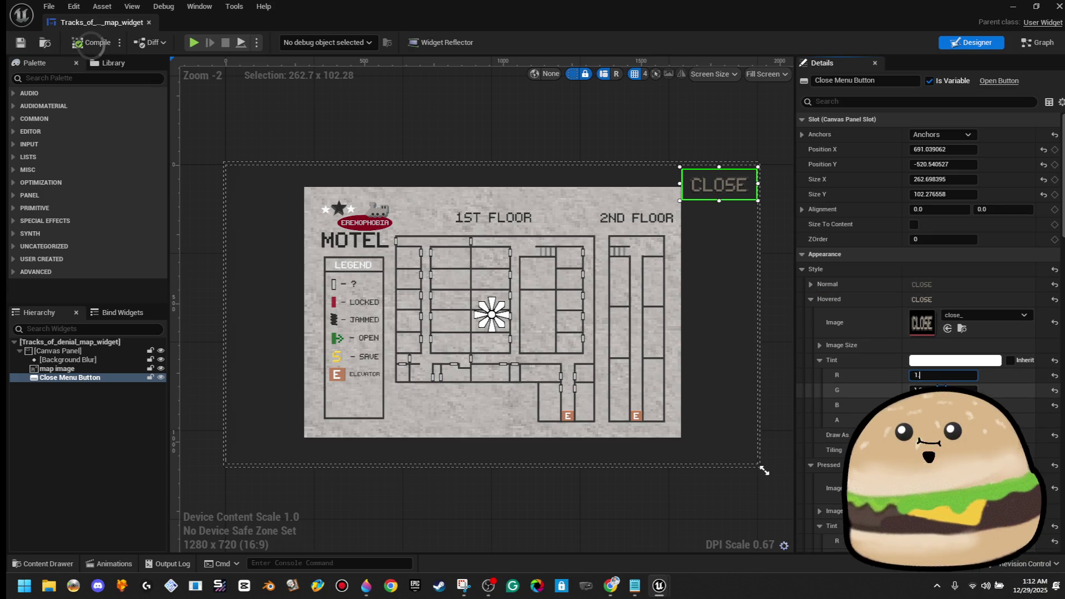
type("1.5")
key("Tab")
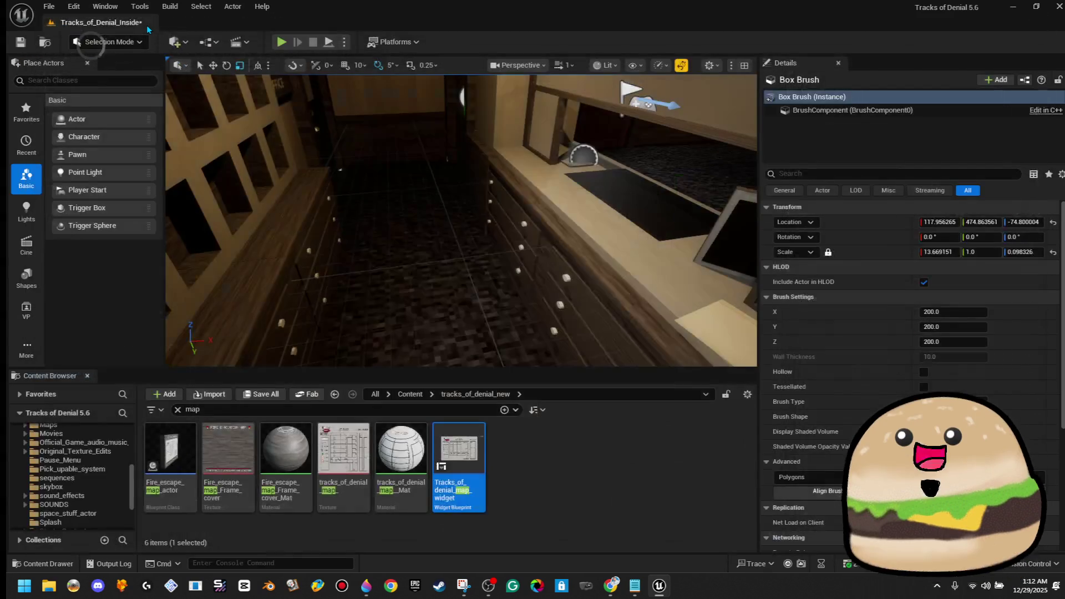
key("alt+Tab")
Step: Start a full-screen play session from the carpet floor spot
right_click(382, 205)
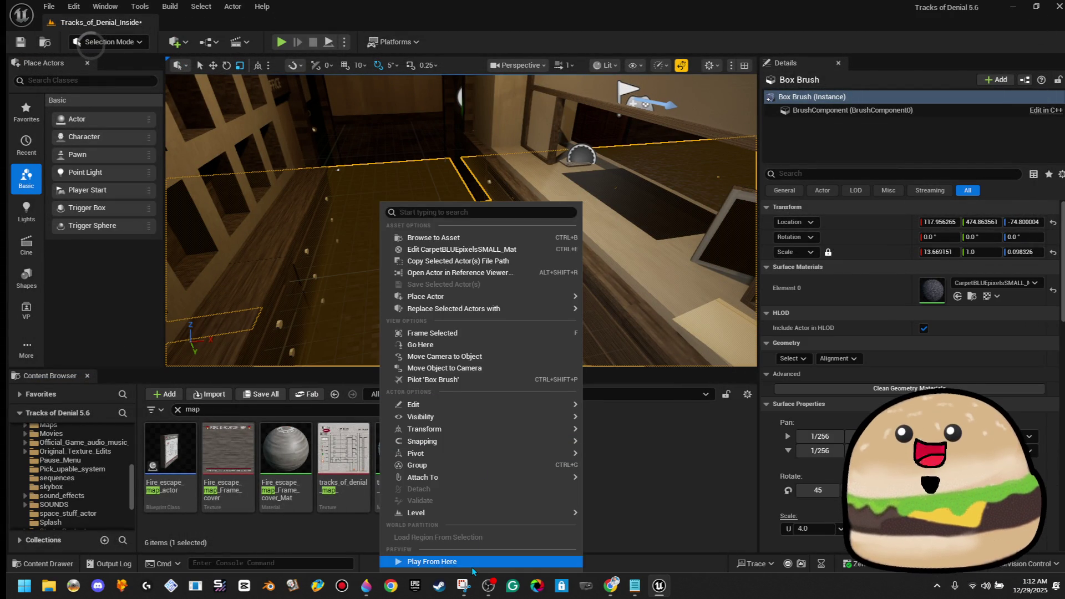
left_click(472, 567)
key("Escape")
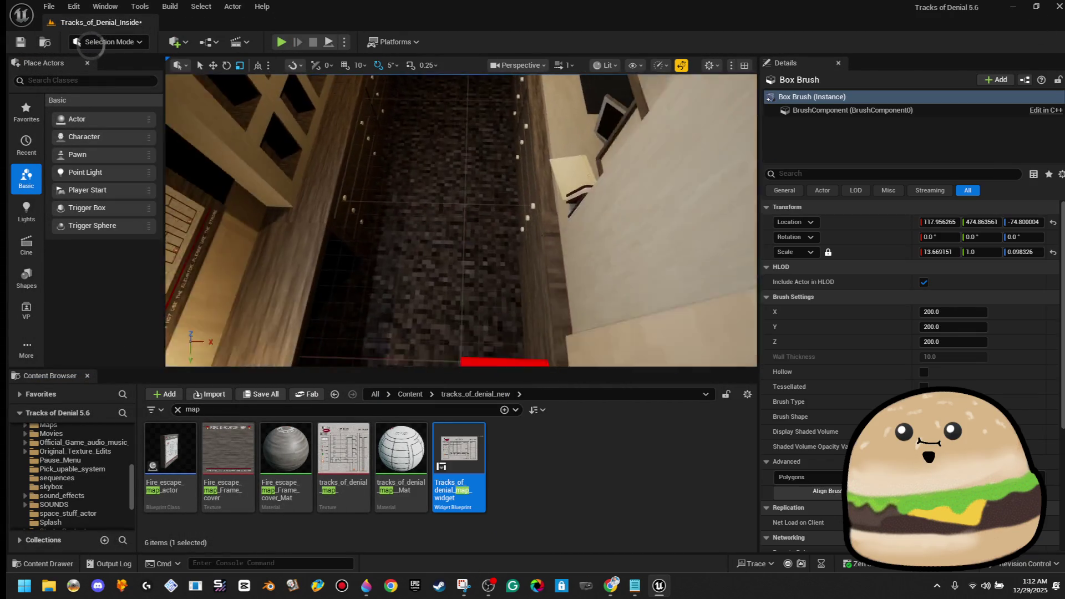
right_click(454, 182)
left_click(505, 540)
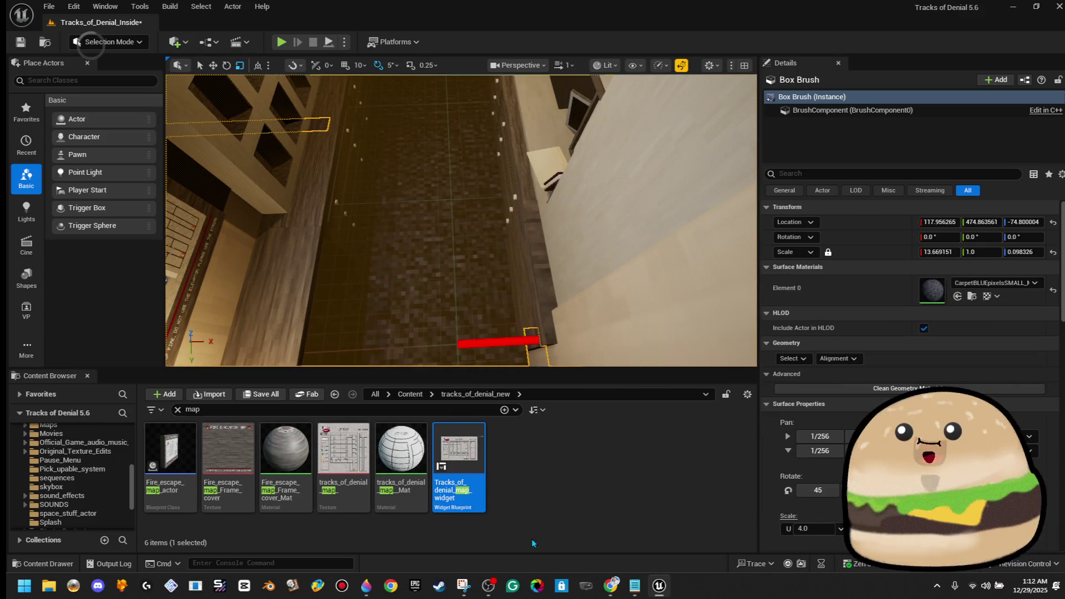
key("F11")
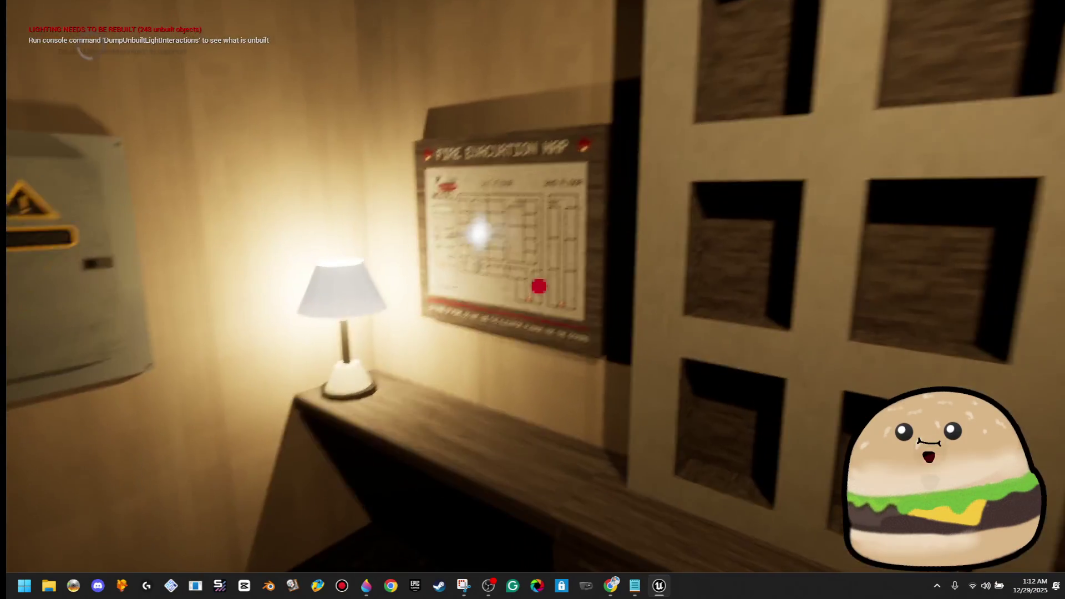
Step: Open the floor-plan map twice, checking the CLOSE button's hover glow before closing it
key("m")
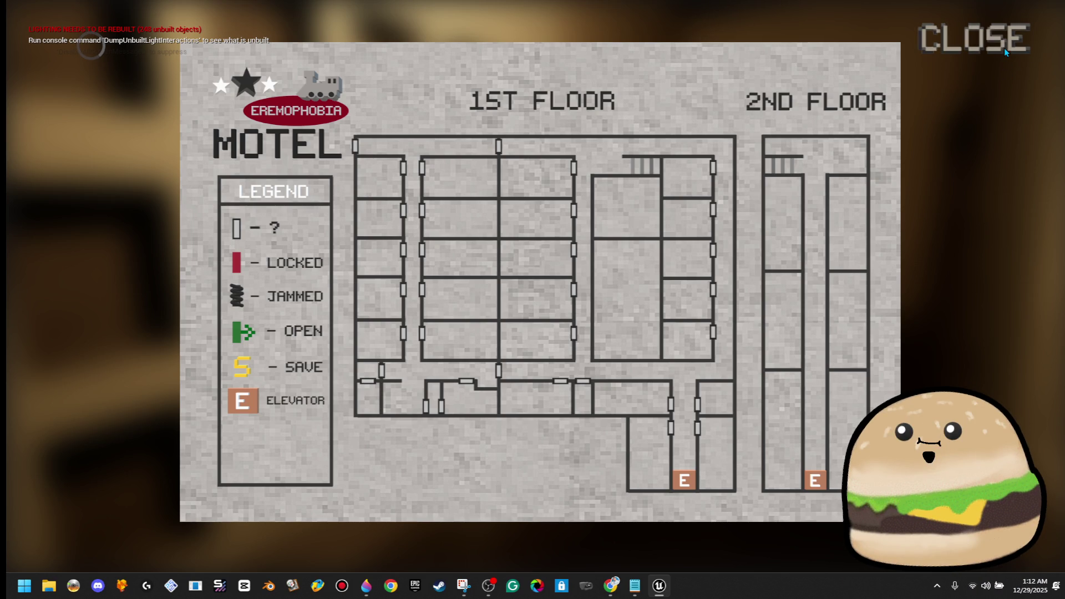
left_click(964, 44)
key("m")
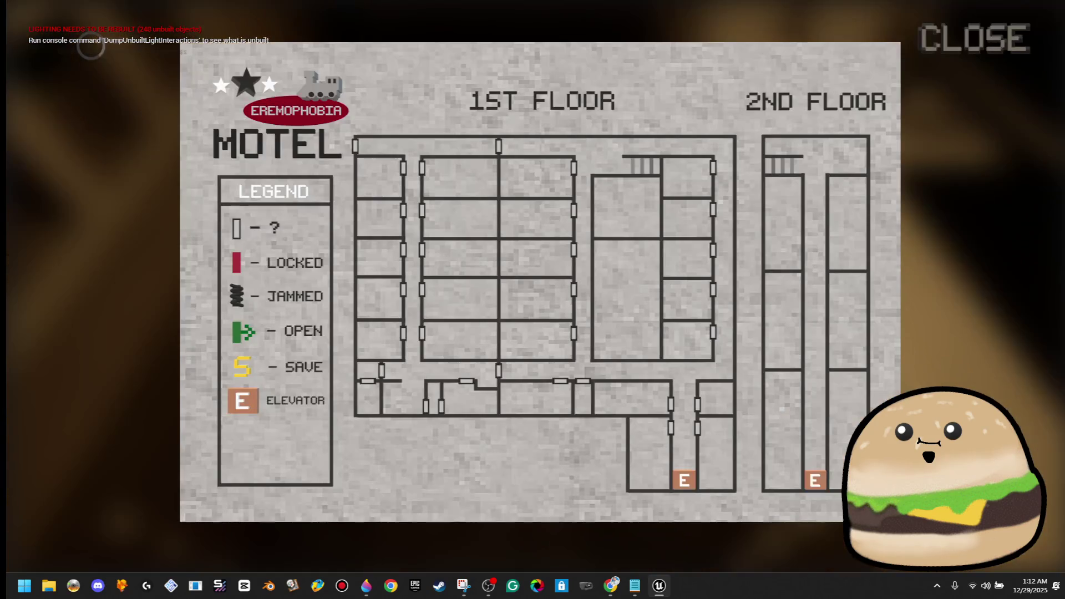
left_click(974, 39)
Step: End play and reopen the motel map widget blueprint with the map image selected
key("w")
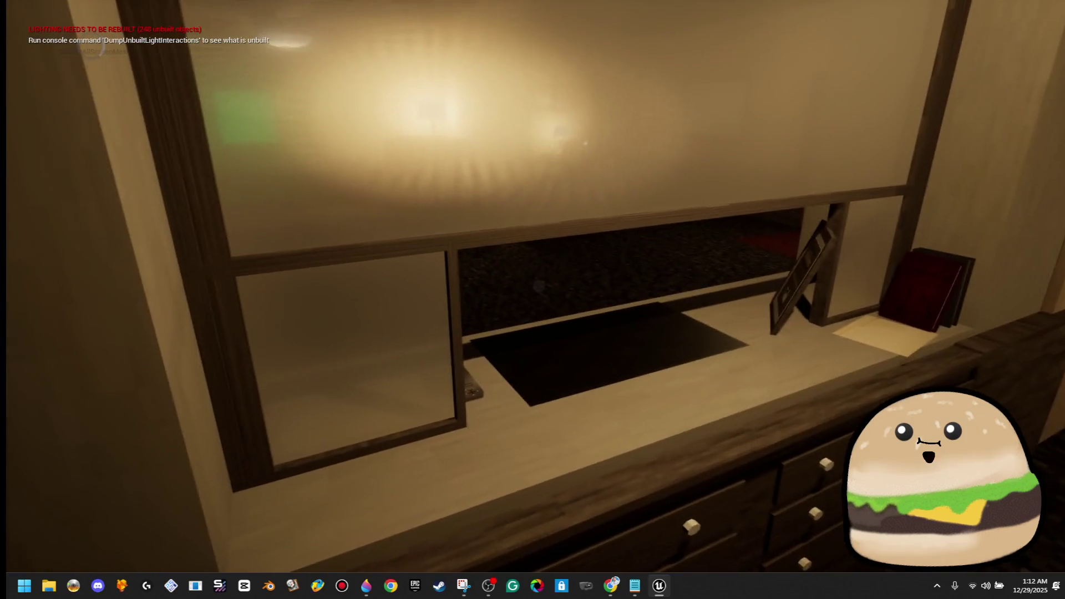
key("Escape")
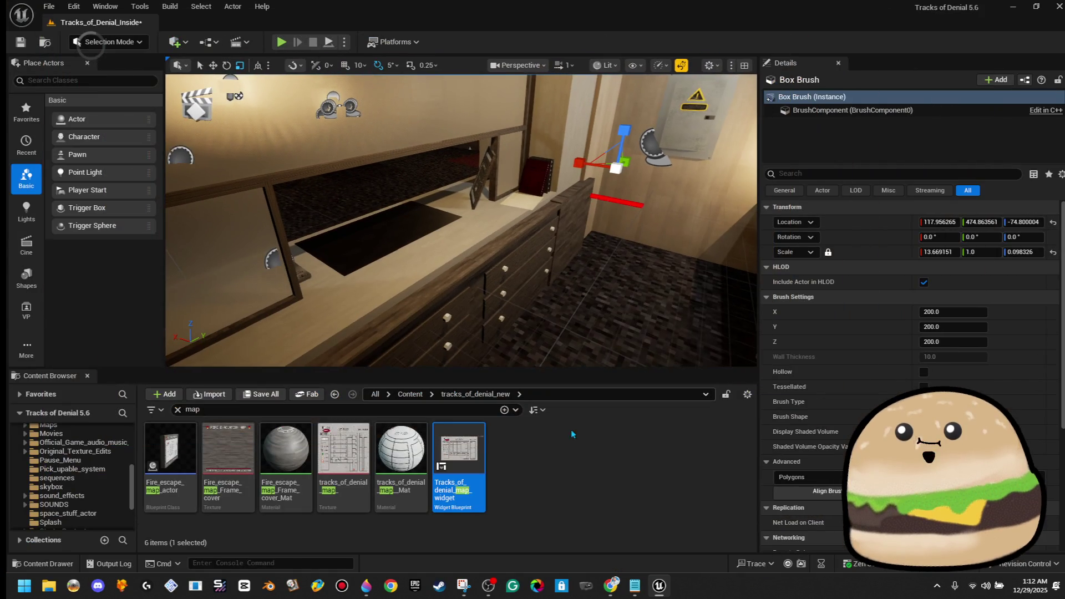
double_click(475, 464)
left_click(506, 395)
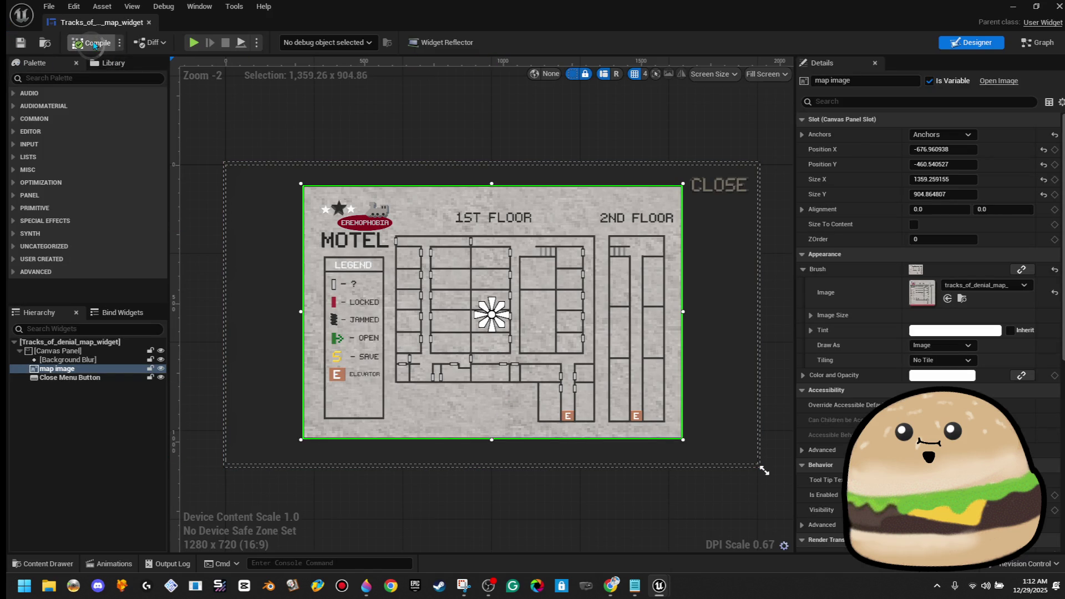
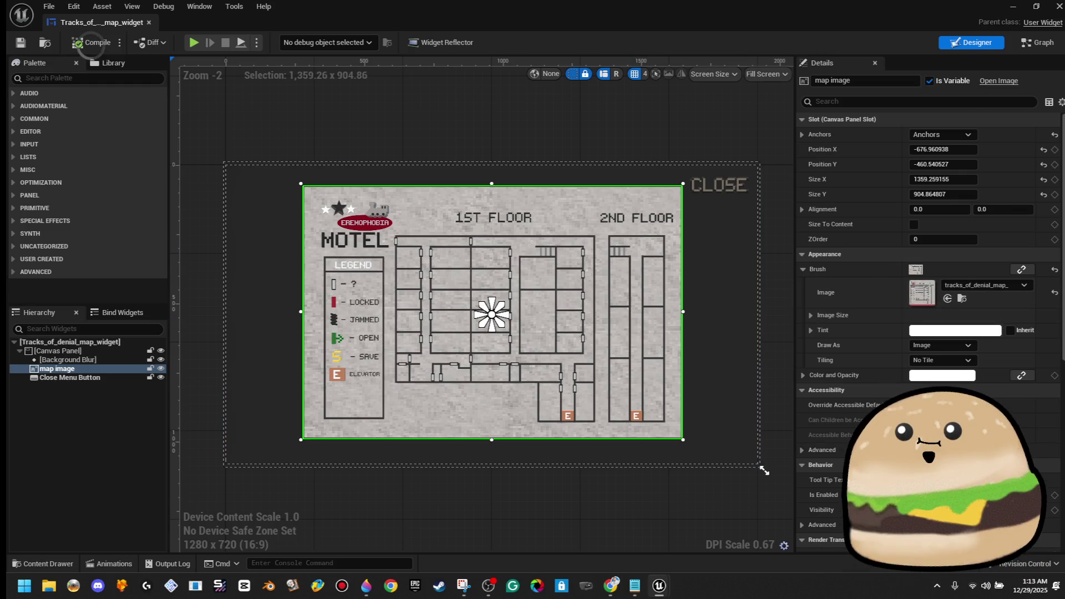
Step: Scroll the map image's Details and expand Brush > Tint to reveal its R, G, B, A channels
scroll(943, 456, "down", 2)
scroll(929, 332, "down", 3)
scroll(929, 333, "down", 3)
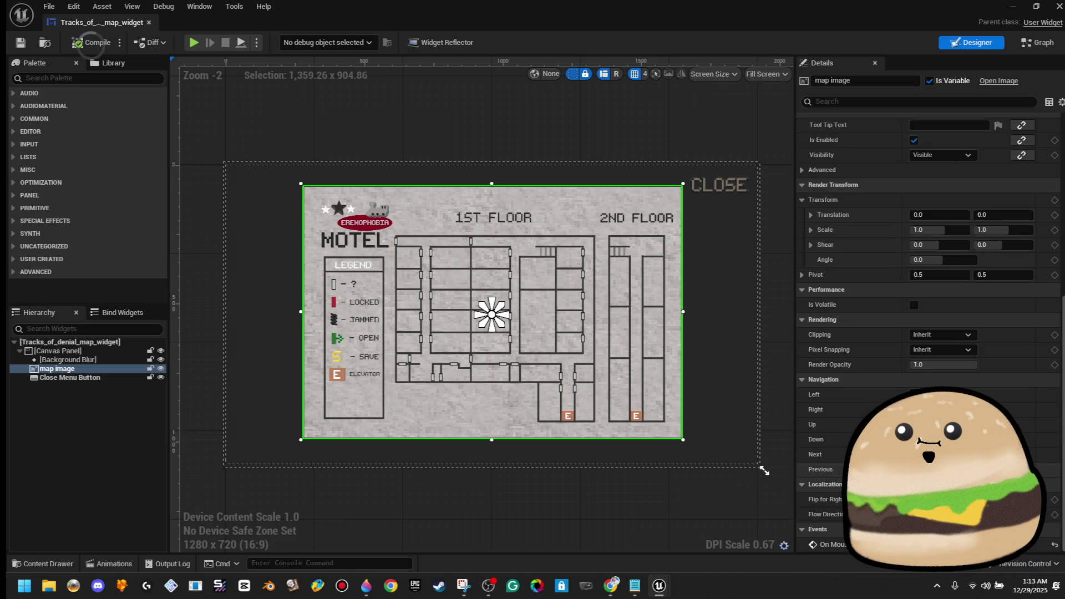
scroll(929, 332, "up", 10)
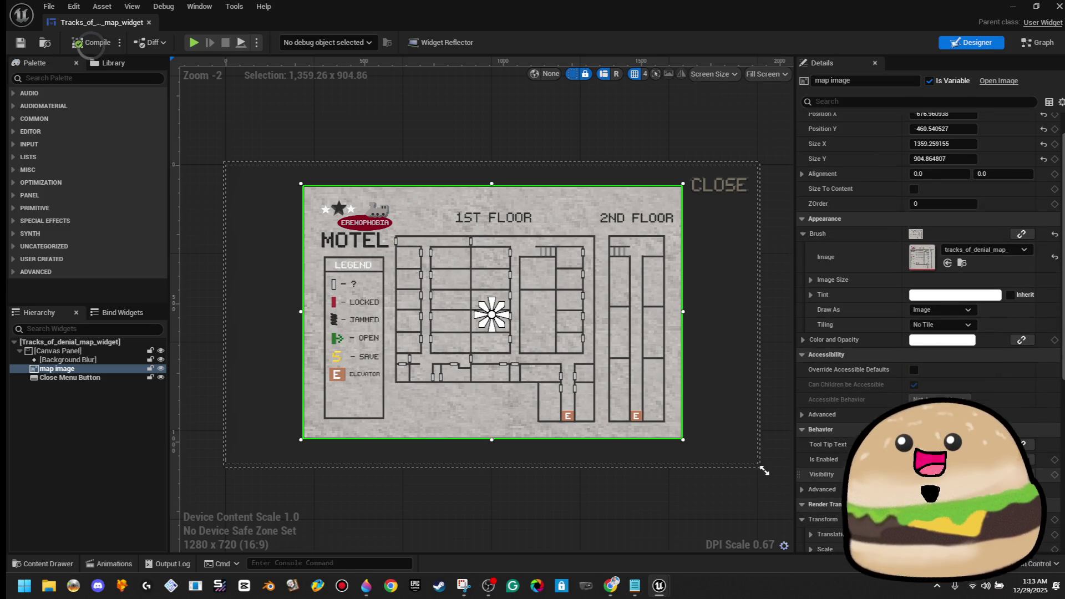
scroll(929, 333, "down", 4)
scroll(929, 333, "up", 5)
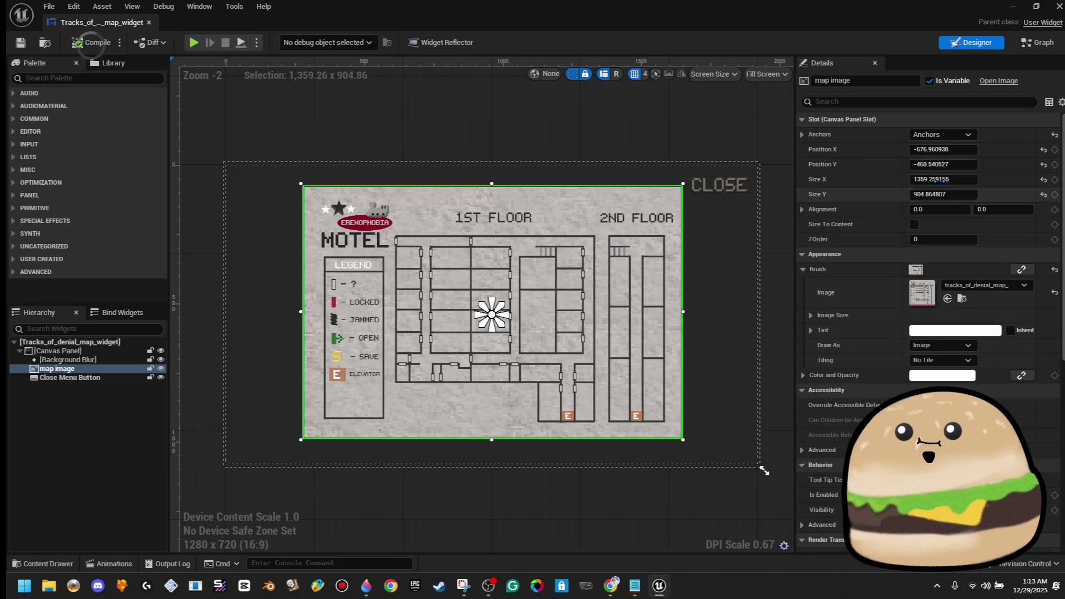
left_click(801, 134)
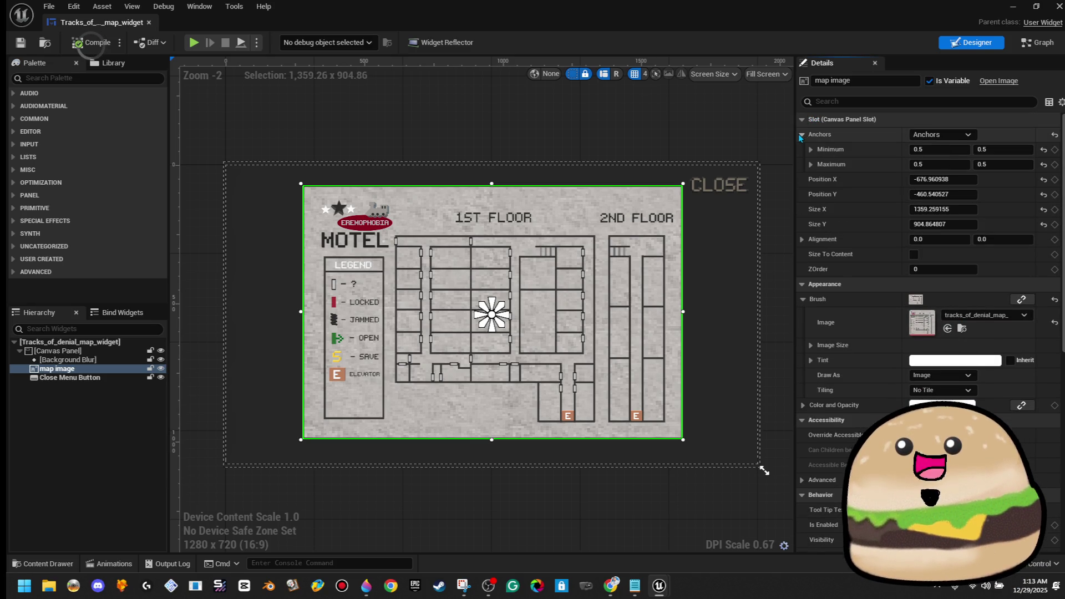
left_click(798, 119)
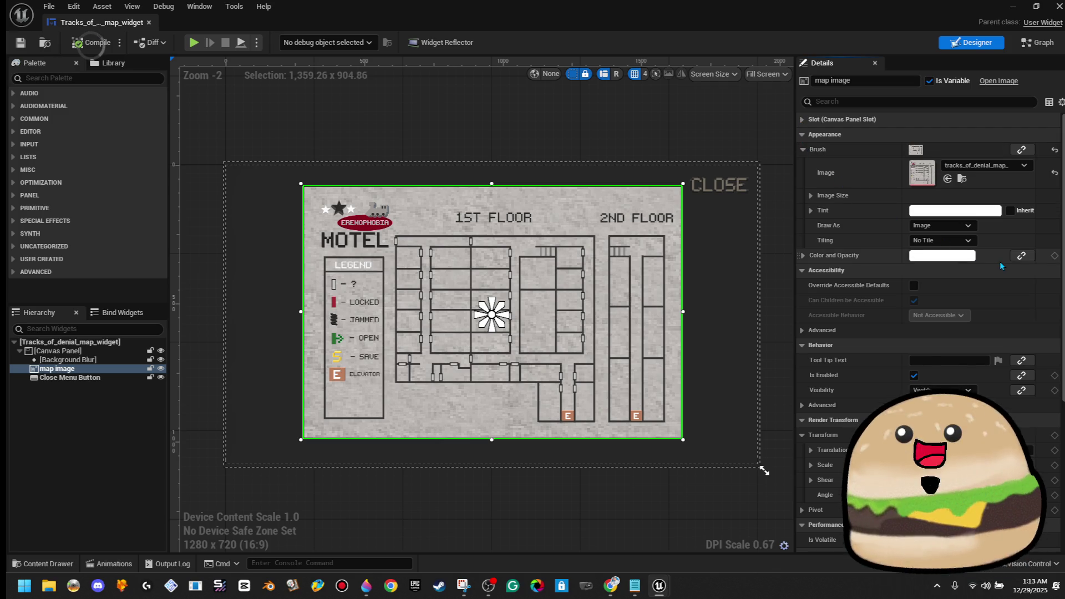
left_click(811, 210)
Step: Restore the map image's tint alpha to 1 and set red, green and blue to 0.5
left_click(961, 268)
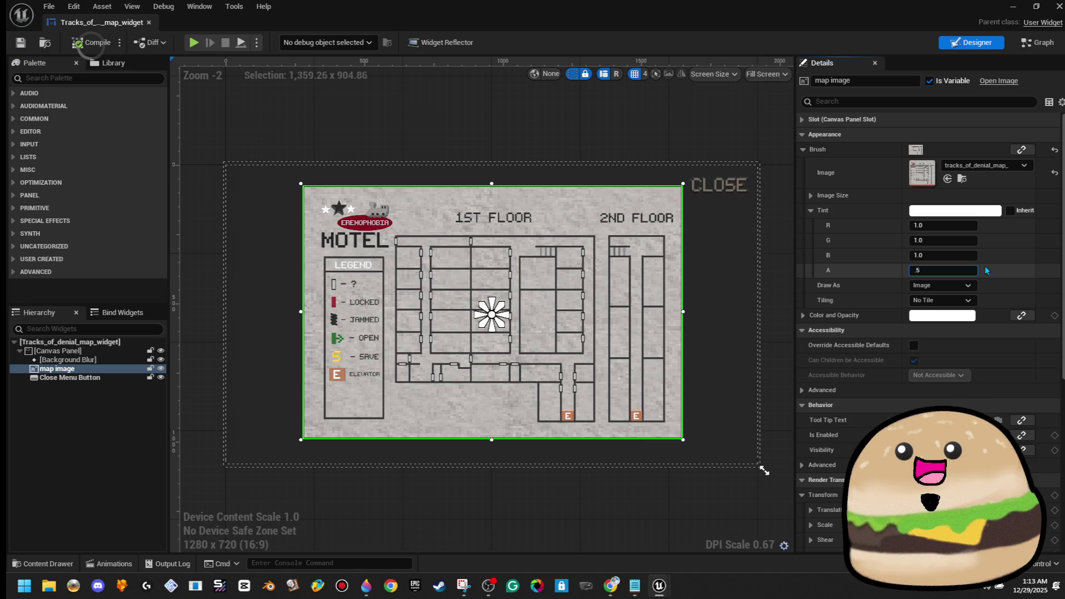
key("Return")
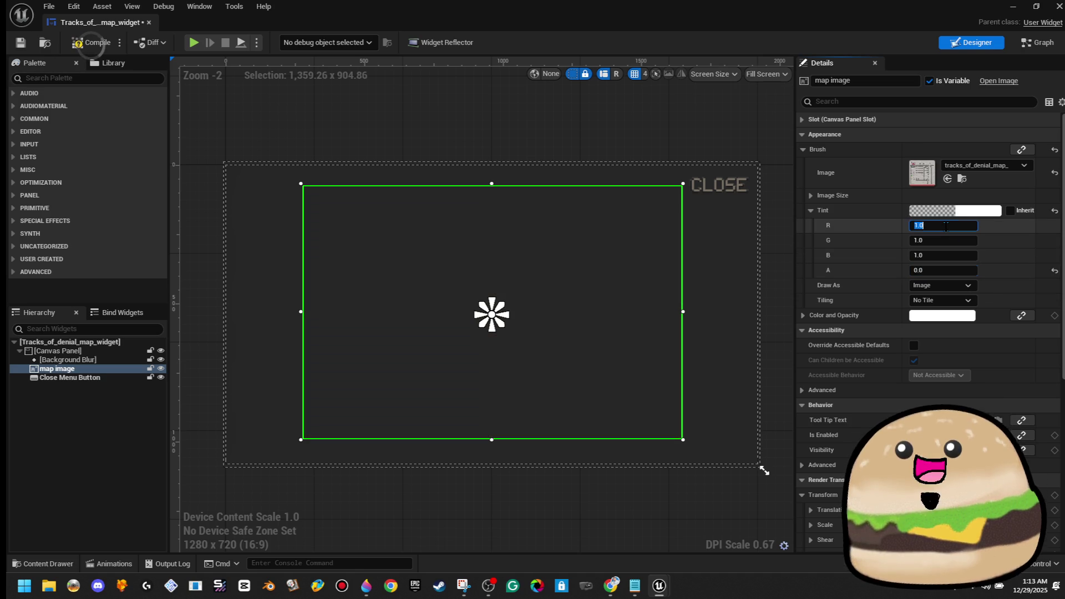
type("1")
left_click(948, 225)
type(".5")
key("Tab")
type(".5")
key("Tab")
type(".5")
key("Return")
Step: Reselect the map image and try lower tint channel values such as 0.25 and 0.2
left_click(948, 270)
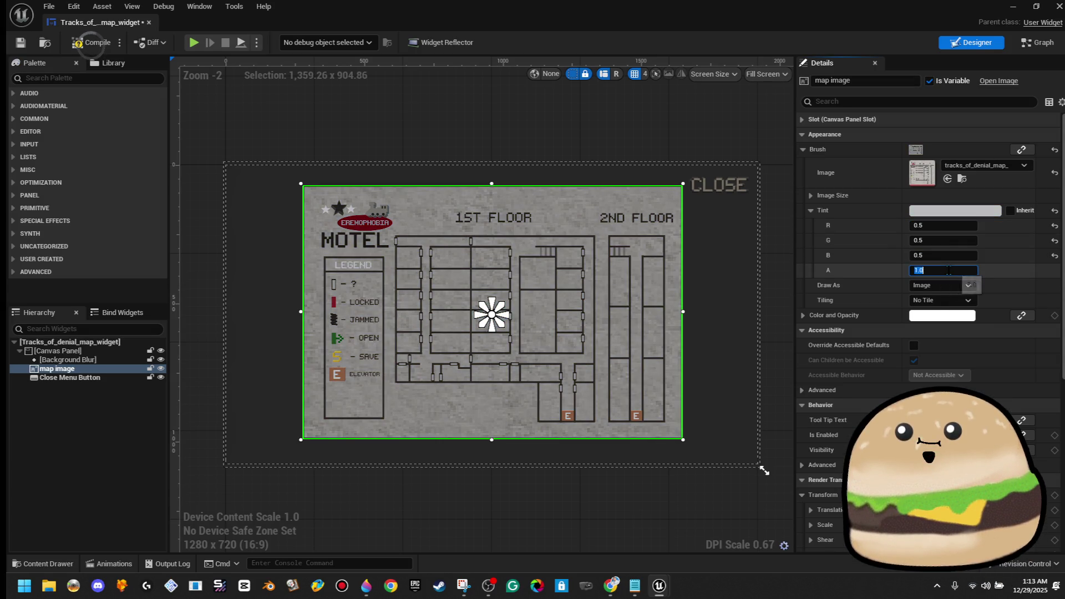
left_click(679, 122)
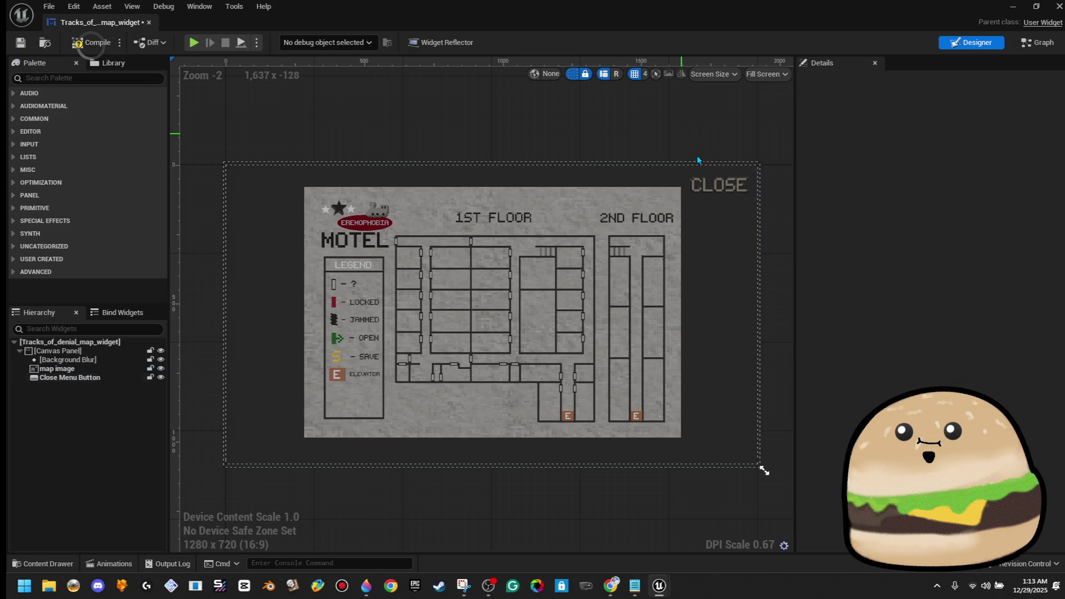
left_click(644, 239)
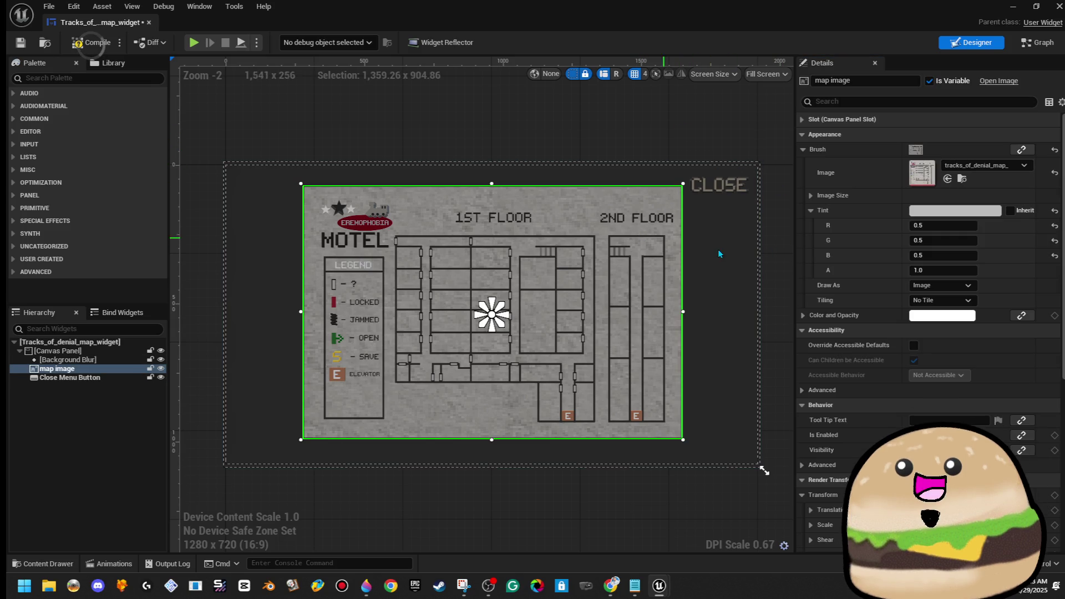
left_click(934, 225)
type(".")
left_click(937, 239)
type(".25")
left_click(941, 255)
type(".2")
key("Return")
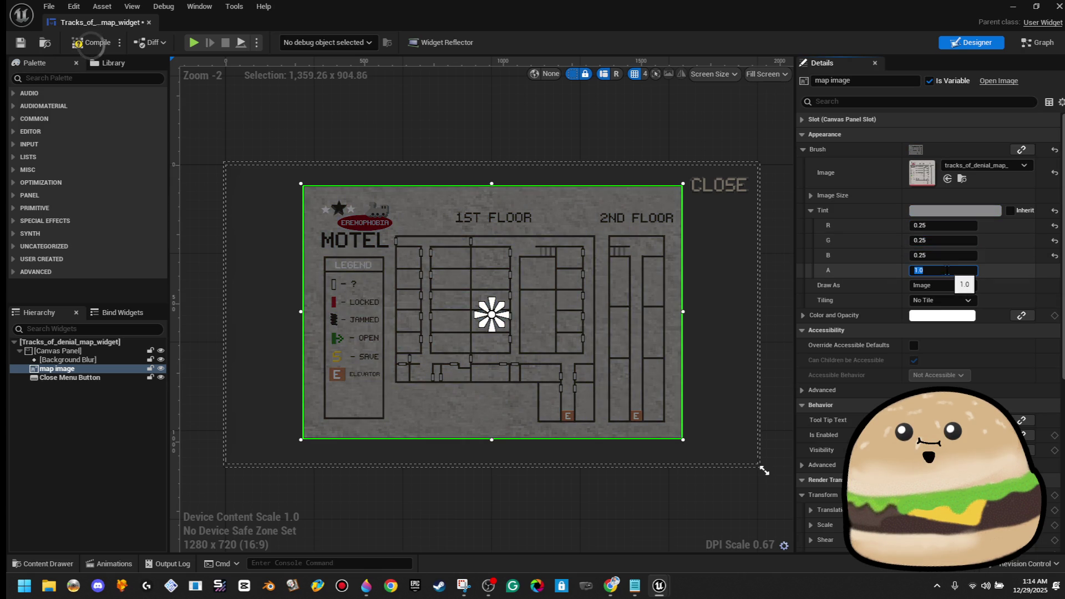
Step: Return the tint channels to 0.5 grey and compile the map widget
left_click(946, 225)
type(".2")
key("Return")
left_click(943, 226)
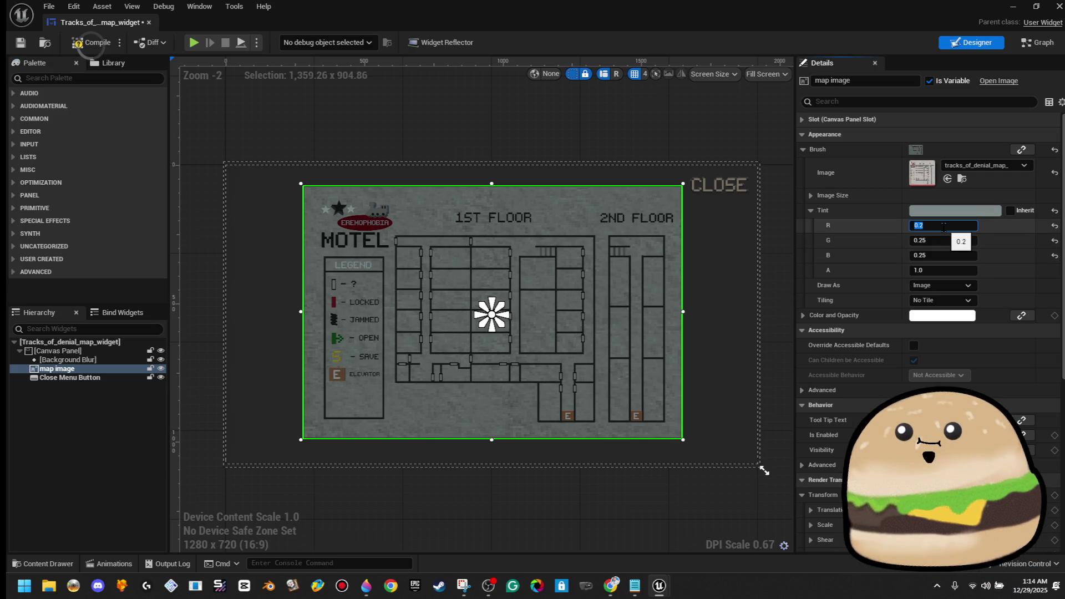
type(".5")
left_click(943, 240)
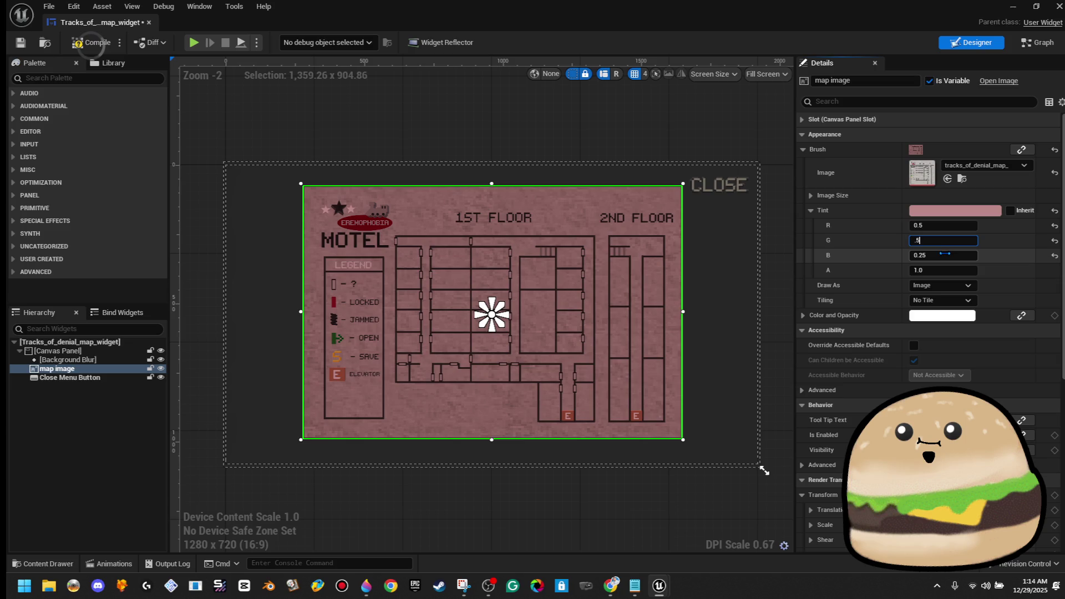
type(".5")
left_click(945, 255)
left_click(943, 240)
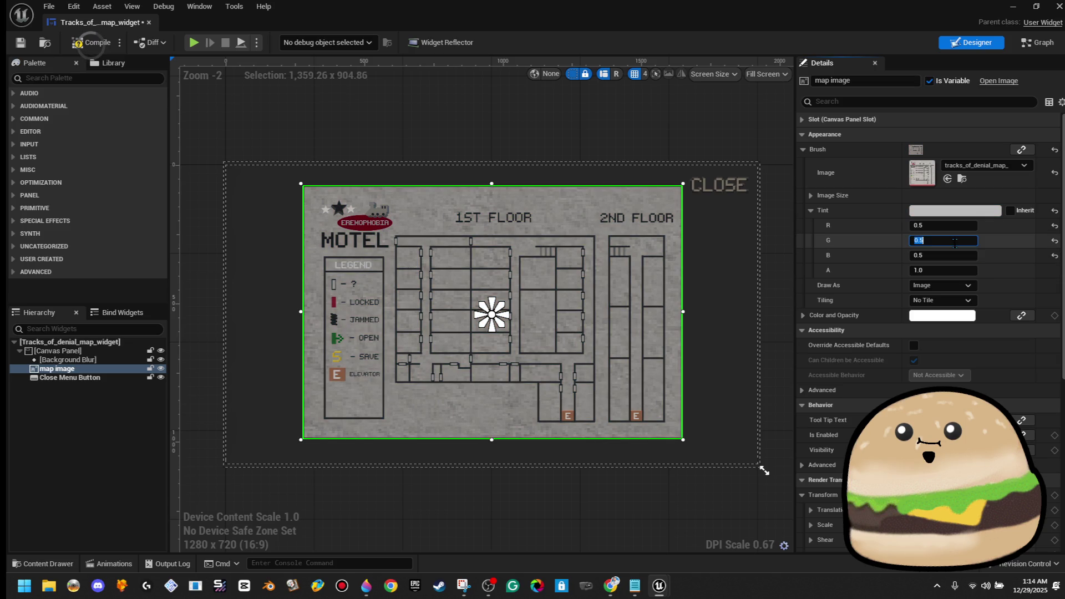
left_click(32, 43)
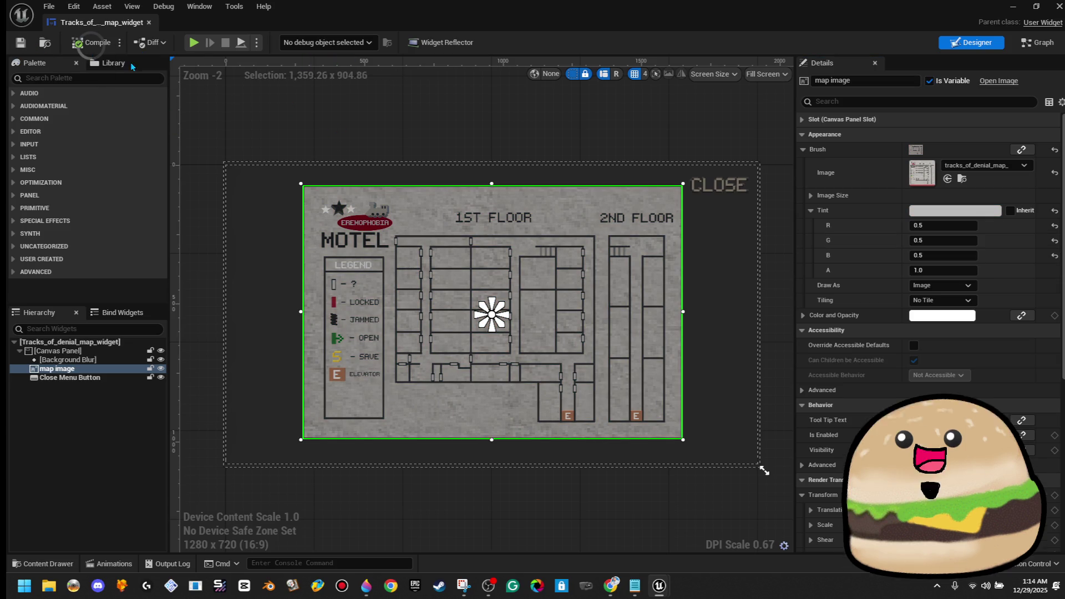
left_click(740, 293)
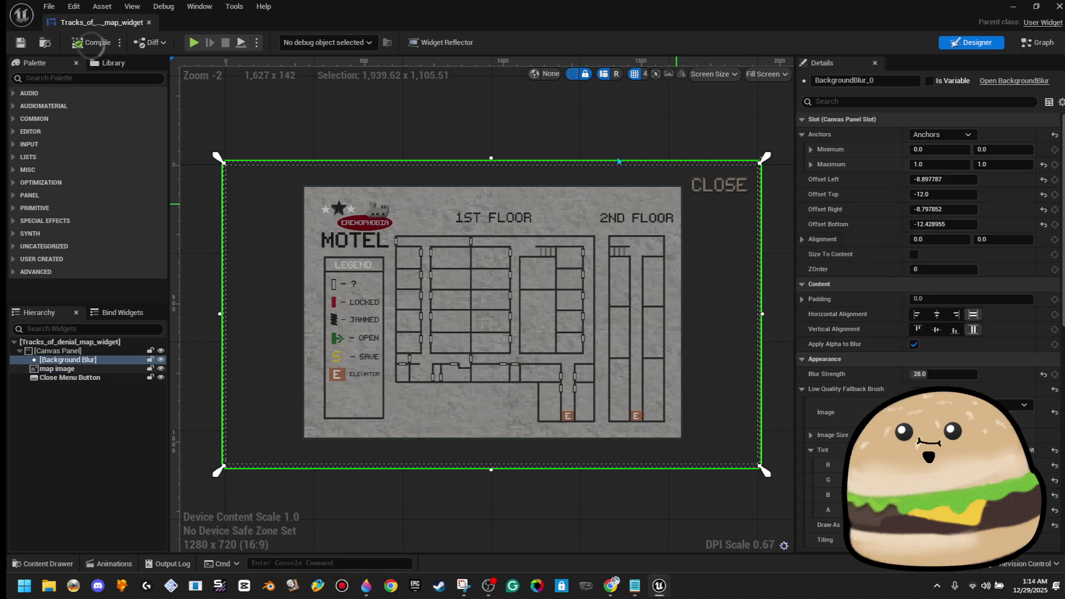
Step: Add an Image widget from the Common palette inside the Background Blur
left_click(575, 127)
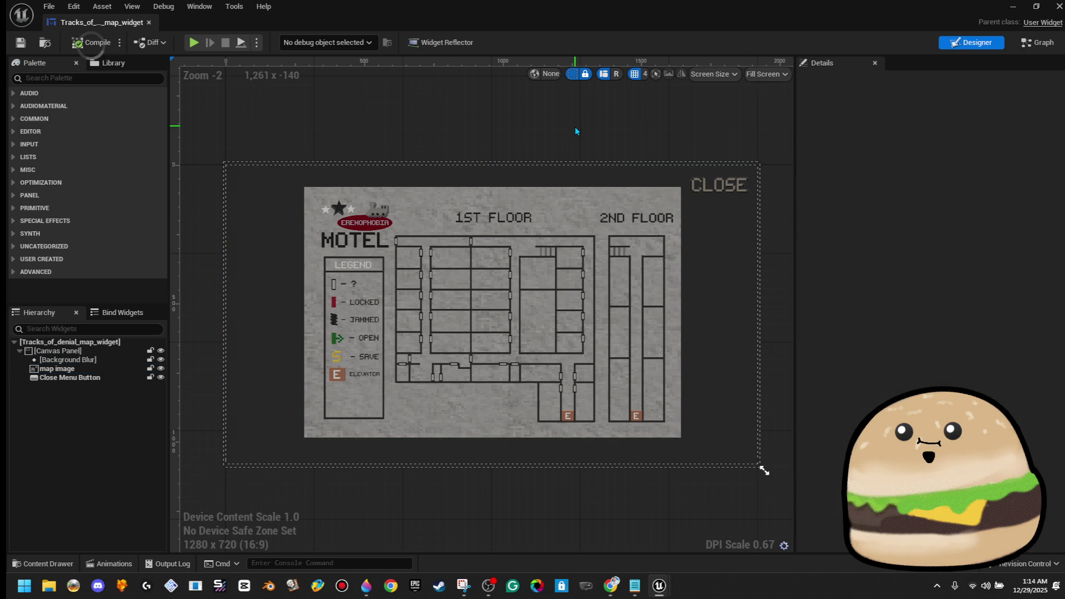
left_click(21, 120)
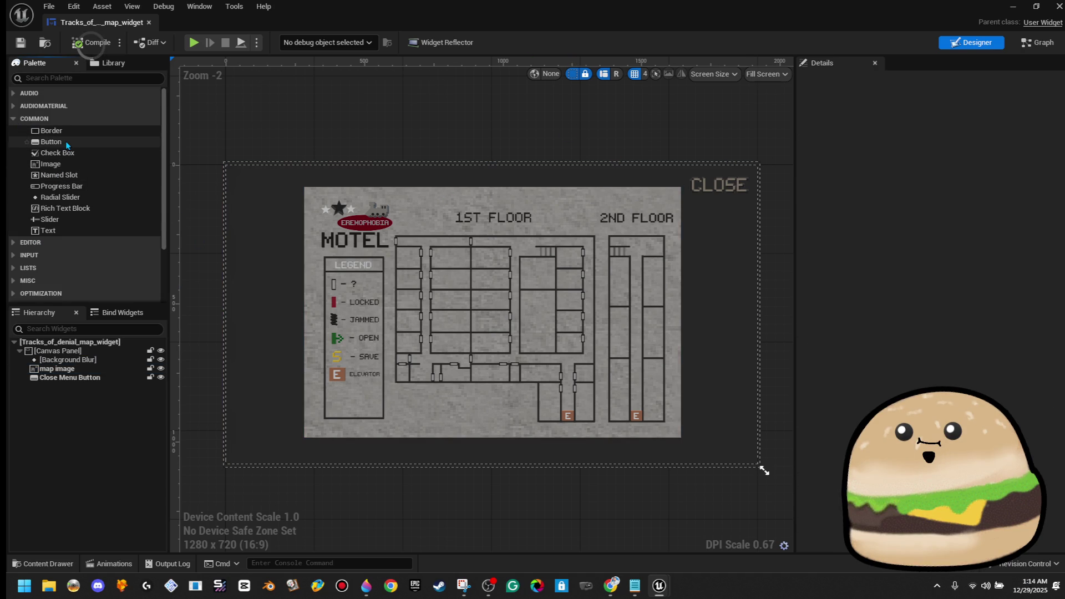
mouse_move(78, 165)
left_mouse_down()
mouse_move(286, 217)
mouse_move(280, 199)
left_mouse_up()
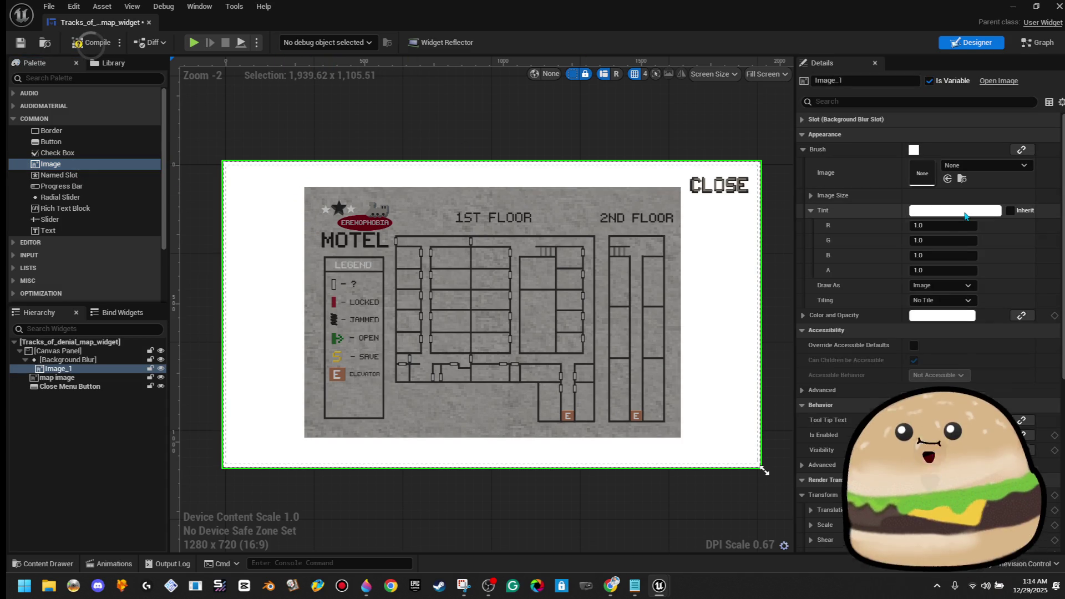
Step: Tint the new image black at 0.3 alpha and save the map widget
left_click(965, 211)
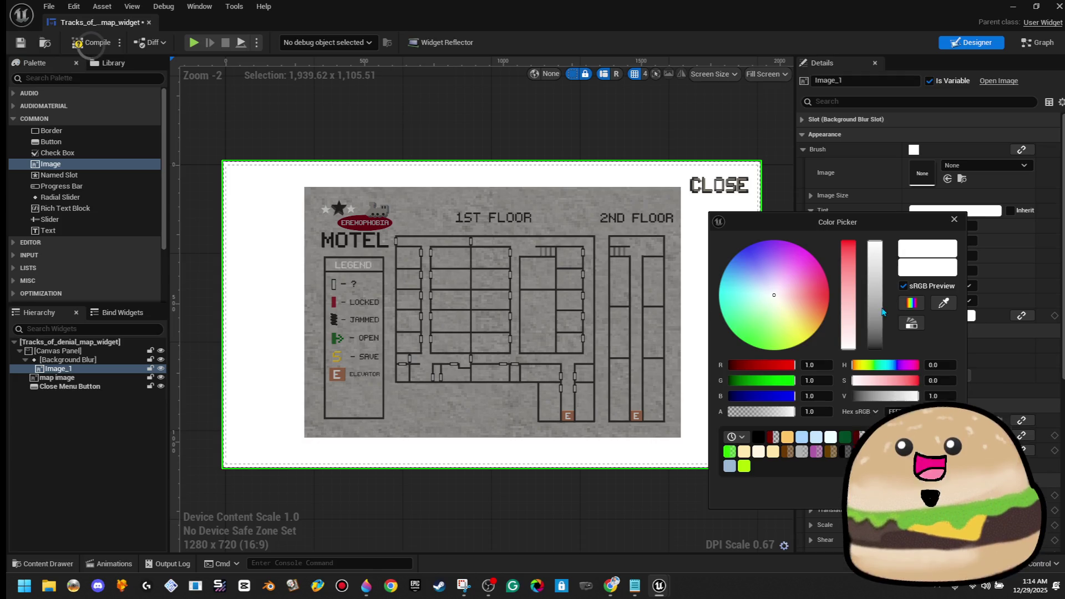
left_click_drag(876, 306, 886, 376)
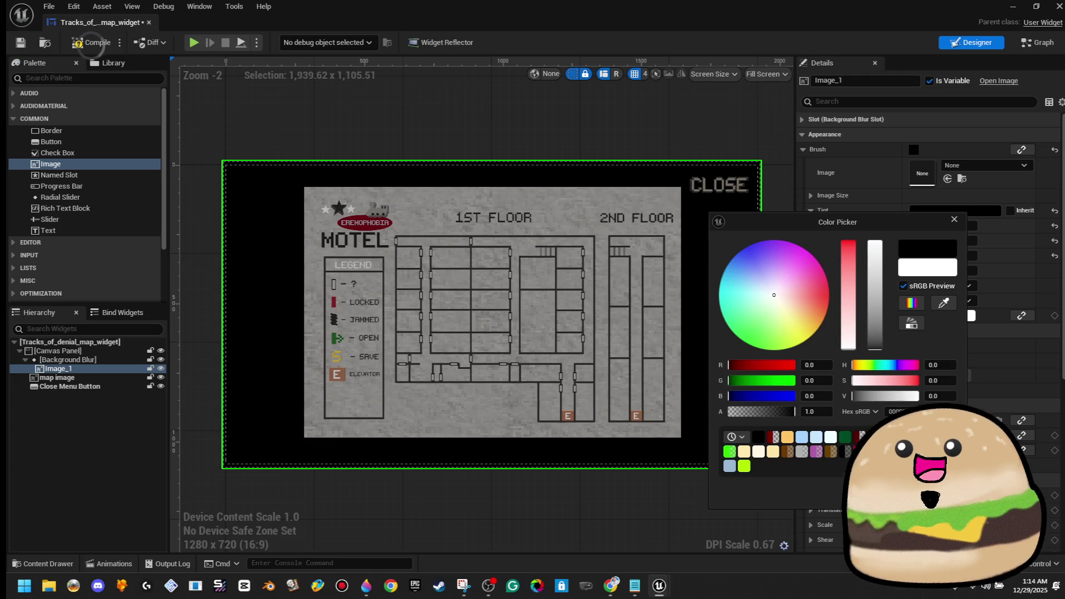
left_click(764, 470)
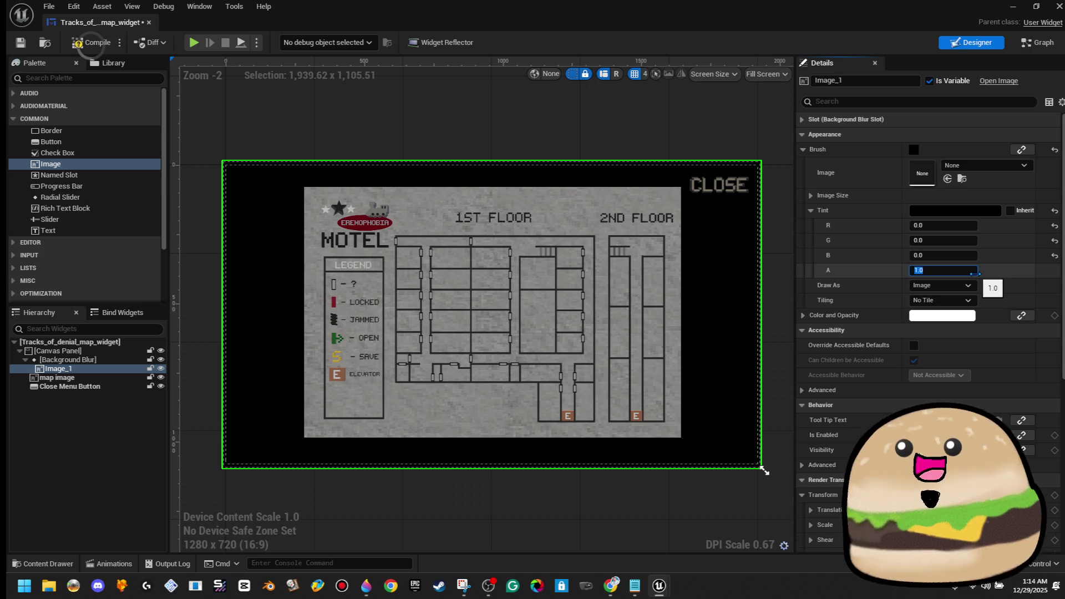
key("Return")
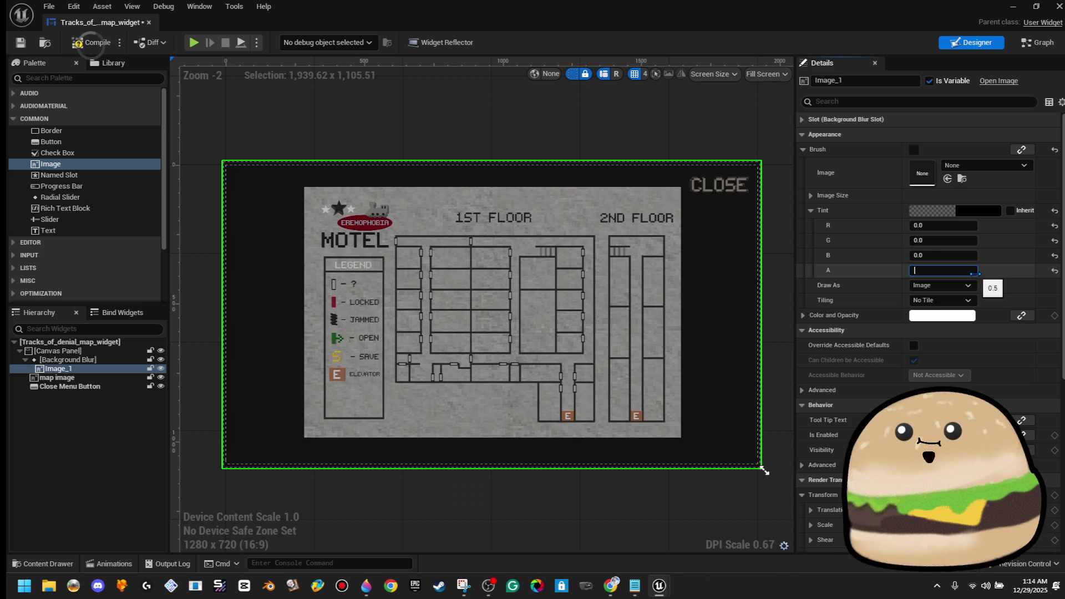
type(".25")
key("Return")
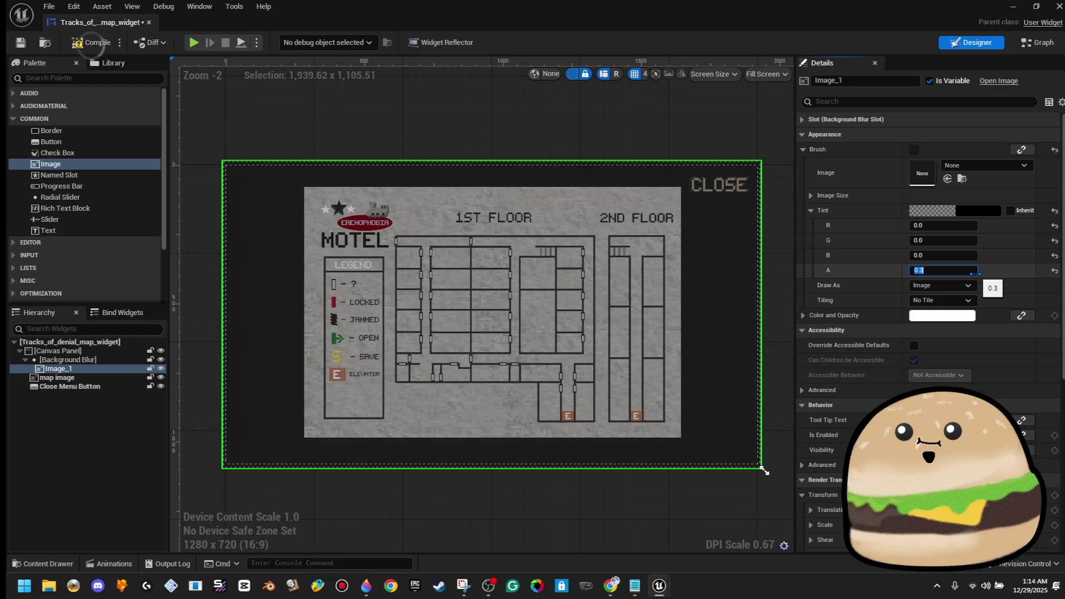
left_click(91, 44)
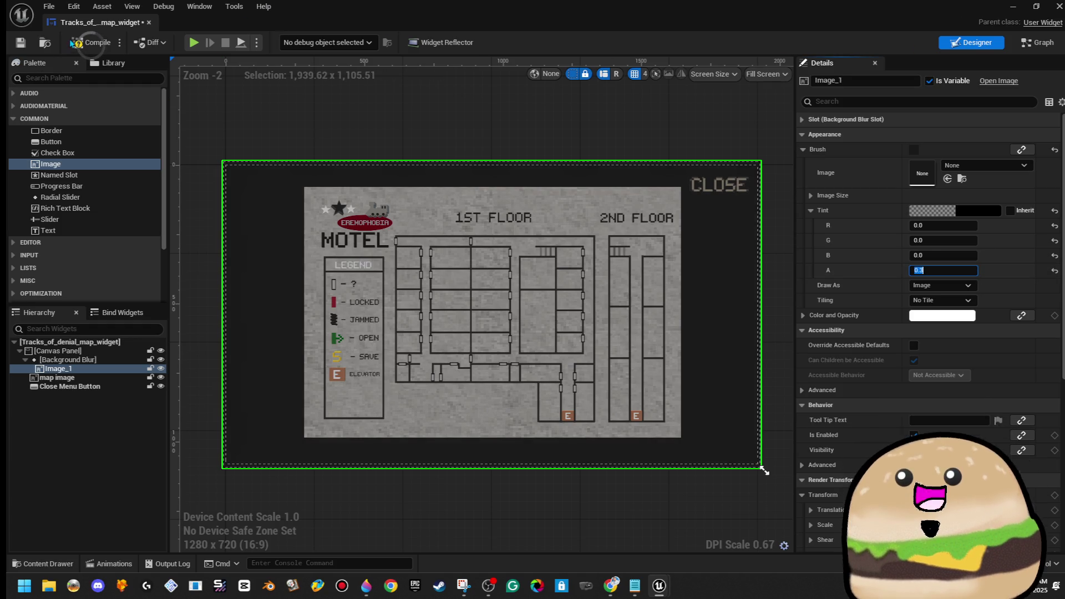
key("ctrl+s")
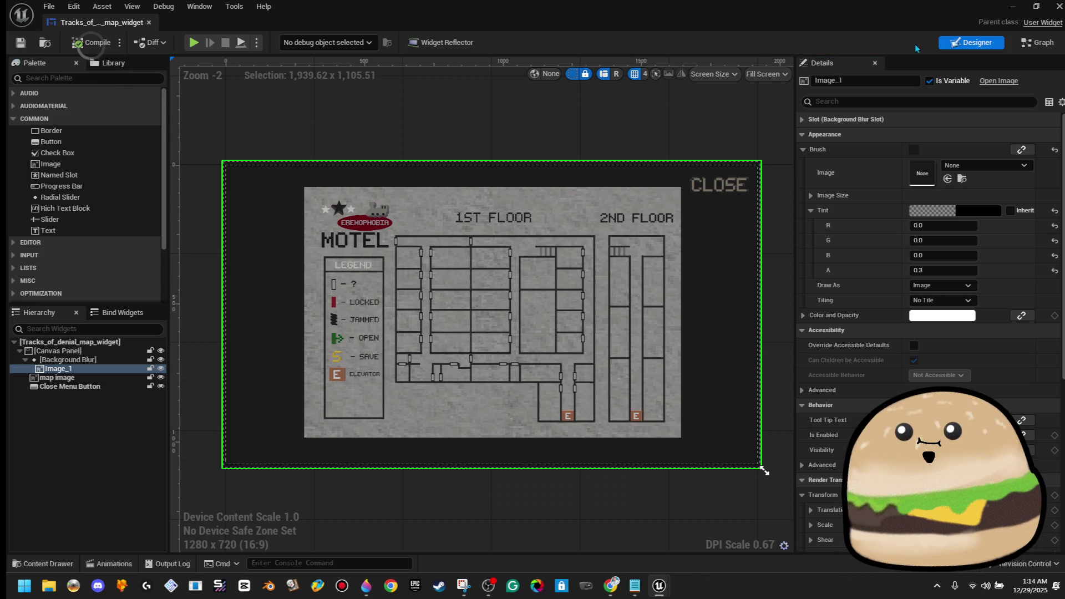
left_click(1014, 6)
Step: Play the level from this spot and test the wall map with E, then close it
scroll(599, 204, "up", 2)
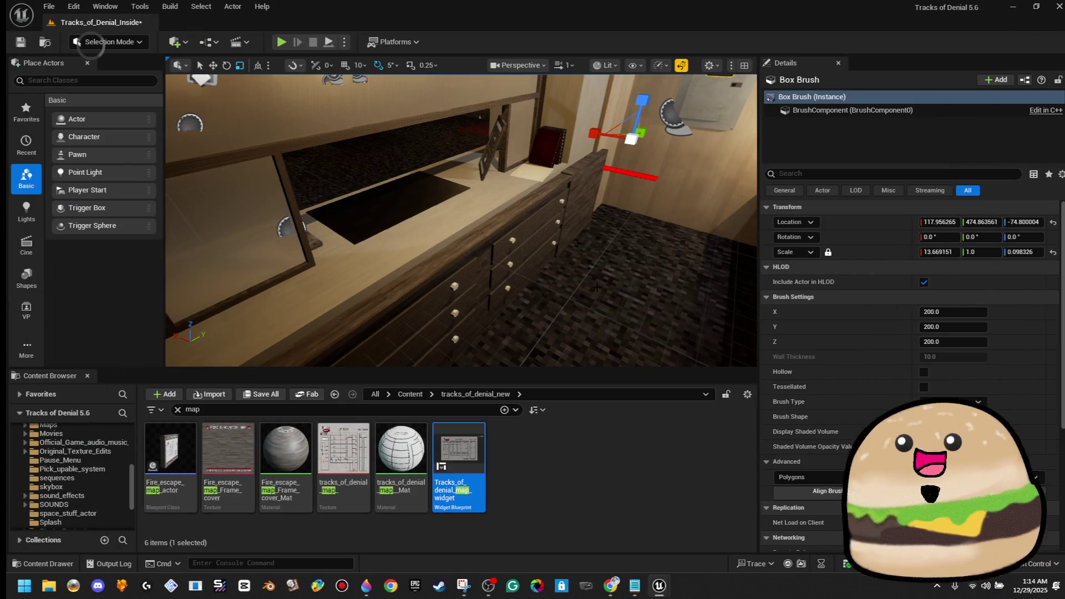
right_click(598, 204)
left_click(711, 562)
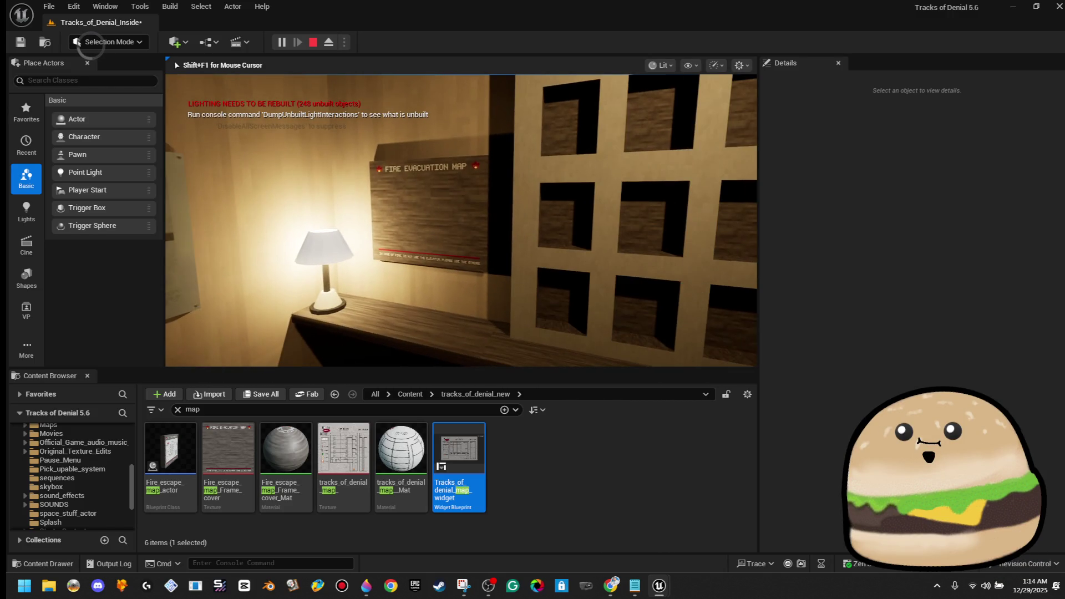
key("e")
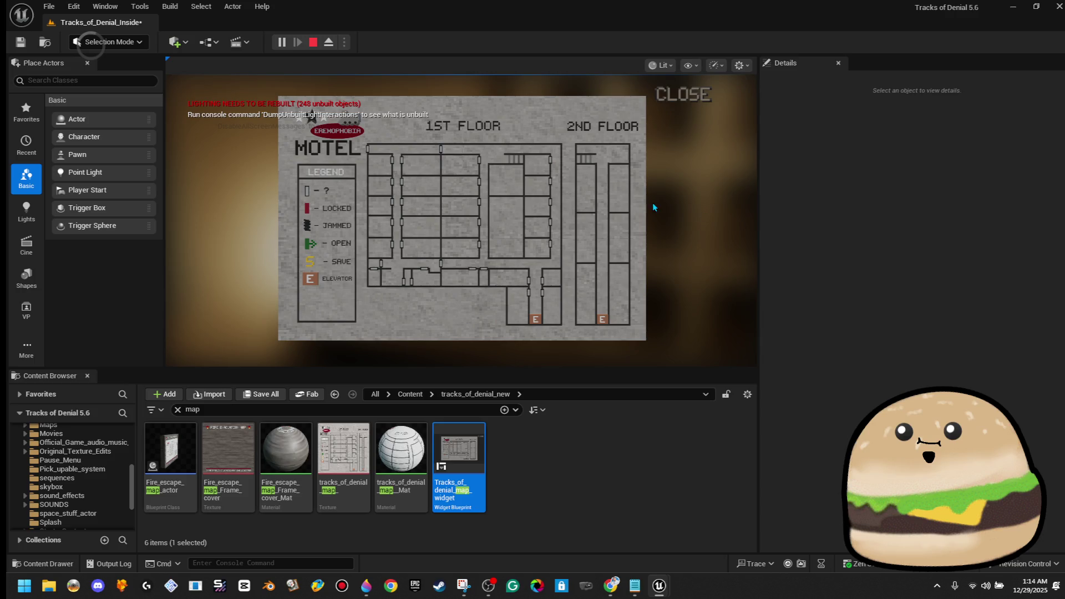
left_click(684, 95)
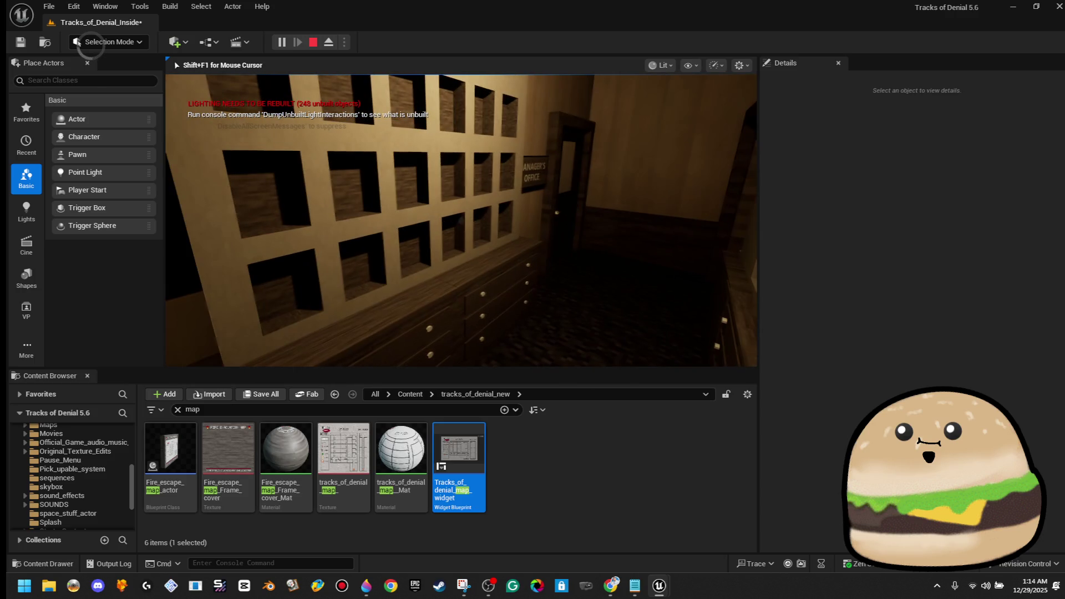
key("F11")
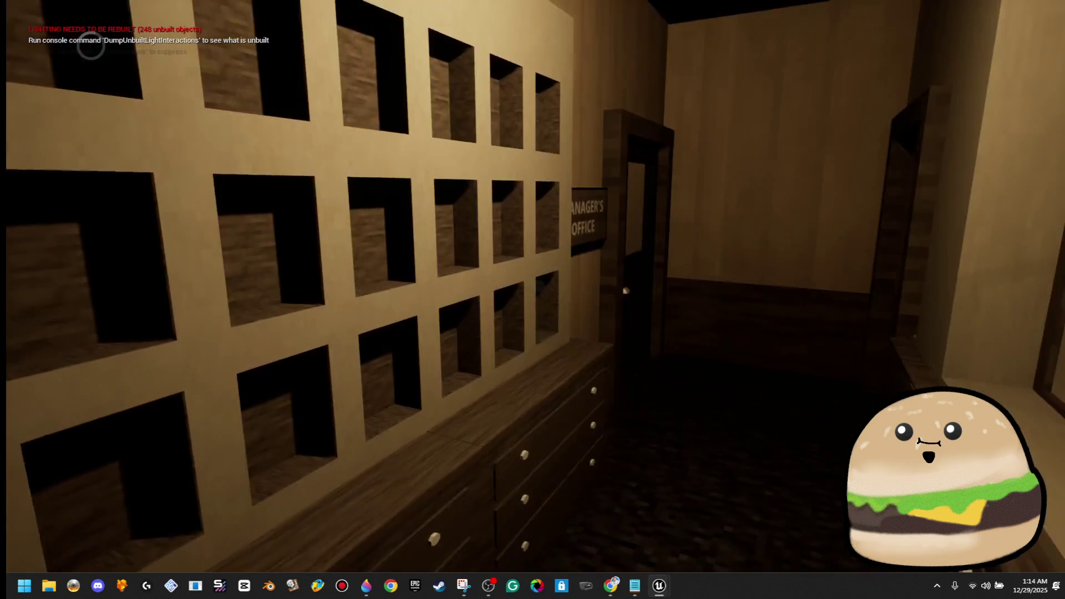
Step: Toggle the motel map repeatedly with M and CLOSE, then stop the play session
key("m")
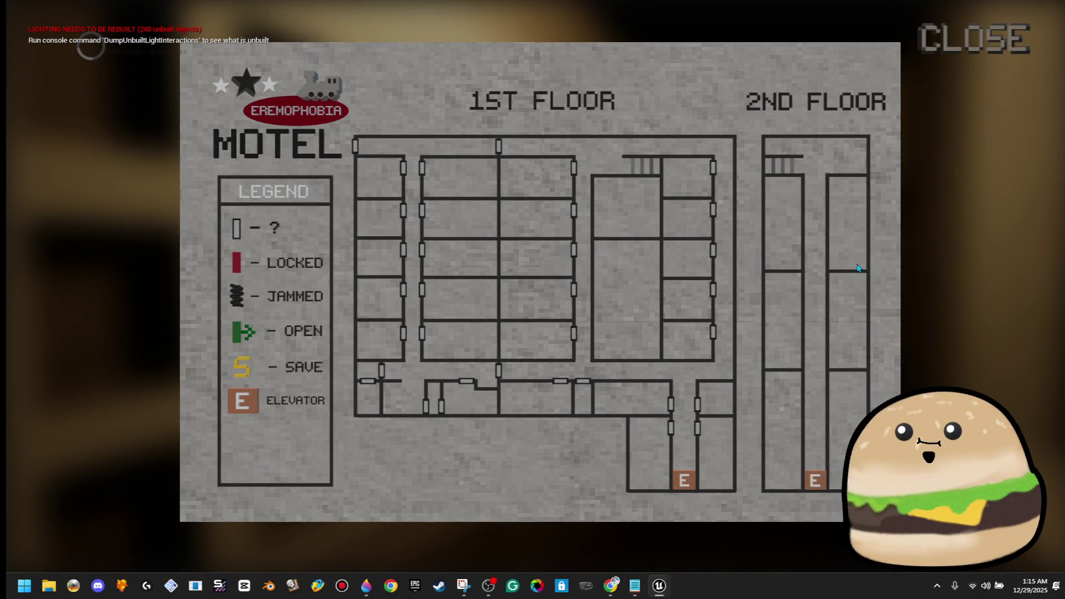
left_click(936, 37)
key("m")
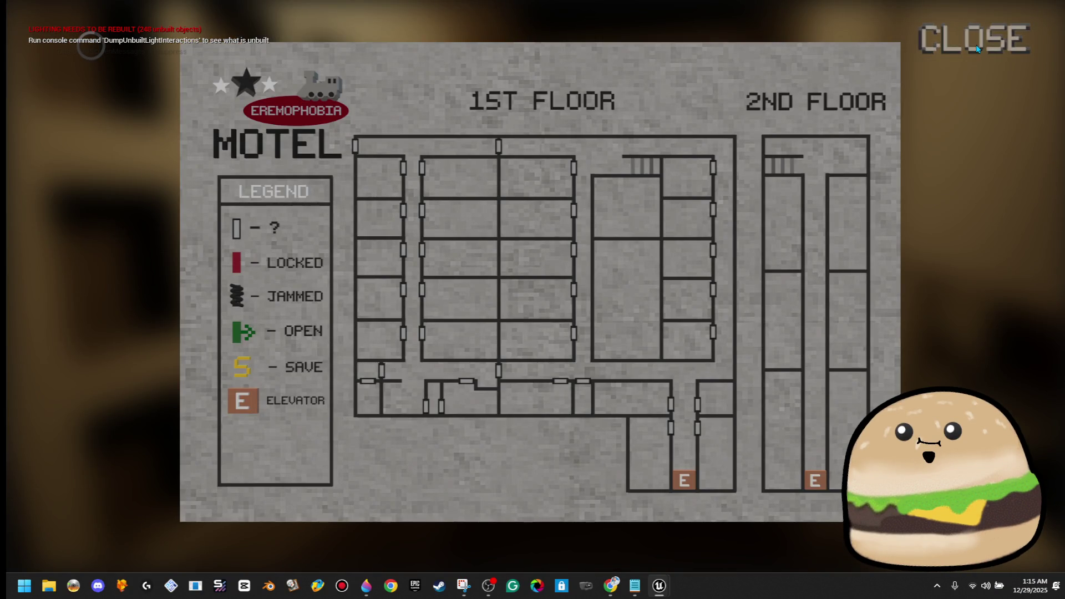
left_click(976, 48)
key("m")
left_click(976, 49)
key("m")
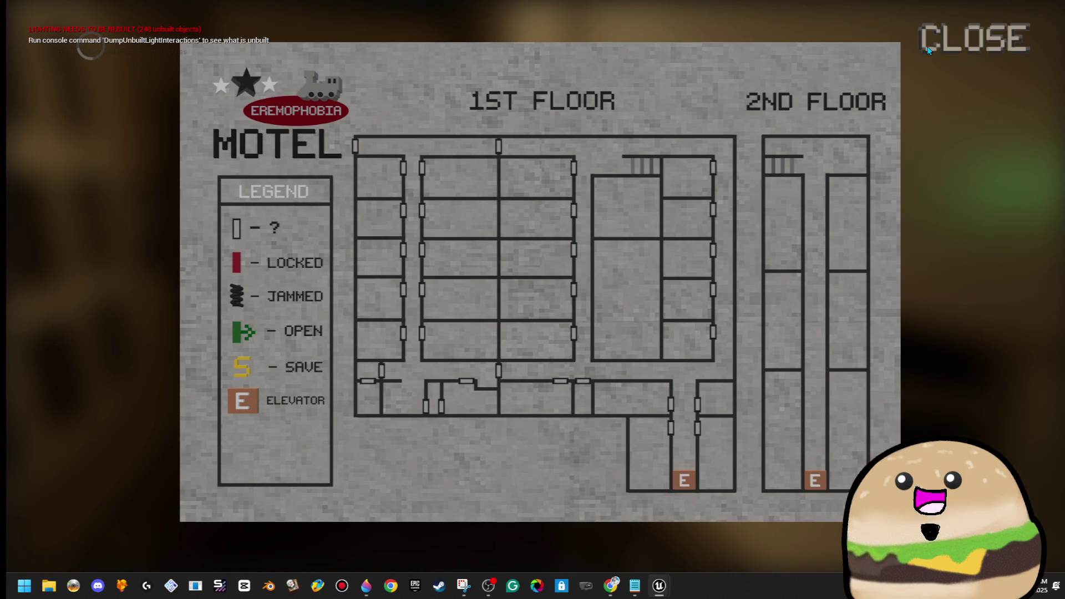
left_click(974, 51)
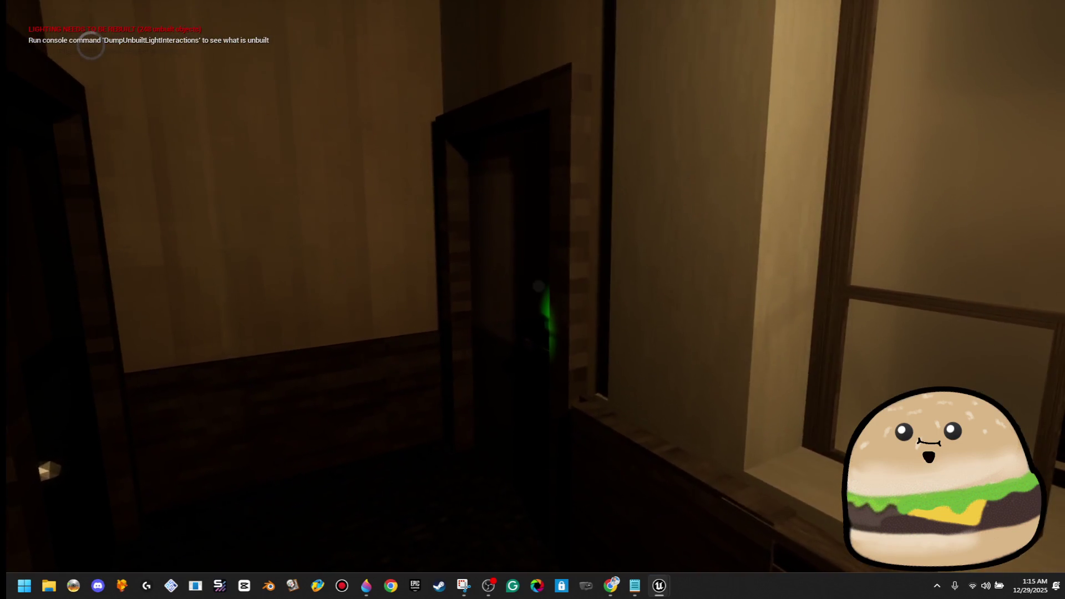
key("m")
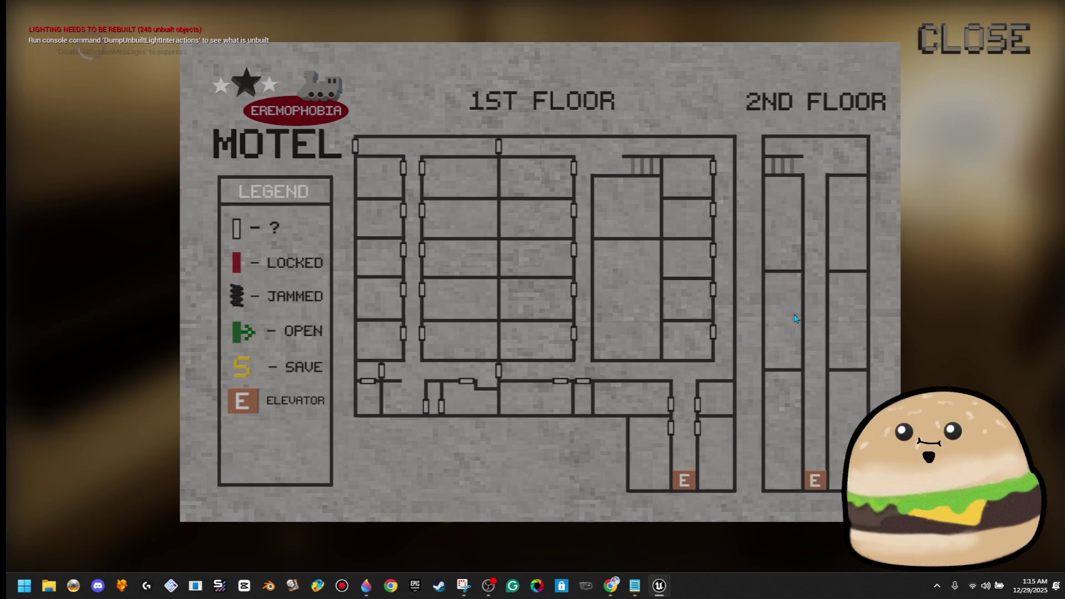
left_click(979, 47)
key("m")
left_click(979, 47)
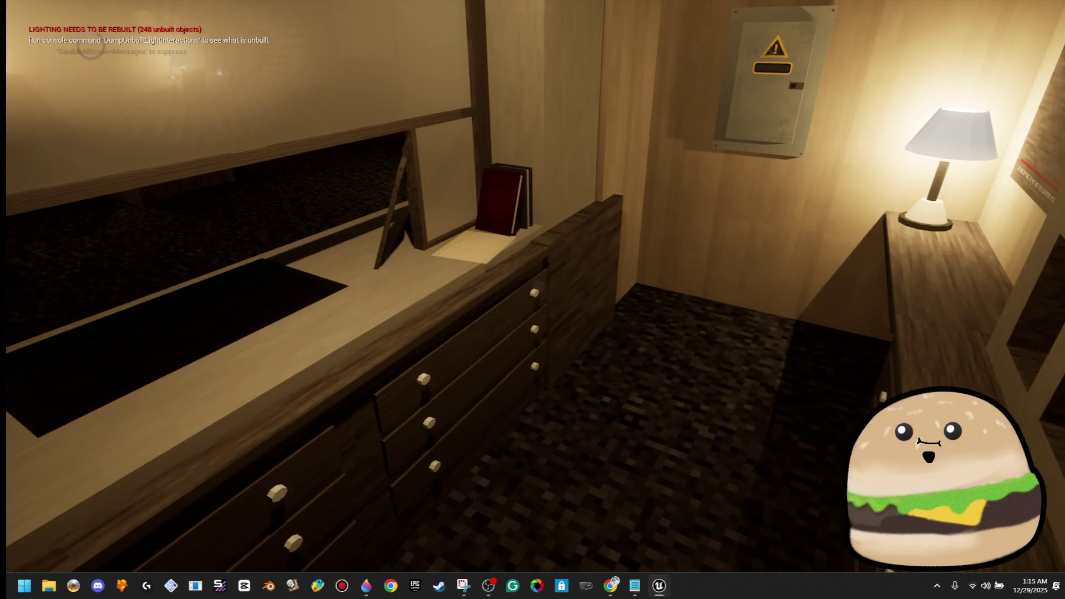
key("F11")
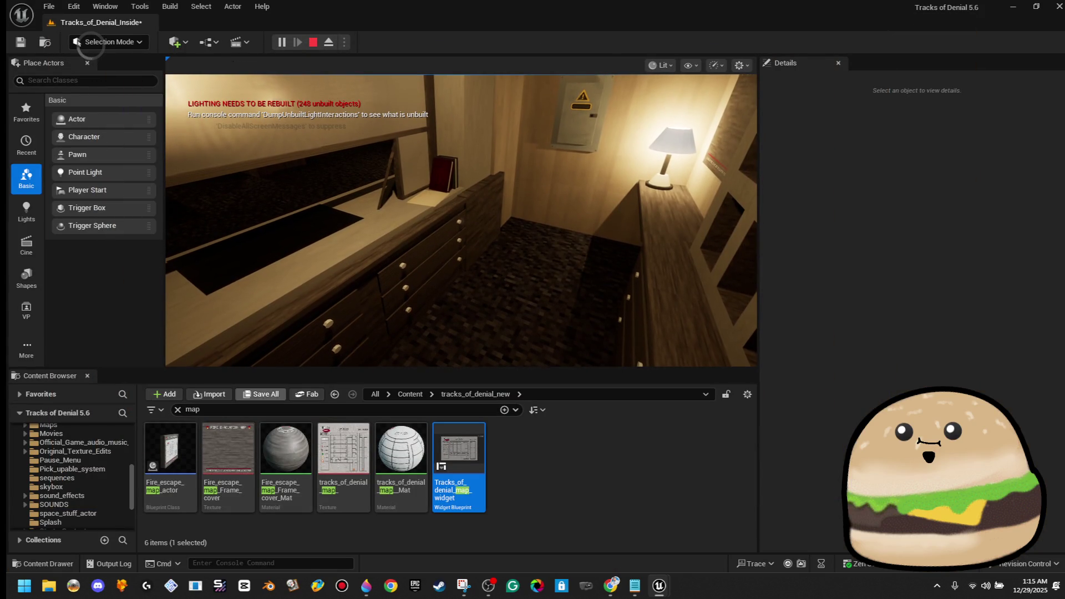
key("Escape")
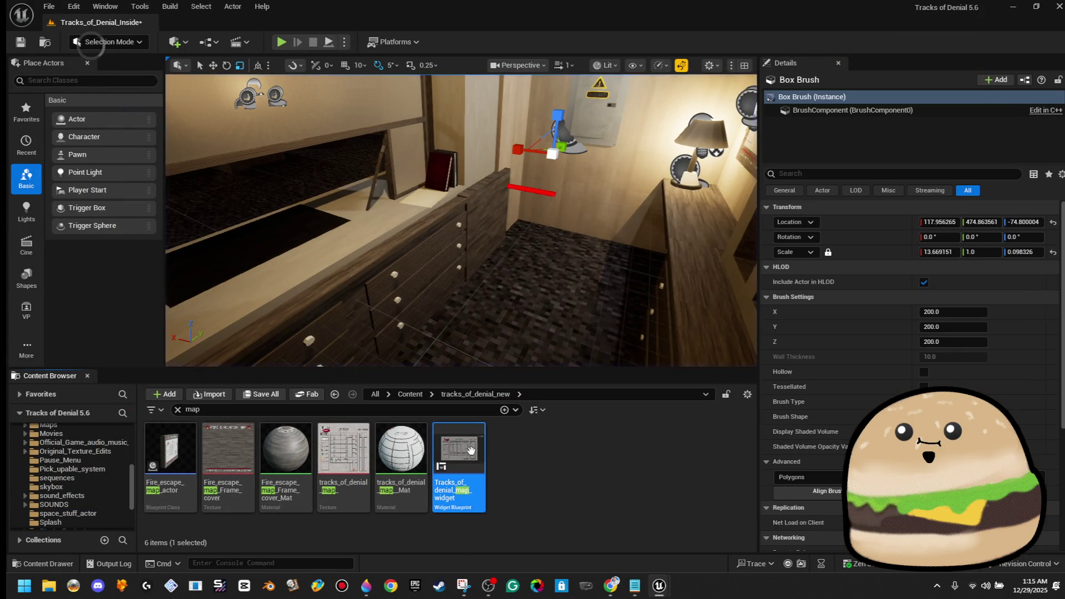
Step: Open the map widget, set the backdrop image's tint alpha to 0.5, and save
double_click(458, 455)
left_click(943, 270)
type(".5")
key("Return")
key("ctrl+s")
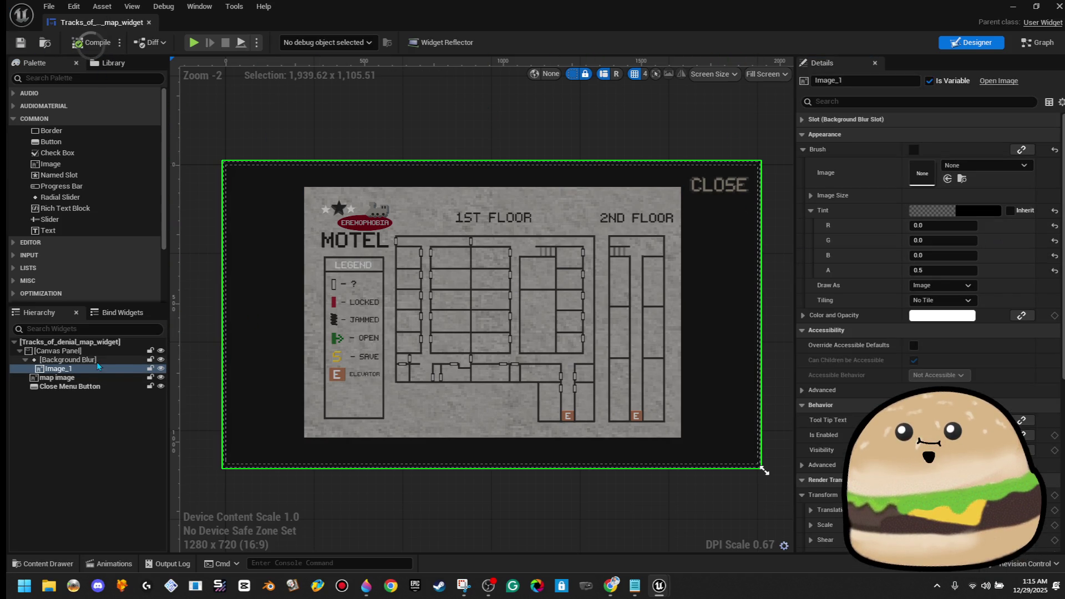
Step: Rename the backdrop image to 'BLACK background'
left_click(83, 360)
right_click(84, 370)
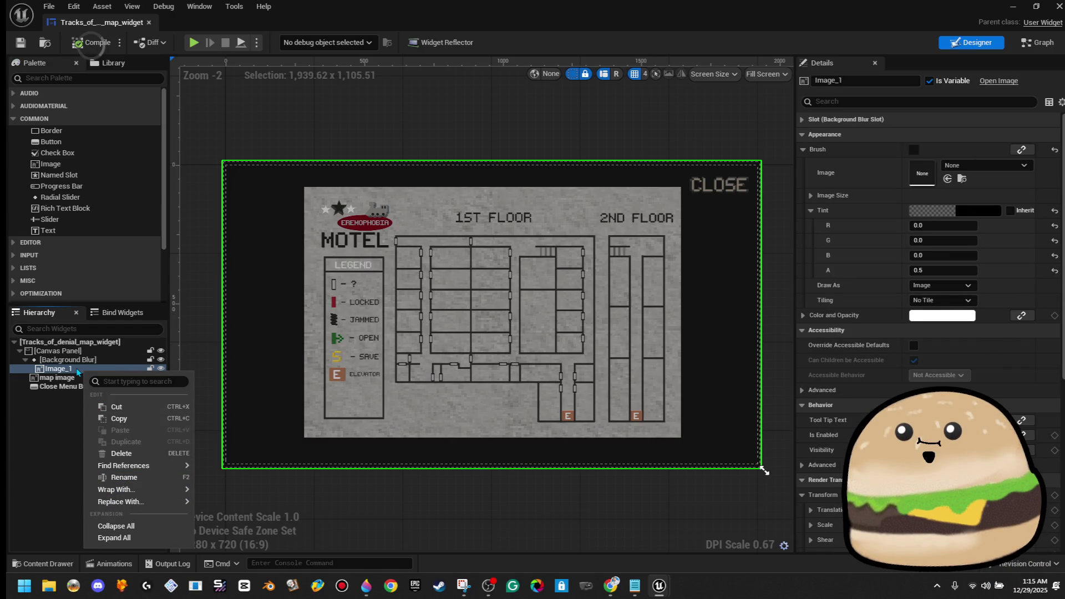
key("F2")
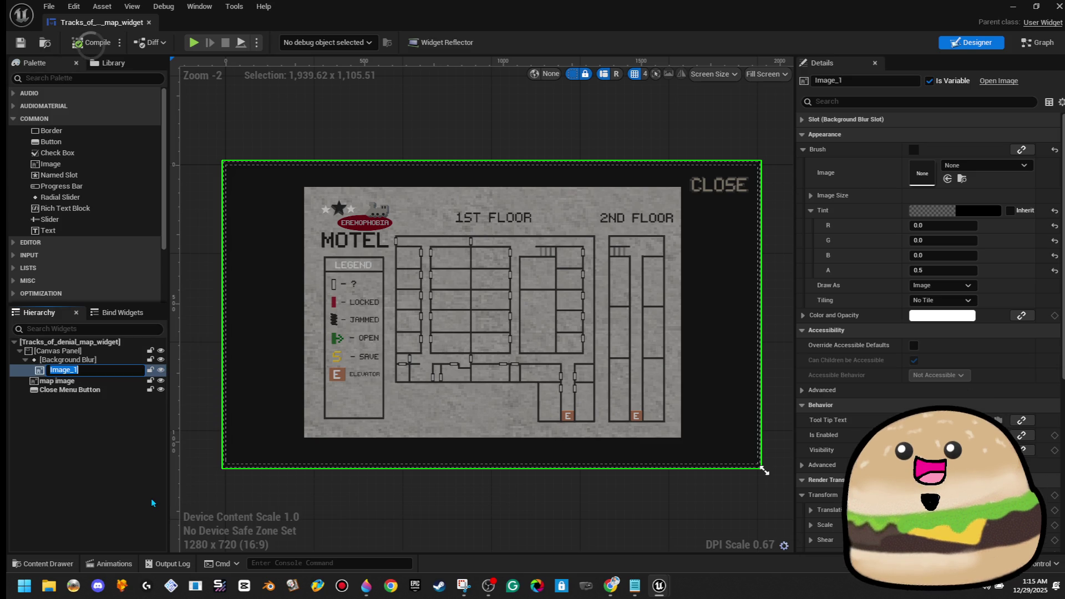
type("BLAC")
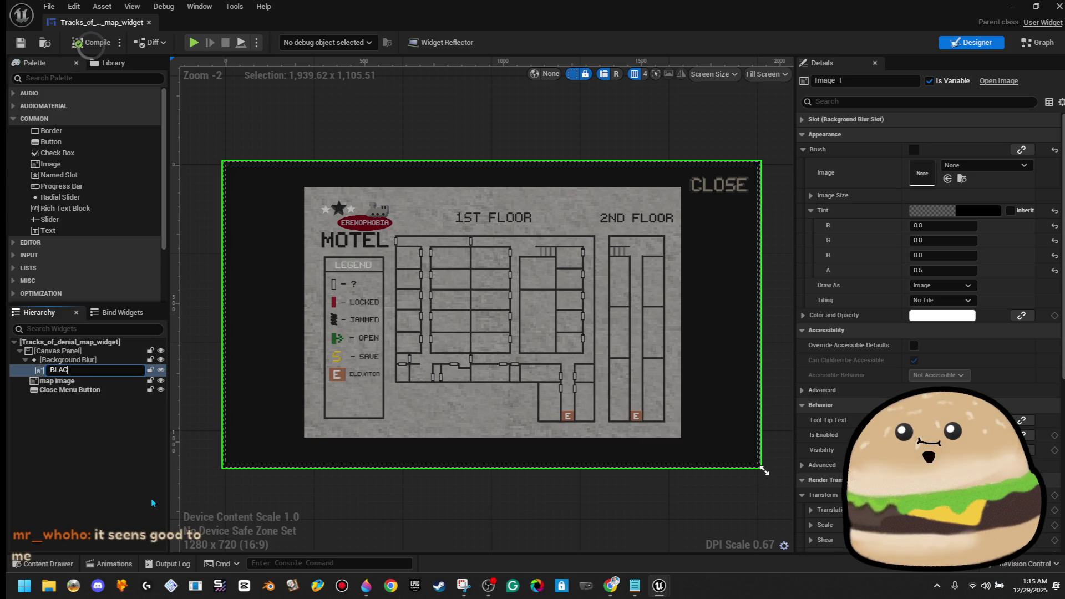
type("K background")
key("Return")
Step: Set the Background Blur strength to 20, then compile and save the widget
left_click(55, 352)
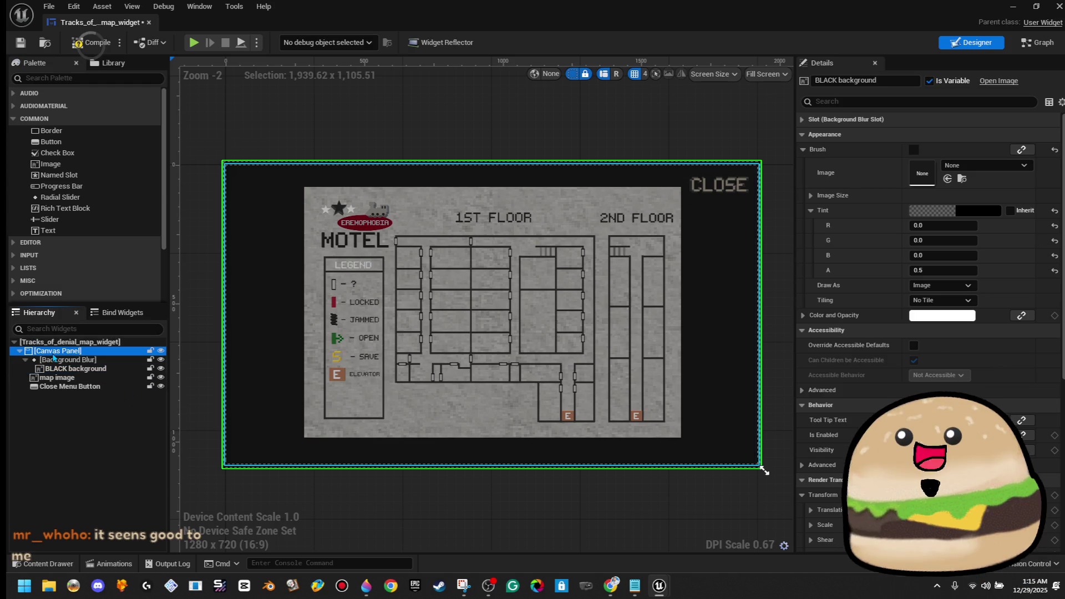
left_click(58, 361)
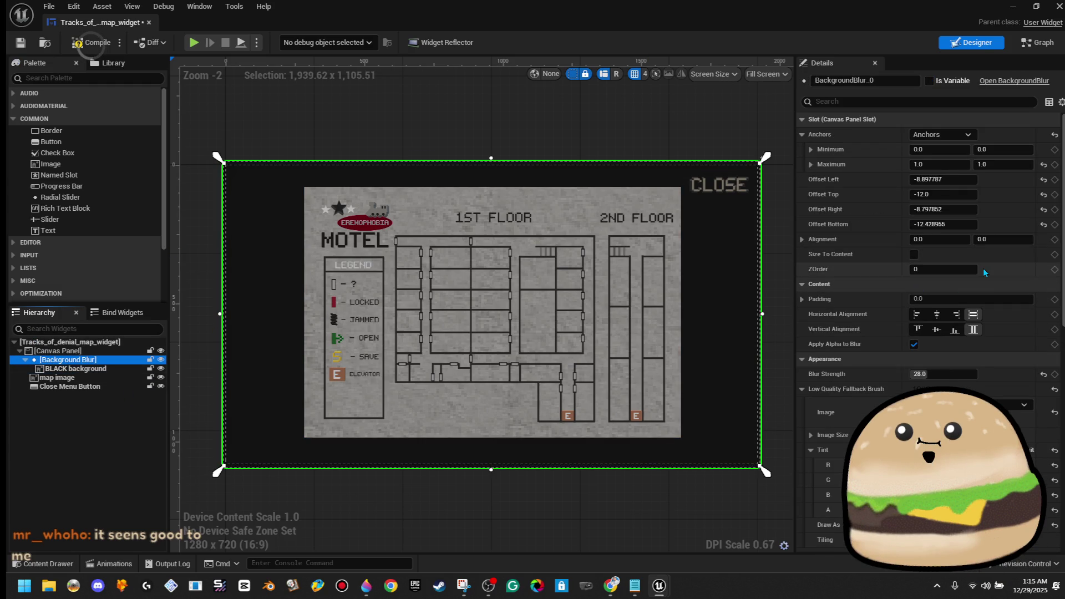
left_click(962, 374)
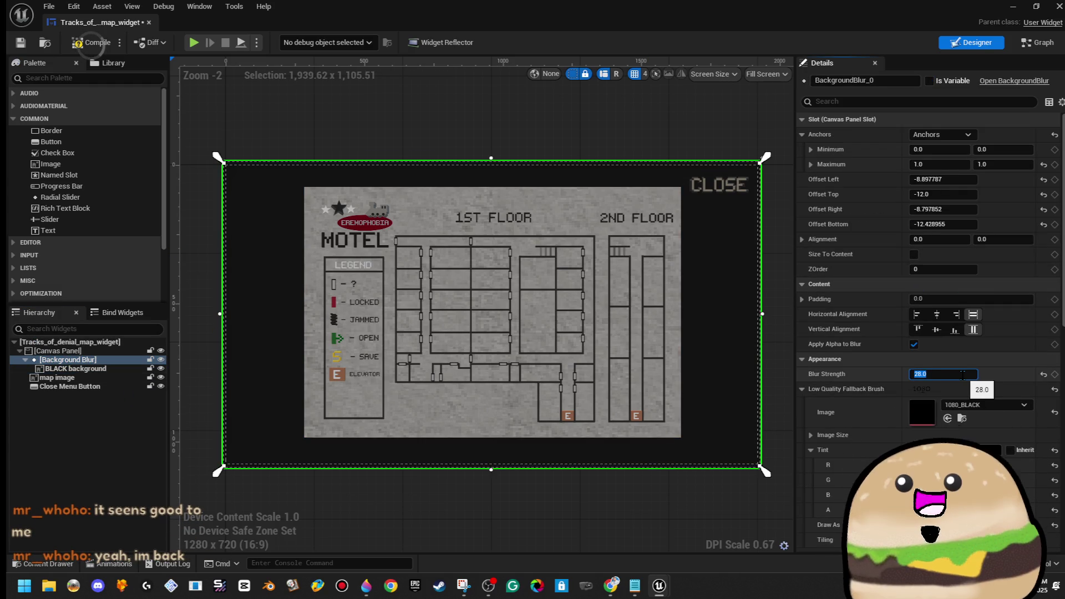
type("20")
key("Return")
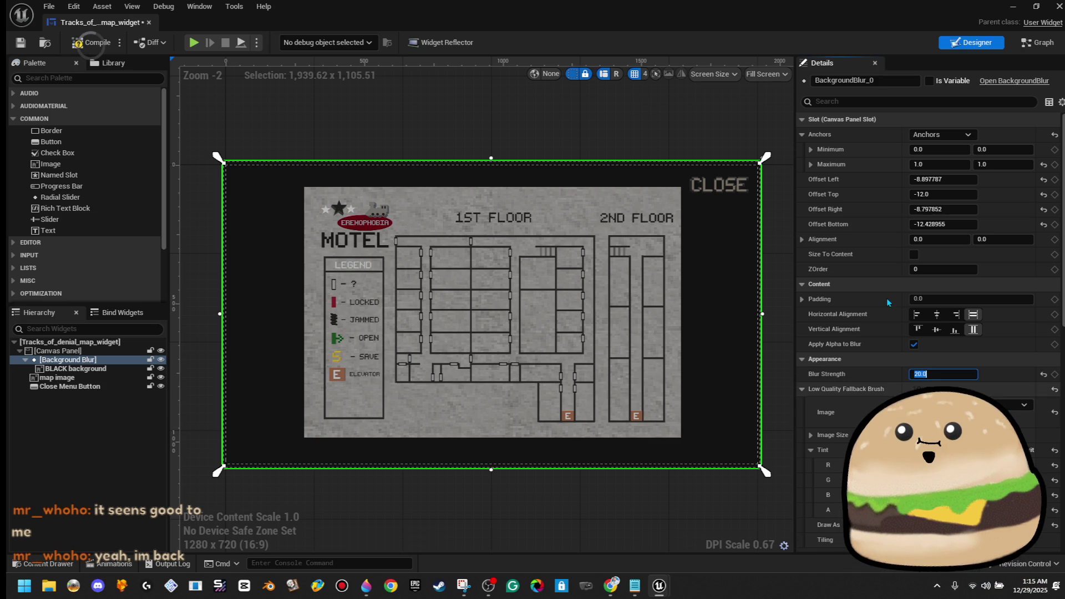
left_click(89, 43)
left_click(21, 43)
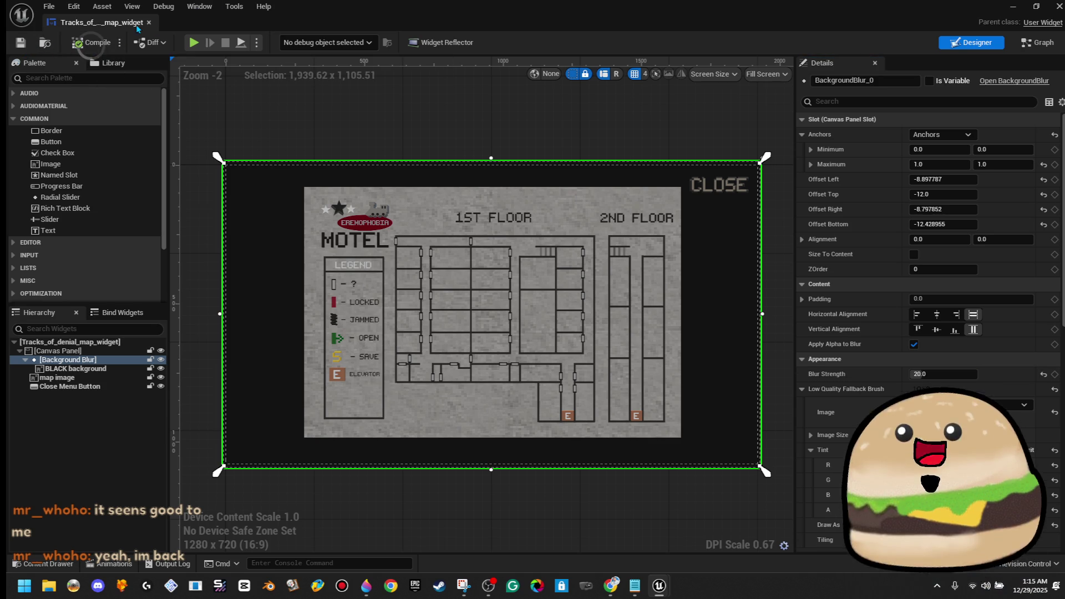
left_click(149, 23)
Step: Play from this spot in fullscreen and toggle the motel map with E several times
right_click(488, 203)
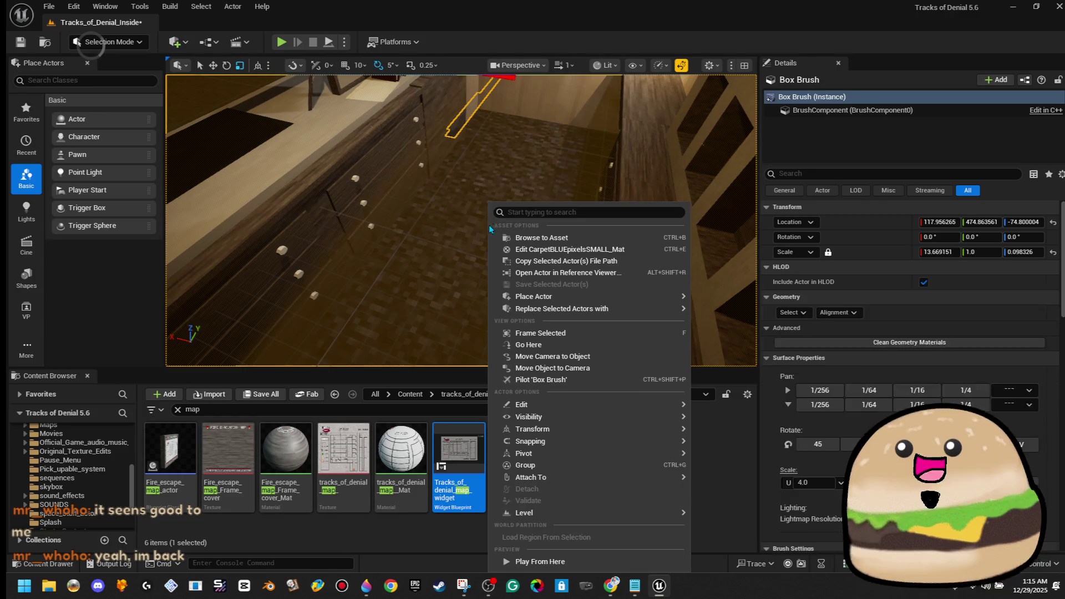
left_click(571, 559)
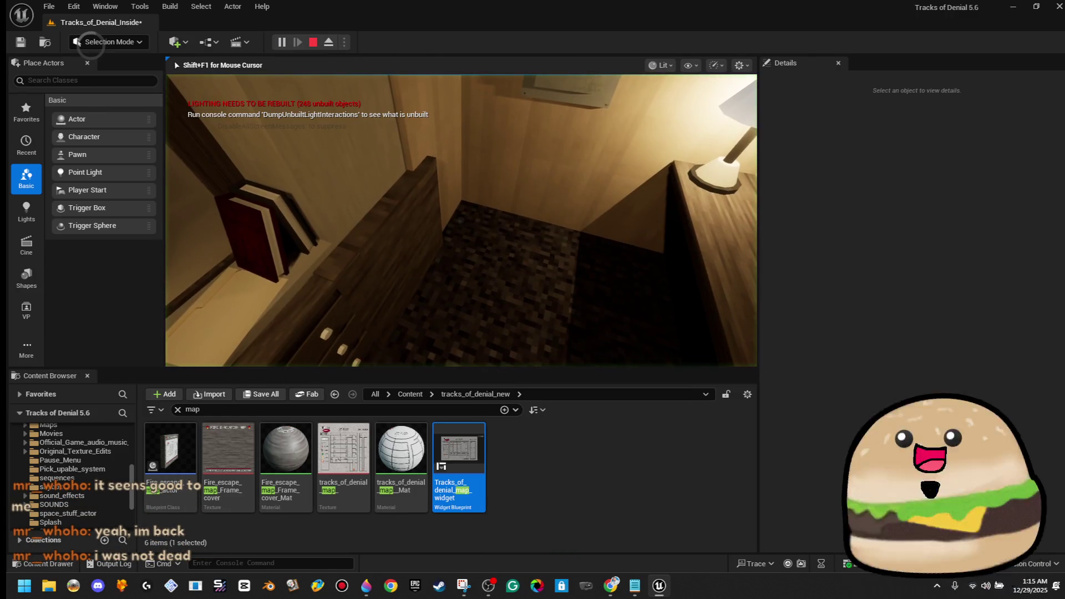
key("F11")
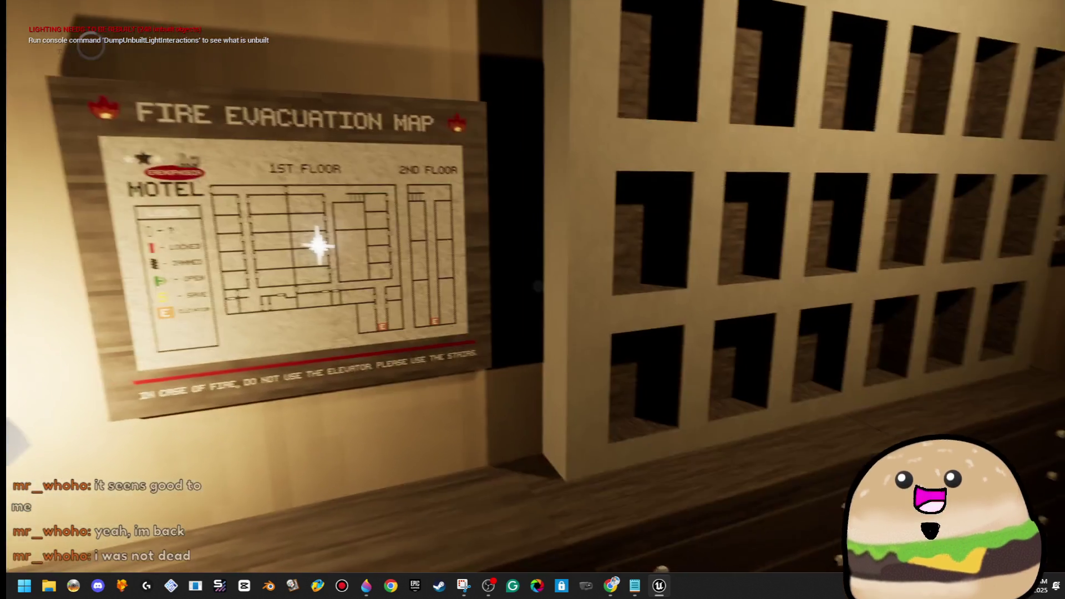
key("e")
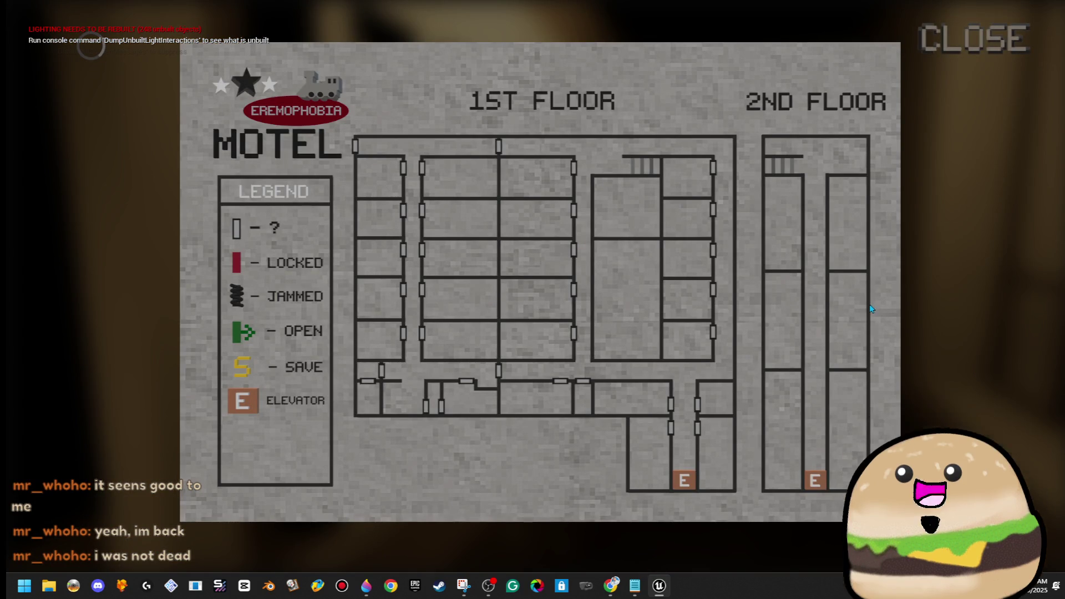
left_click(938, 55)
key("e")
left_click(938, 52)
key("e")
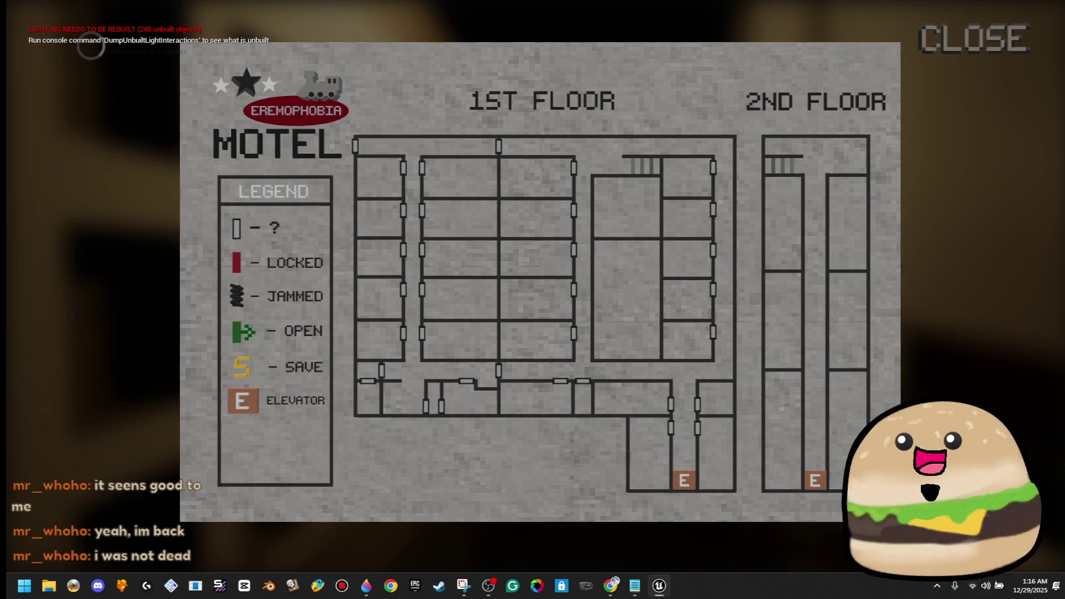
left_click(943, 41)
key("e")
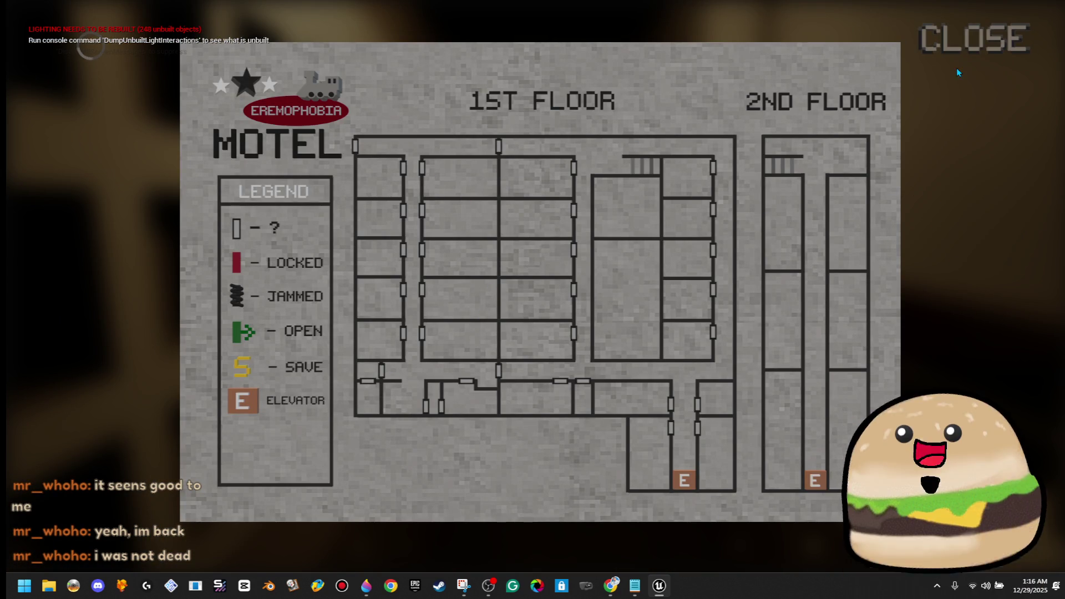
left_click(942, 42)
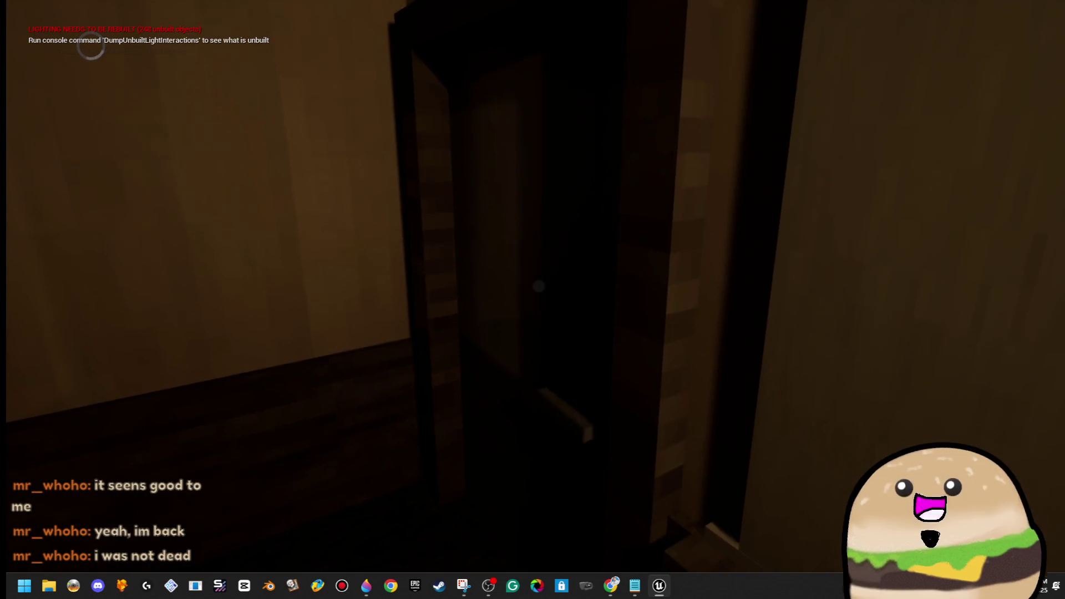
Step: Walk through the door and lit lounge to the Rooms 101–110 doors, then regain the editor
left_click(538, 286)
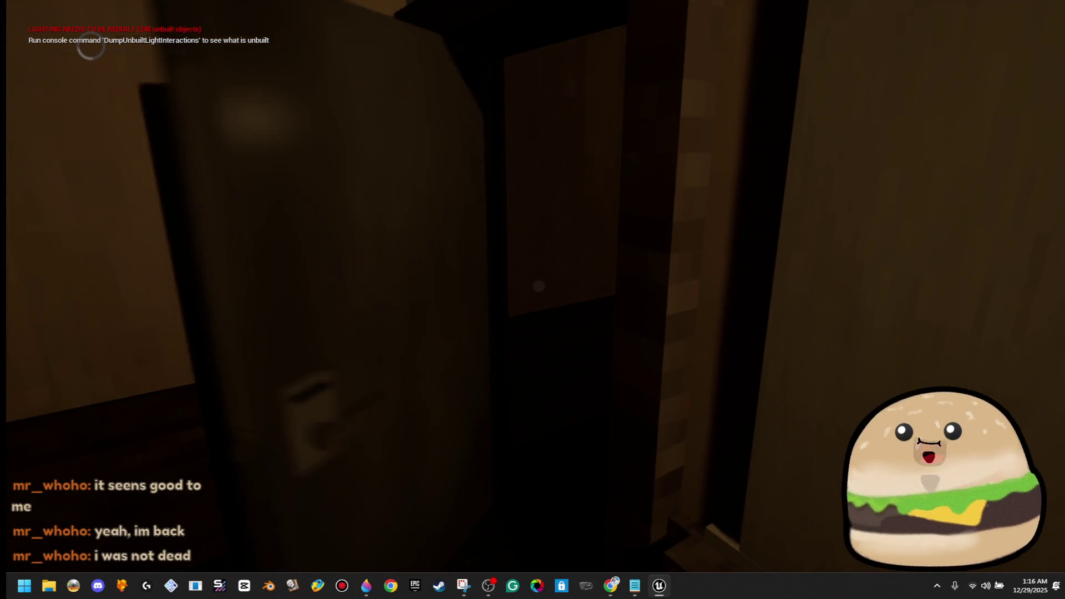
key("w")
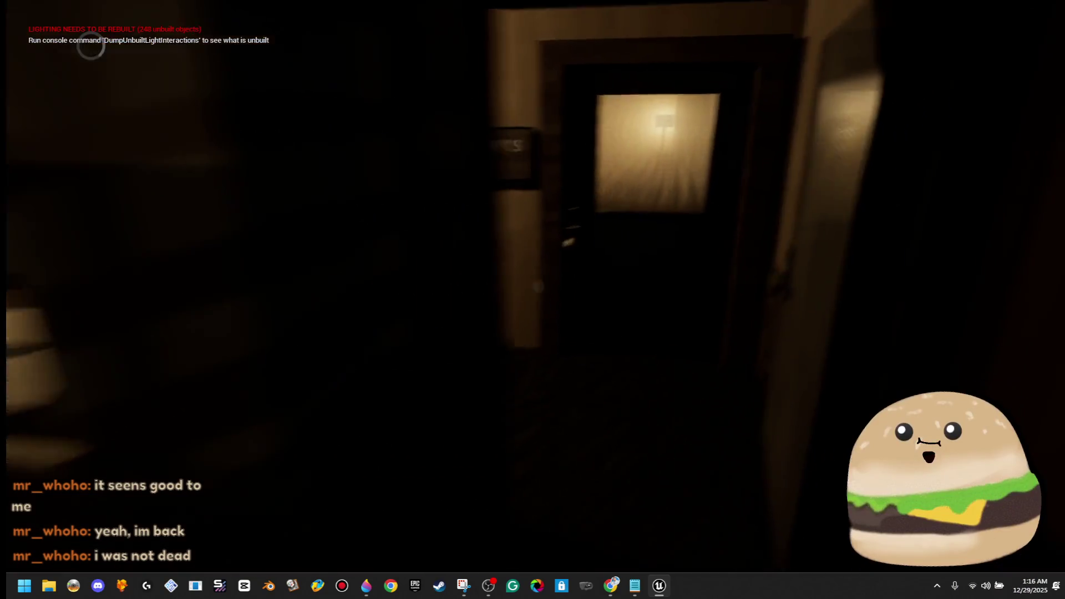
key("w")
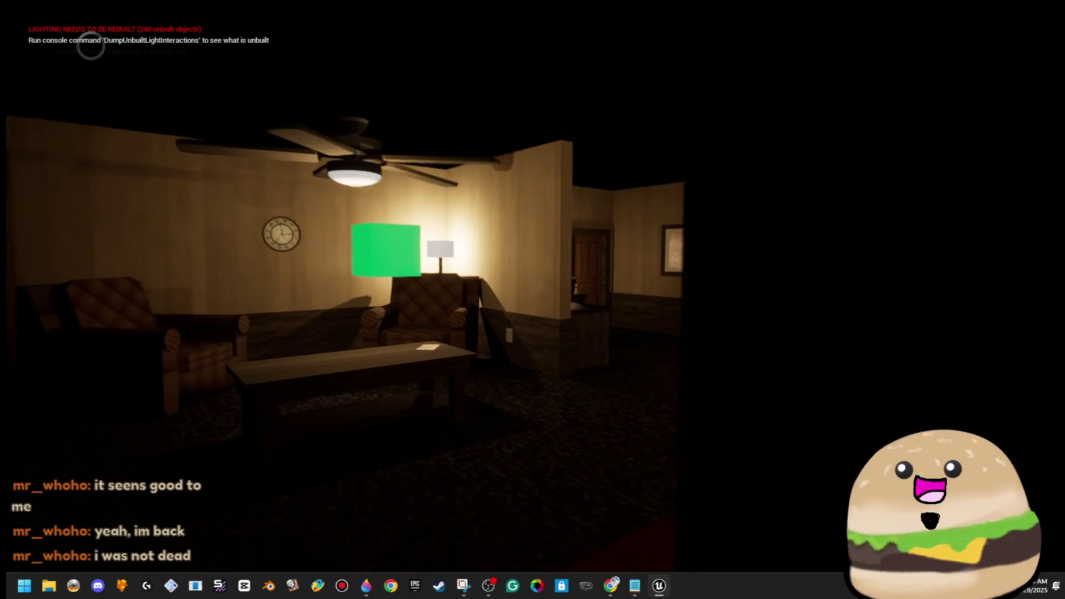
key("w")
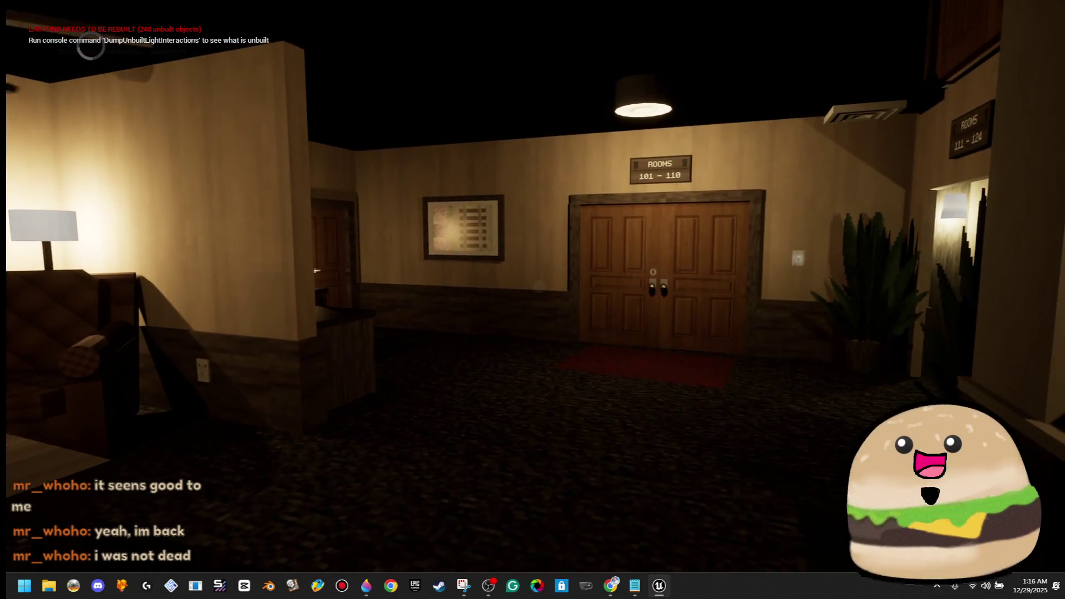
key("w")
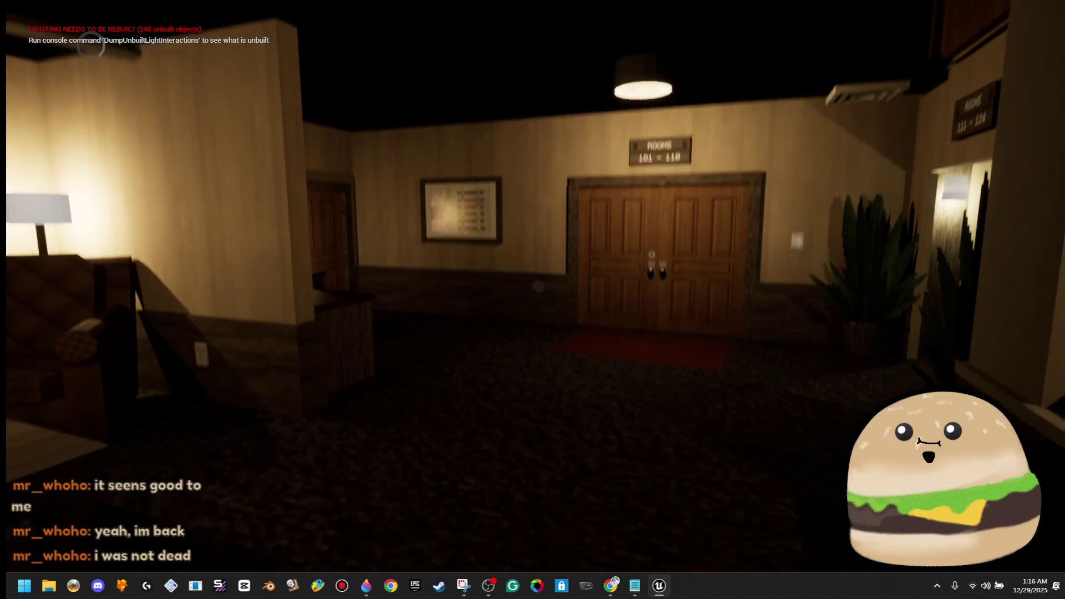
key("w")
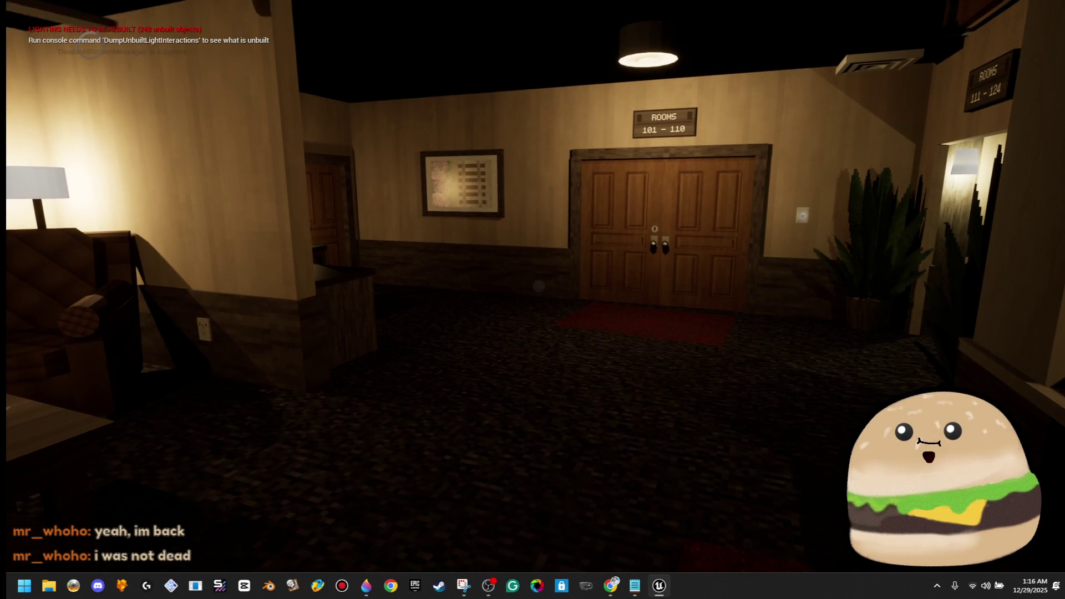
key("w")
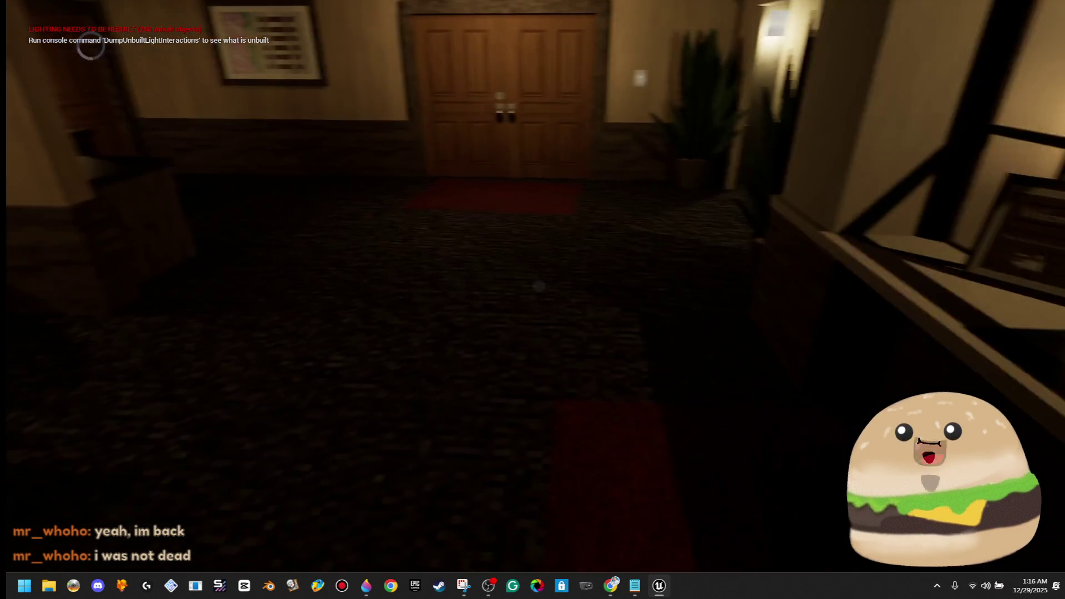
key("s")
key("alt+Tab")
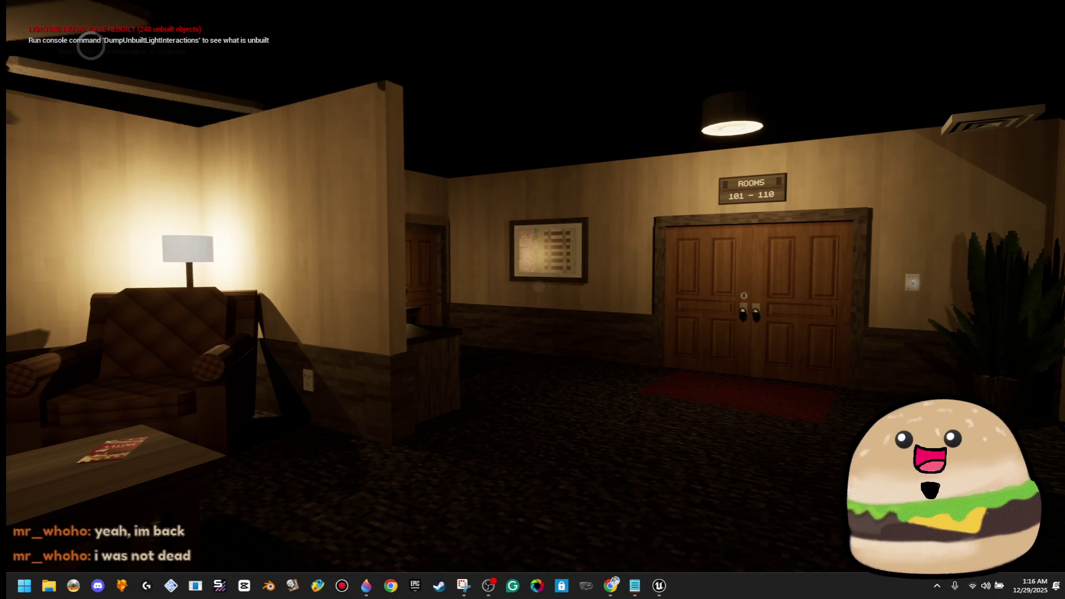
key("F11")
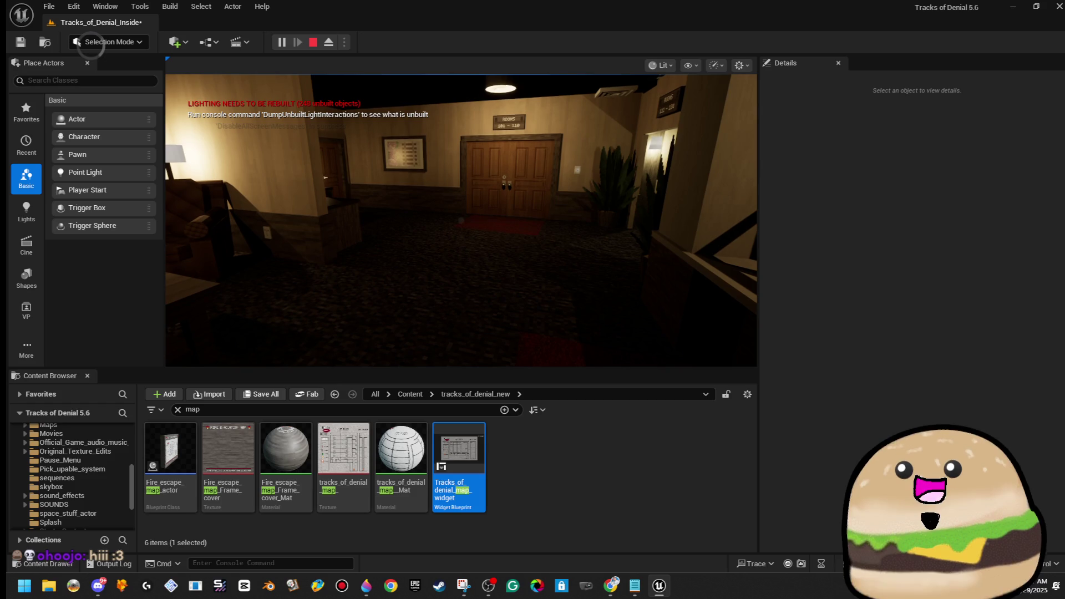
Step: Select the six map assets and browse back into the tracks_of_denial_new folder
left_click(562, 549)
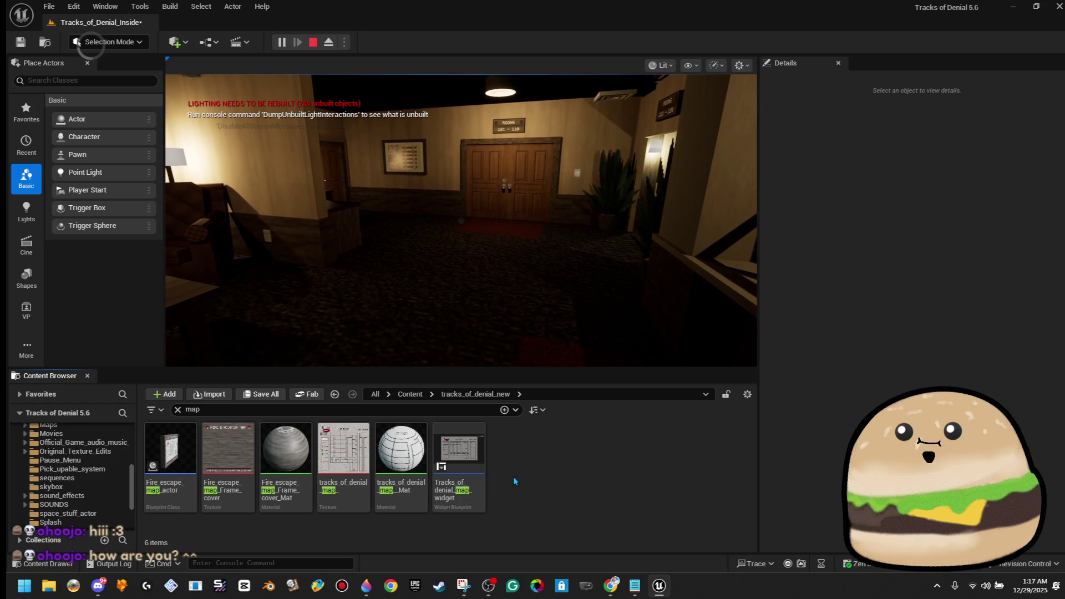
left_click(473, 461)
left_click(169, 454, "shift")
right_click(171, 453)
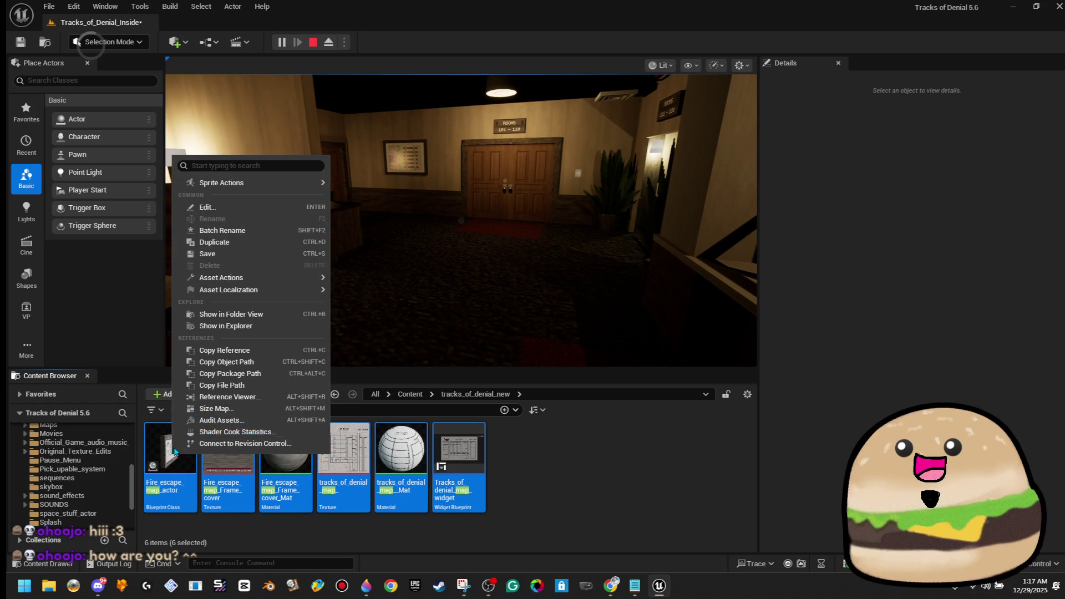
left_click(505, 467)
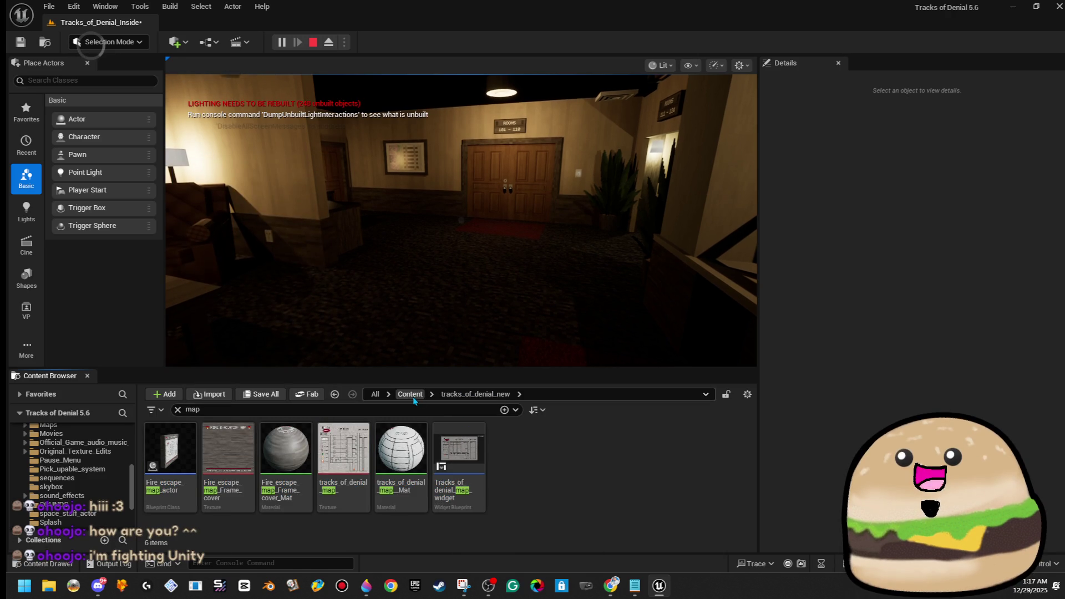
left_click(411, 395)
scroll(105, 513, "down", 10)
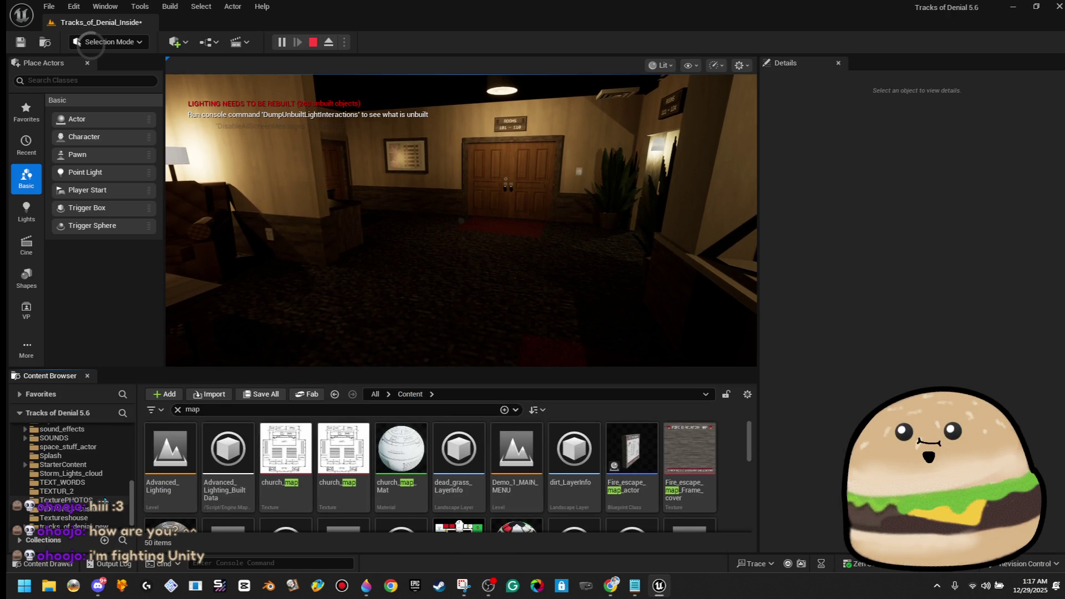
left_click(104, 515)
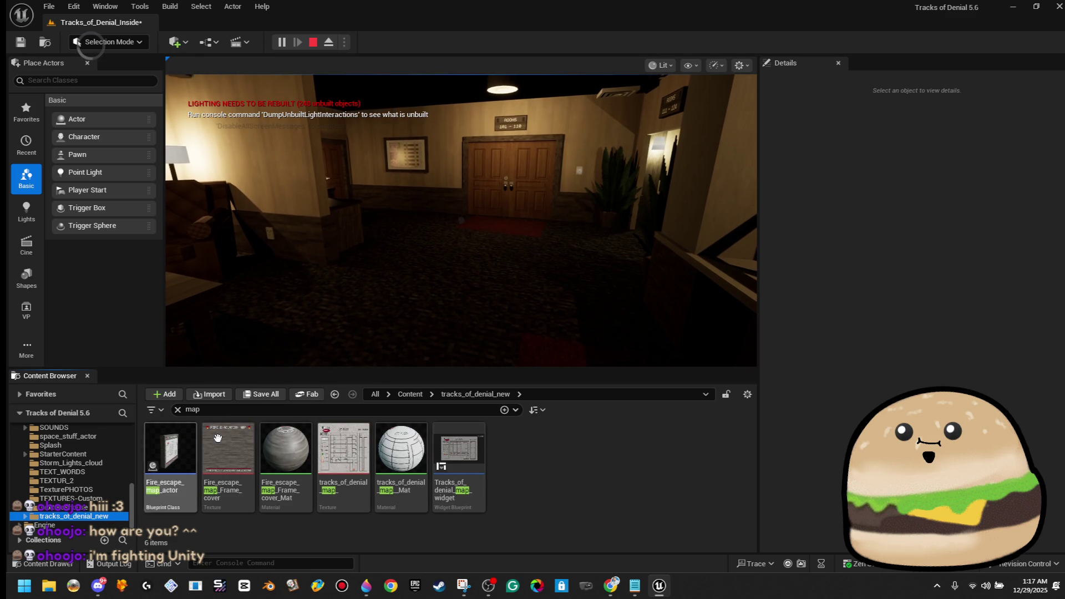
Step: Create a new folder named MAP_model_functions_etc
right_click(541, 442)
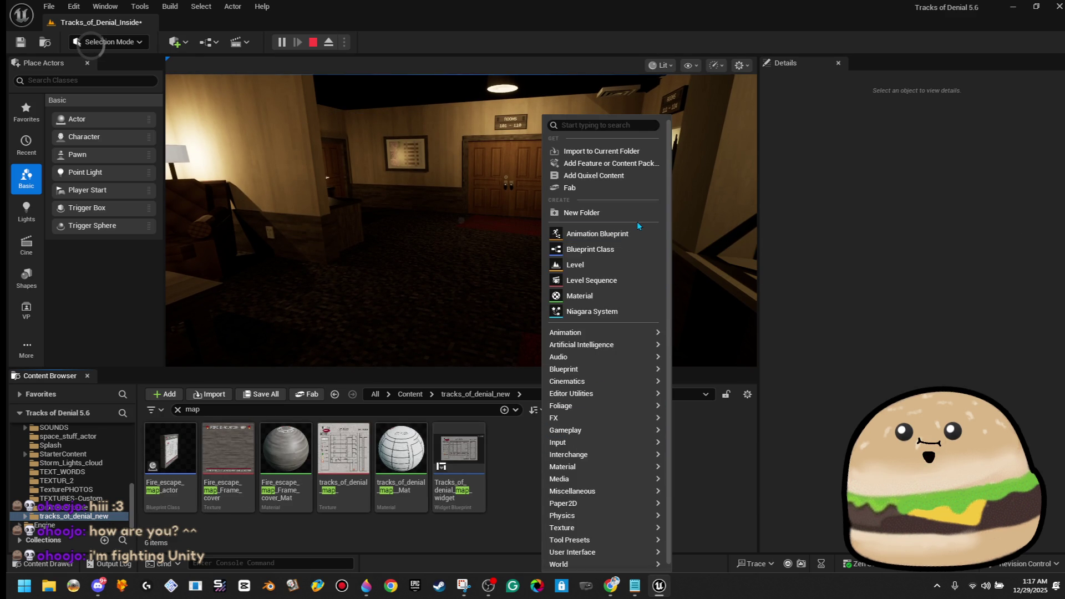
left_click(636, 219)
type("MA")
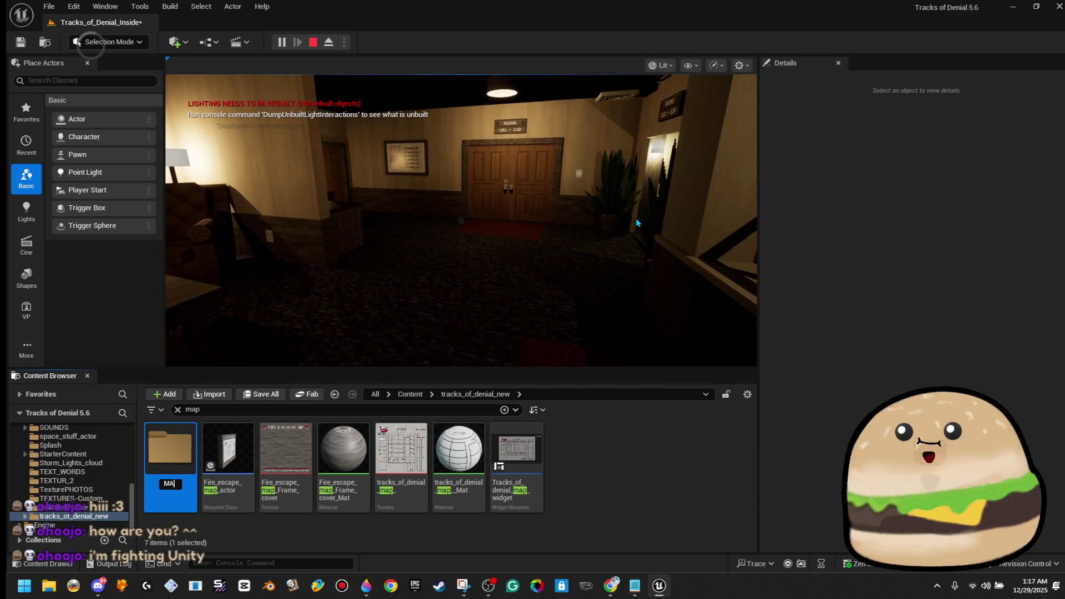
type("P")
key("Return")
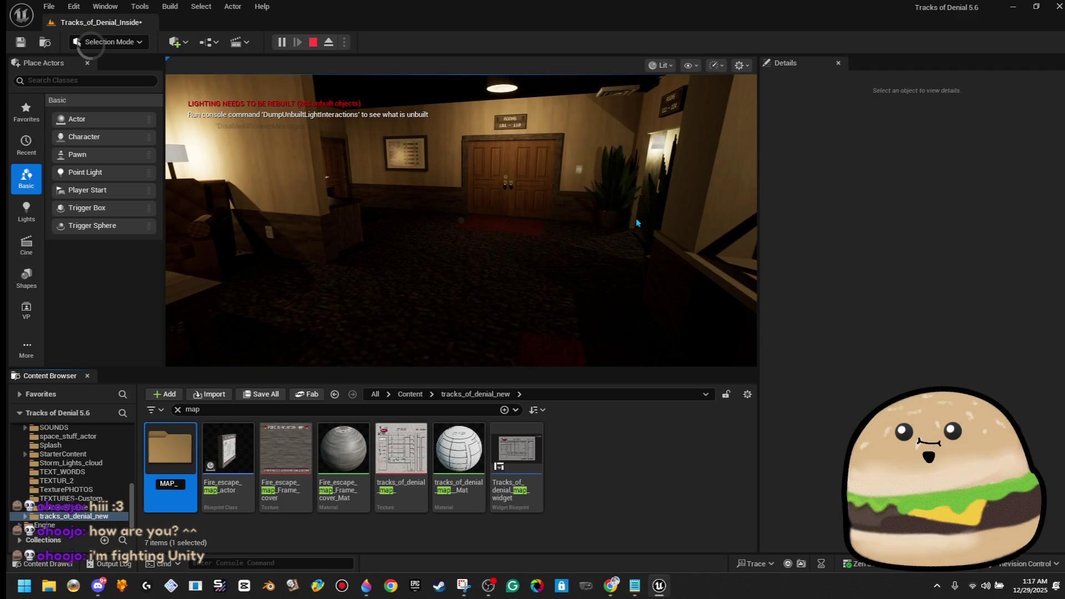
type("m")
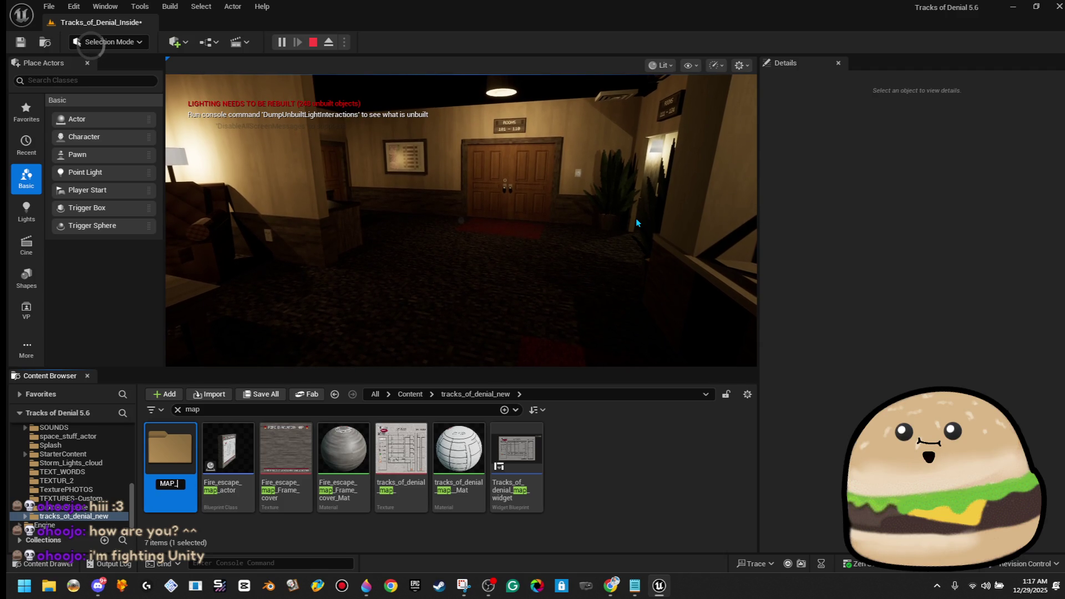
type("odel")
type("_functions")
type("_e")
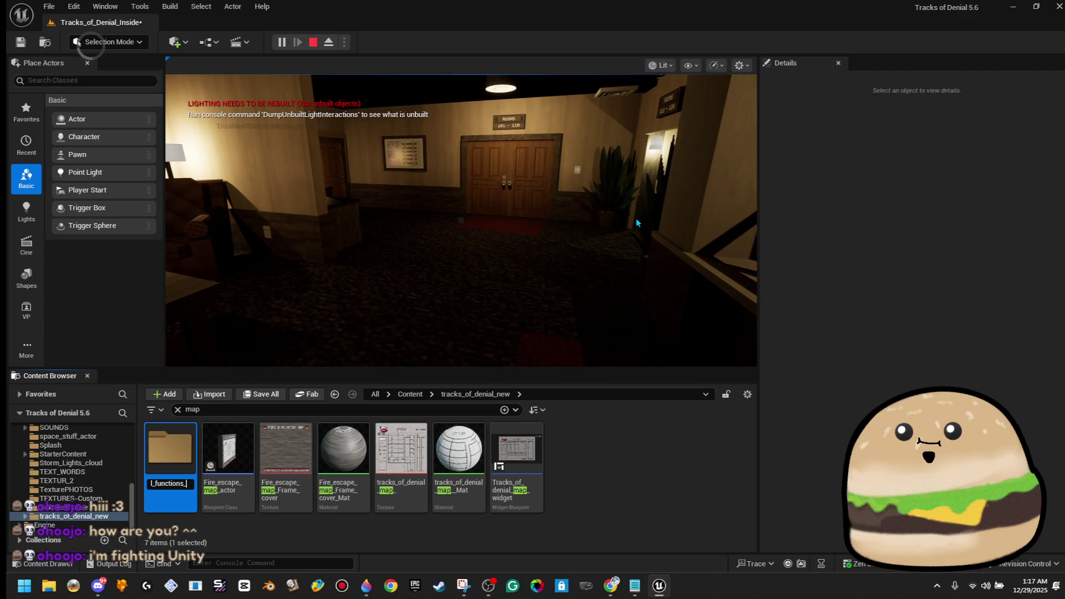
type("tc")
key("Return")
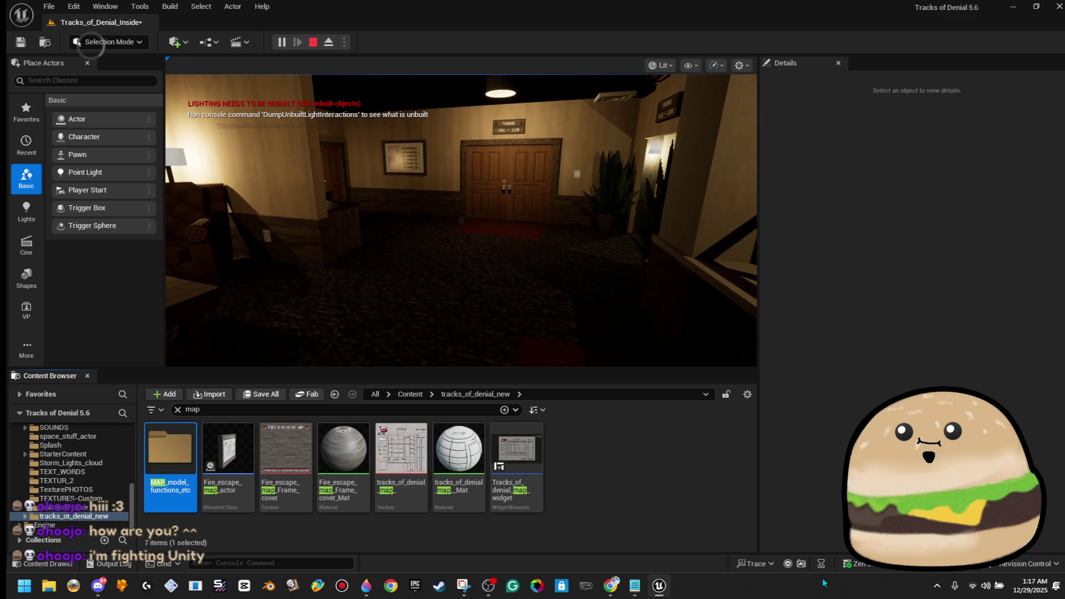
Step: Move the six map assets into MAP_model_functions_etc
left_click(228, 452)
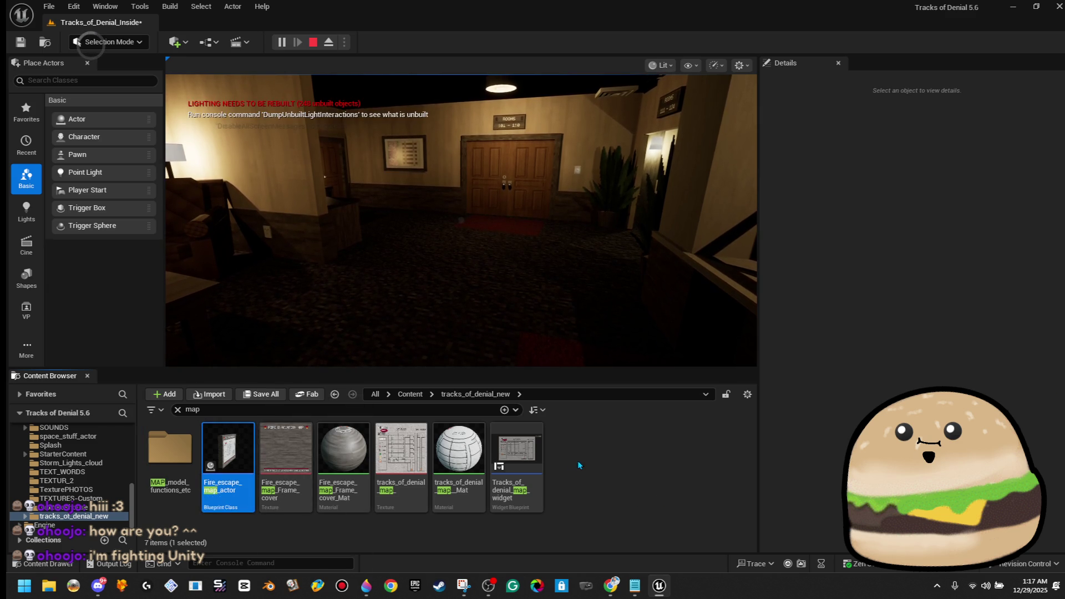
left_click(516, 461, "shift")
mouse_move(516, 460)
left_mouse_down()
mouse_move(224, 461)
mouse_move(179, 447)
left_mouse_up()
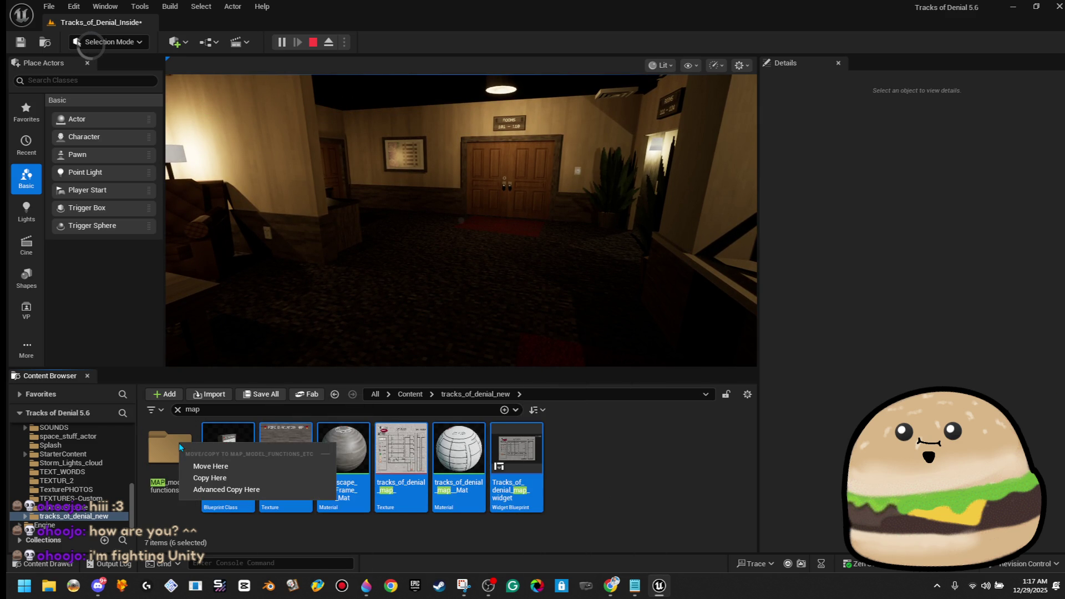
left_click(208, 465)
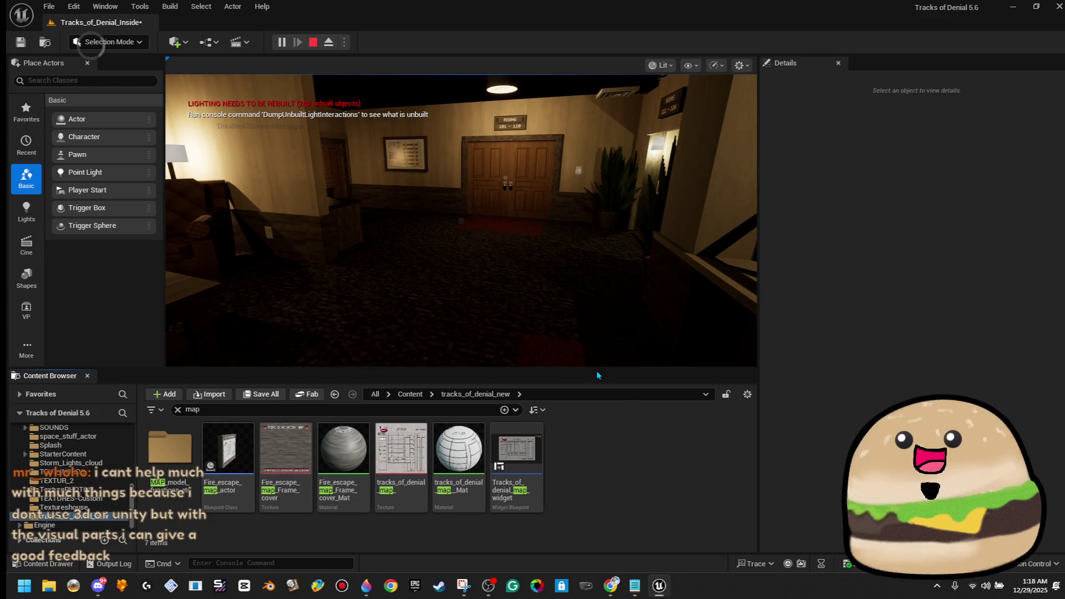
left_click_drag(596, 370, 590, 385)
Step: Open the MAP_model_functions_etc folder and clear the map search filter
double_click(171, 463)
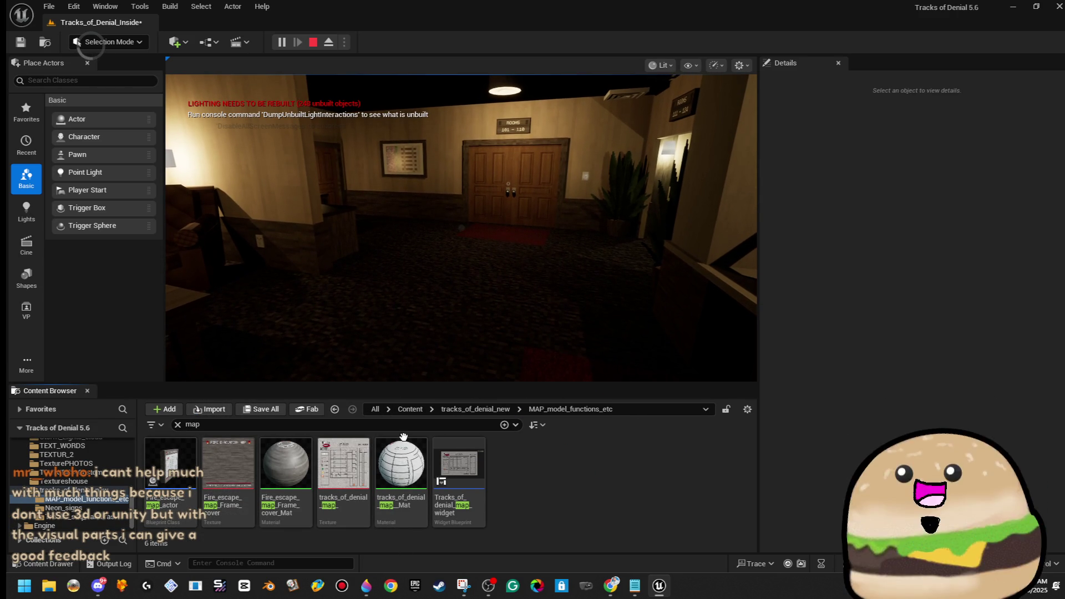
left_click(178, 424)
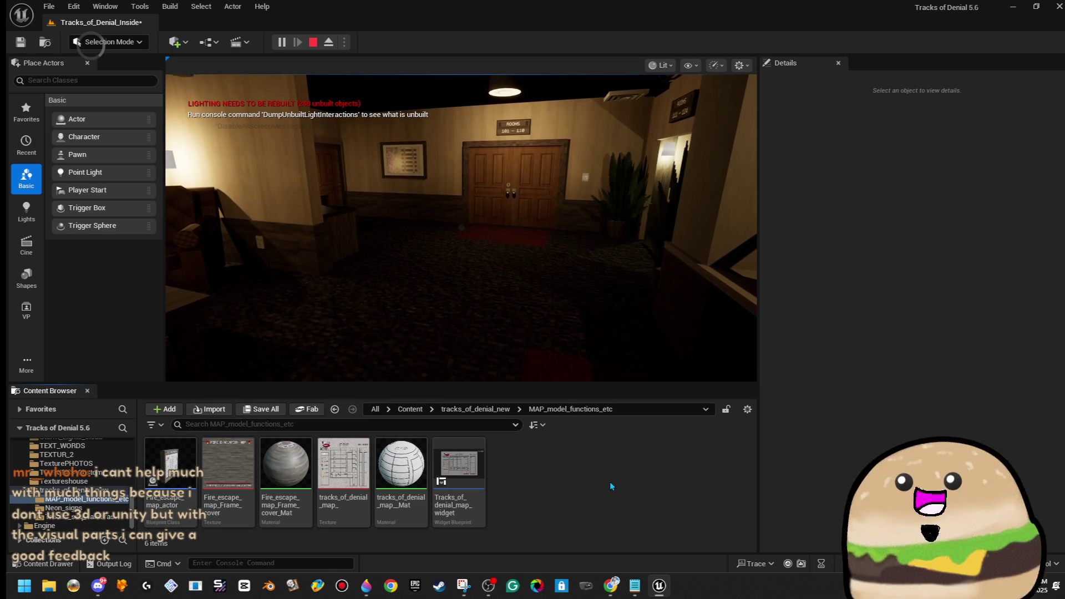
right_click(610, 484)
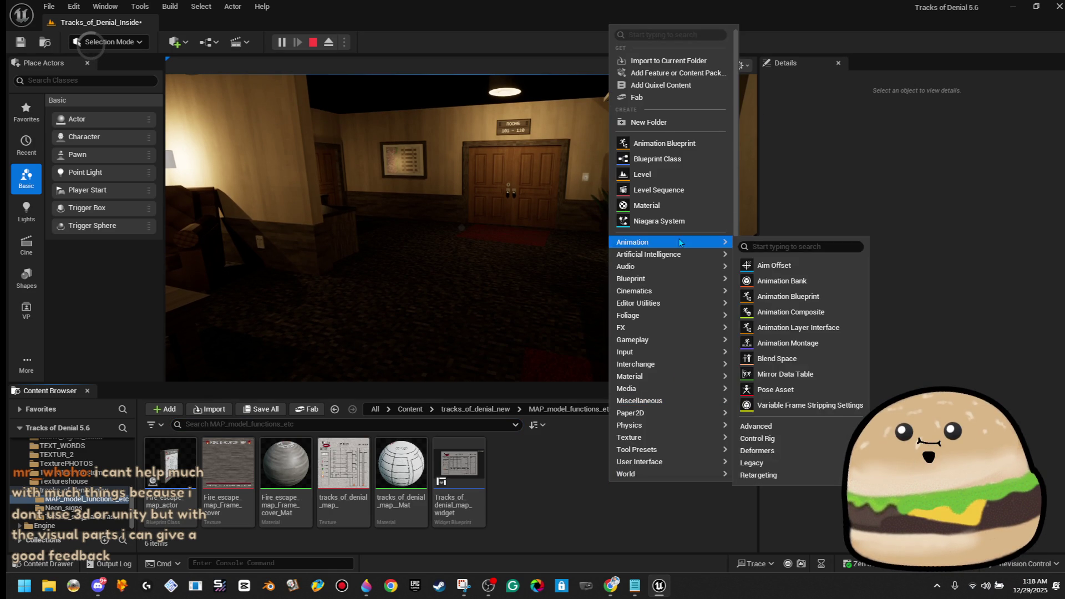
mouse_move(697, 455)
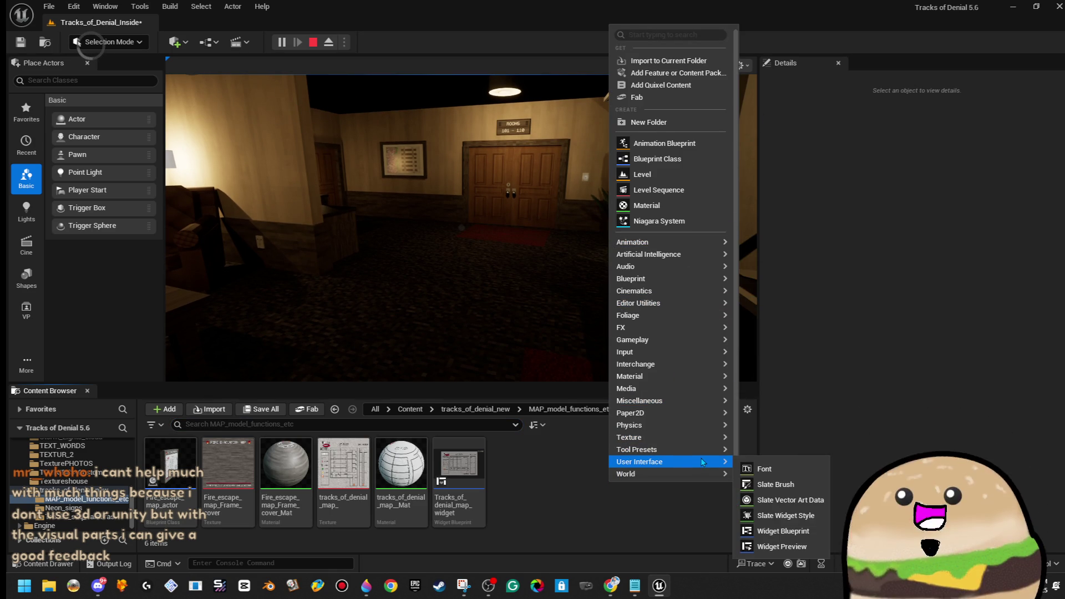
type("f")
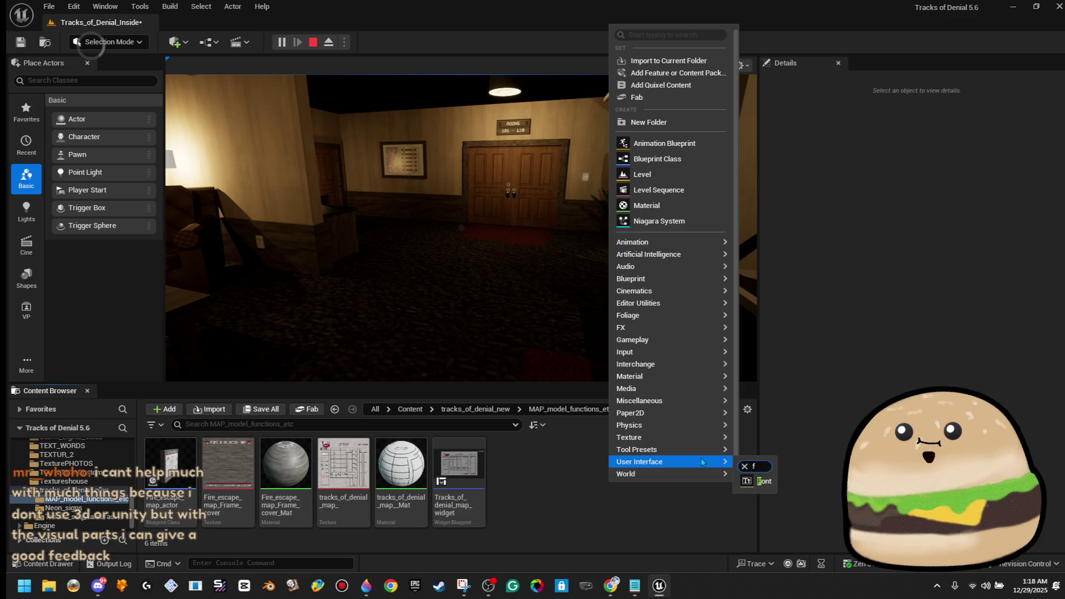
key("Escape")
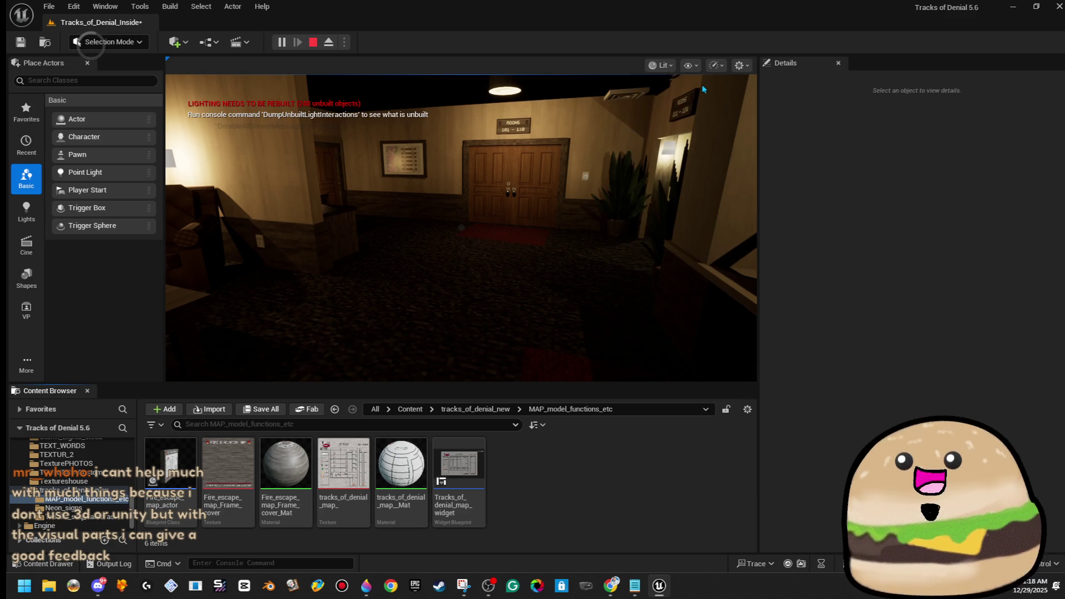
right_click(525, 527)
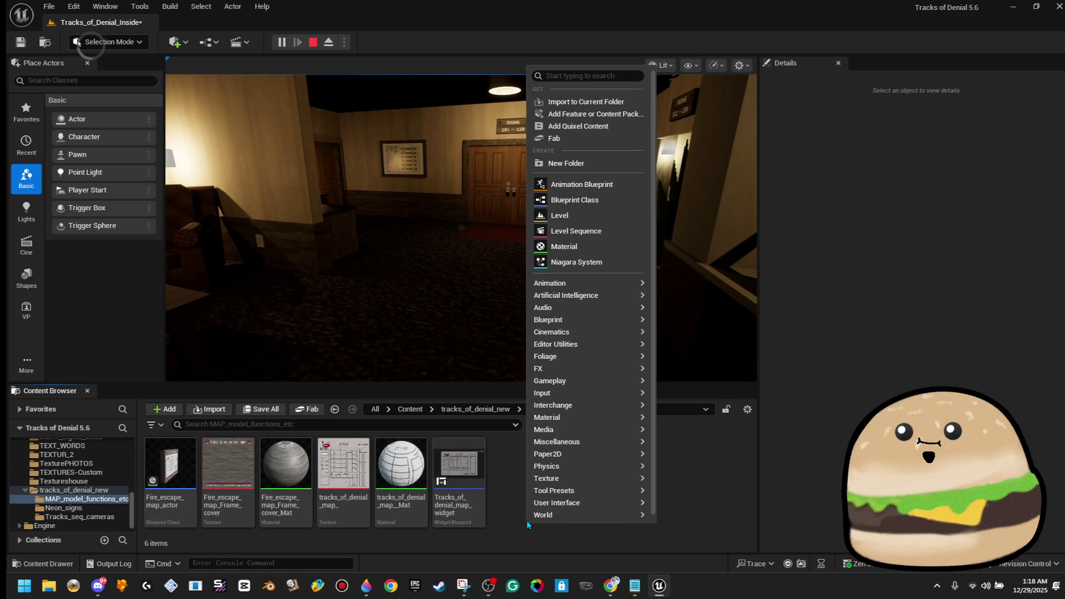
type("tunction")
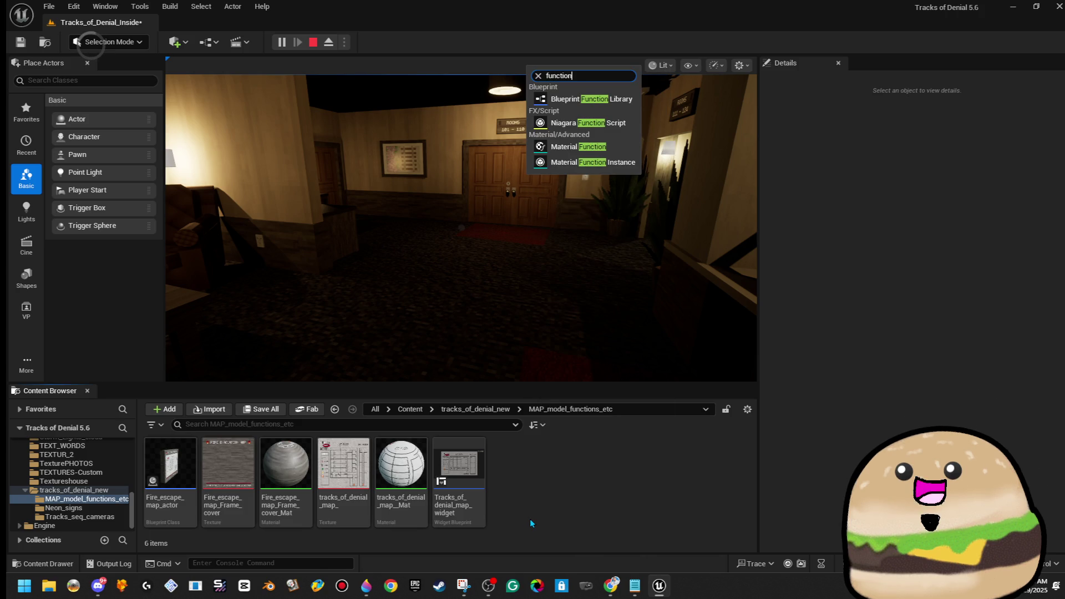
left_click(530, 521)
Step: Add a new Blueprint Interface asset in the folder, named Map_Call_1_step
right_click(544, 452)
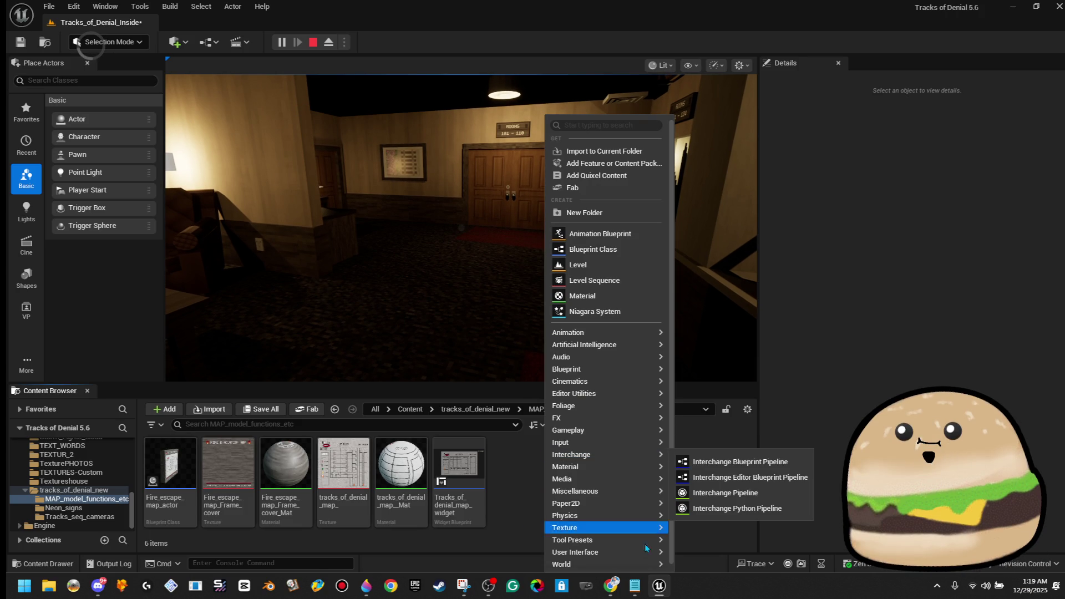
mouse_move(638, 552)
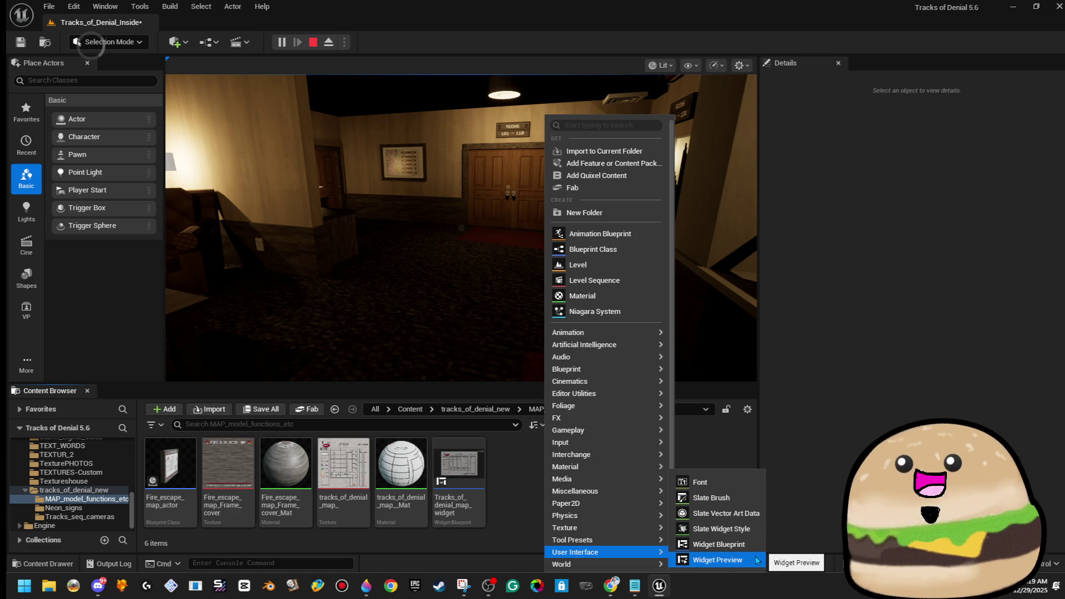
mouse_move(656, 369)
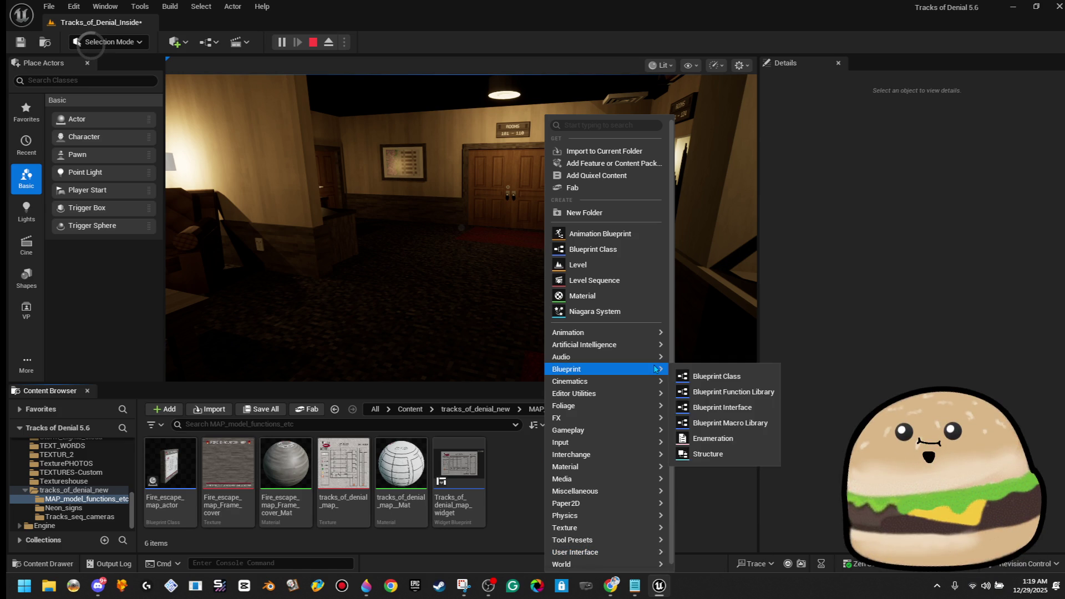
left_click(764, 407)
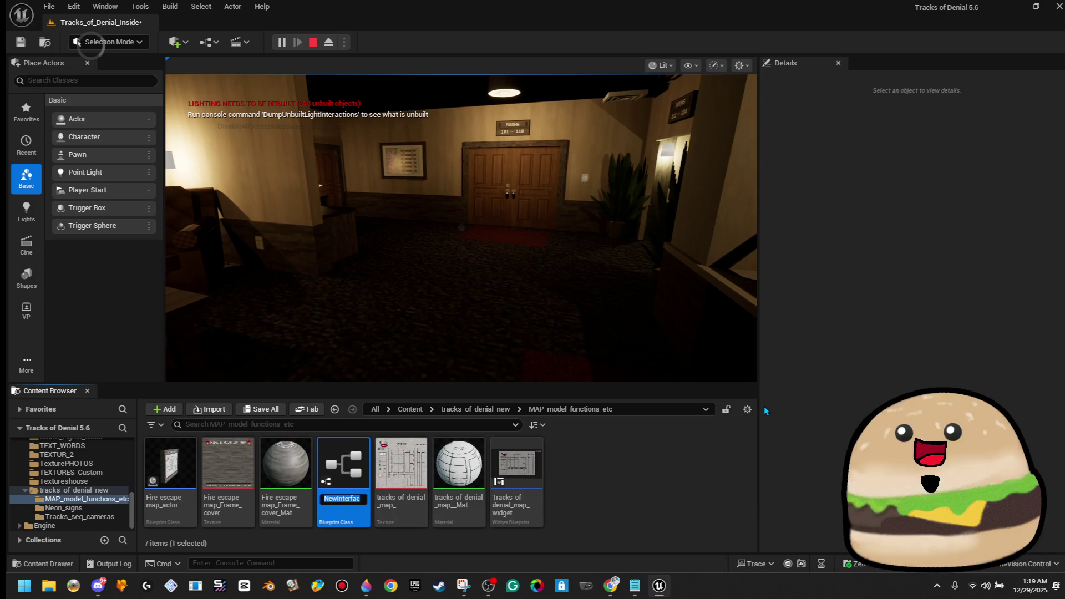
type("Map_")
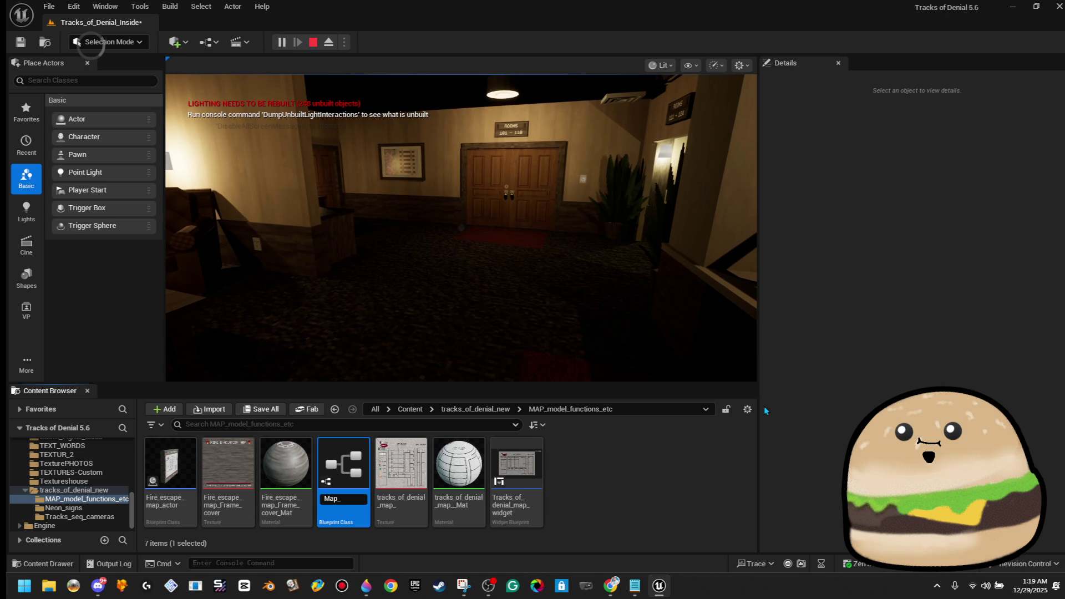
type("Call_1")
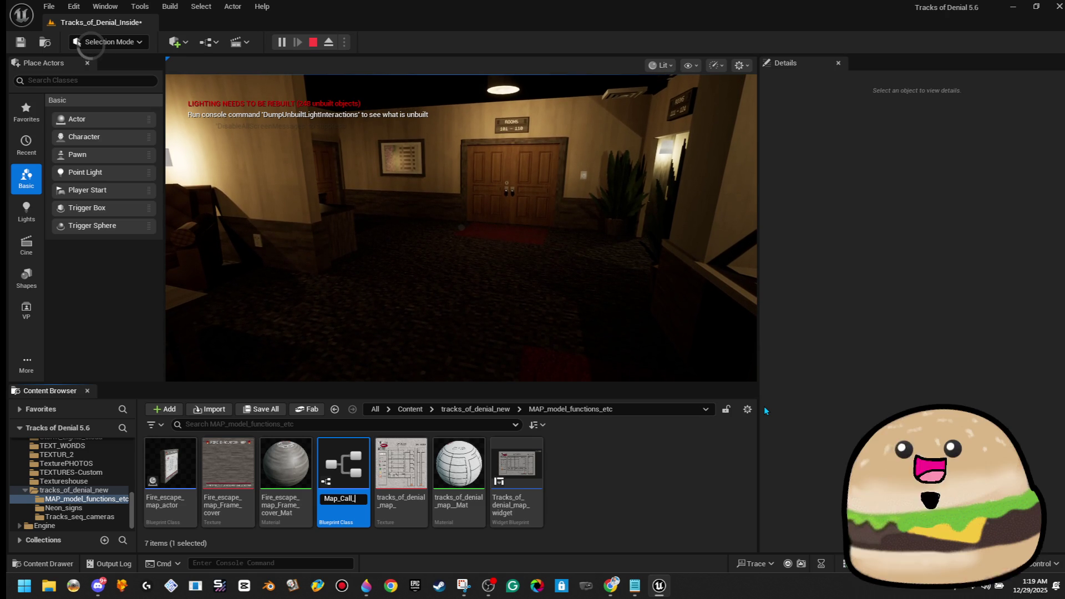
type("_")
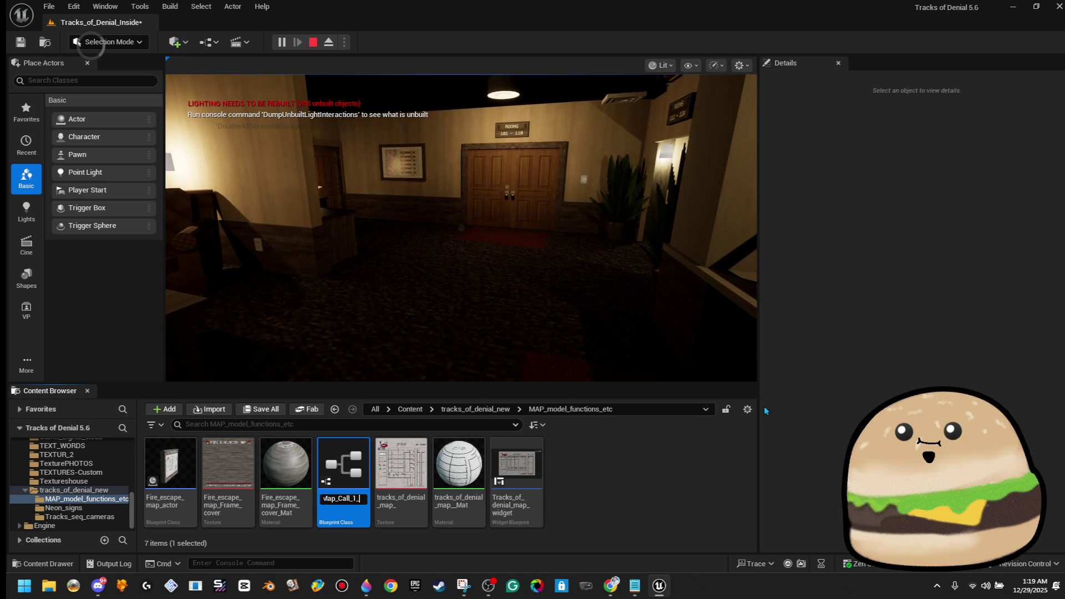
key("BackSpace")
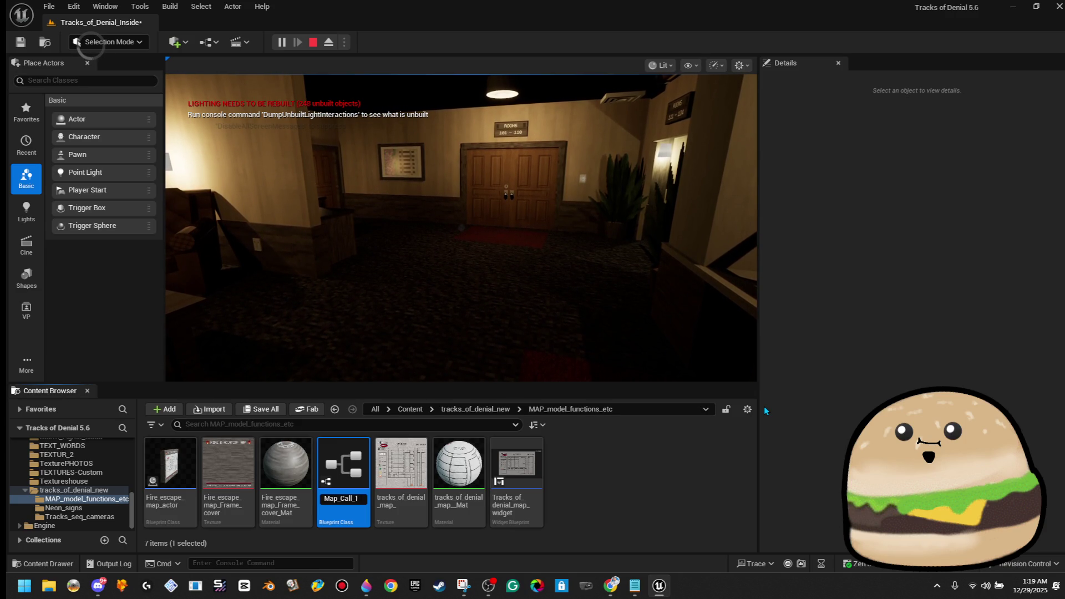
type("_step")
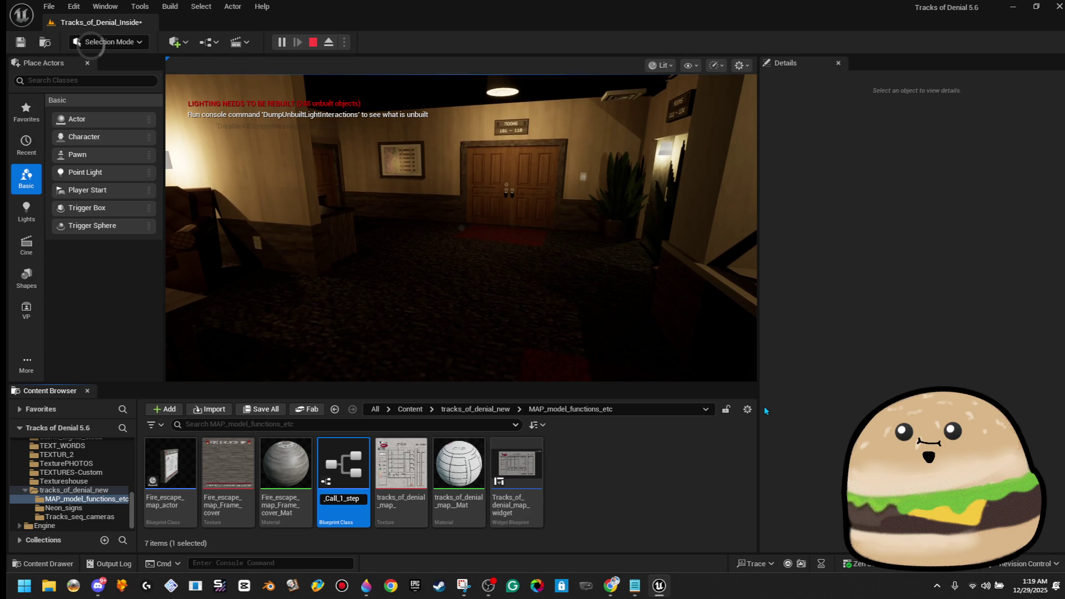
key("Return")
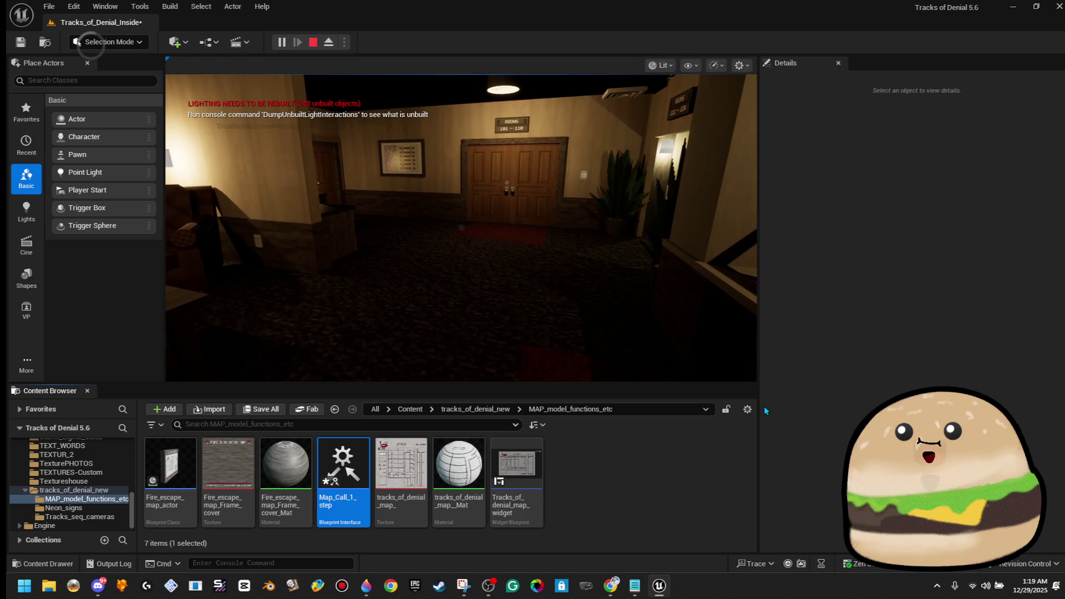
Step: In Map_Call_1_step, rename the interface function to Map Call Step 1
double_click(357, 485)
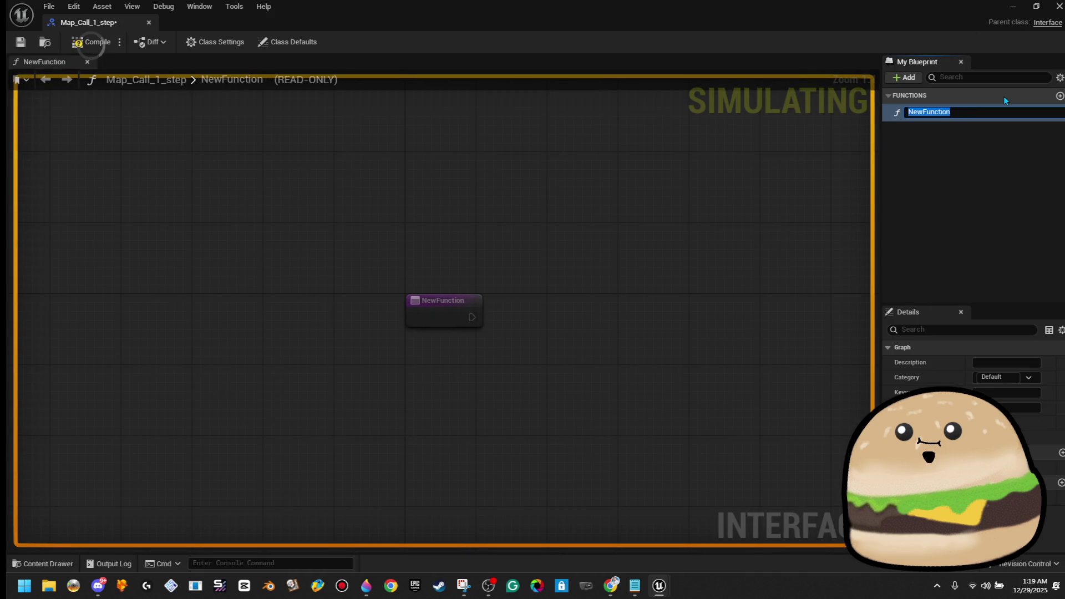
type("Map")
type(" C")
type("all 1 ")
type("step")
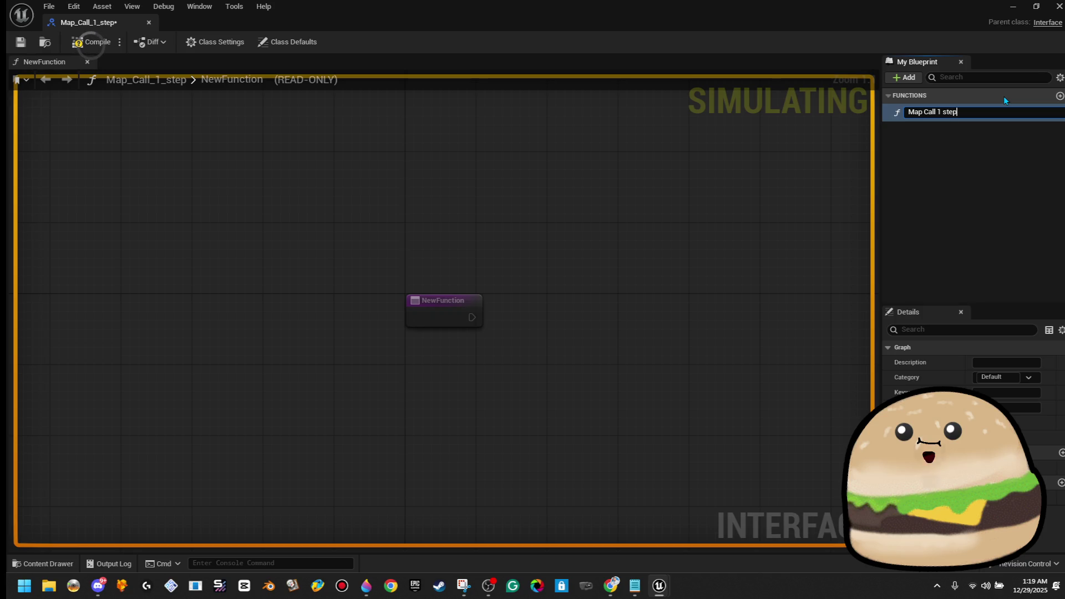
key("BackSpace")
key("BackSpace")
key("BackSpace")
key("BackSpace")
key("BackSpace")
key("BackSpace")
type("step")
key("BackSpace")
key("BackSpace")
key("BackSpace")
key("BackSpace")
type("step")
key("BackSpace")
key("BackSpace")
key("BackSpace")
type("Step")
type(" 1")
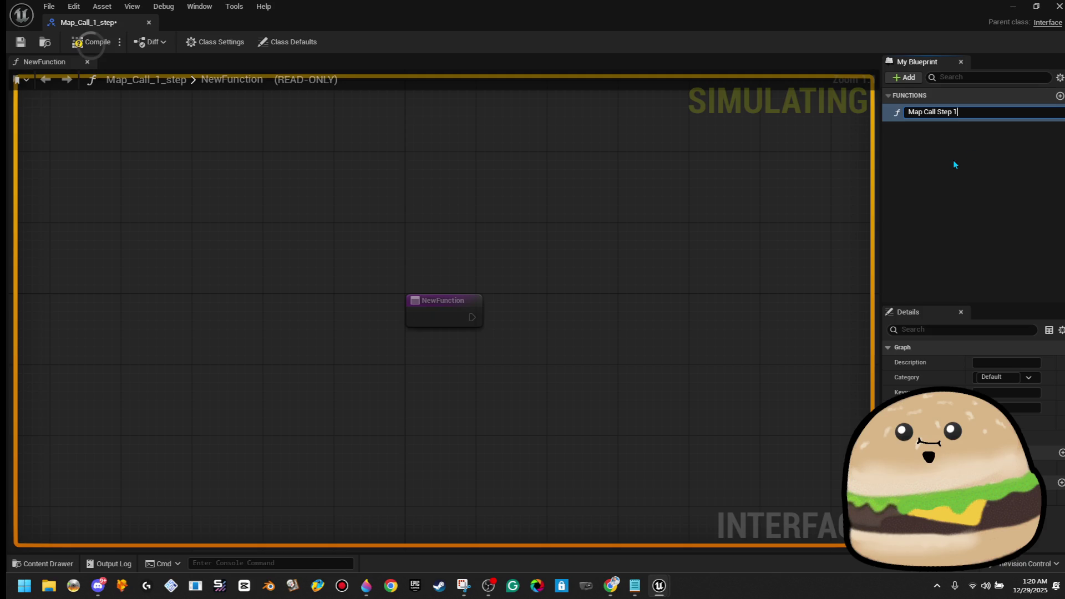
key("Return")
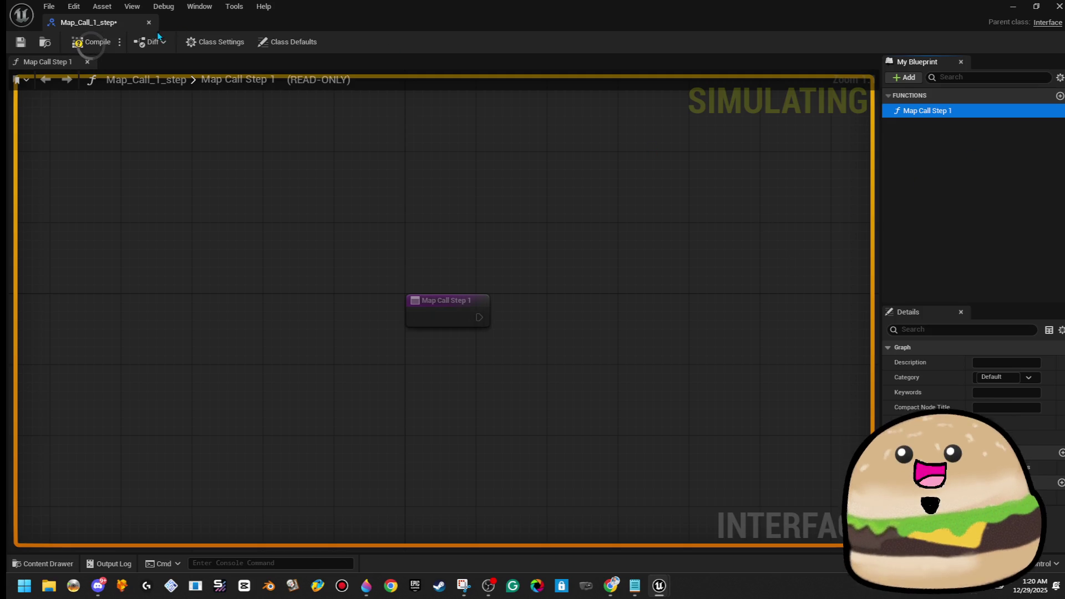
Step: Compile and save the interface, then close its editor
left_click(92, 42)
key("ctrl+s")
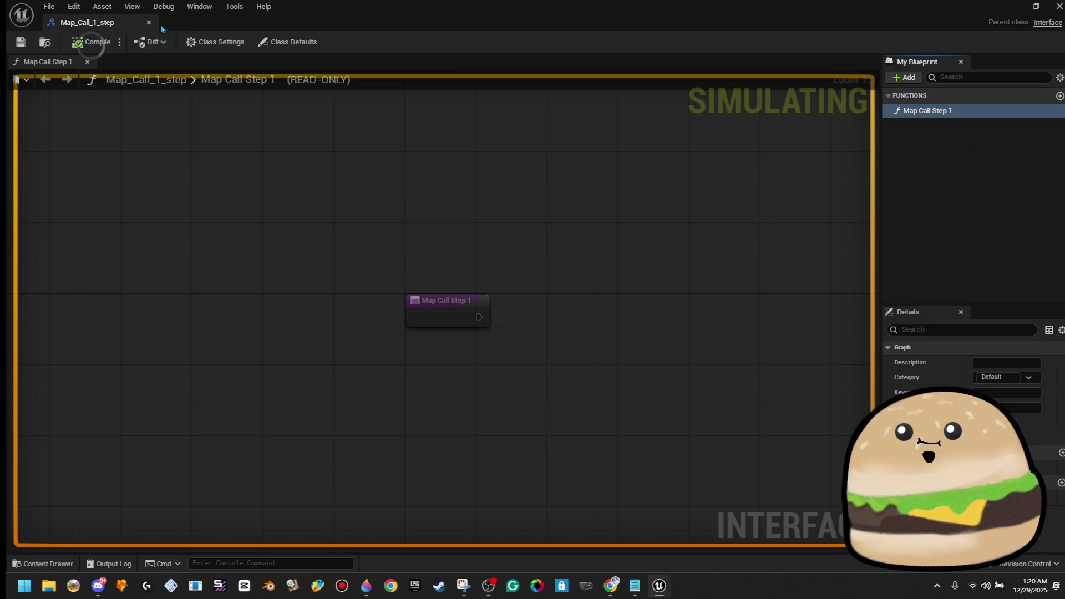
left_click(149, 22)
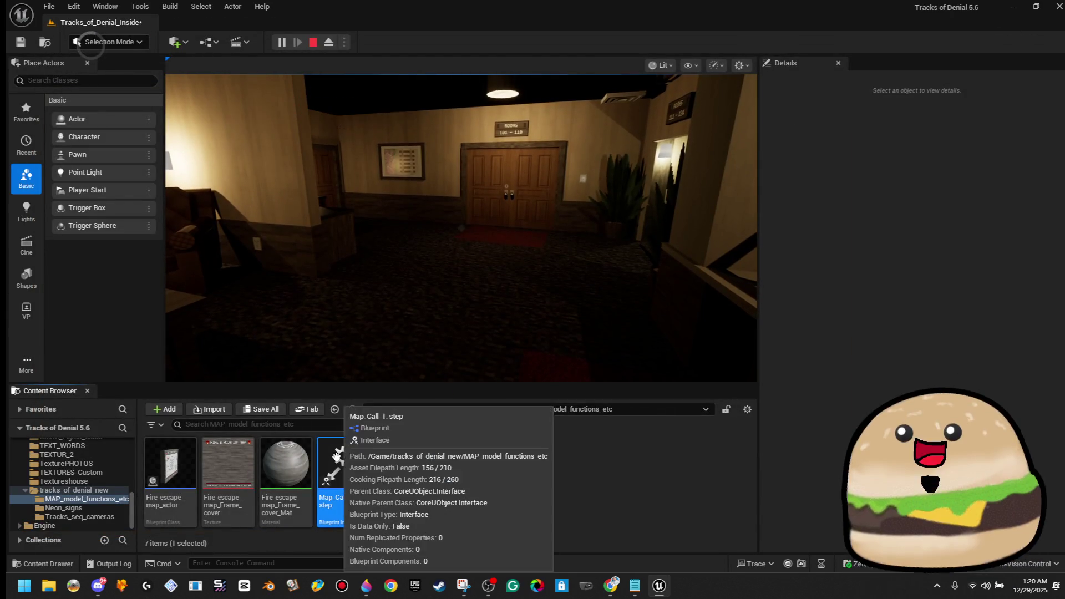
Step: Rename the Map_Call_1_step asset to Map_Call_Step_1
right_click(336, 456)
left_click(430, 196)
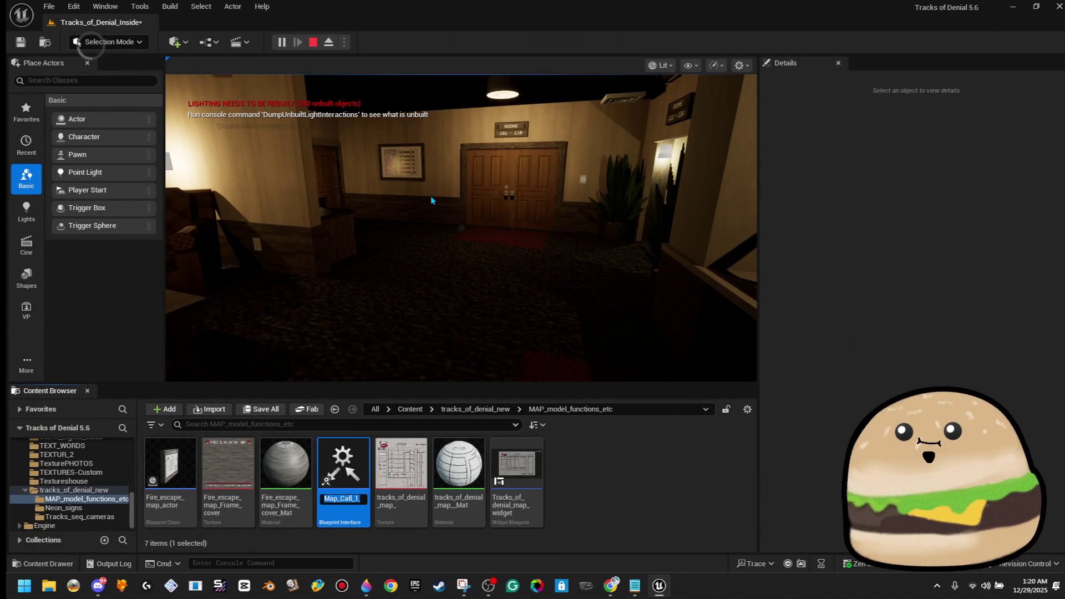
key("End")
type("s")
key("BackSpace")
key("BackSpace")
key("BackSpace")
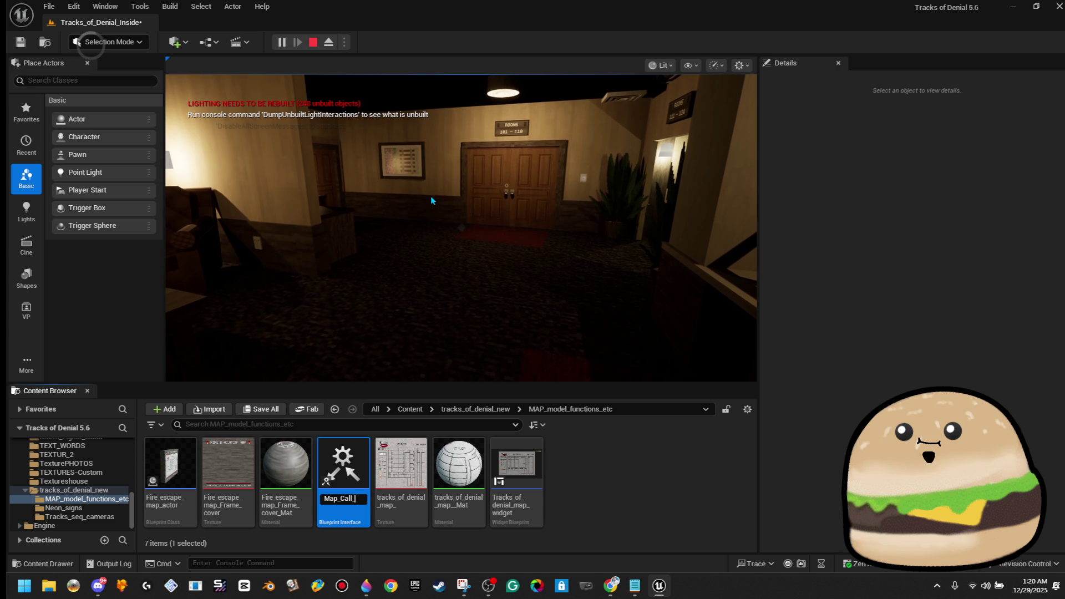
type("Step_1")
key("Return")
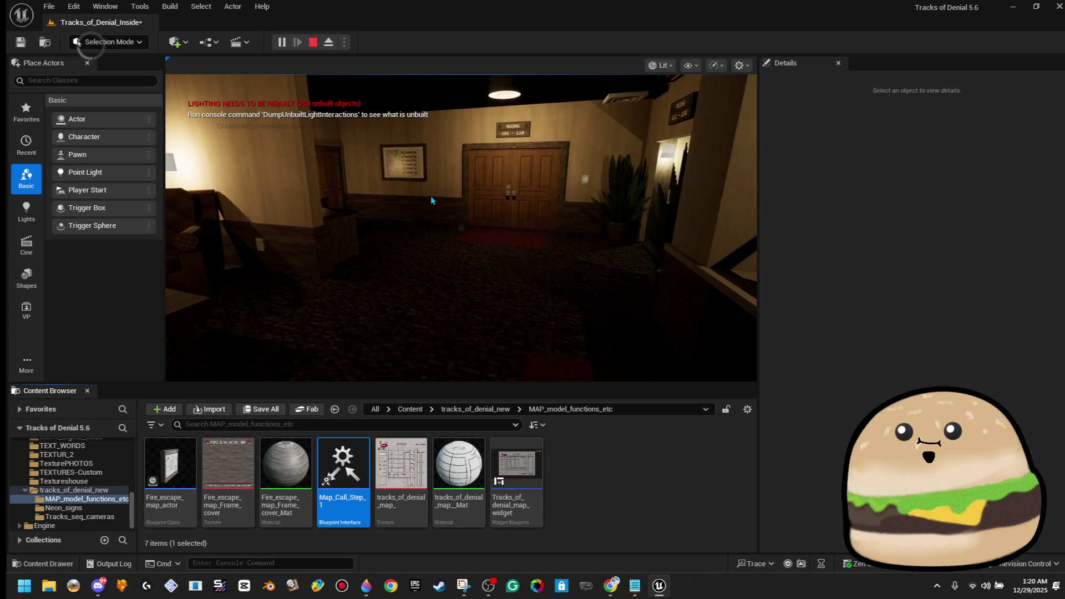
Step: Walk the player toward the door in the running game, then stop the play session
mouse_move(450, 527)
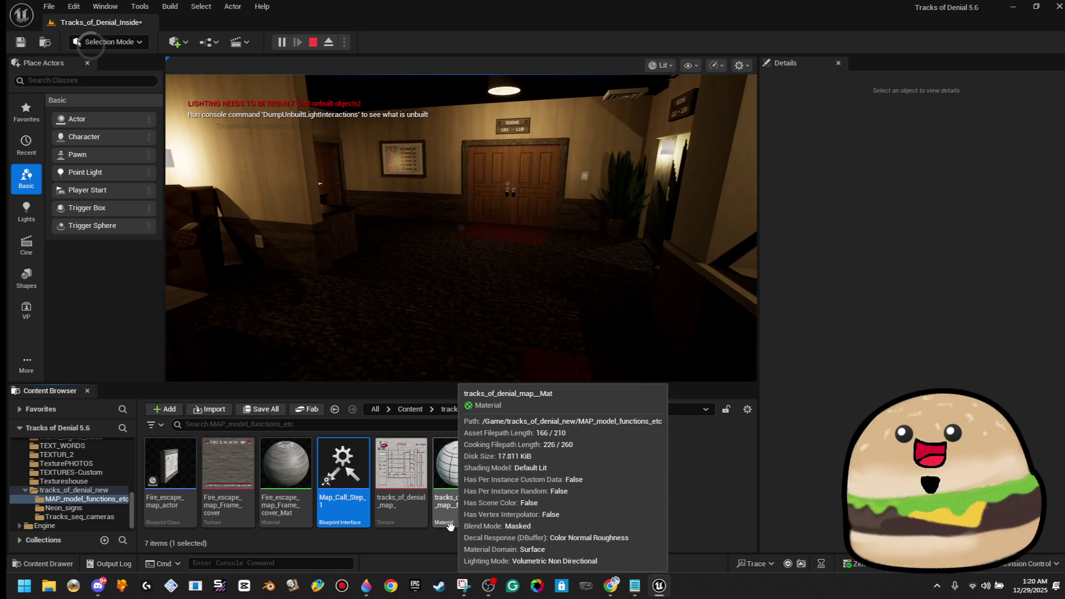
left_click(460, 233)
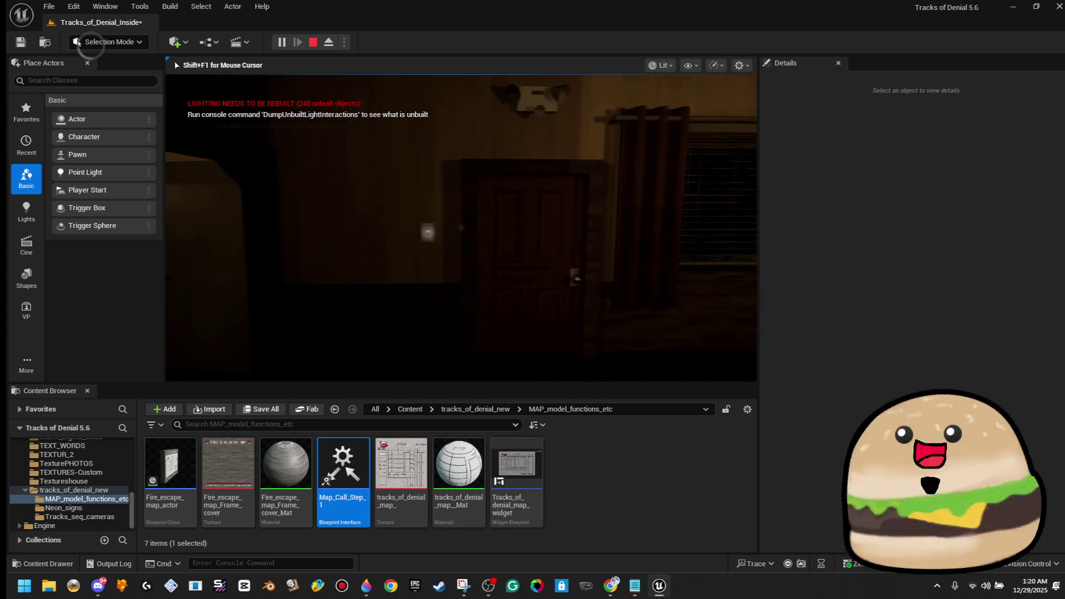
key("w")
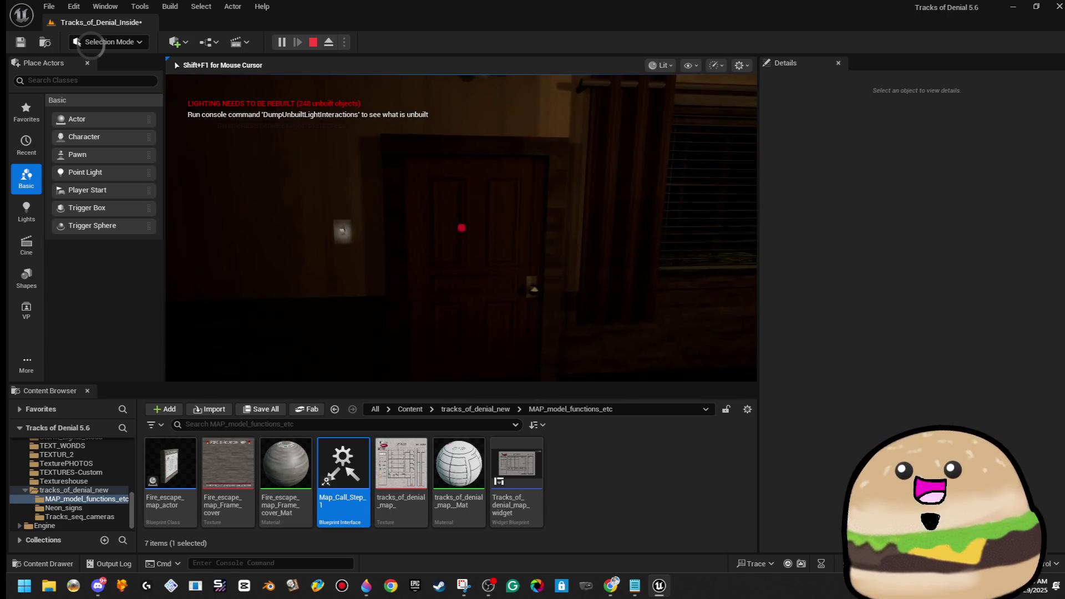
key("Escape")
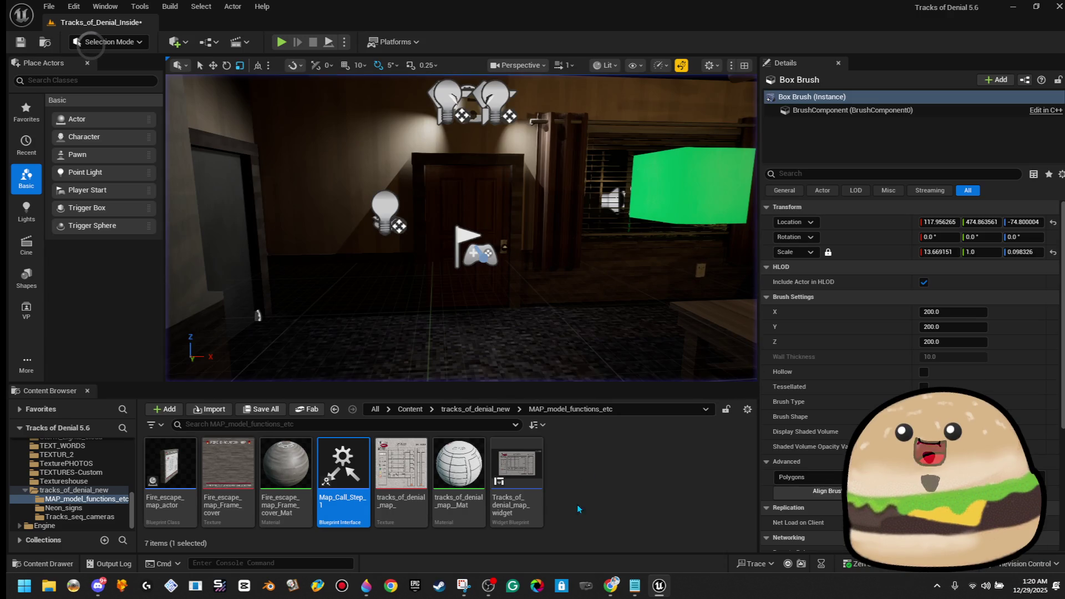
Step: Switch to Paint 3D showing the motel map image
mouse_move(489, 448)
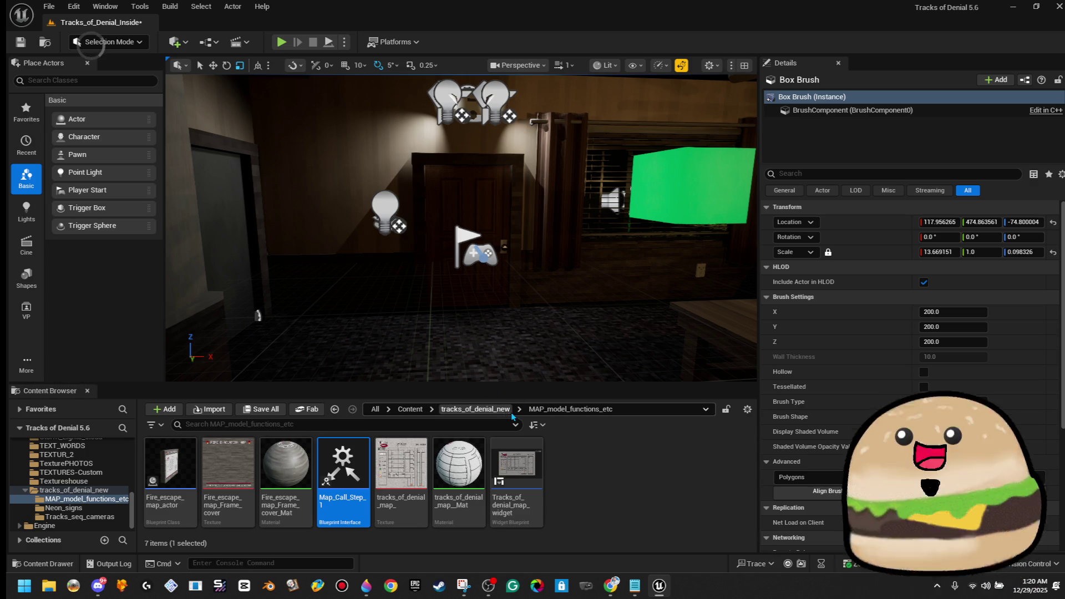
left_click(361, 585)
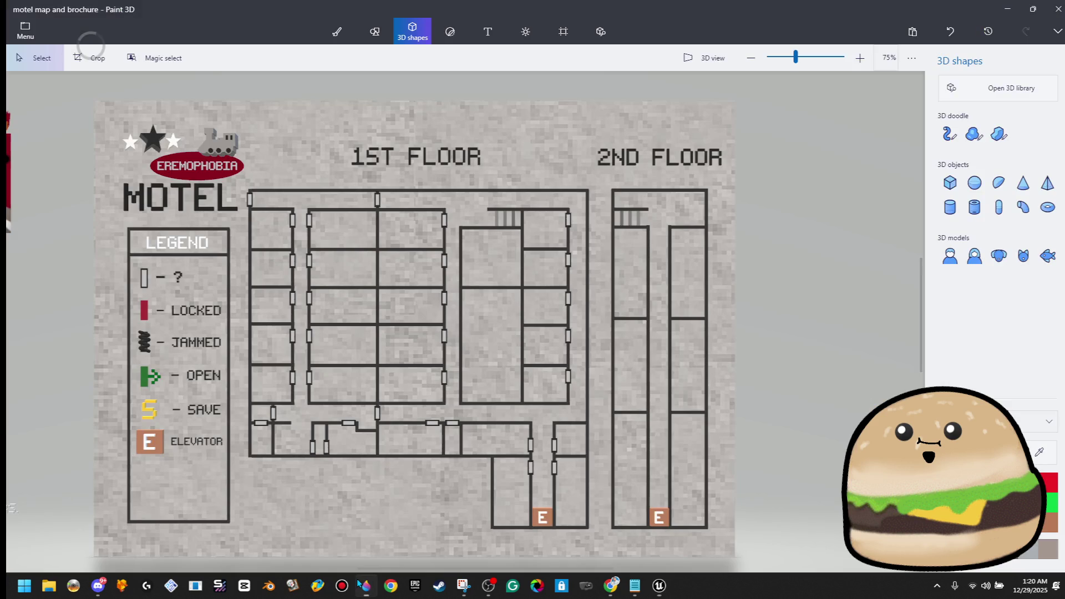
left_click(25, 33)
left_click(25, 38)
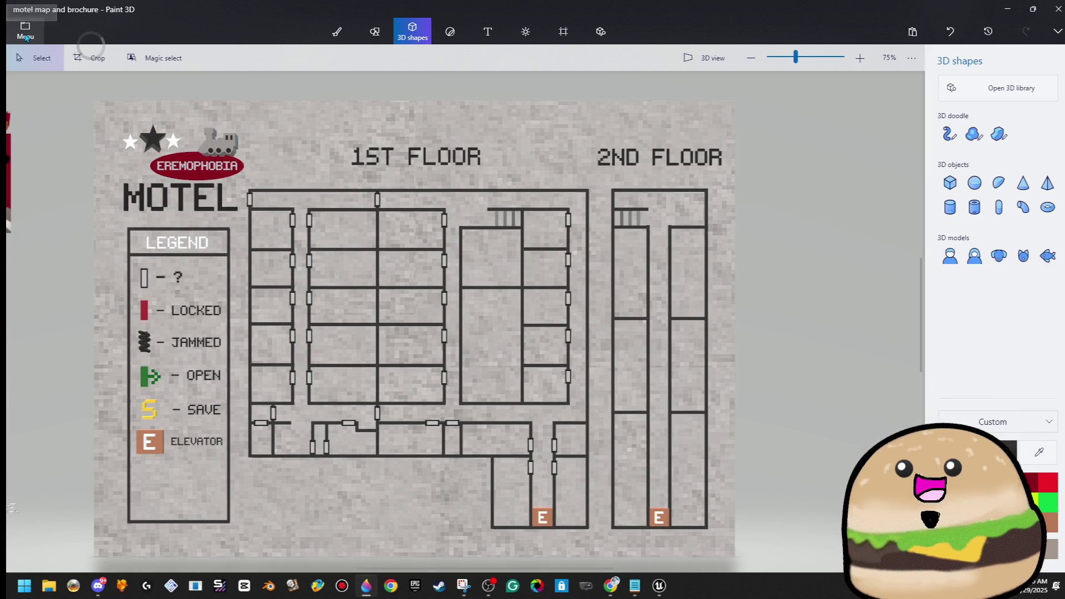